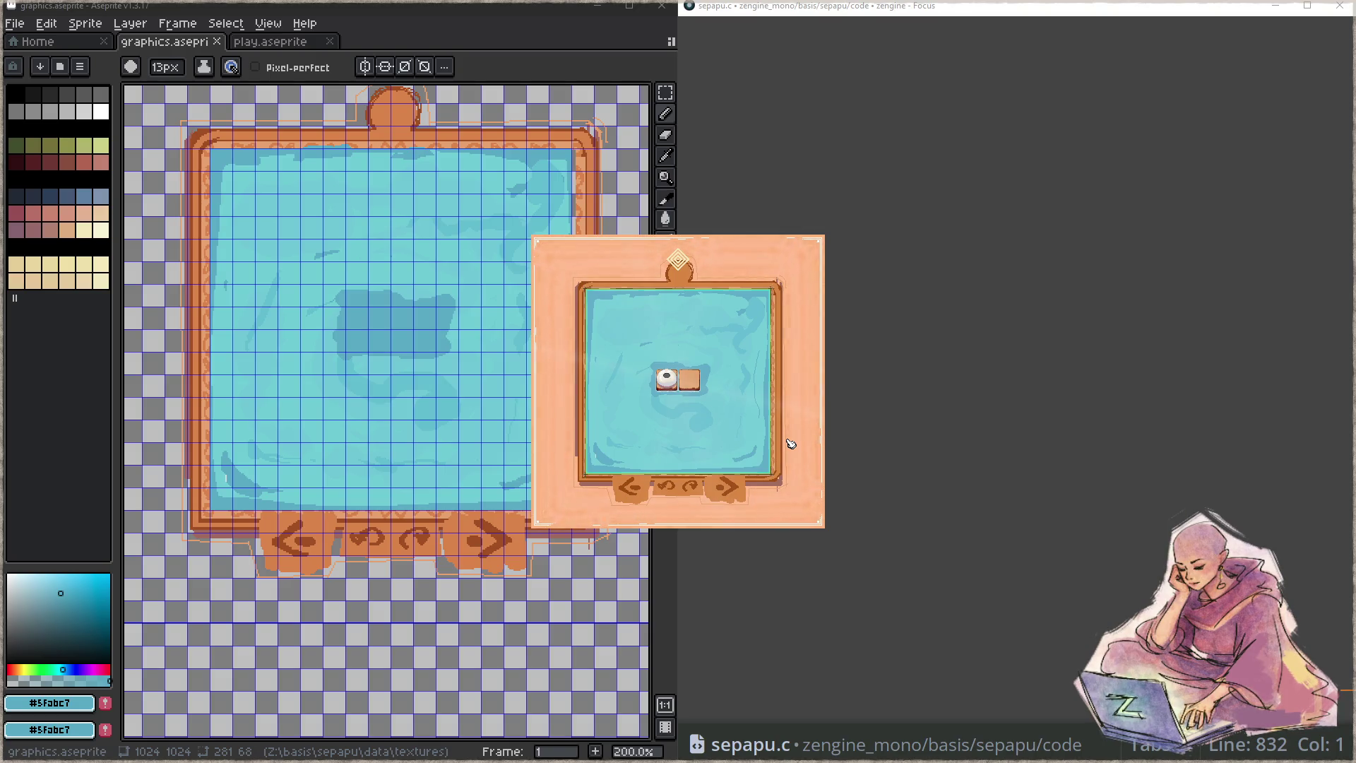
- Leave the level for the main menu, peek at the diamond board, and start a level
{"action": "left_click", "coordinate": [678, 260]}
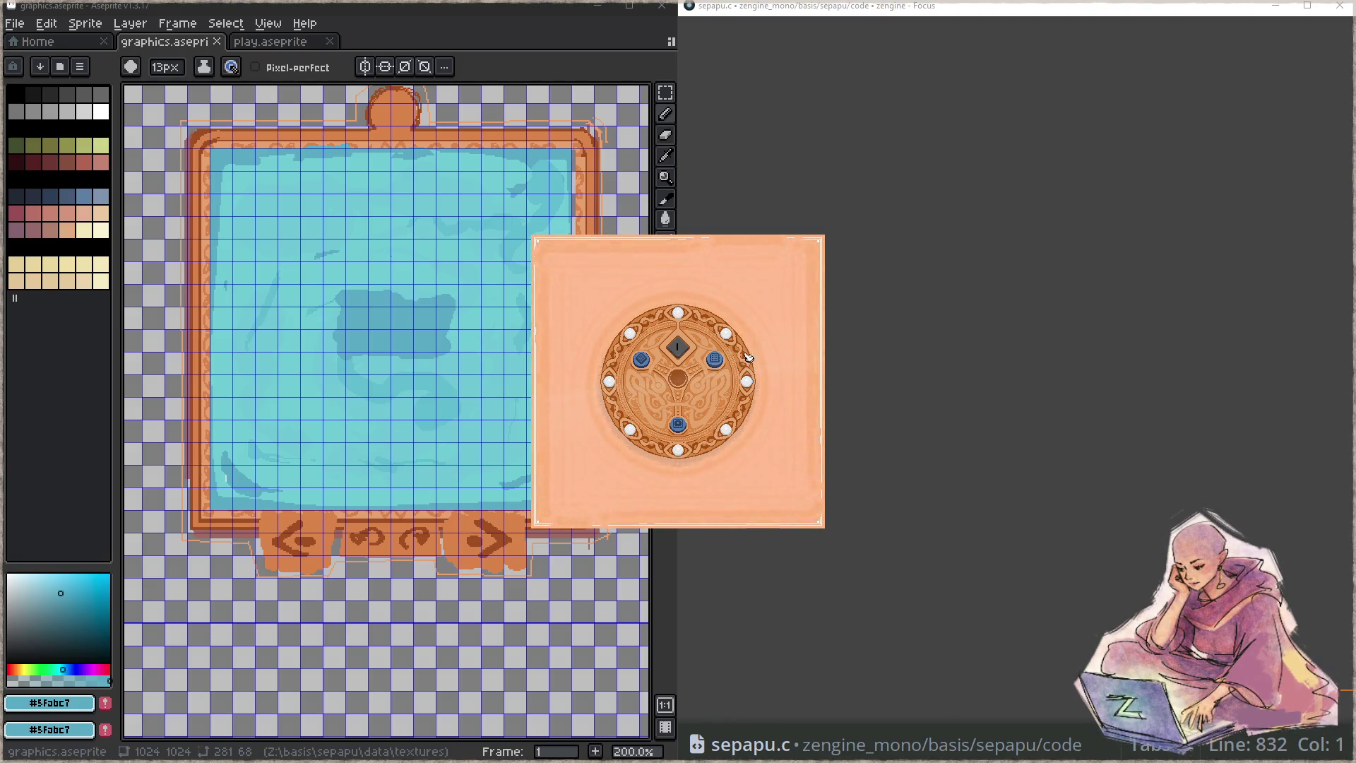
{"action": "left_click", "coordinate": [646, 367]}
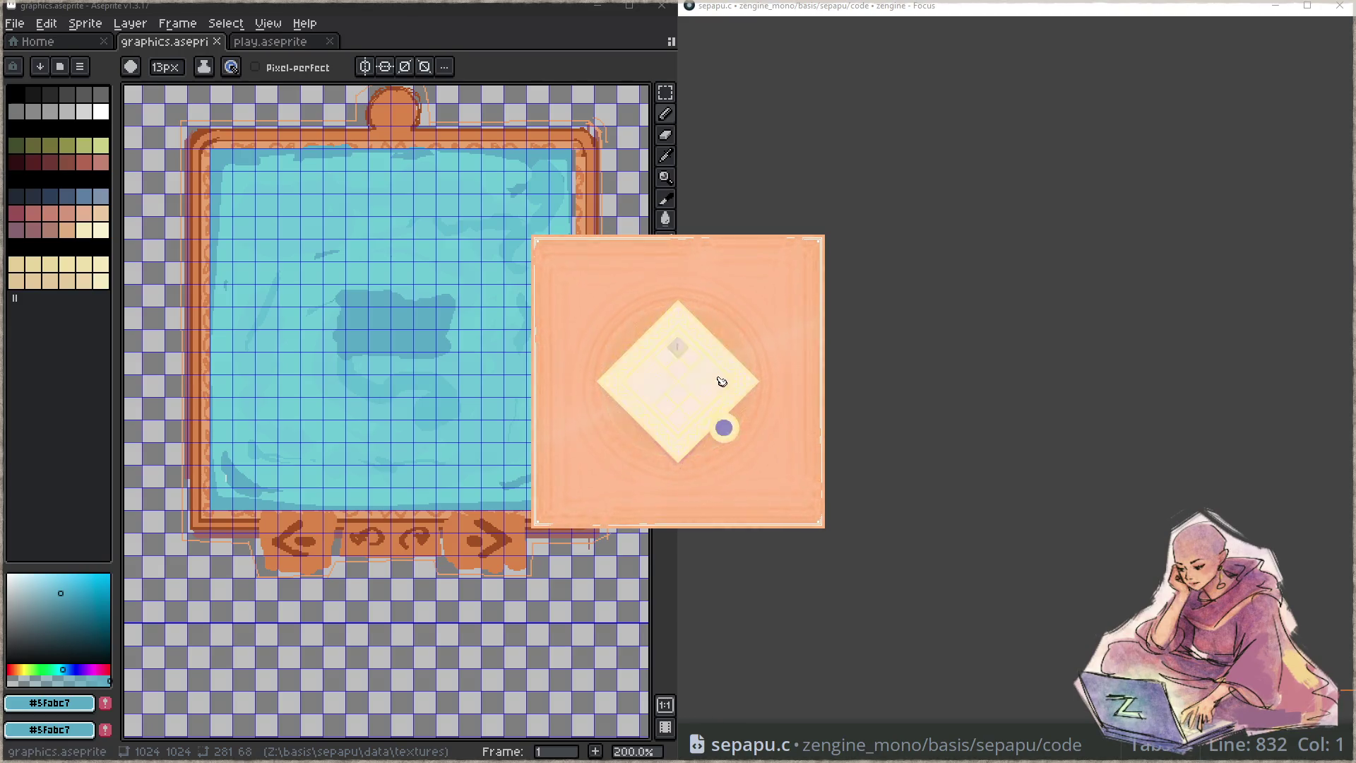
{"action": "left_click", "coordinate": [724, 439]}
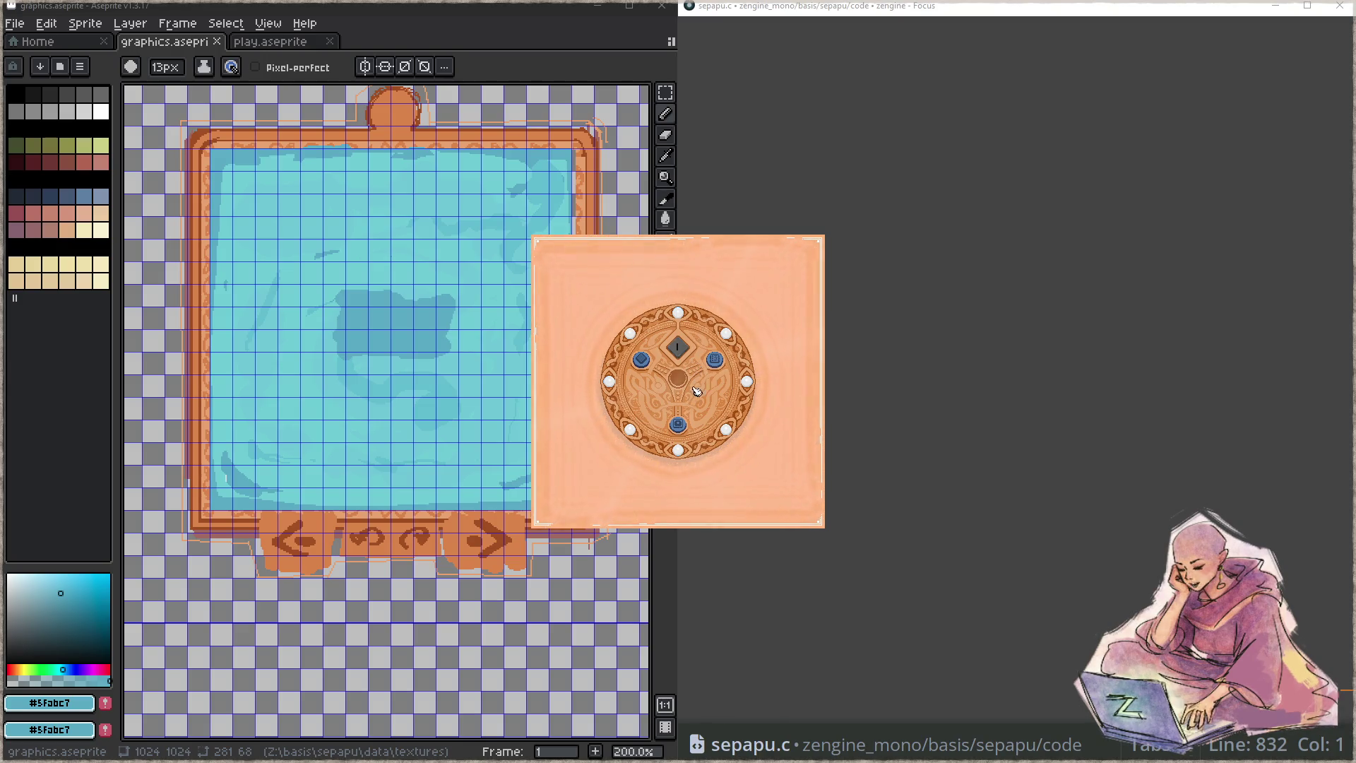
{"action": "left_click", "coordinate": [687, 428]}
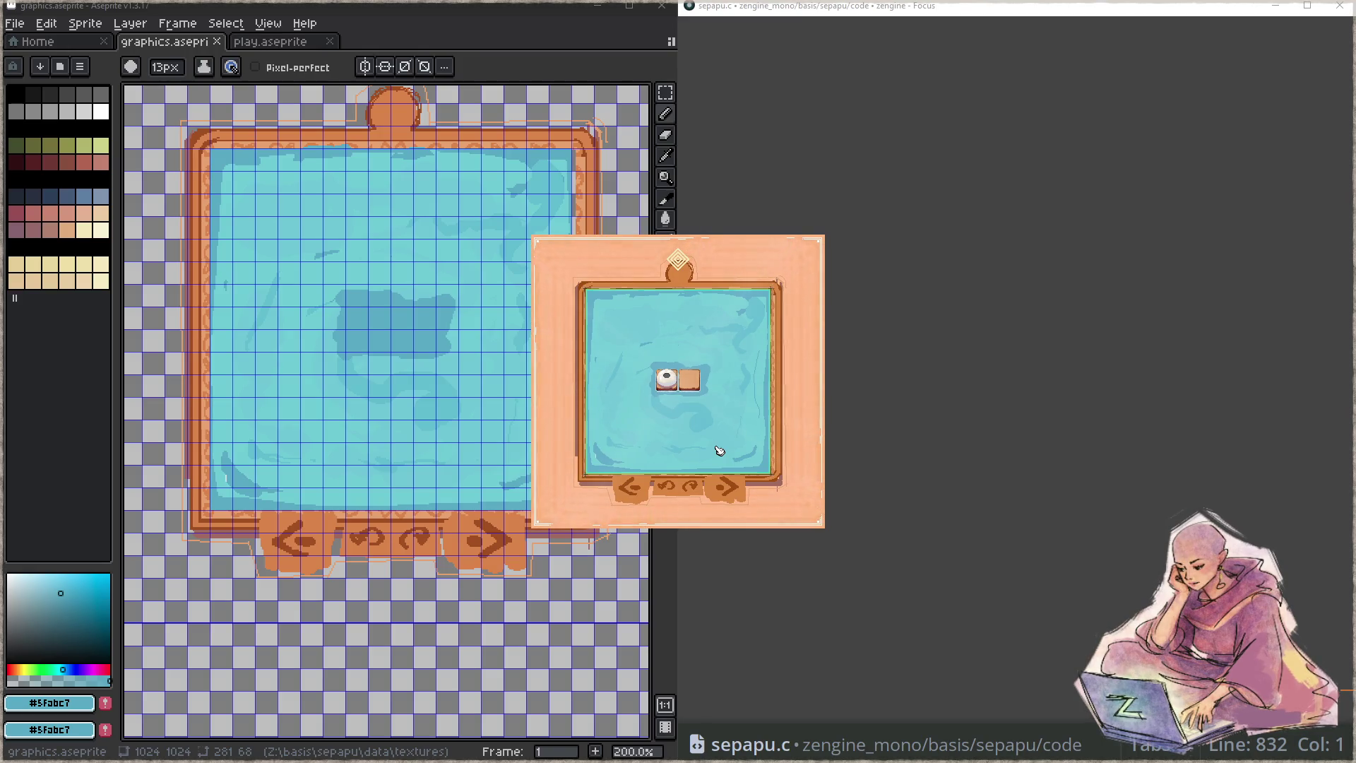
- Turn on the debug overlay and skip ahead through the levels to level 85
{"action": "key", "text": "Tab"}
{"action": "left_click", "coordinate": [578, 499]}
{"action": "left_click", "coordinate": [561, 481]}
{"action": "left_click", "coordinate": [561, 482]}
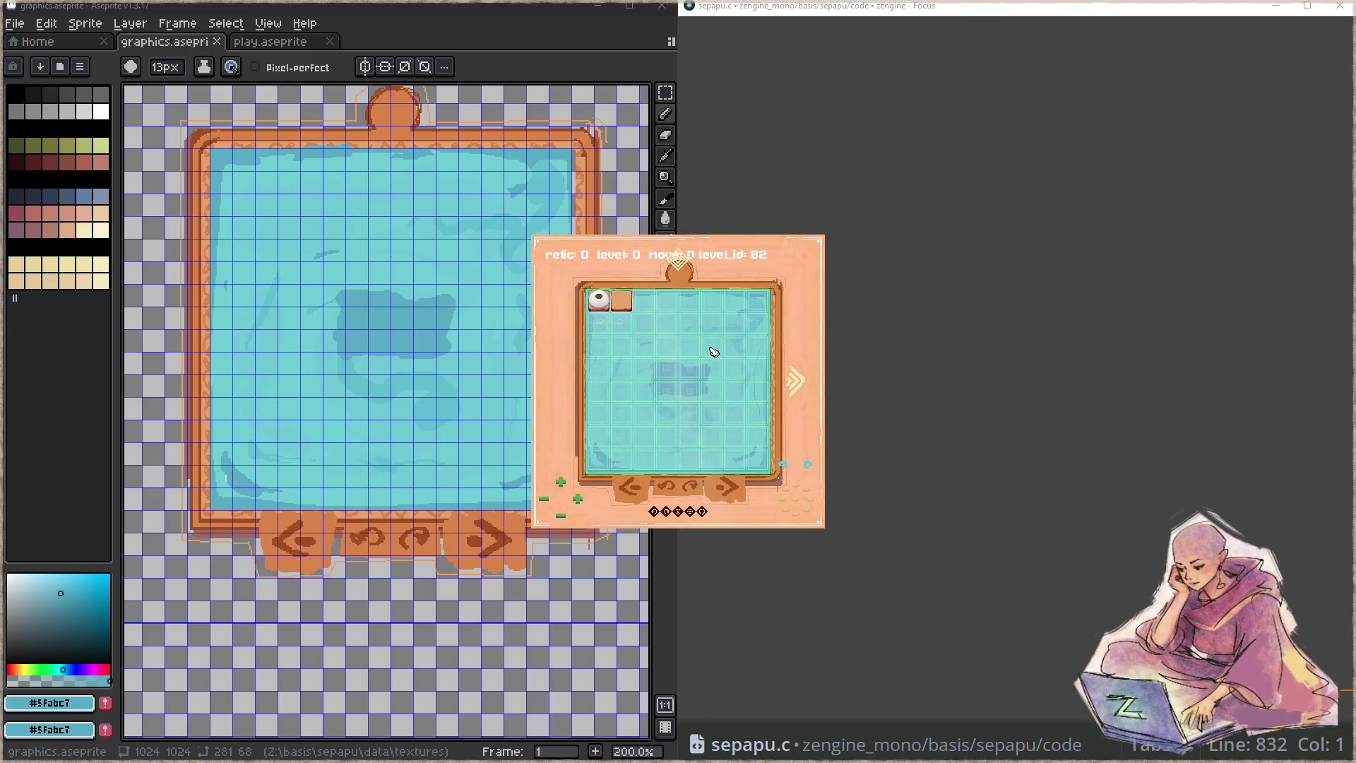
{"action": "key", "text": "Right"}
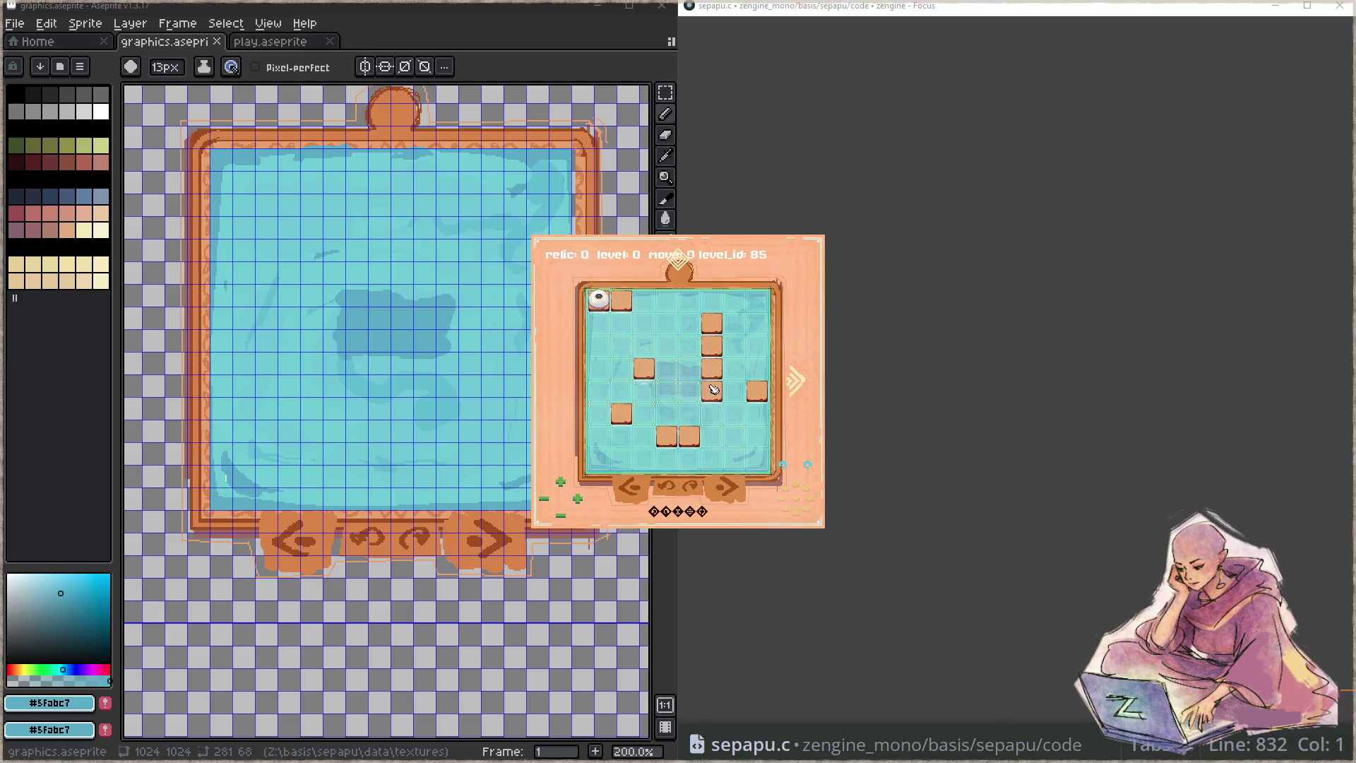
{"action": "key", "text": "Right"}
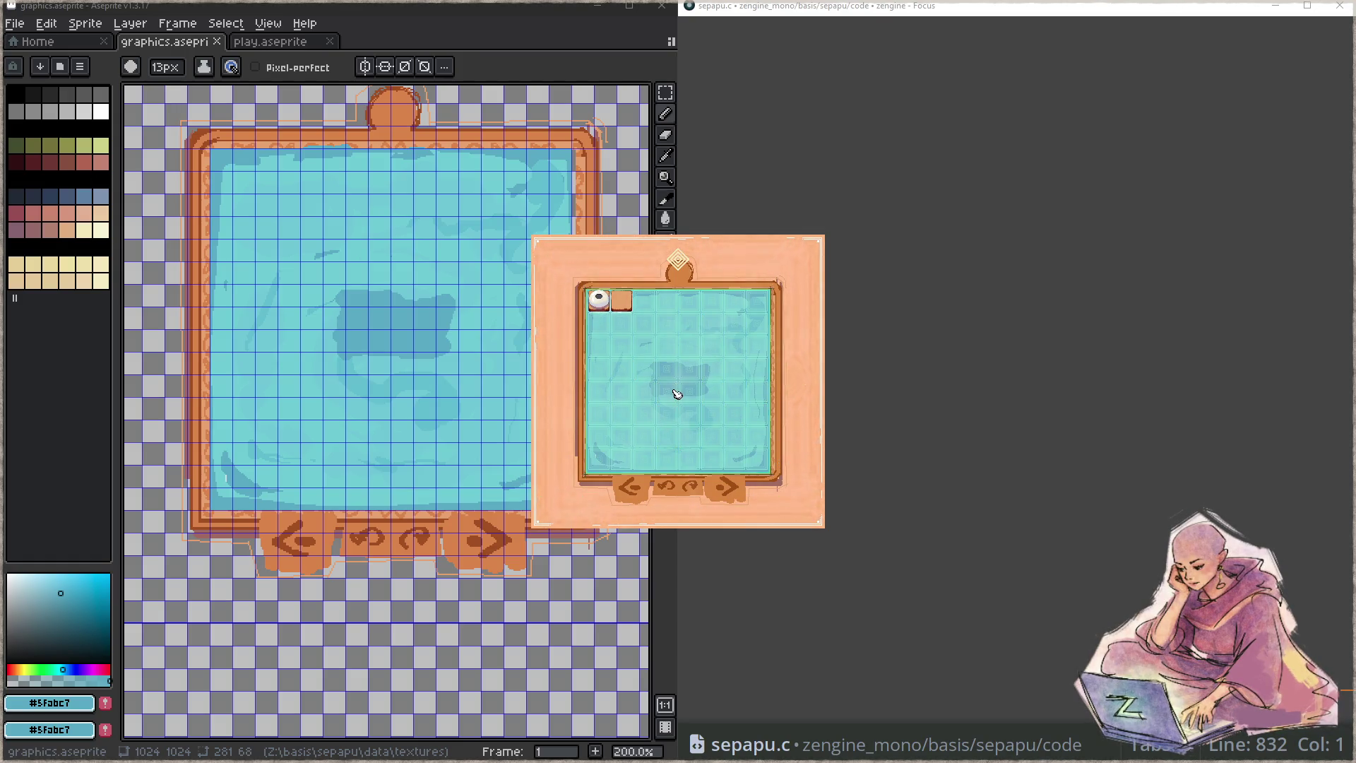
- Jump ahead to level 101 and snap the game window to the right half
{"action": "left_click", "coordinate": [564, 515]}
{"action": "left_click", "coordinate": [569, 517]}
{"action": "left_click", "coordinate": [569, 518]}
{"action": "left_click", "coordinate": [545, 502]}
{"action": "left_click", "coordinate": [545, 500]}
{"action": "left_click", "coordinate": [545, 500]}
{"action": "left_click", "coordinate": [545, 500]}
{"action": "left_click", "coordinate": [544, 500]}
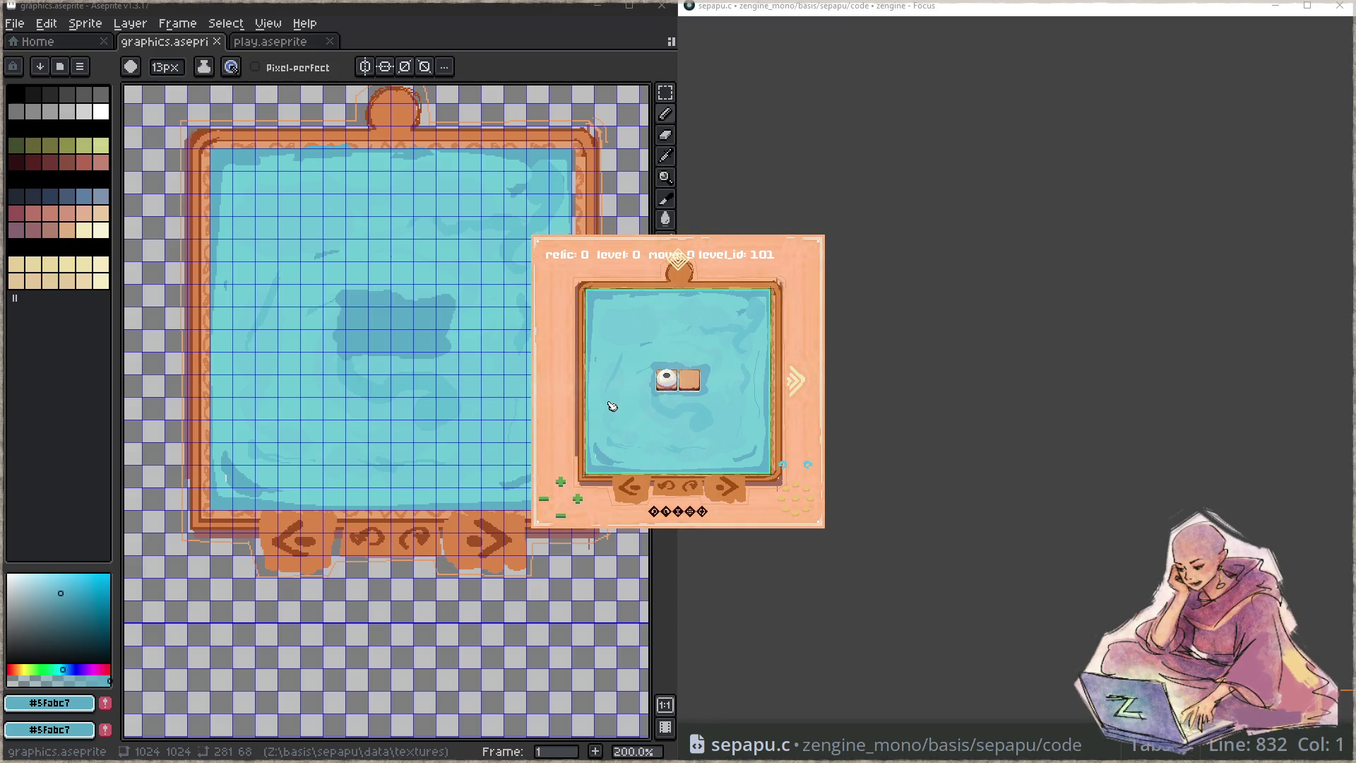
{"action": "key", "text": "super+Right"}
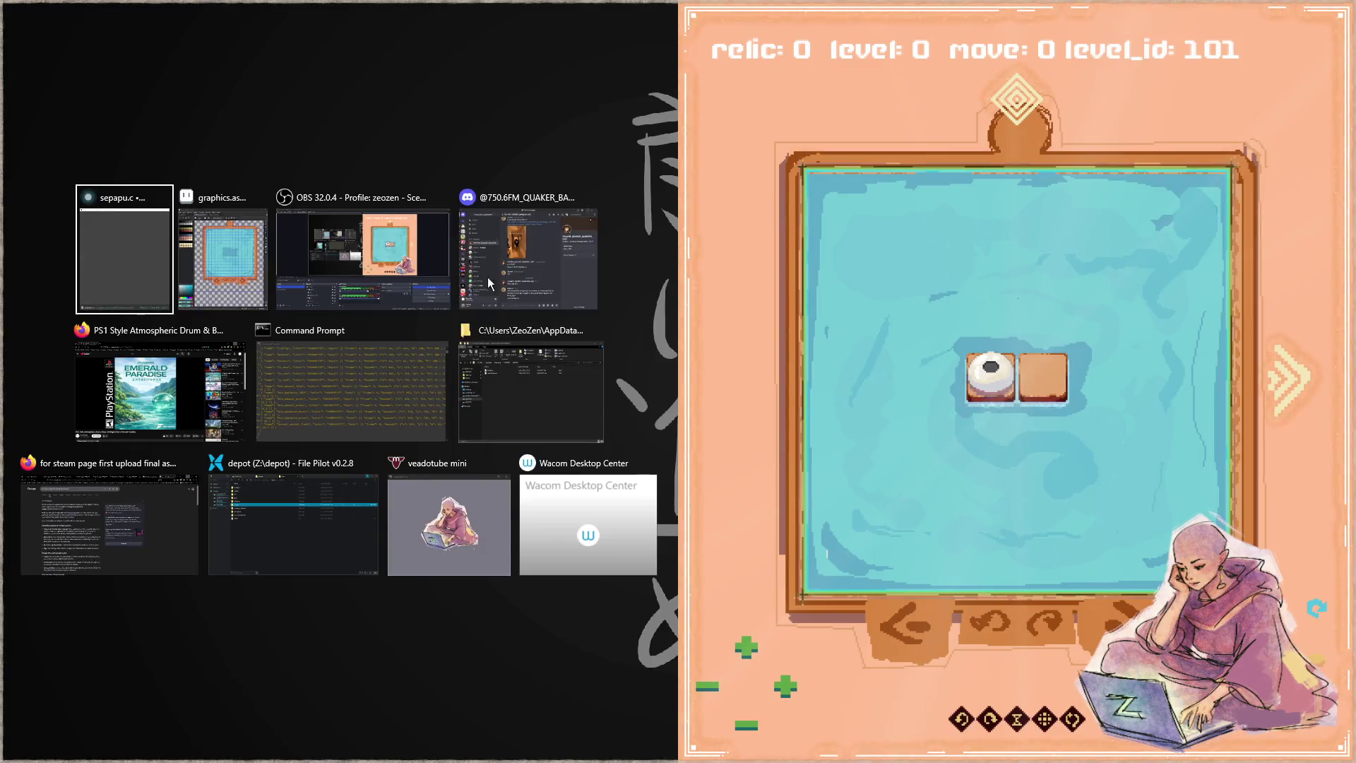
- Snap Aseprite's graphics.aseprite to the left half, then close the sepapu game window
{"action": "left_click", "coordinate": [225, 254]}
{"action": "key", "text": "h"}
{"action": "scroll", "coordinate": [466, 311], "scroll_direction": "up", "scroll_amount": 2}
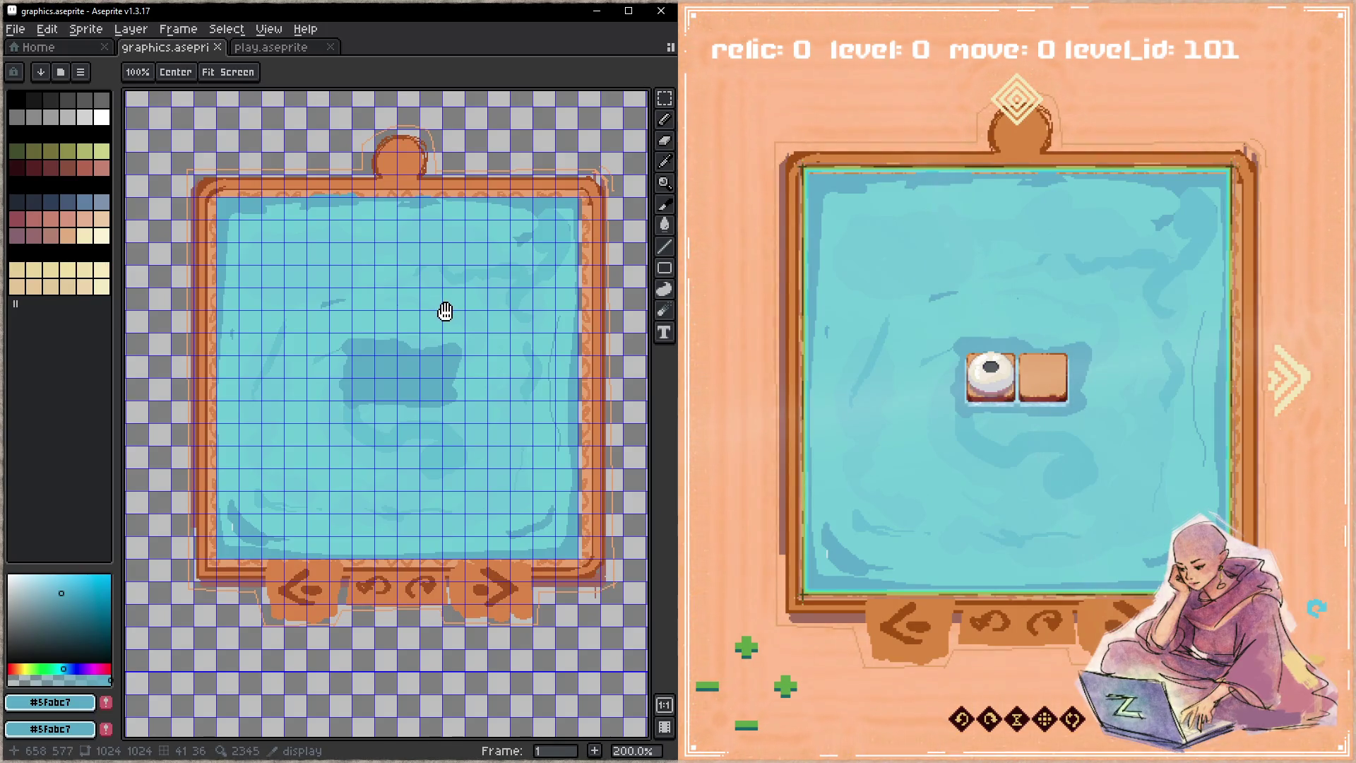
{"action": "key", "text": "b"}
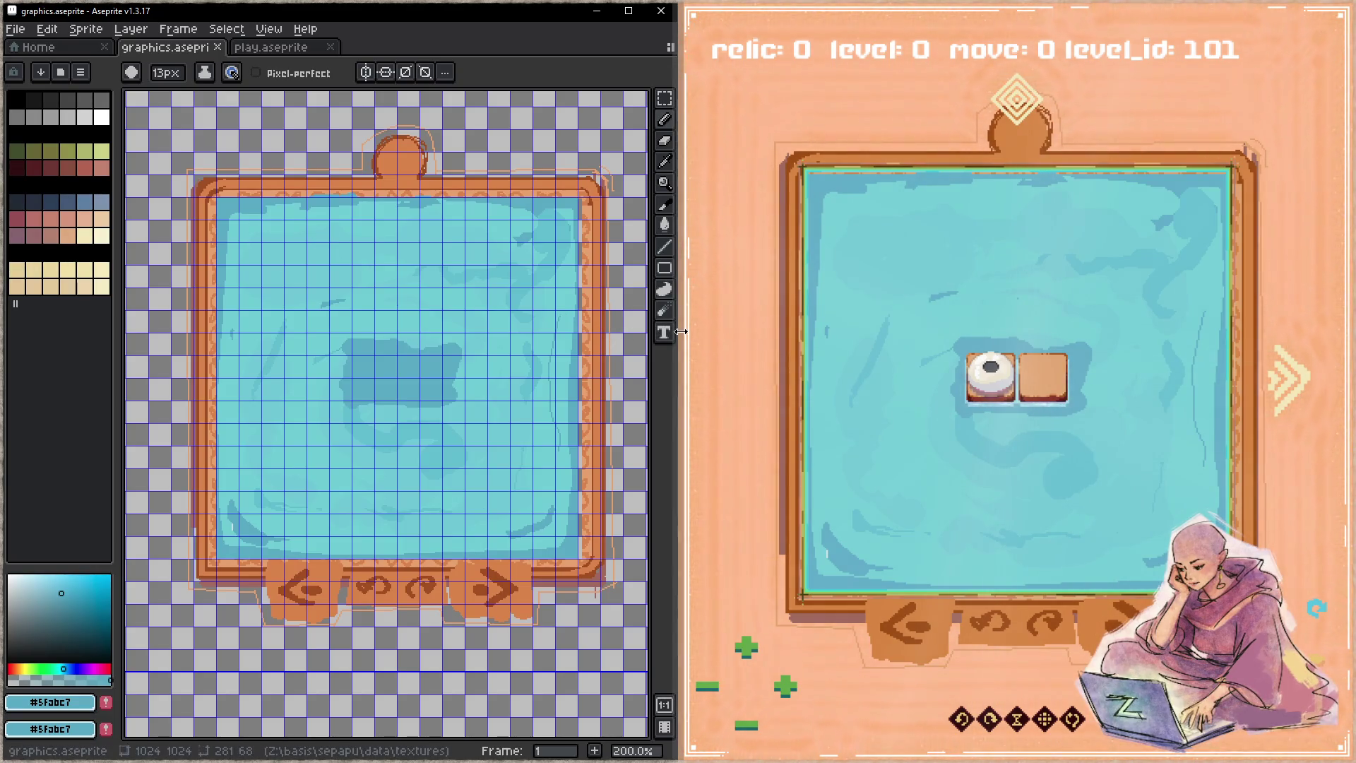
{"action": "left_click", "coordinate": [1257, 86]}
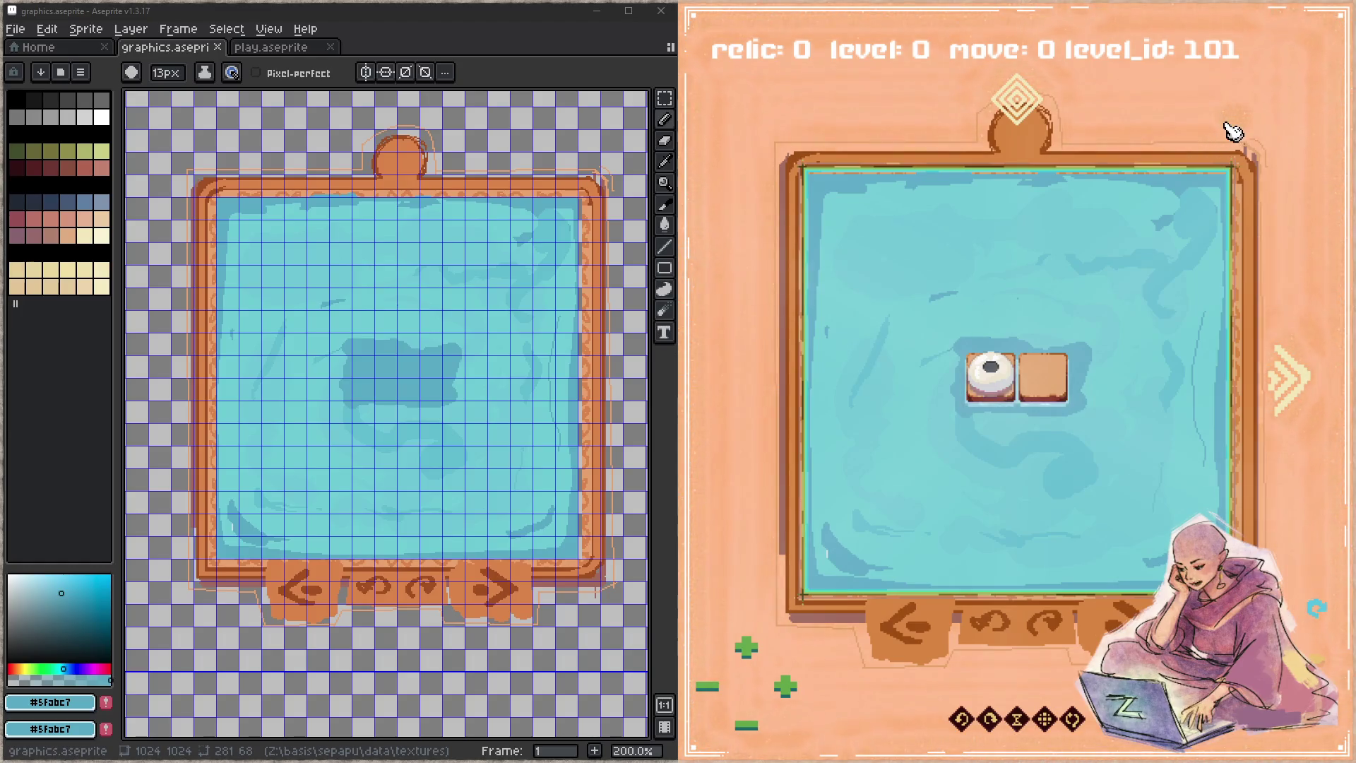
{"action": "key", "text": "Escape"}
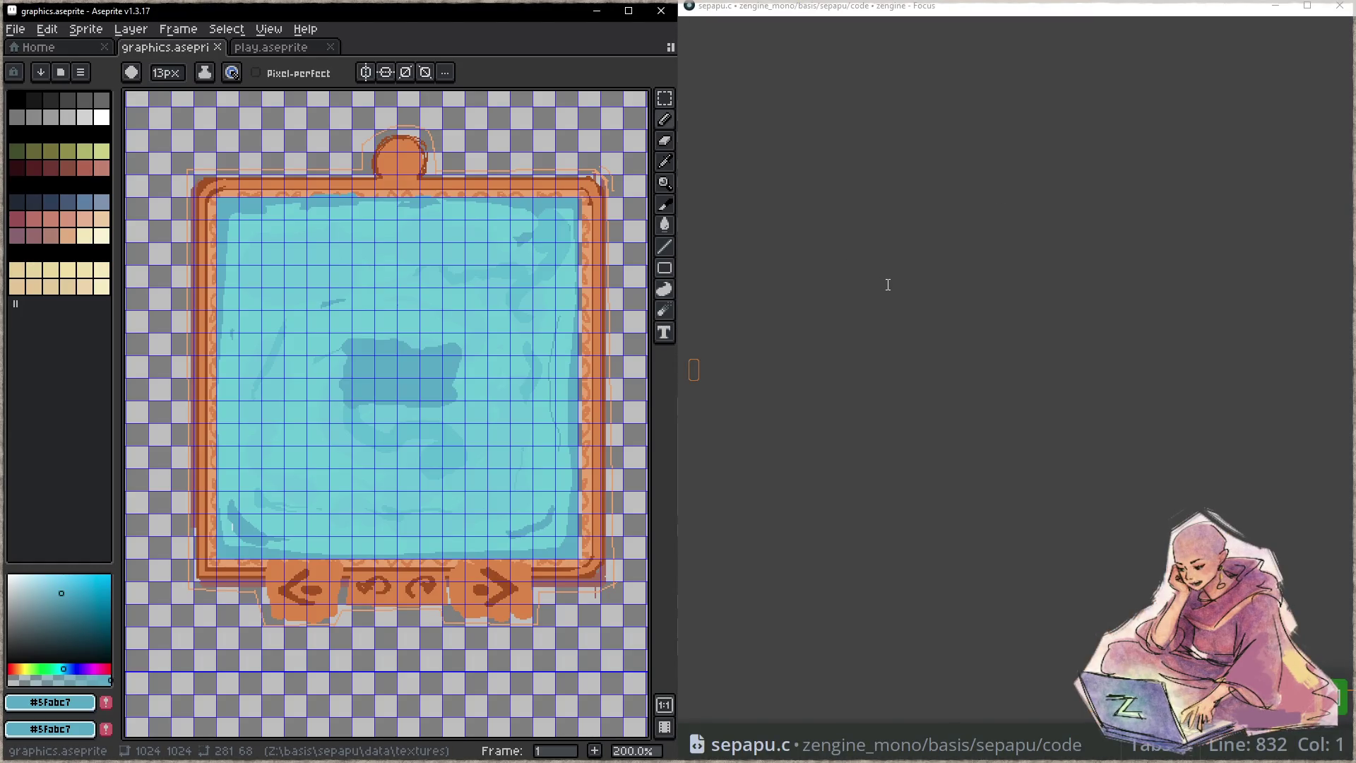
- Shrink the sepapu.c text with Ctrl+- and scroll up through the file
{"action": "left_click", "coordinate": [888, 406]}
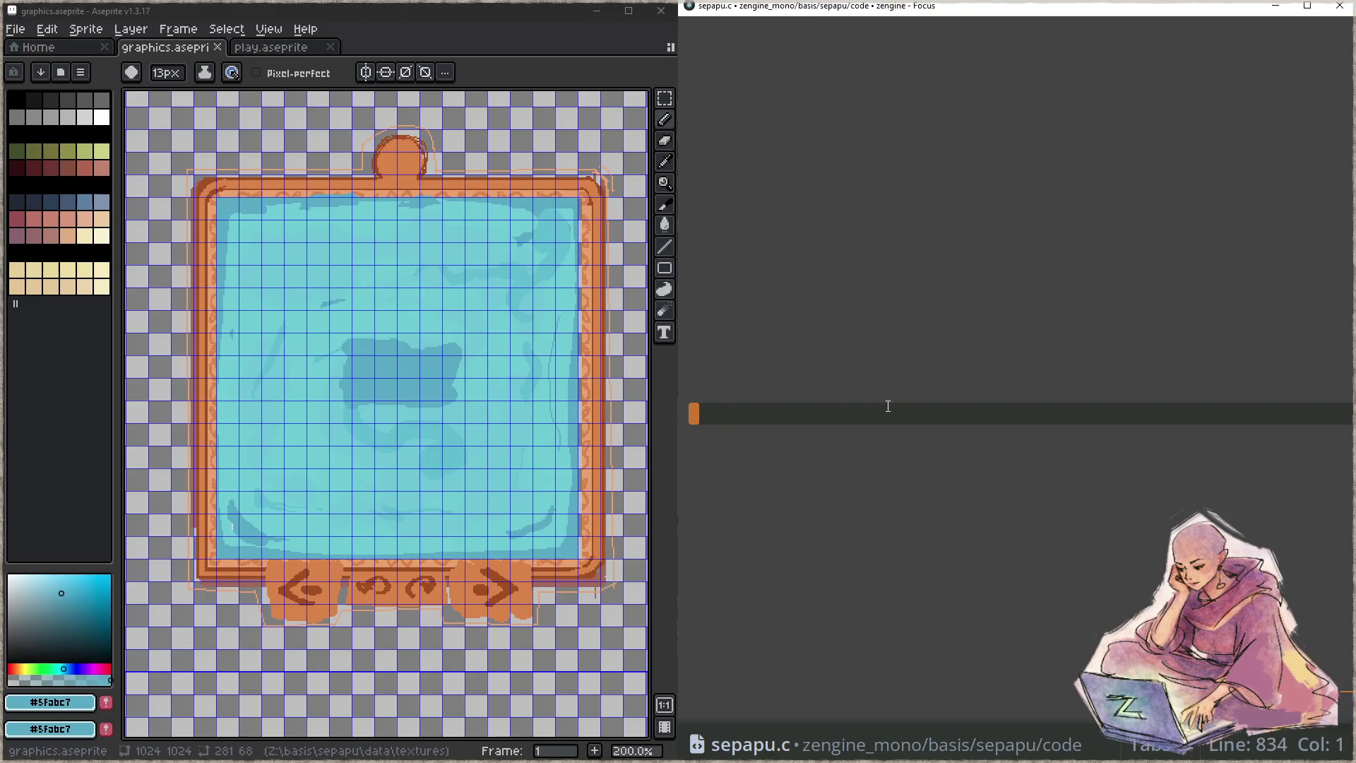
{"action": "scroll", "coordinate": [888, 406], "scroll_direction": "up", "scroll_amount": 5}
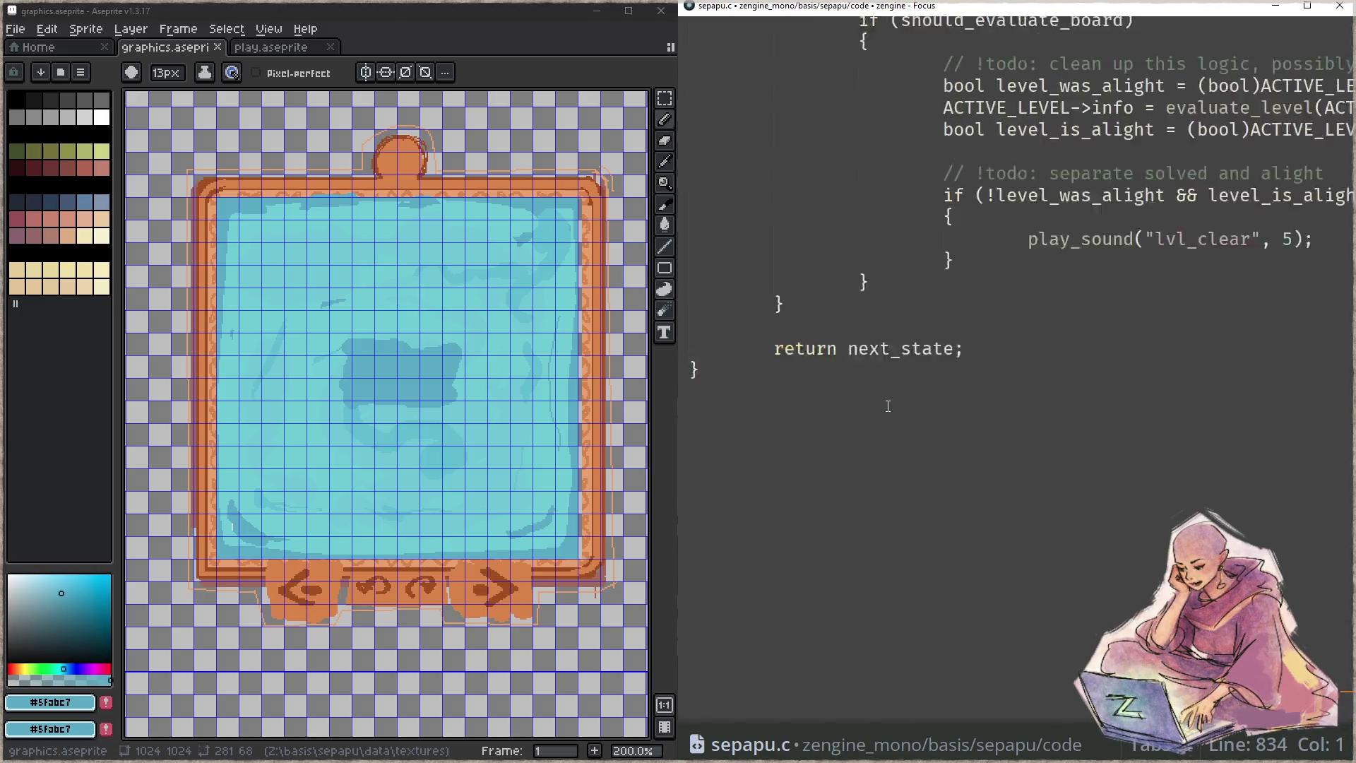
{"action": "scroll", "coordinate": [887, 406], "scroll_direction": "up", "scroll_amount": 5}
{"action": "key", "text": "ctrl+minus"}
{"action": "key", "text": "ctrl+minus"}
{"action": "key", "text": "ctrl+minus"}
{"action": "key", "text": "ctrl+minus"}
{"action": "key", "text": "ctrl+minus"}
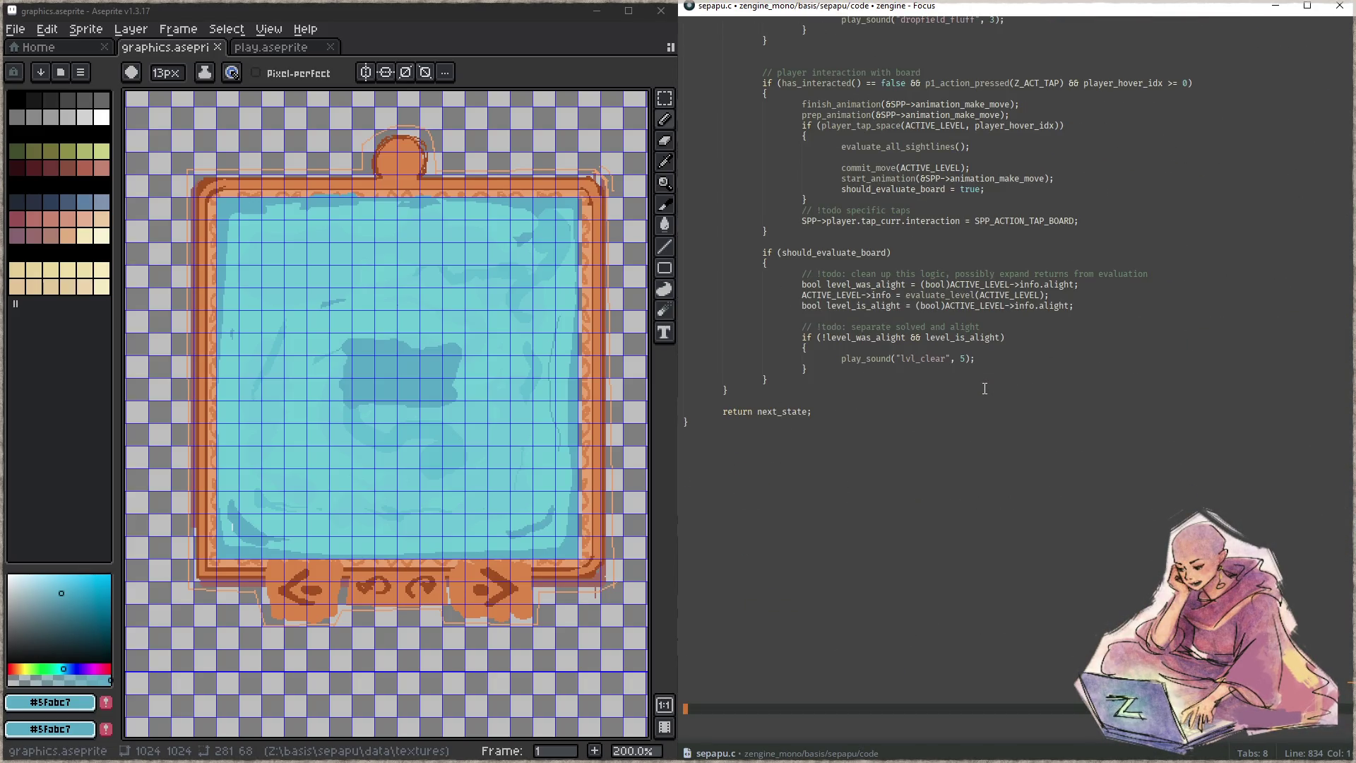
{"action": "scroll", "coordinate": [978, 402], "scroll_direction": "up", "scroll_amount": 5}
{"action": "scroll", "coordinate": [974, 408], "scroll_direction": "up", "scroll_amount": 5}
{"action": "left_click", "coordinate": [981, 432]}
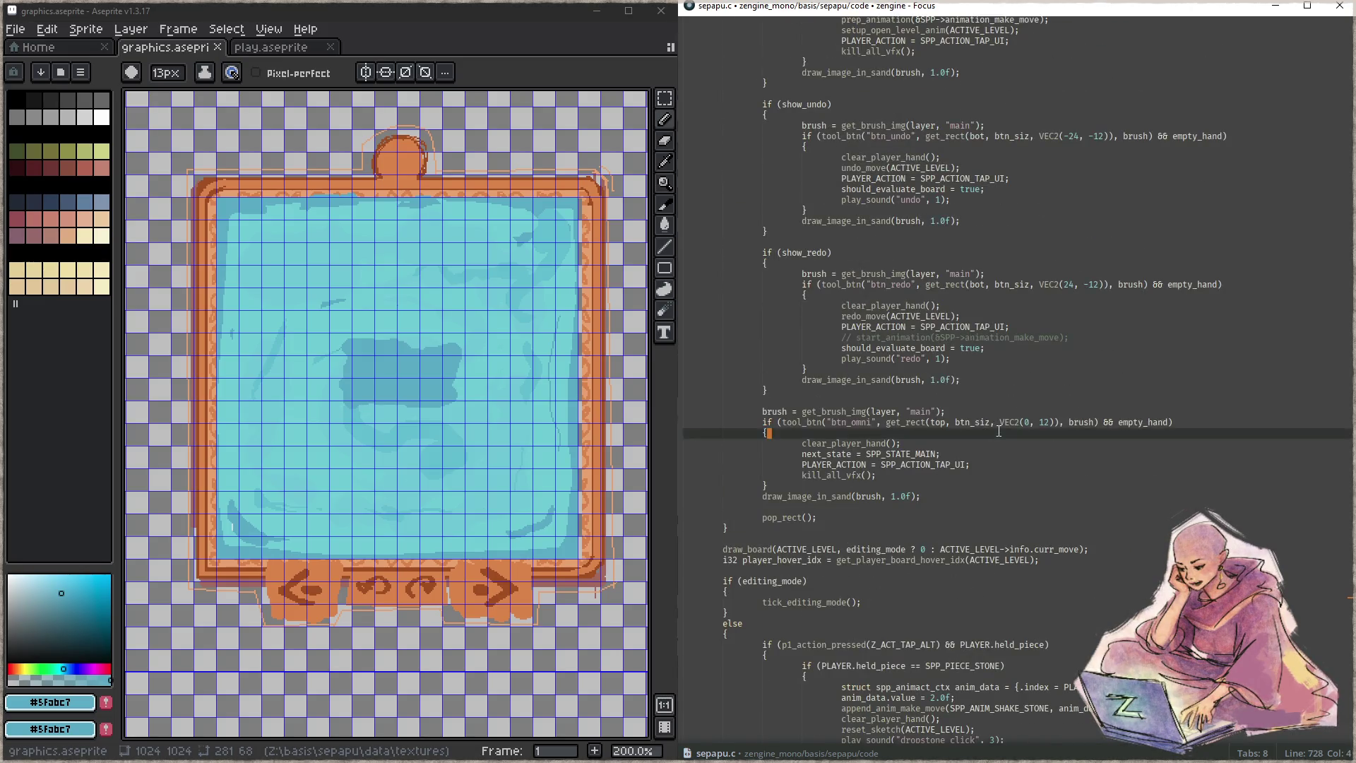
{"action": "scroll", "coordinate": [991, 391], "scroll_direction": "up", "scroll_amount": 5}
- Scroll to the show_prev/show_next/show_undo/show_redo button-drawing block
{"action": "key", "text": "ctrl+p"}
{"action": "type", "text": "sepapu"}
{"action": "key", "text": "Escape"}
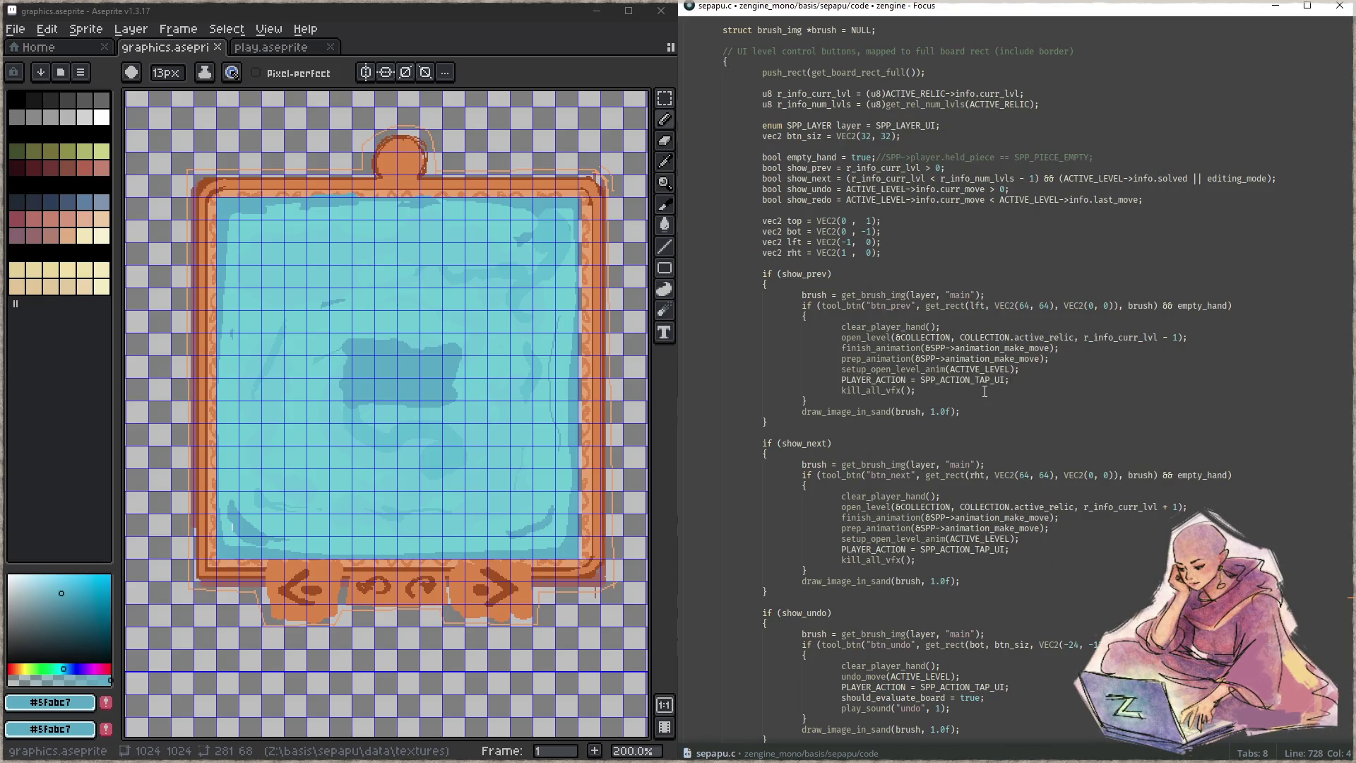
{"action": "scroll", "coordinate": [984, 391], "scroll_direction": "down", "scroll_amount": 3}
{"action": "scroll", "coordinate": [984, 391], "scroll_direction": "down", "scroll_amount": 3}
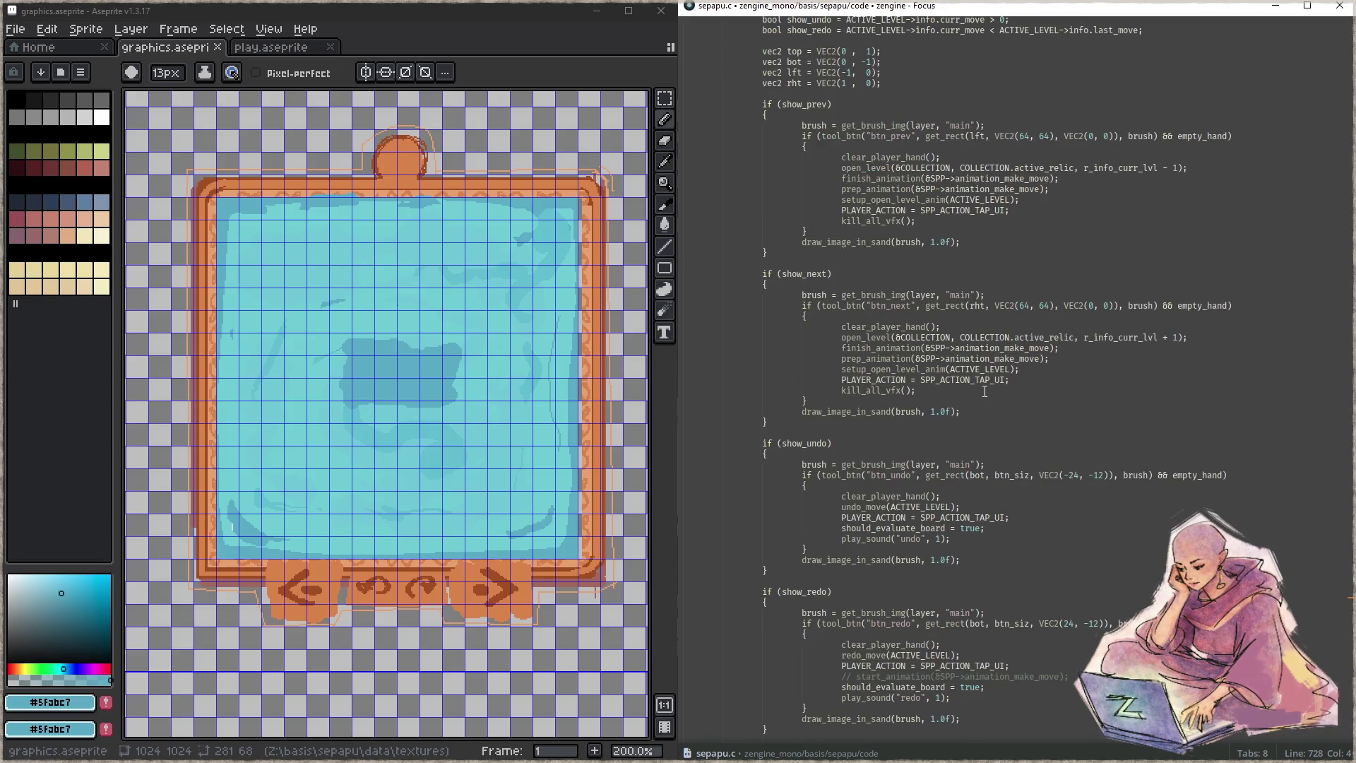
{"action": "scroll", "coordinate": [984, 391], "scroll_direction": "up", "scroll_amount": 3}
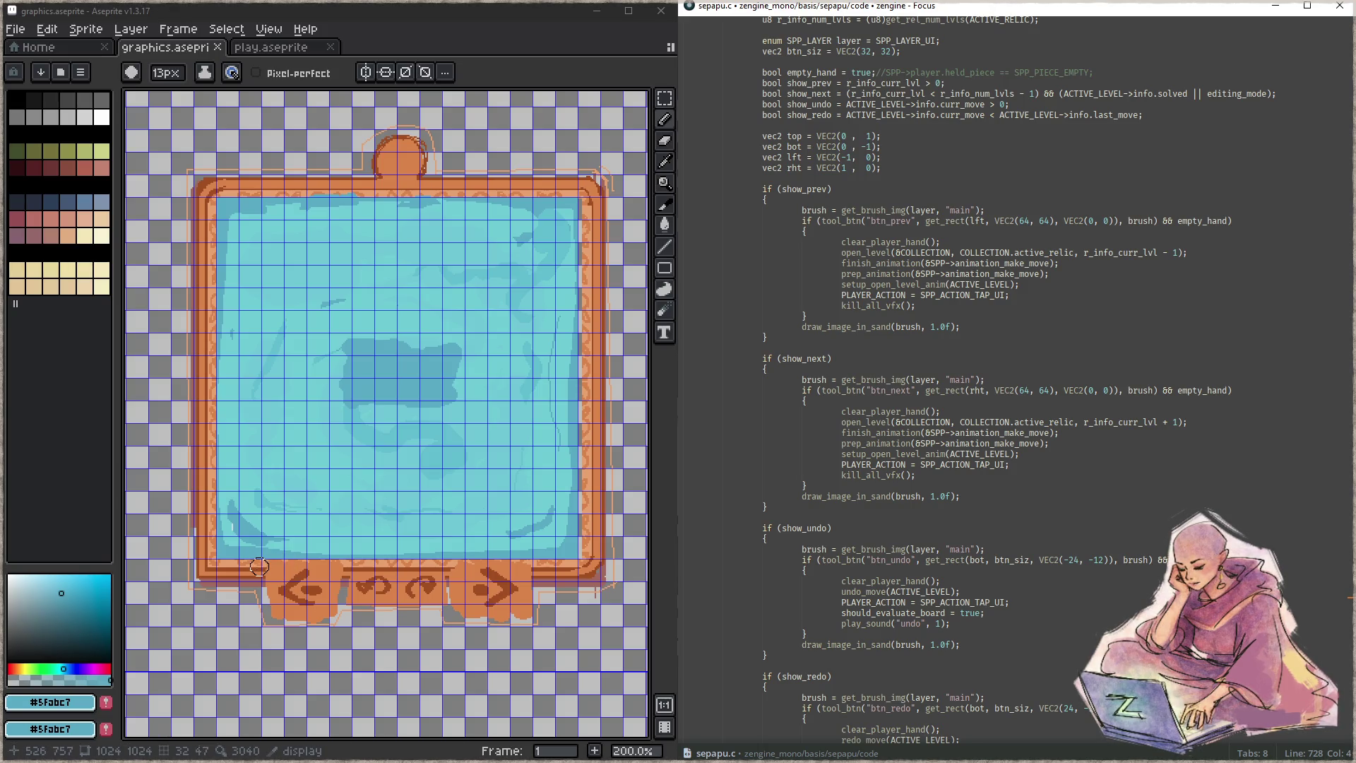
- Set the grid width and height to 32 pixels and zoom over the board sprite
{"action": "left_click", "coordinate": [269, 29]}
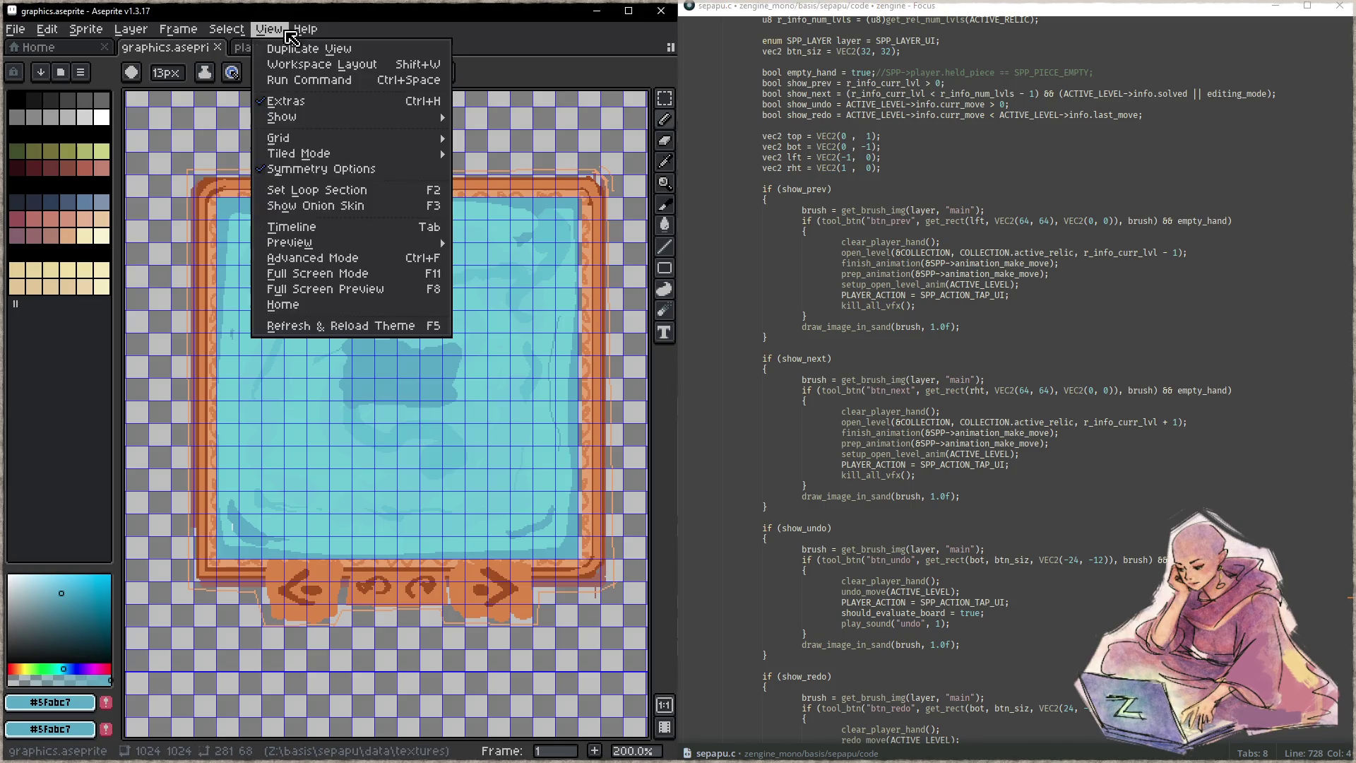
{"action": "left_click", "coordinate": [495, 139]}
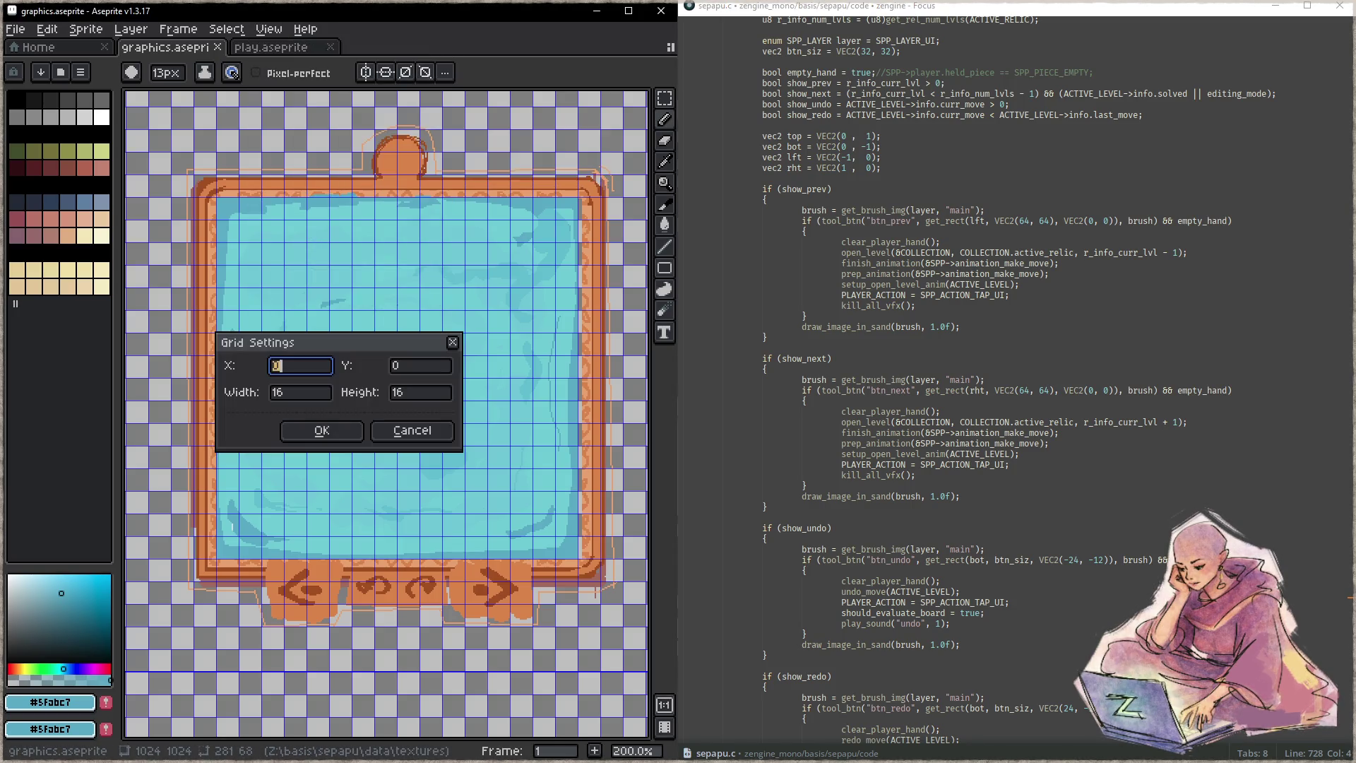
{"action": "key", "text": "Tab"}
{"action": "key", "text": "Tab"}
{"action": "type", "text": "32"}
{"action": "key", "text": "Tab"}
{"action": "type", "text": "32"}
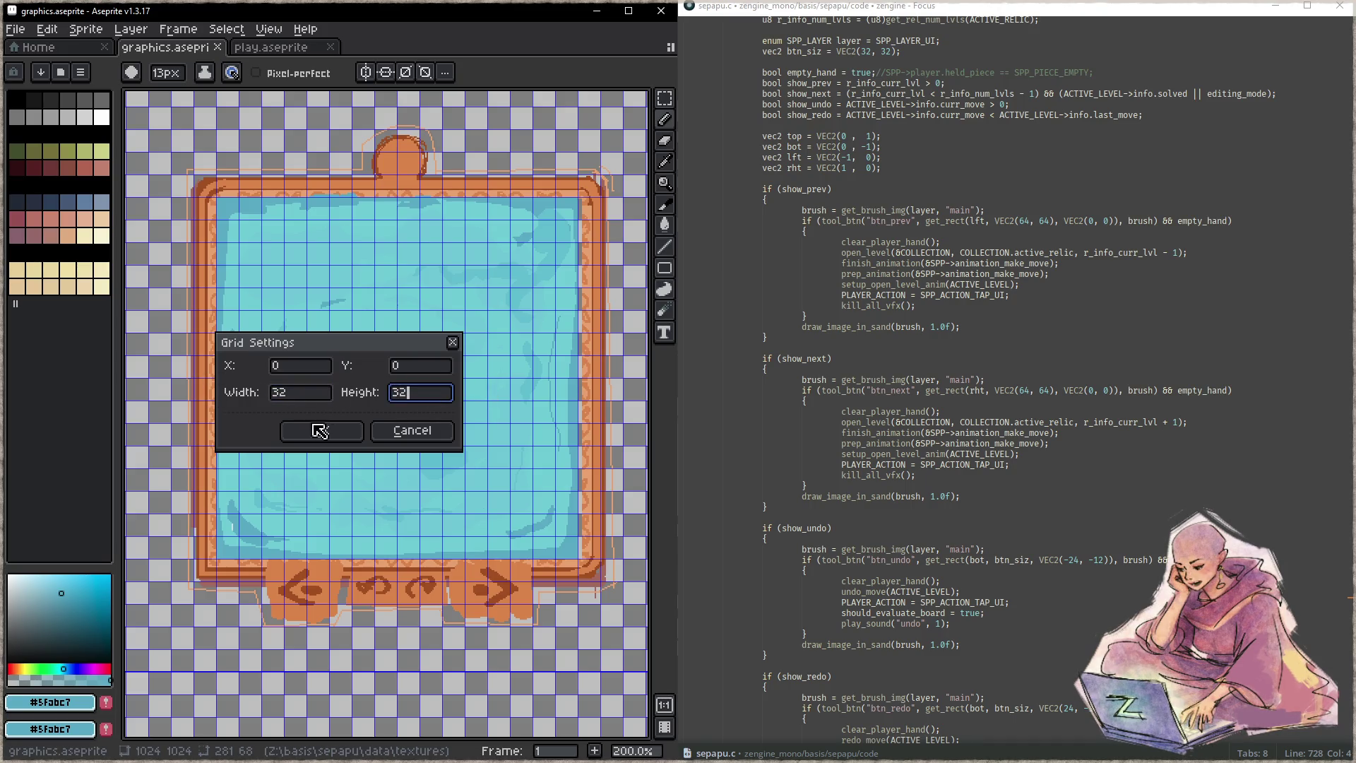
{"action": "left_click", "coordinate": [322, 430]}
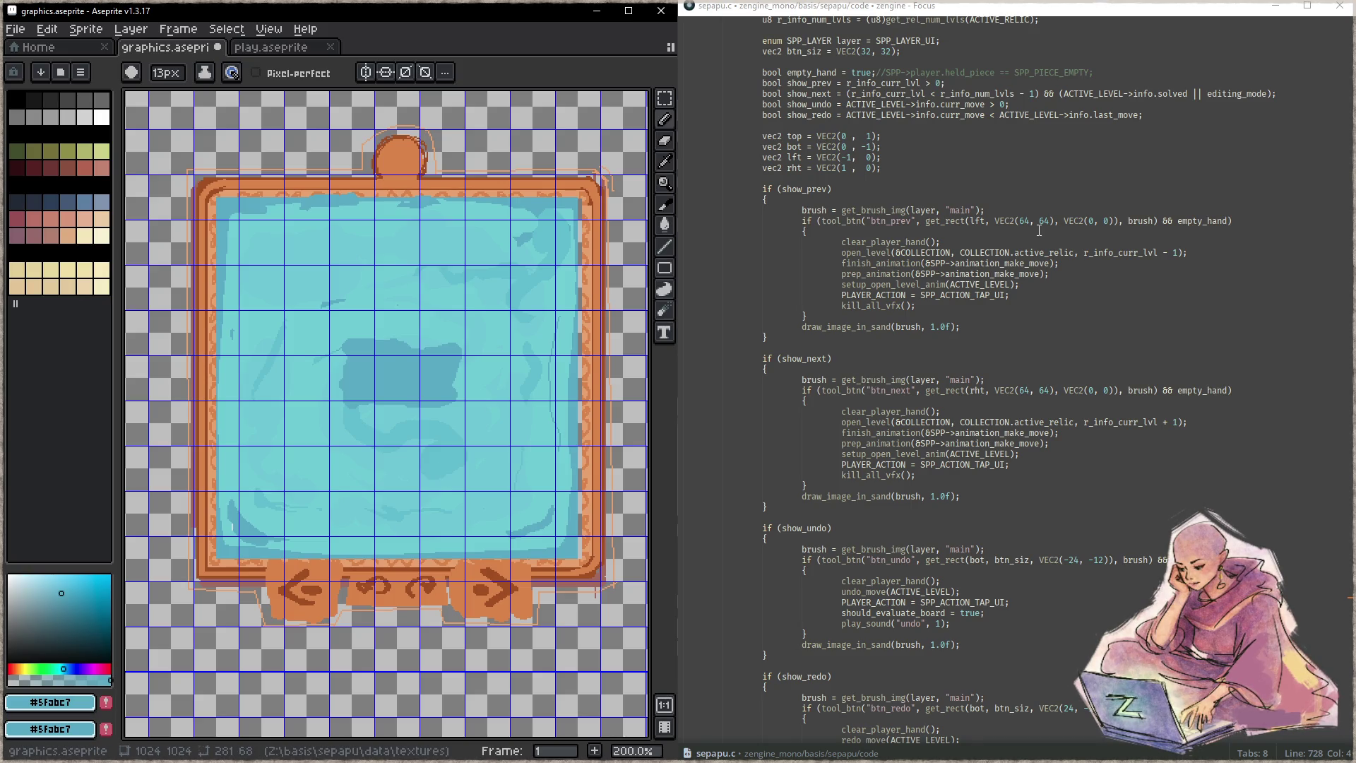
{"action": "scroll", "coordinate": [357, 349], "scroll_direction": "down", "scroll_amount": 2}
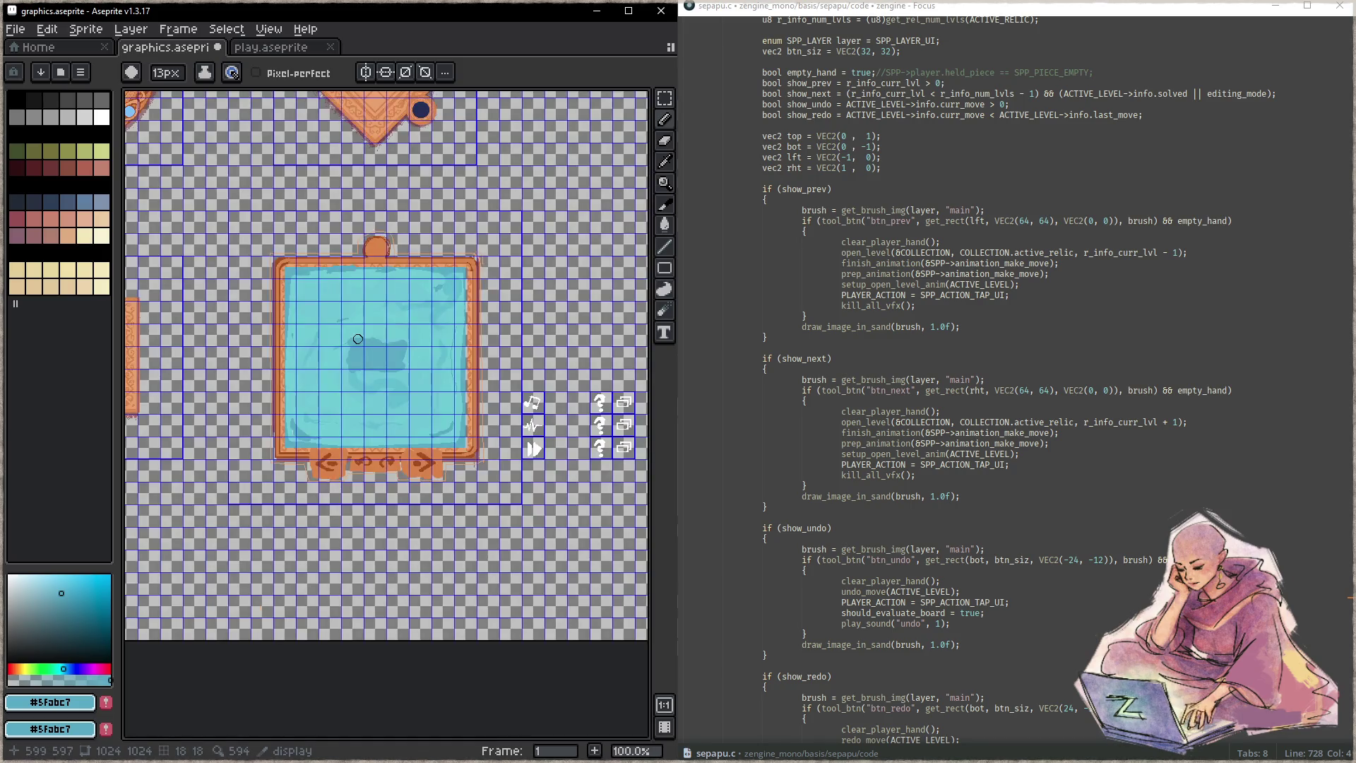
{"action": "scroll", "coordinate": [372, 418], "scroll_direction": "up", "scroll_amount": 2}
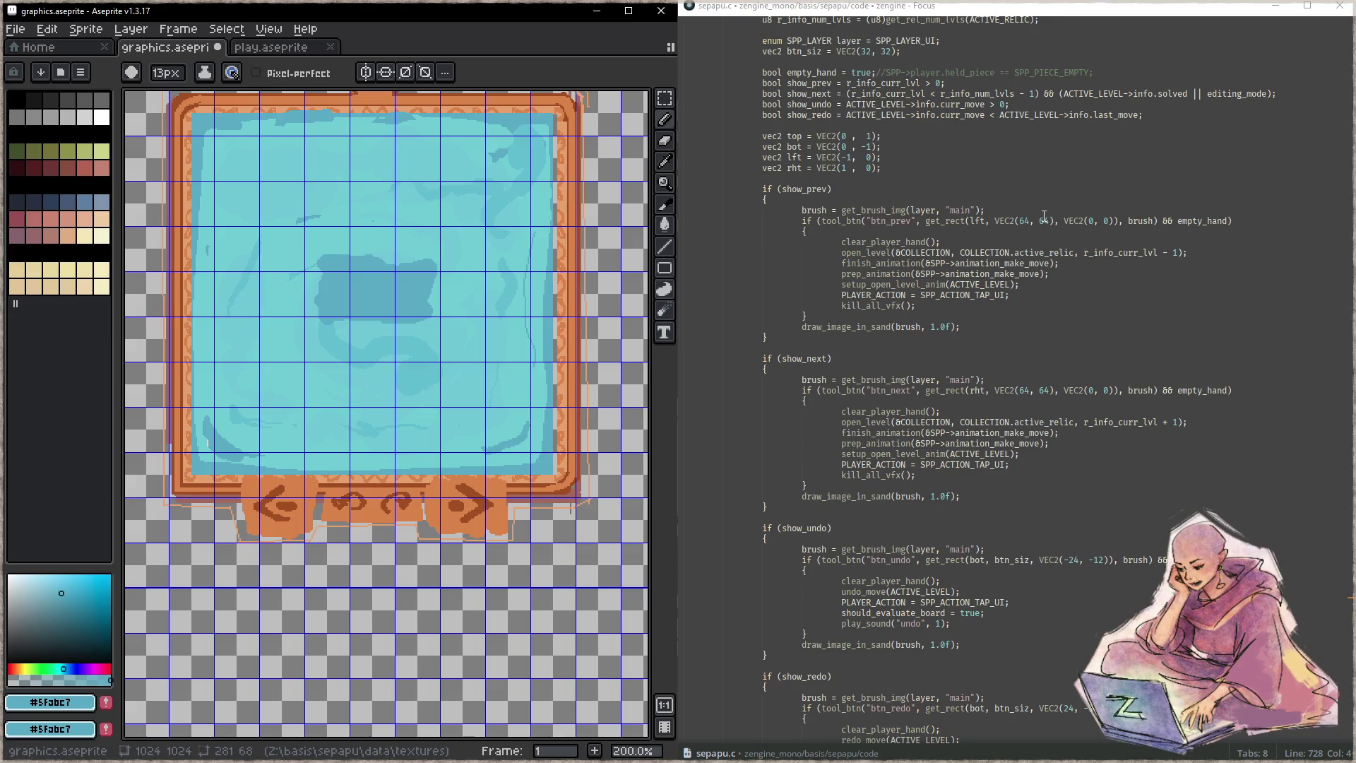
{"action": "scroll", "coordinate": [880, 201], "scroll_direction": "up", "scroll_amount": 3}
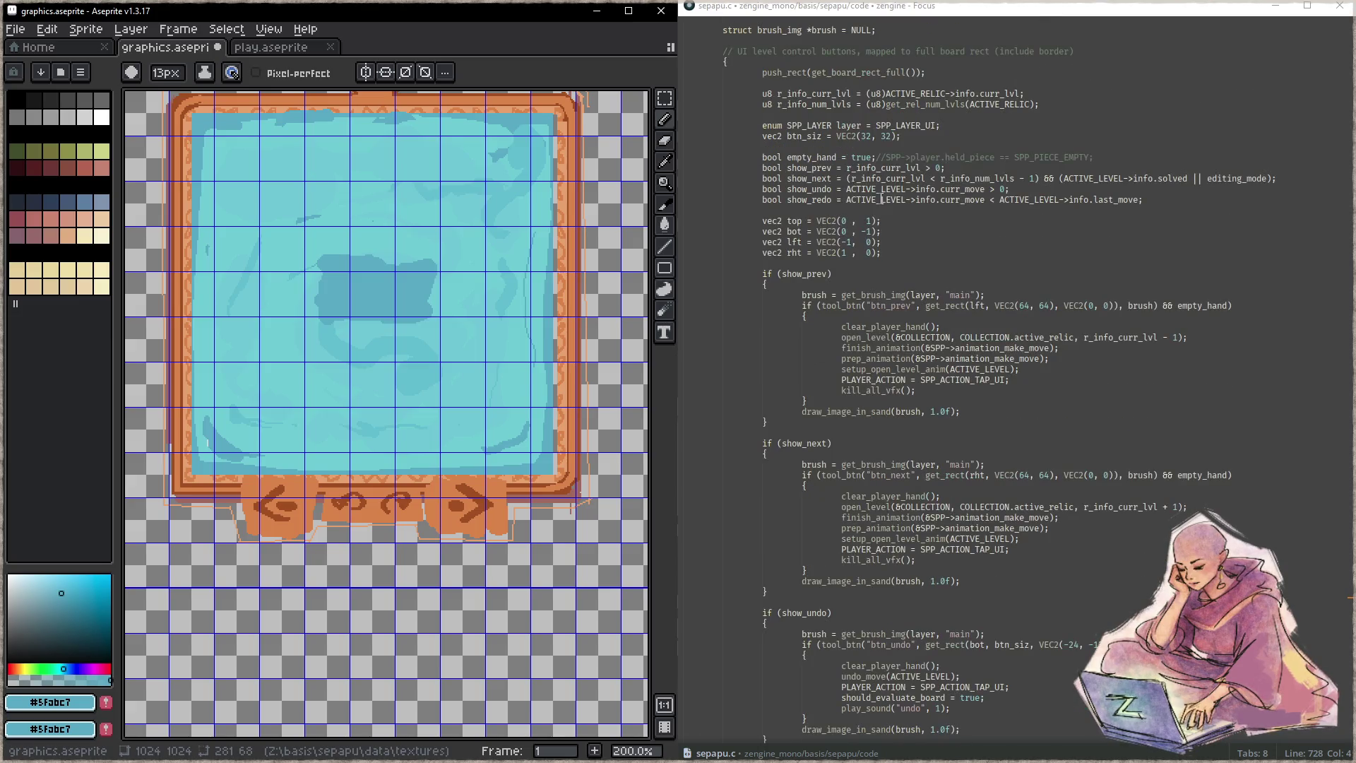
- Rename lft to pos_left at both occurrences using a second cursor
{"action": "left_click", "coordinate": [799, 243]}
{"action": "key", "text": "ctrl+d"}
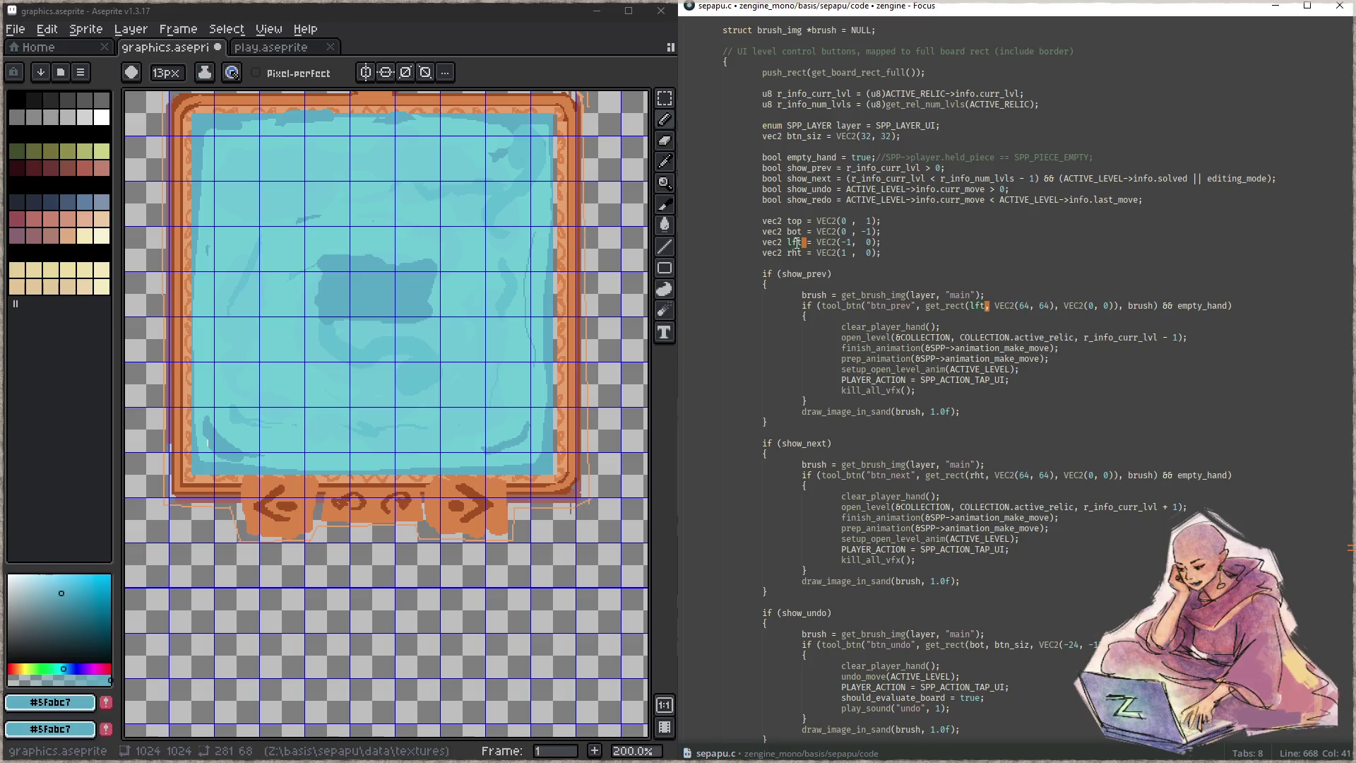
{"action": "type", "text": "pos_left"}
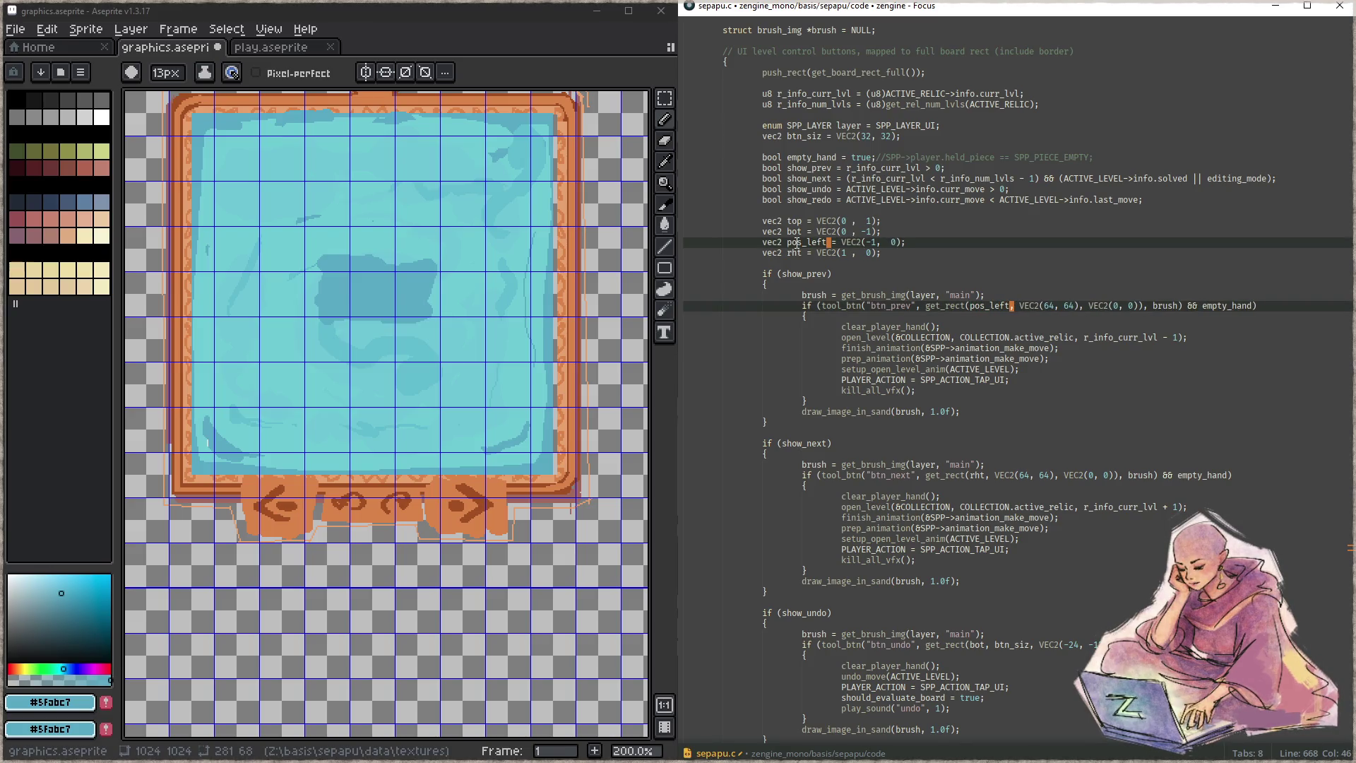
- Set pos_left to VEC2(-.75f, -1.0f) and save sepapu.c
{"action": "left_click", "coordinate": [877, 242]}
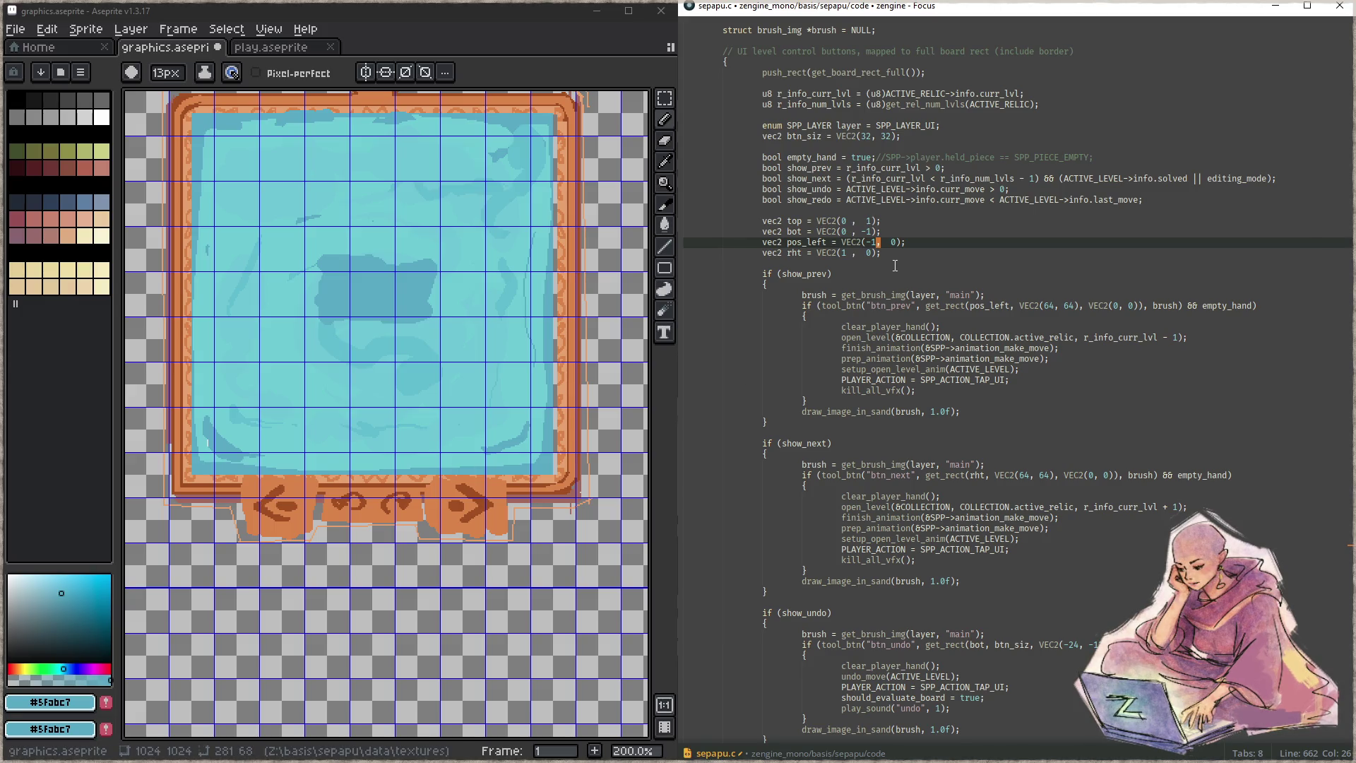
{"action": "key", "text": "BackSpace"}
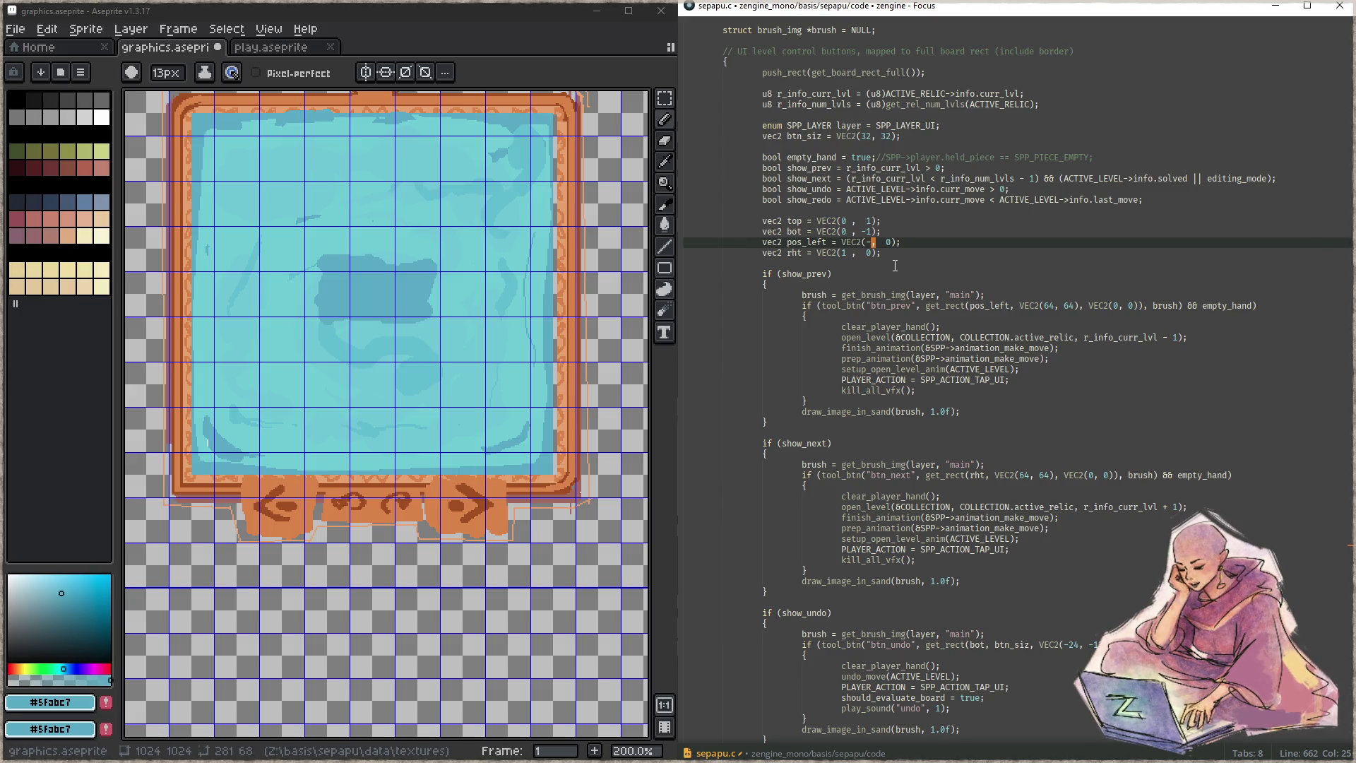
{"action": "type", "text": ".75"}
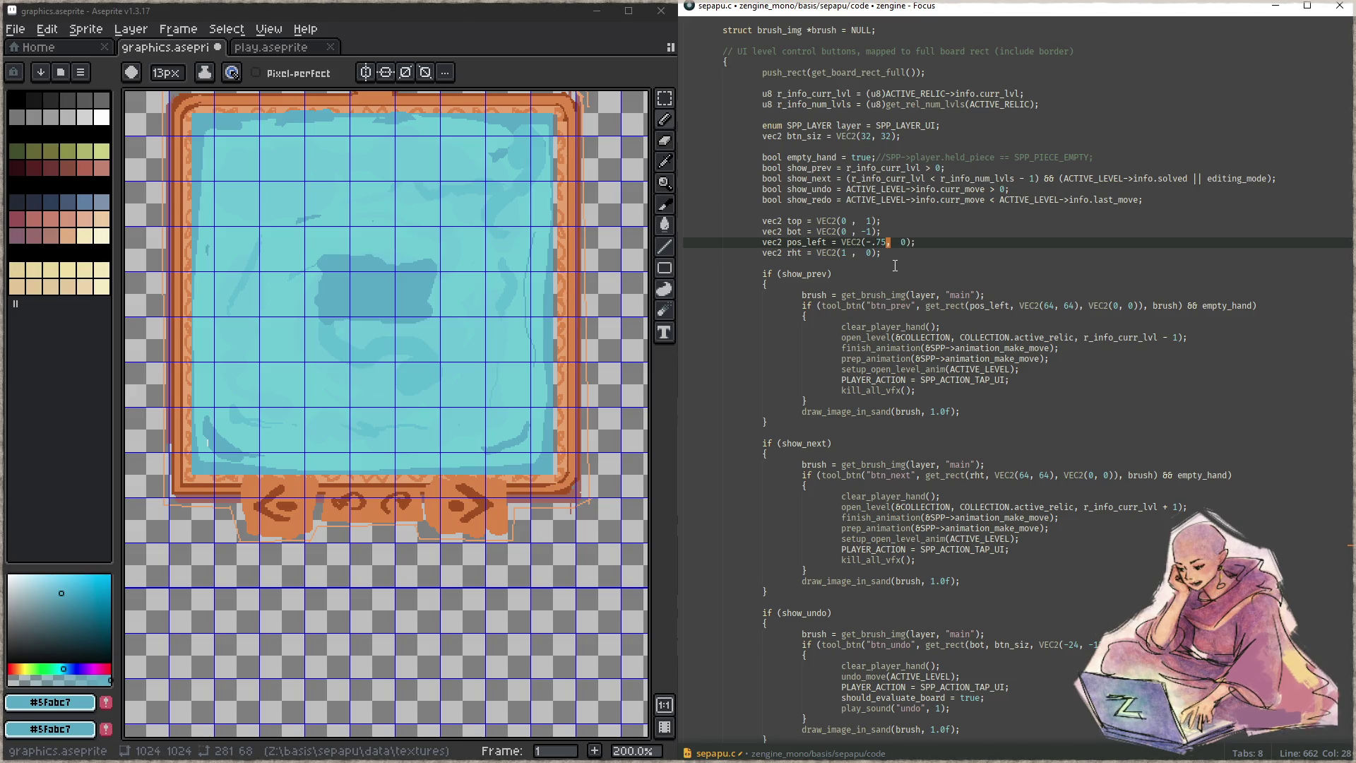
{"action": "type", "text": "f"}
{"action": "left_click", "coordinate": [908, 242]}
{"action": "key", "text": "Delete"}
{"action": "type", "text": "-1.0f"}
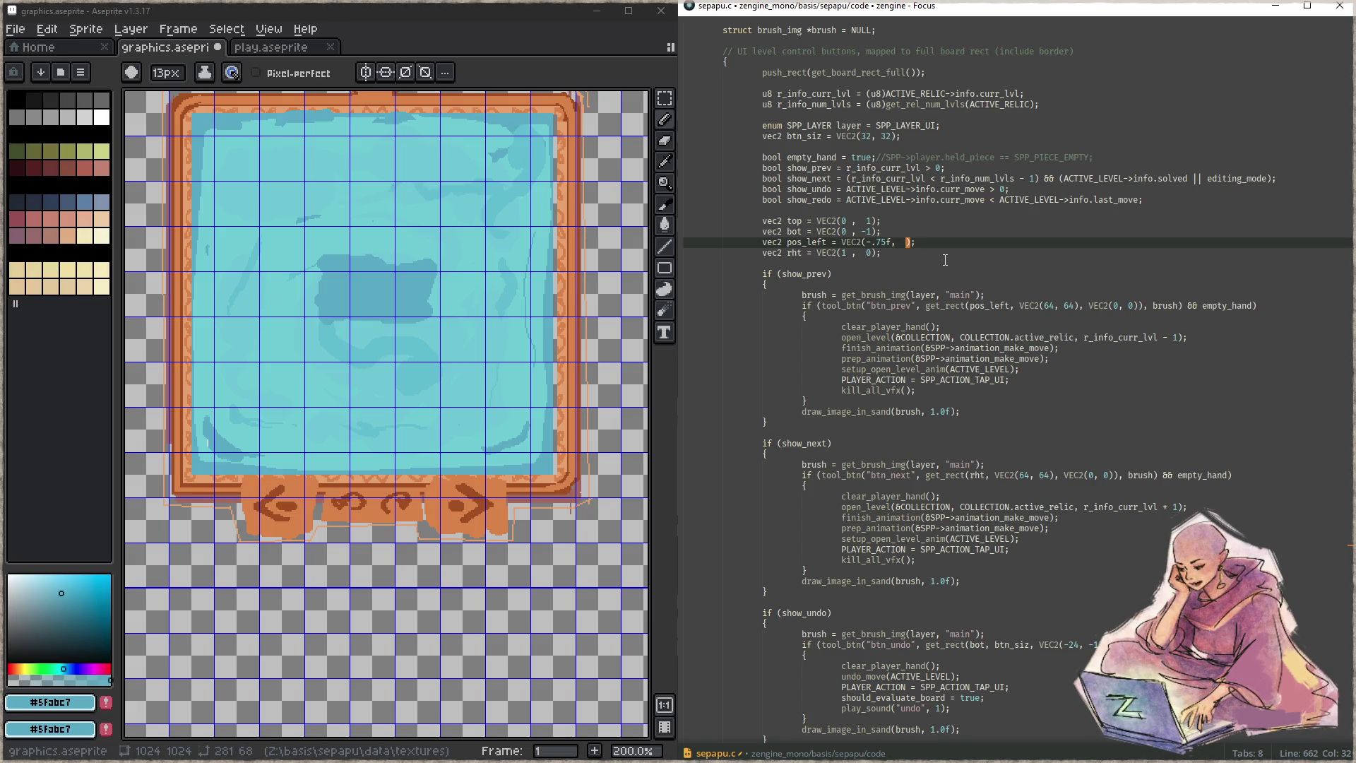
{"action": "key", "text": "ctrl+s"}
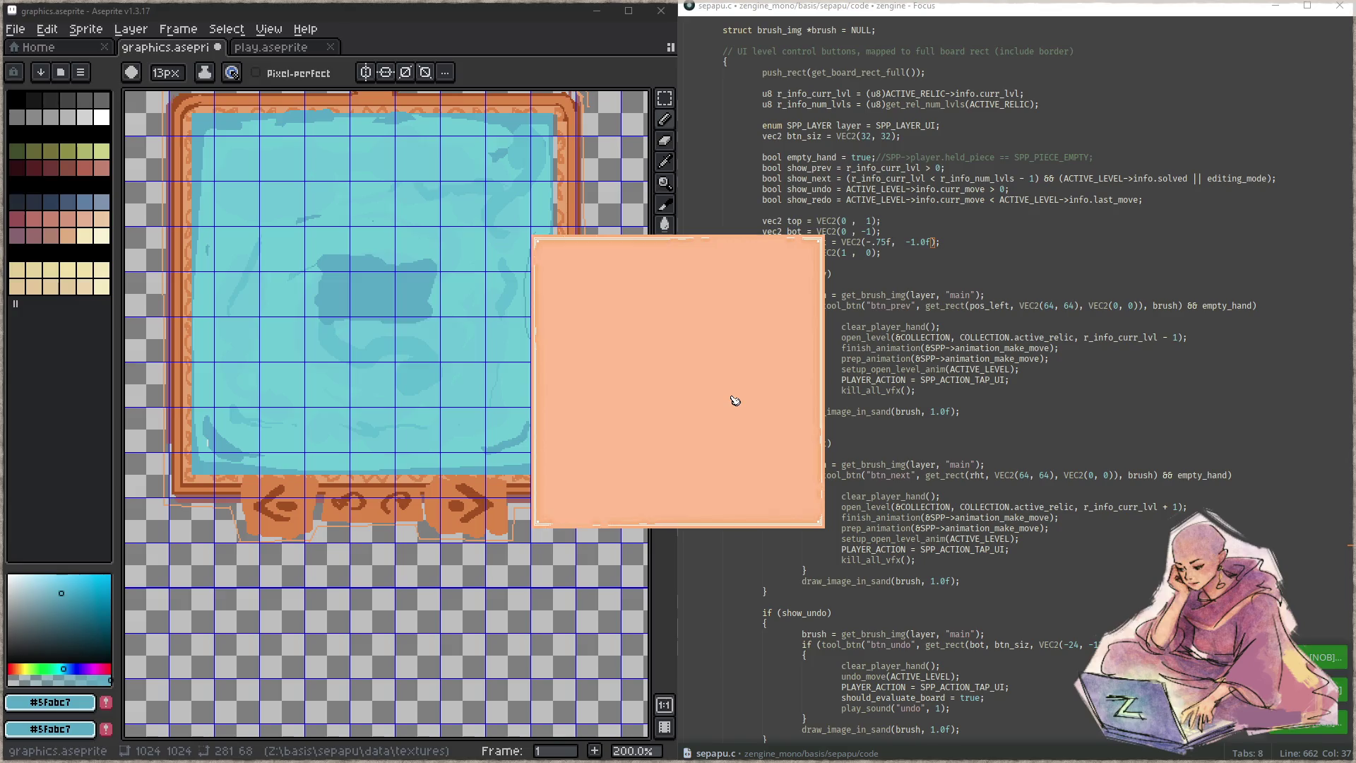
- Enter a level to check the prev arrow at the frame's lower-left corner, then close the game
{"action": "left_click", "coordinate": [683, 434]}
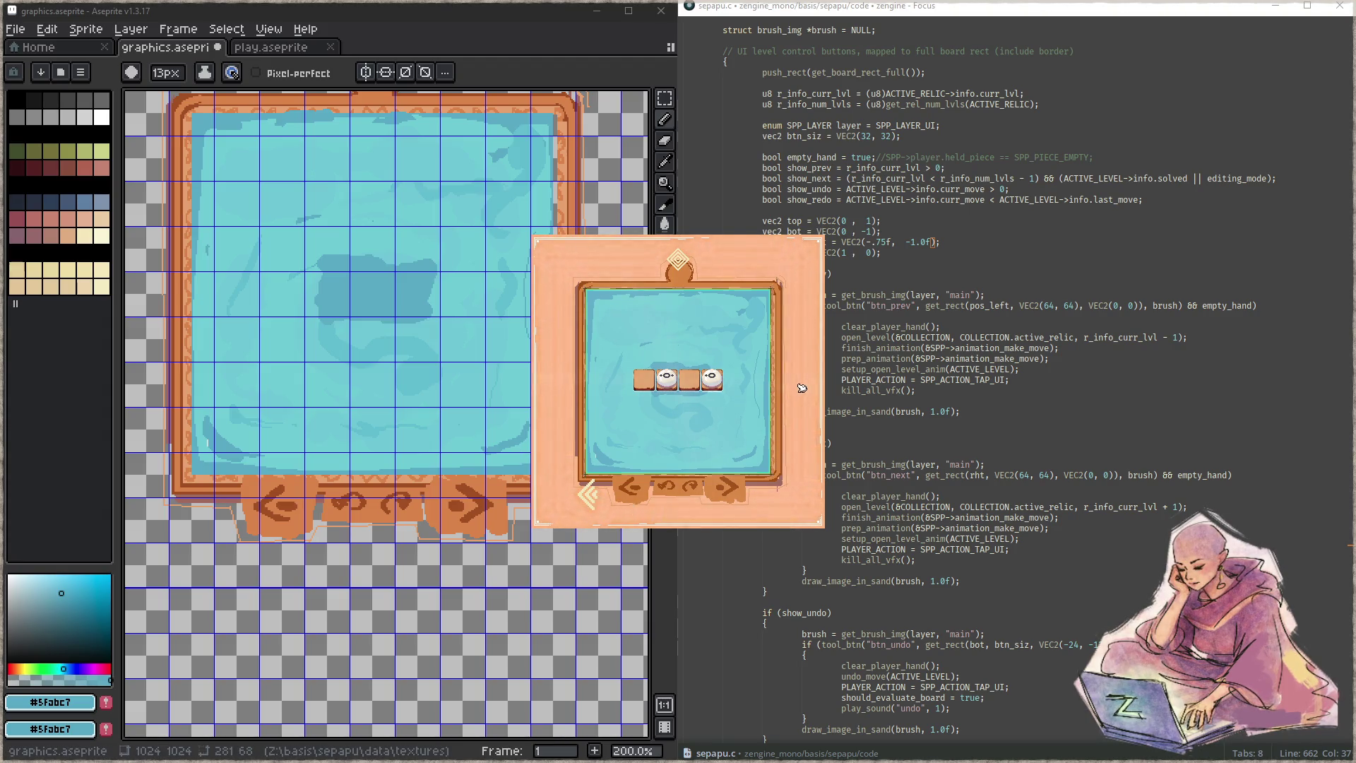
{"action": "key", "text": "Escape"}
{"action": "left_click", "coordinate": [967, 308]}
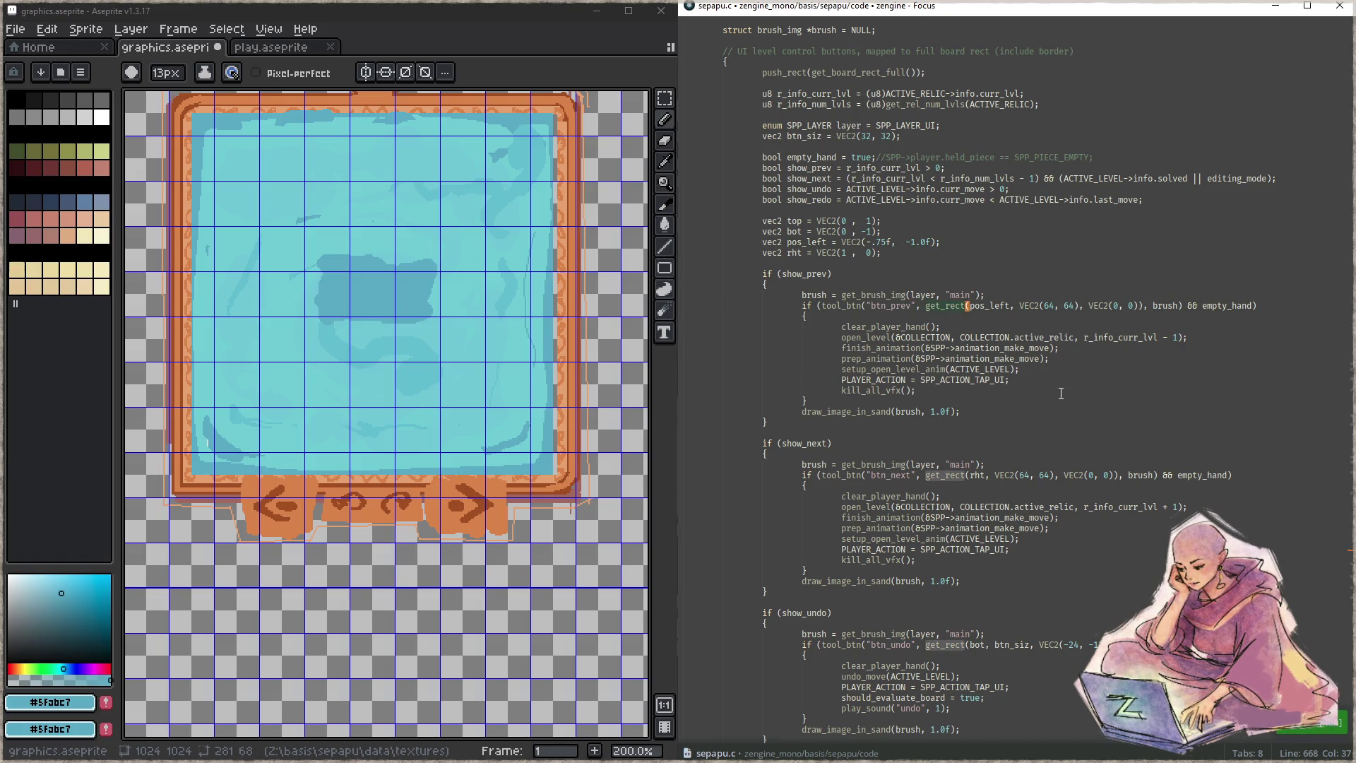
{"action": "key", "text": "ctrl+shift+f"}
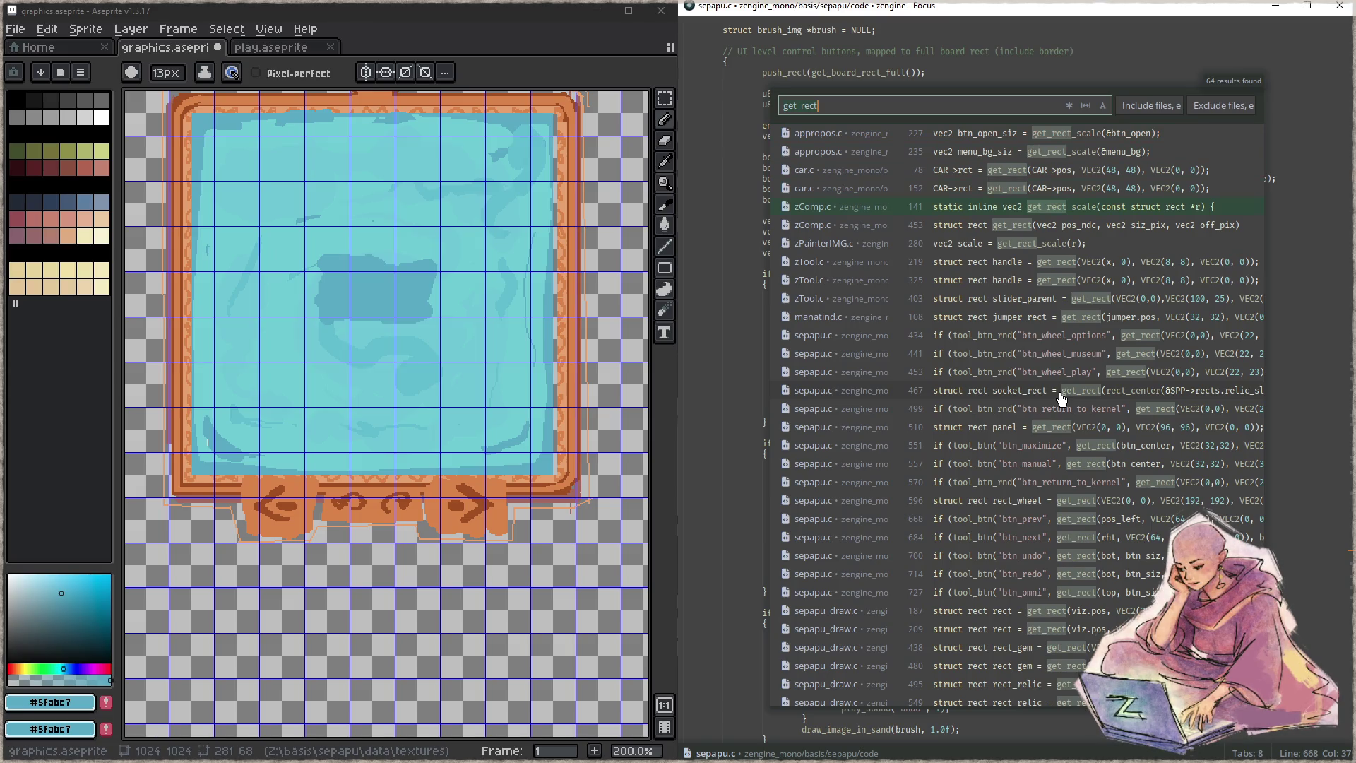
{"action": "key", "text": "Return"}
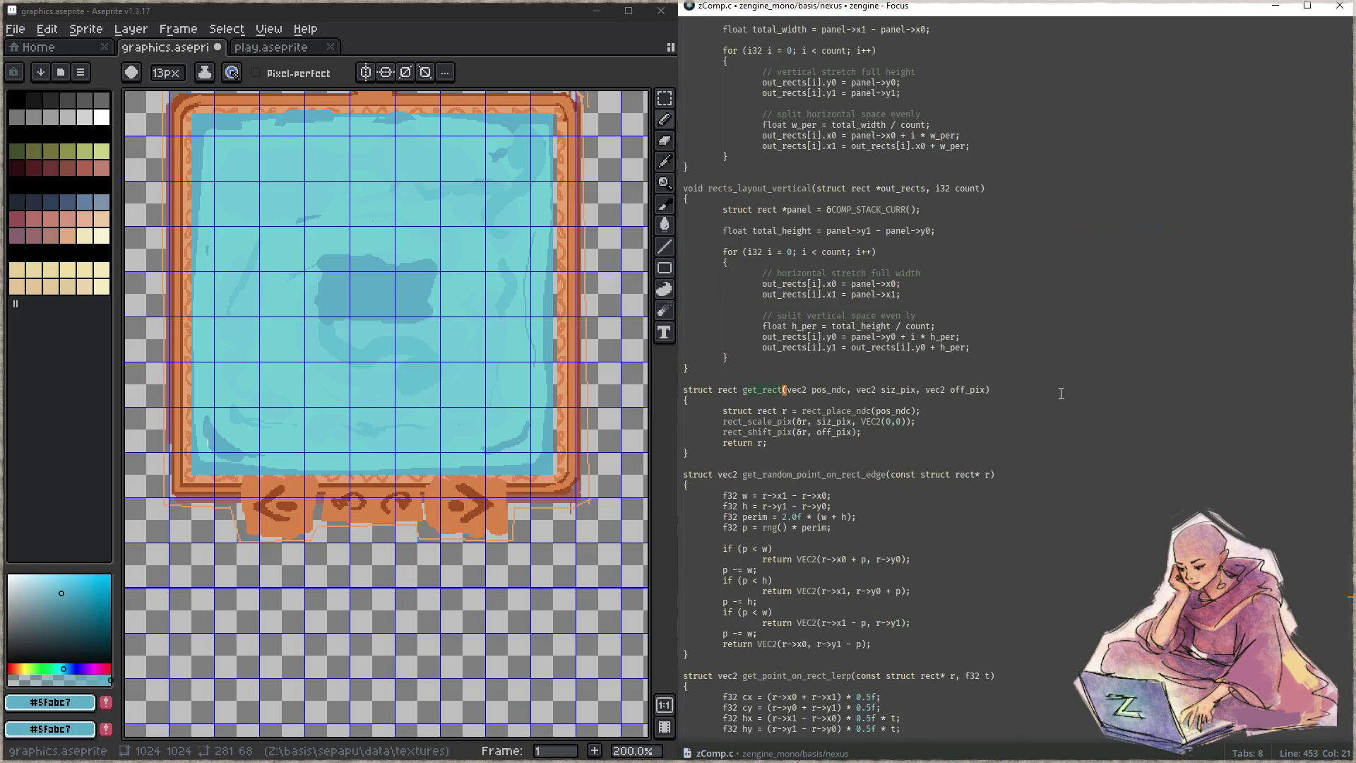
{"action": "key", "text": "Down"}
{"action": "key", "text": "Down"}
{"action": "key", "text": "ctrl+Right"}
{"action": "key", "text": "ctrl+f"}
{"action": "key", "text": "shift+Return"}
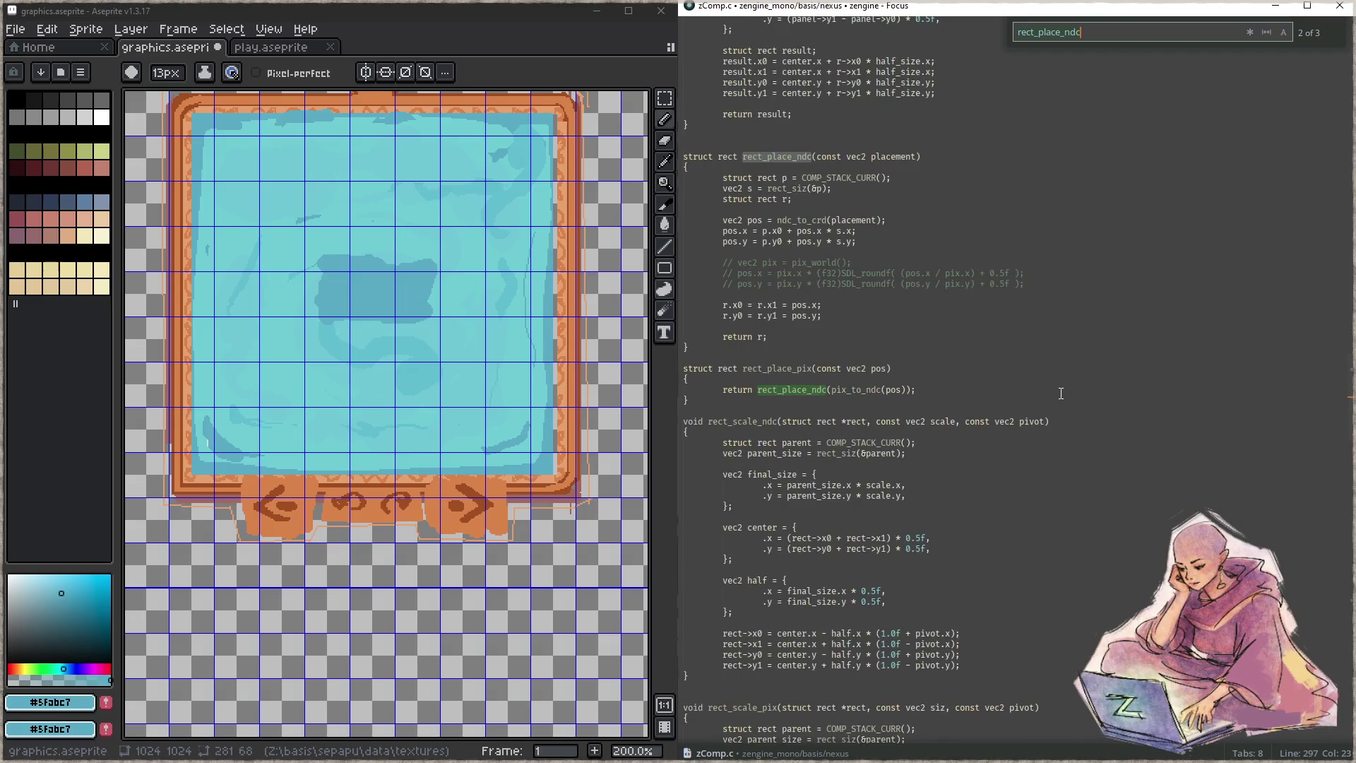
{"action": "key", "text": "shift+Return"}
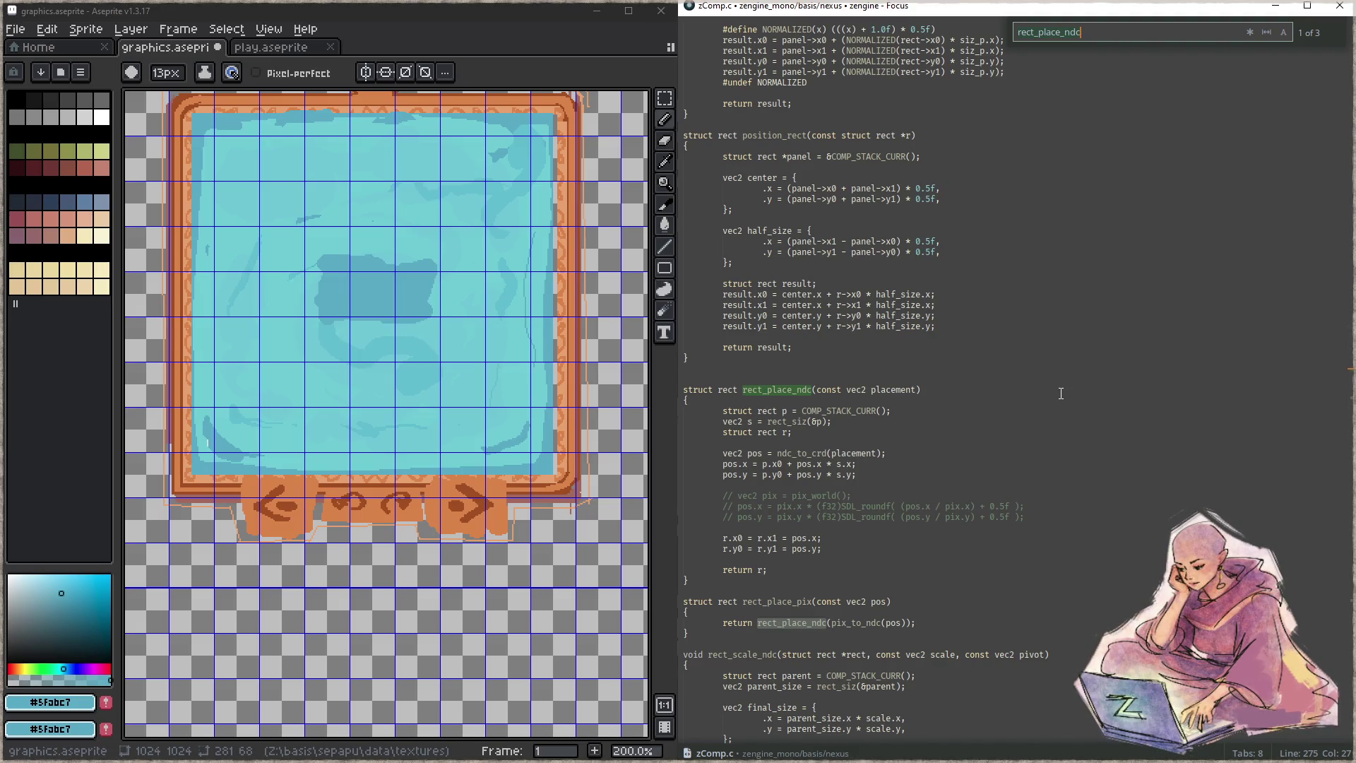
{"action": "key", "text": "ctrl+p"}
{"action": "type", "text": "sep"}
{"action": "key", "text": "Return"}
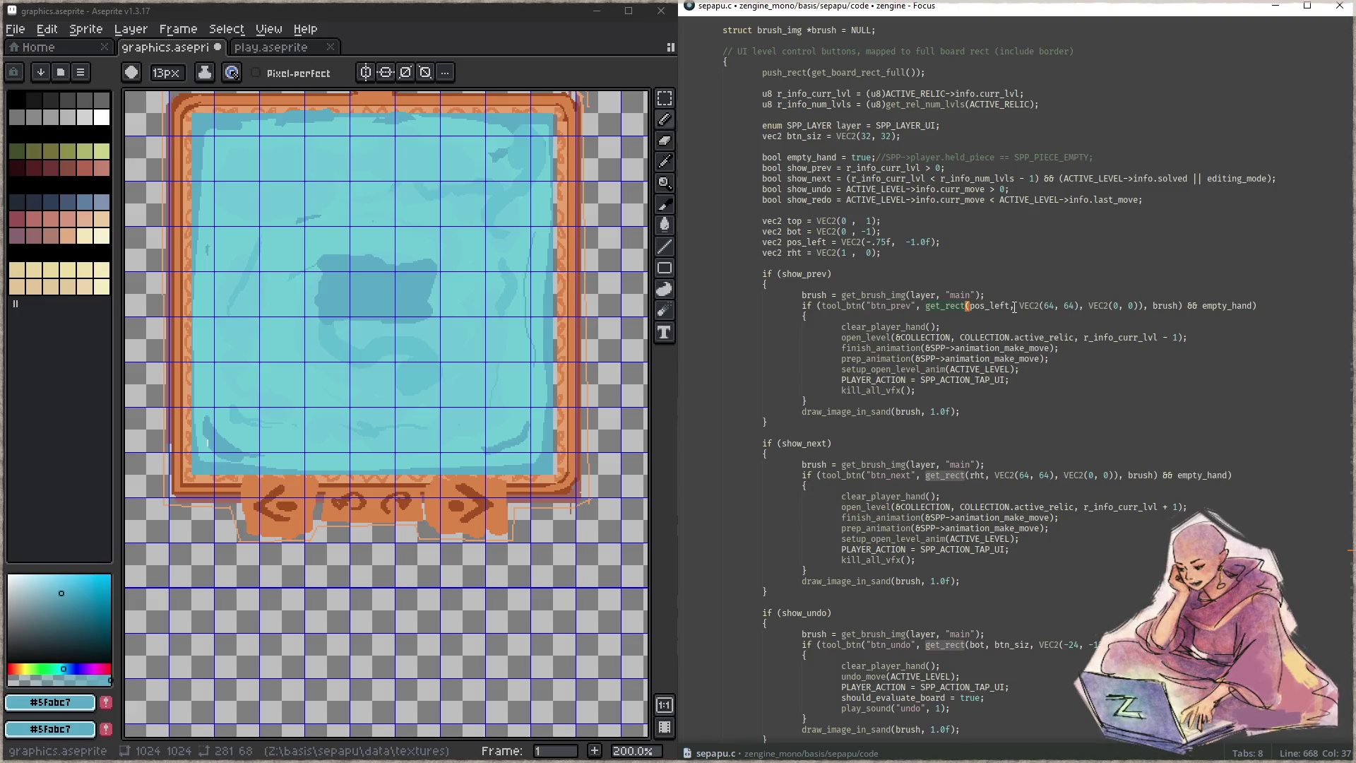
- Shorten pos_left's x offset to -.5f, rebuild with F5, and enter a level
{"action": "left_click", "coordinate": [891, 243]}
{"action": "key", "text": "Left"}
{"action": "key", "text": "BackSpace"}
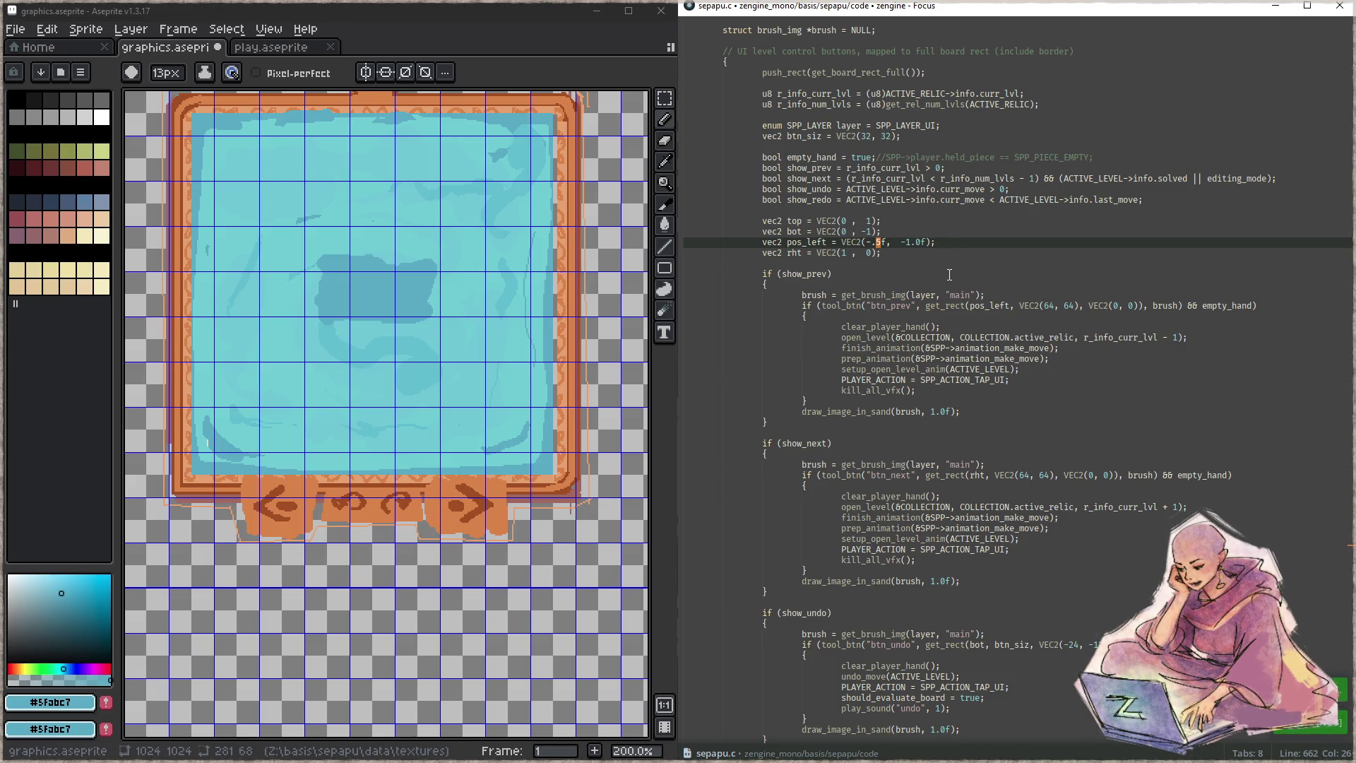
{"action": "key", "text": "F5"}
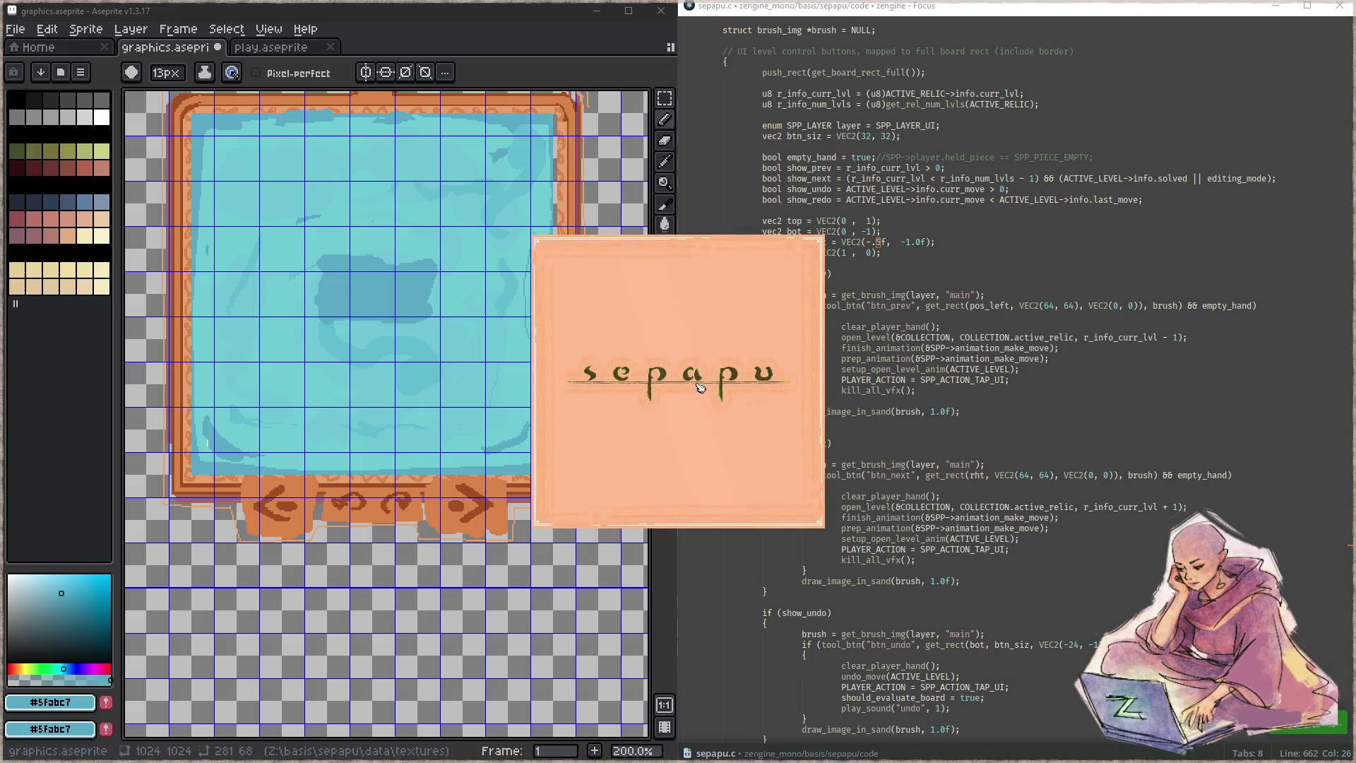
{"action": "left_click", "coordinate": [678, 427]}
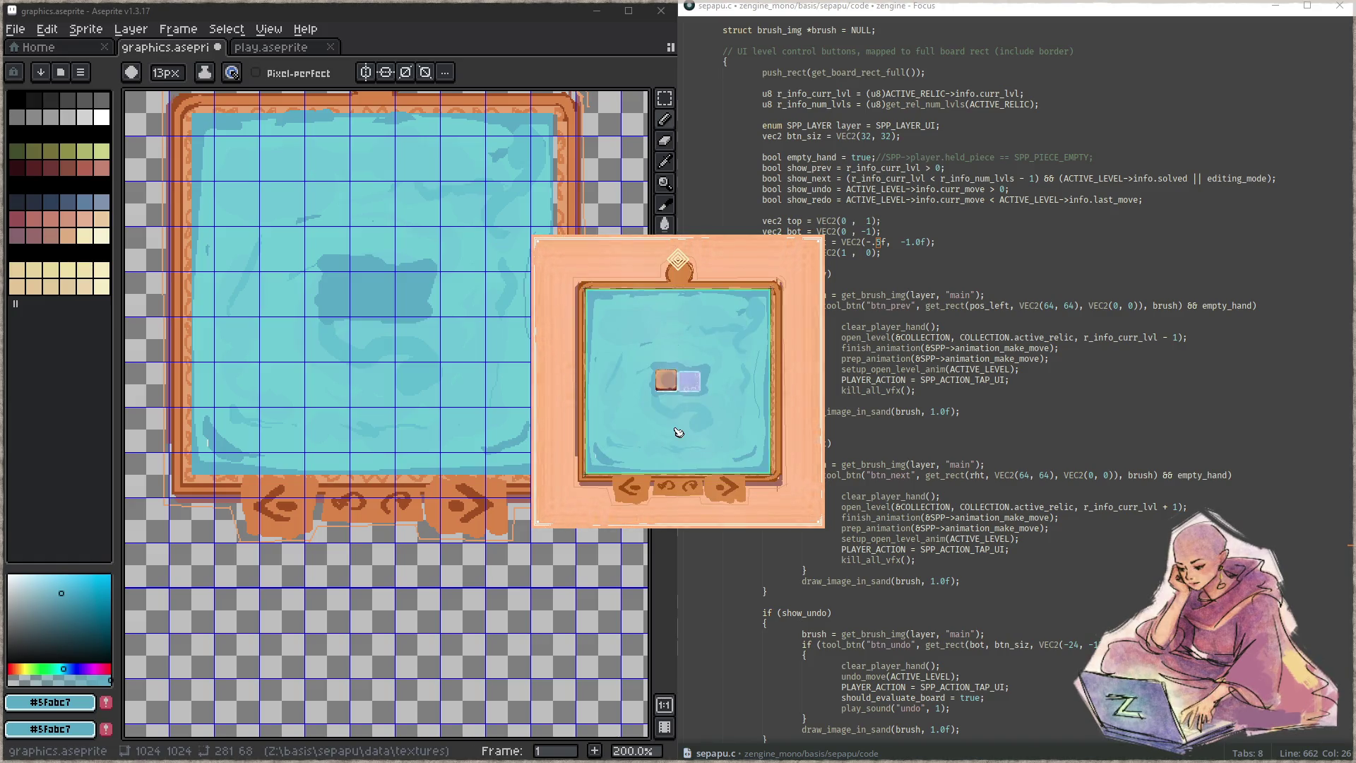
- Advance a level, then paint a blue guide stroke below the frame's bottom tabs and compare with the game
{"action": "left_click", "coordinate": [743, 486]}
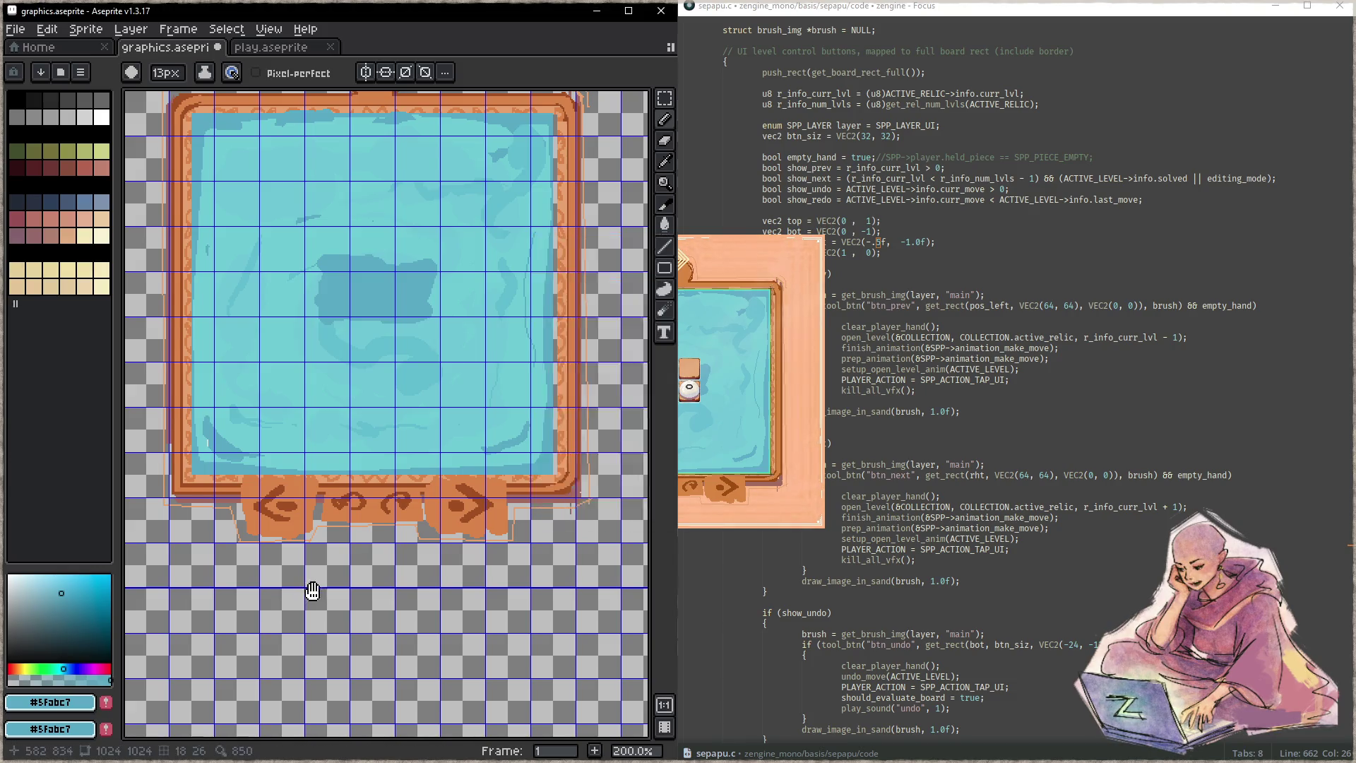
{"action": "left_click_drag", "start_coordinate": [312, 587], "coordinate": [408, 570]}
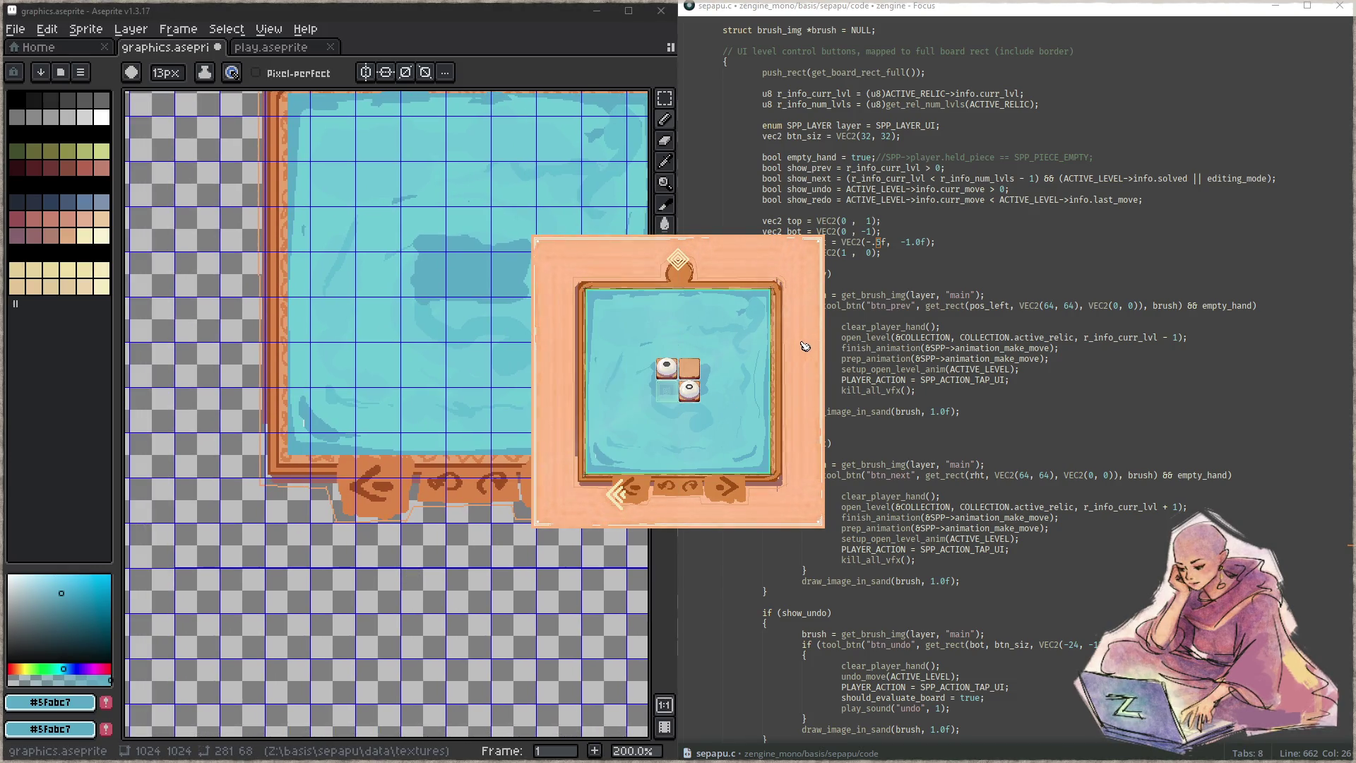
{"action": "mouse_move", "coordinate": [353, 477]}
{"action": "left_mouse_down"}
{"action": "mouse_move", "coordinate": [357, 541]}
{"action": "mouse_move", "coordinate": [491, 575]}
{"action": "mouse_move", "coordinate": [470, 544]}
{"action": "mouse_move", "coordinate": [468, 576]}
{"action": "mouse_move", "coordinate": [347, 537]}
{"action": "mouse_move", "coordinate": [363, 561]}
{"action": "mouse_move", "coordinate": [272, 579]}
{"action": "mouse_move", "coordinate": [267, 477]}
{"action": "left_mouse_up"}
{"action": "scroll", "coordinate": [381, 553], "scroll_direction": "down", "scroll_amount": 2}
{"action": "scroll", "coordinate": [476, 524], "scroll_direction": "up", "scroll_amount": 2}
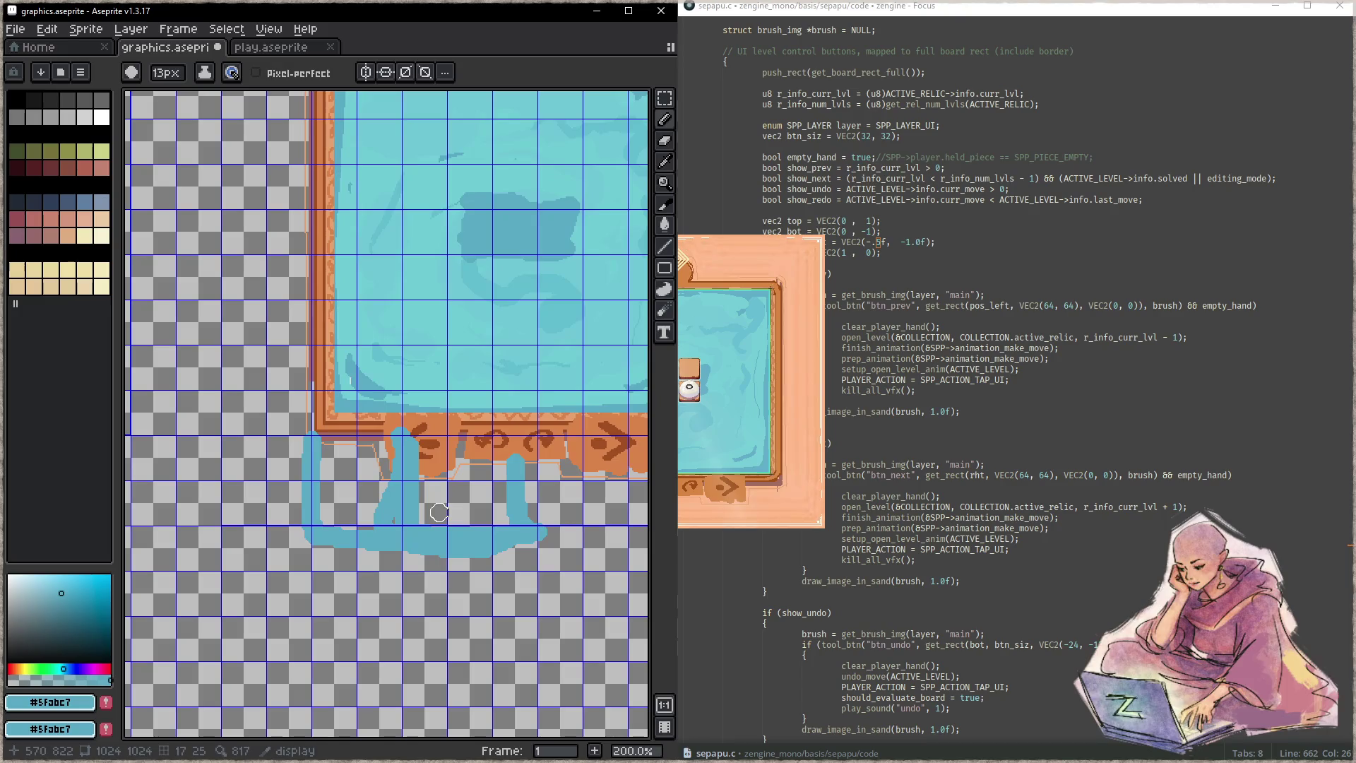
{"action": "left_click", "coordinate": [792, 508]}
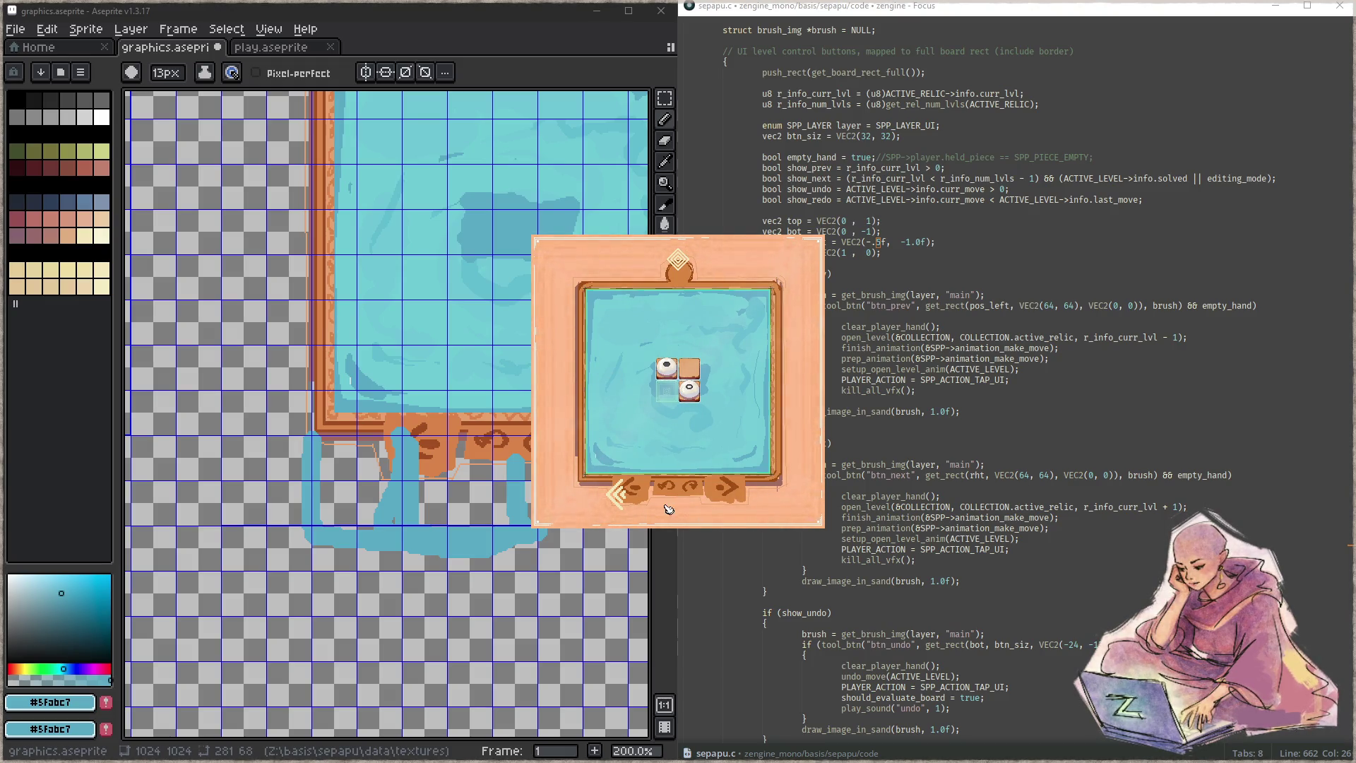
{"action": "left_click", "coordinate": [366, 462]}
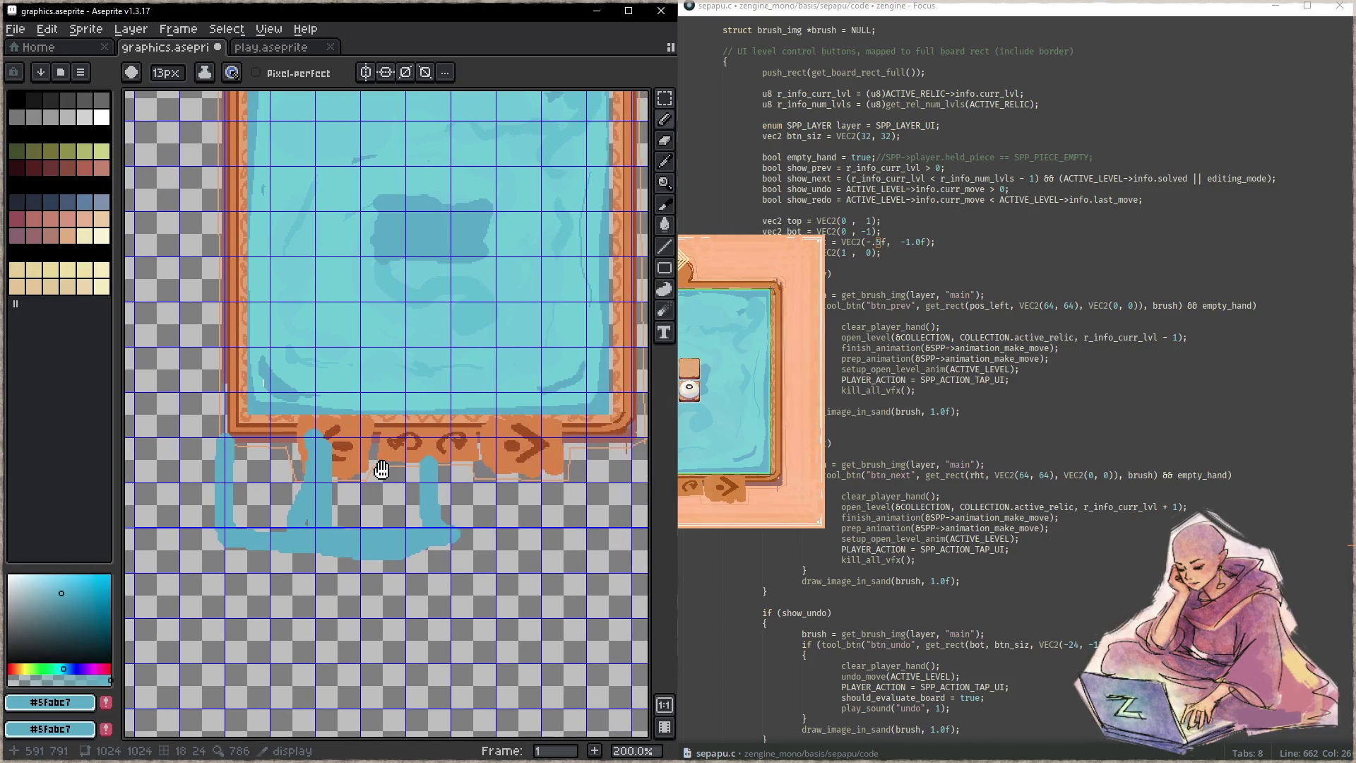
- Dab five blue marks along the frame's bottom edge and compare against the running game
{"action": "left_click", "coordinate": [250, 460]}
{"action": "left_click", "coordinate": [299, 460]}
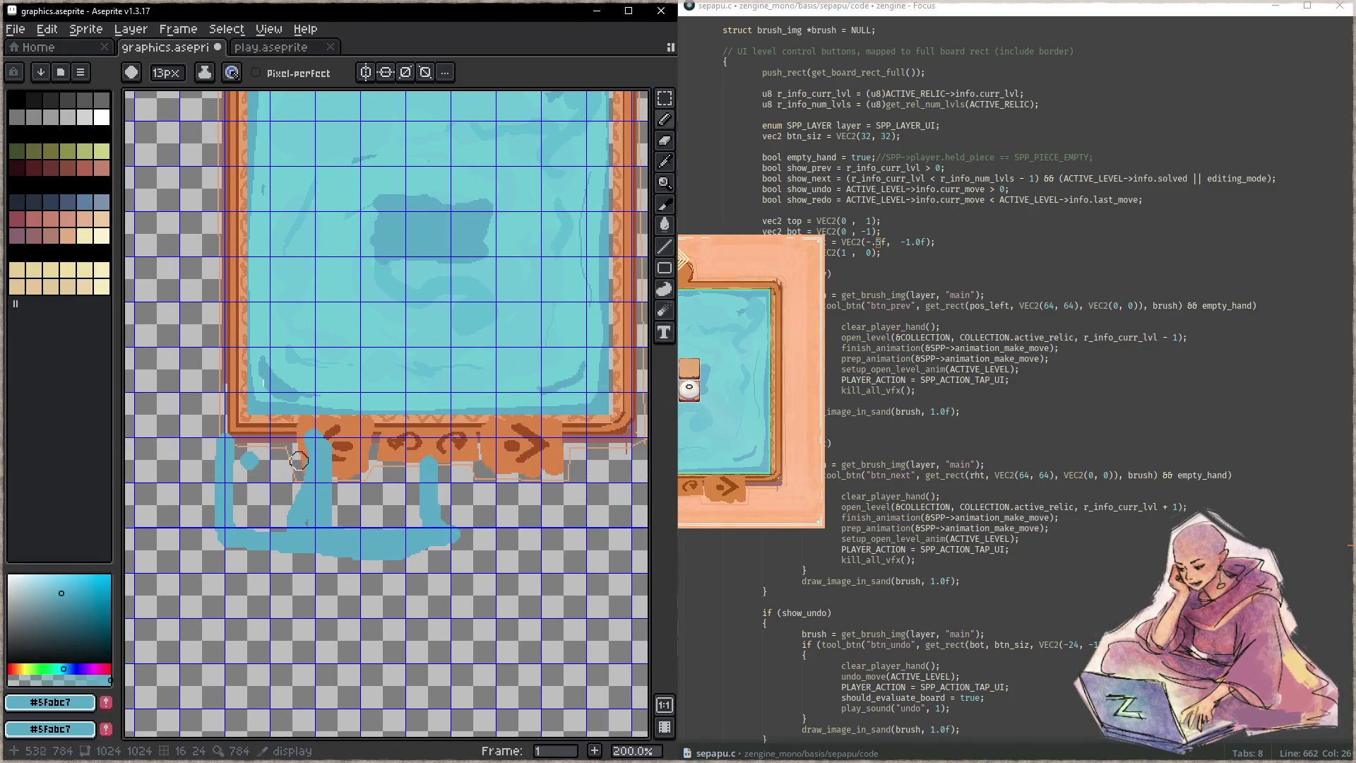
{"action": "left_click", "coordinate": [340, 461]}
{"action": "left_click", "coordinate": [390, 460]}
{"action": "left_click", "coordinate": [437, 464]}
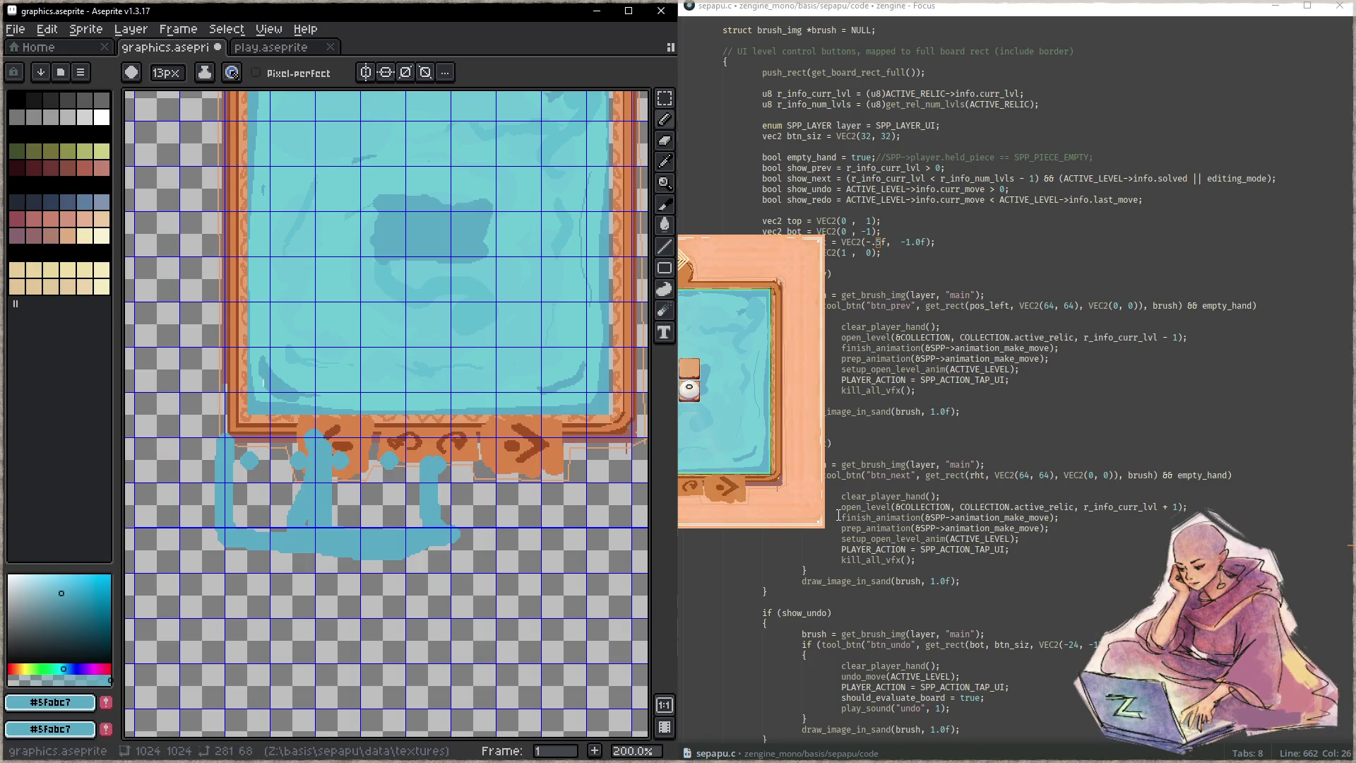
{"action": "left_click", "coordinate": [800, 498]}
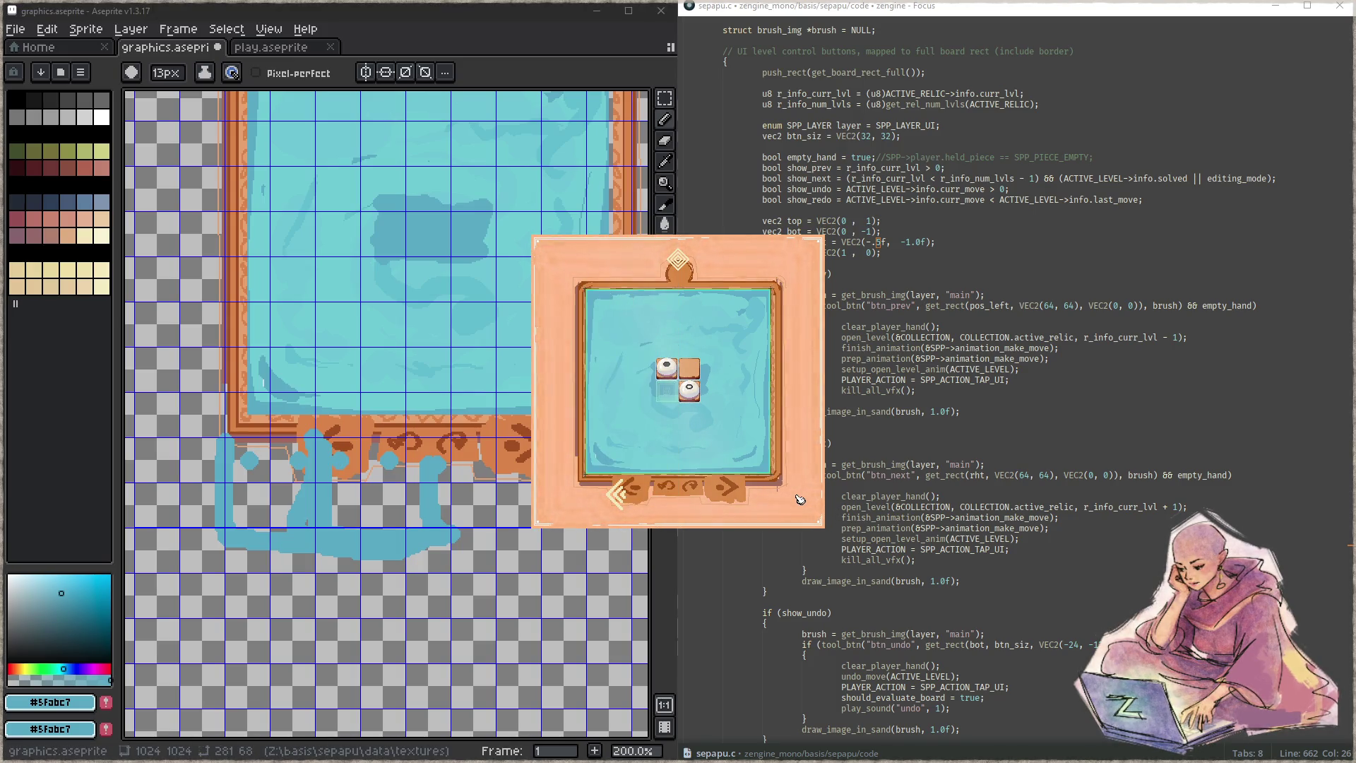
{"action": "left_click", "coordinate": [297, 306]}
- Undo the blue strokes with Ctrl+Z and redo the grid settings change with Ctrl+Y
{"action": "key", "text": "ctrl+z"}
{"action": "key", "text": "z"}
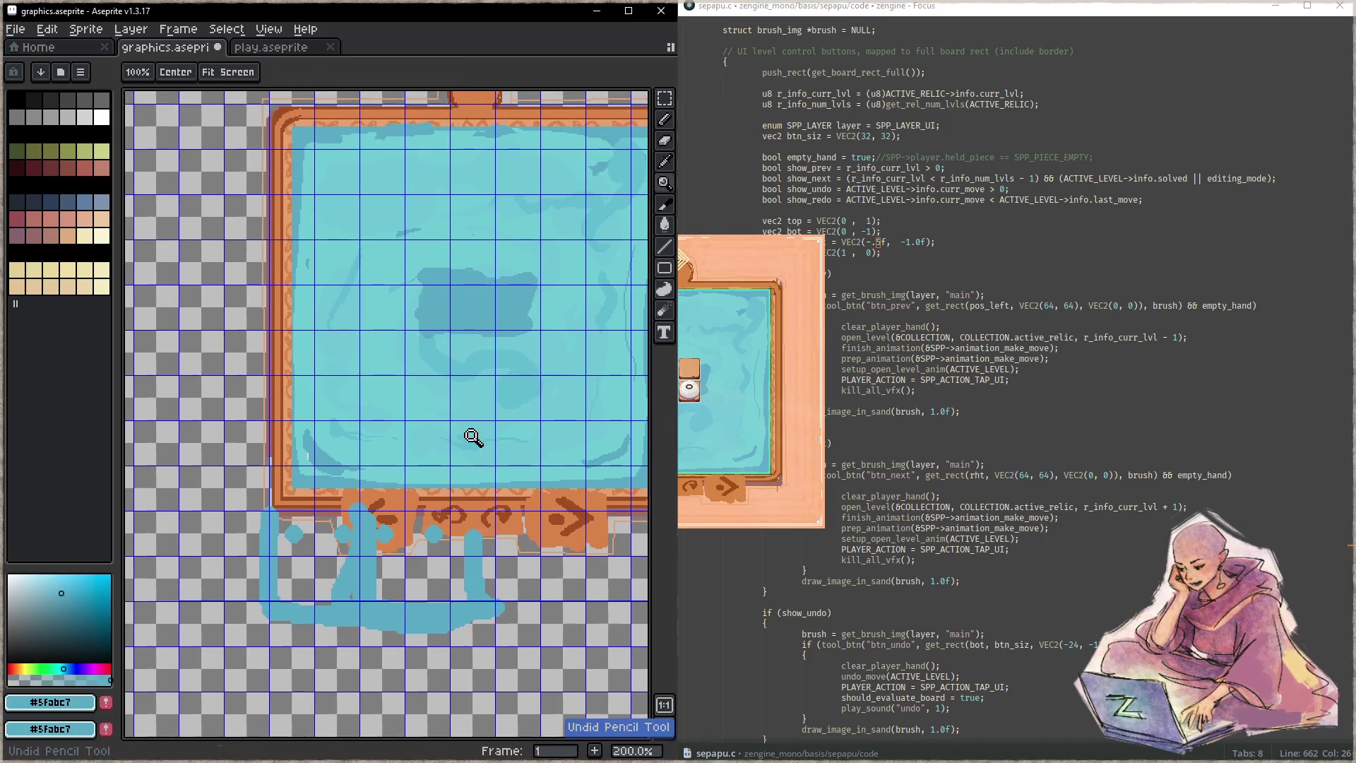
{"action": "key", "text": "ctrl+z"}
{"action": "key", "text": "ctrl+z"}
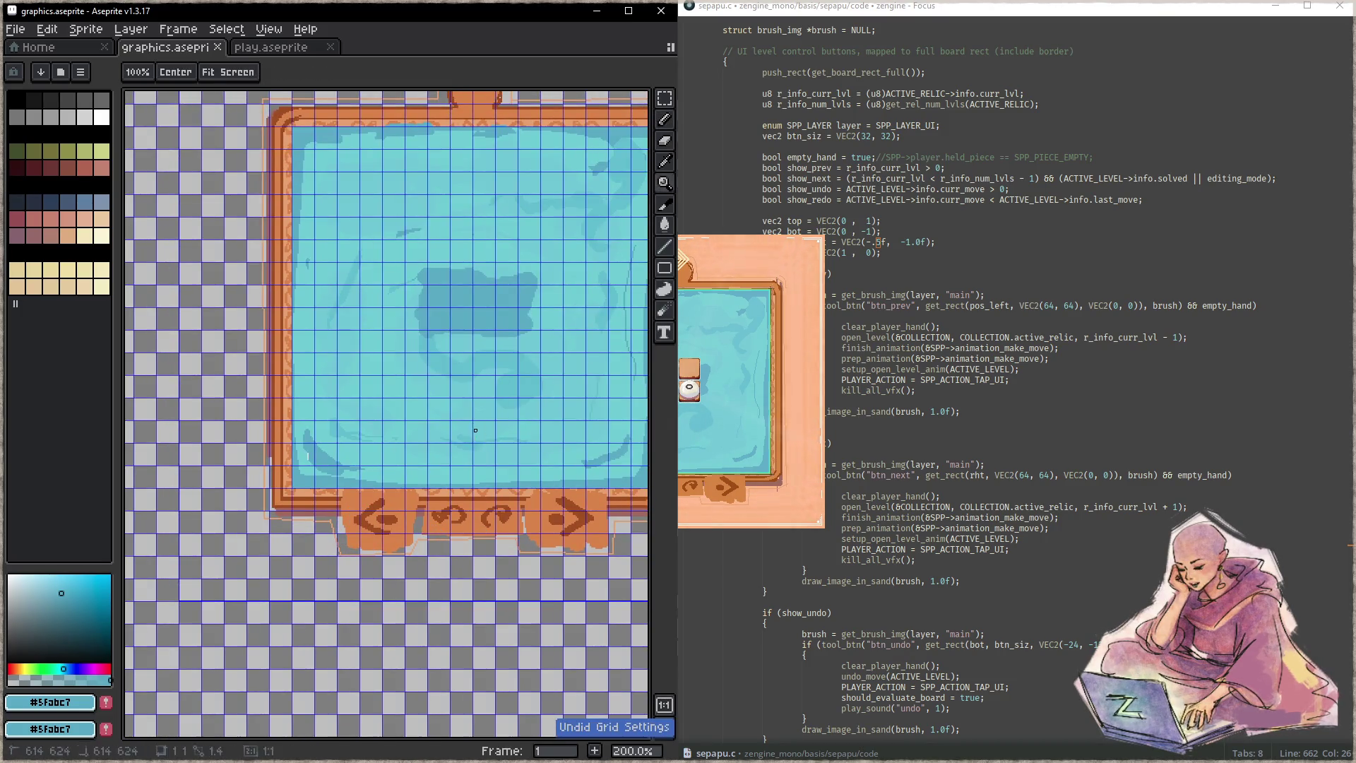
{"action": "key", "text": "ctrl+y"}
{"action": "key", "text": "b"}
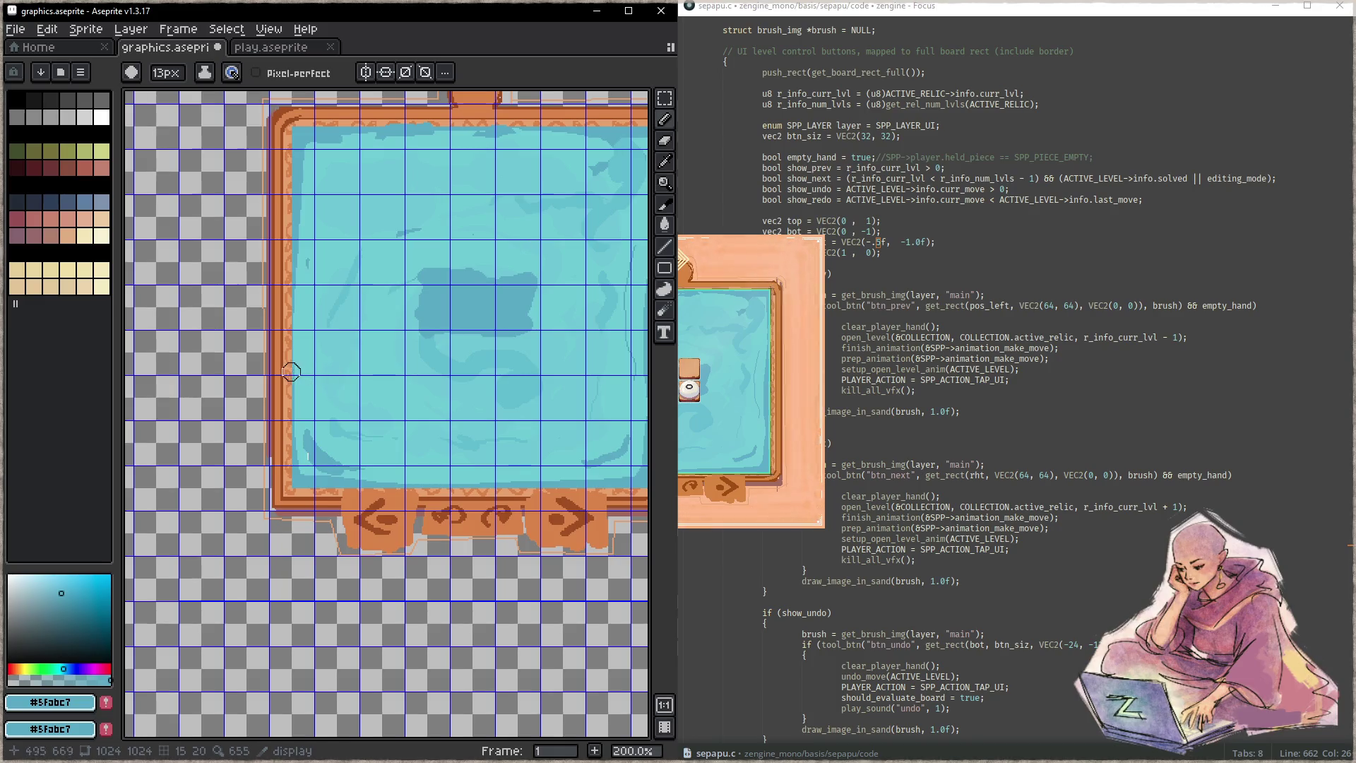
- Switch to the play.aseprite sprite and zoom around it
{"action": "left_click", "coordinate": [275, 47]}
{"action": "scroll", "coordinate": [202, 200], "scroll_direction": "up", "scroll_amount": 2}
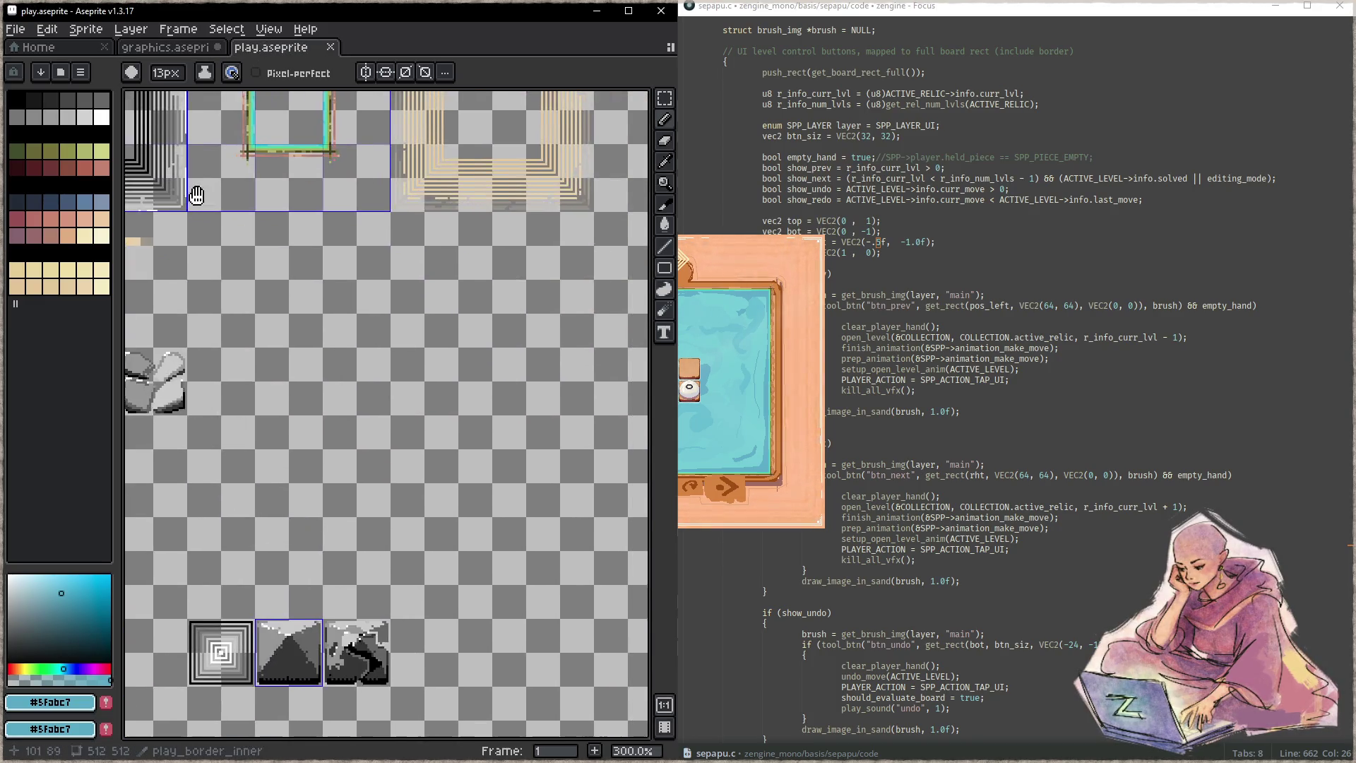
{"action": "scroll", "coordinate": [339, 289], "scroll_direction": "down", "scroll_amount": 4}
{"action": "scroll", "coordinate": [337, 287], "scroll_direction": "up", "scroll_amount": 1}
- Open main.aseprite from recent files, zoom in on its arrow buttons, then return to graphics.aseprite
{"action": "left_click", "coordinate": [38, 48]}
{"action": "left_click", "coordinate": [93, 191]}
{"action": "scroll", "coordinate": [293, 258], "scroll_direction": "up", "scroll_amount": 1}
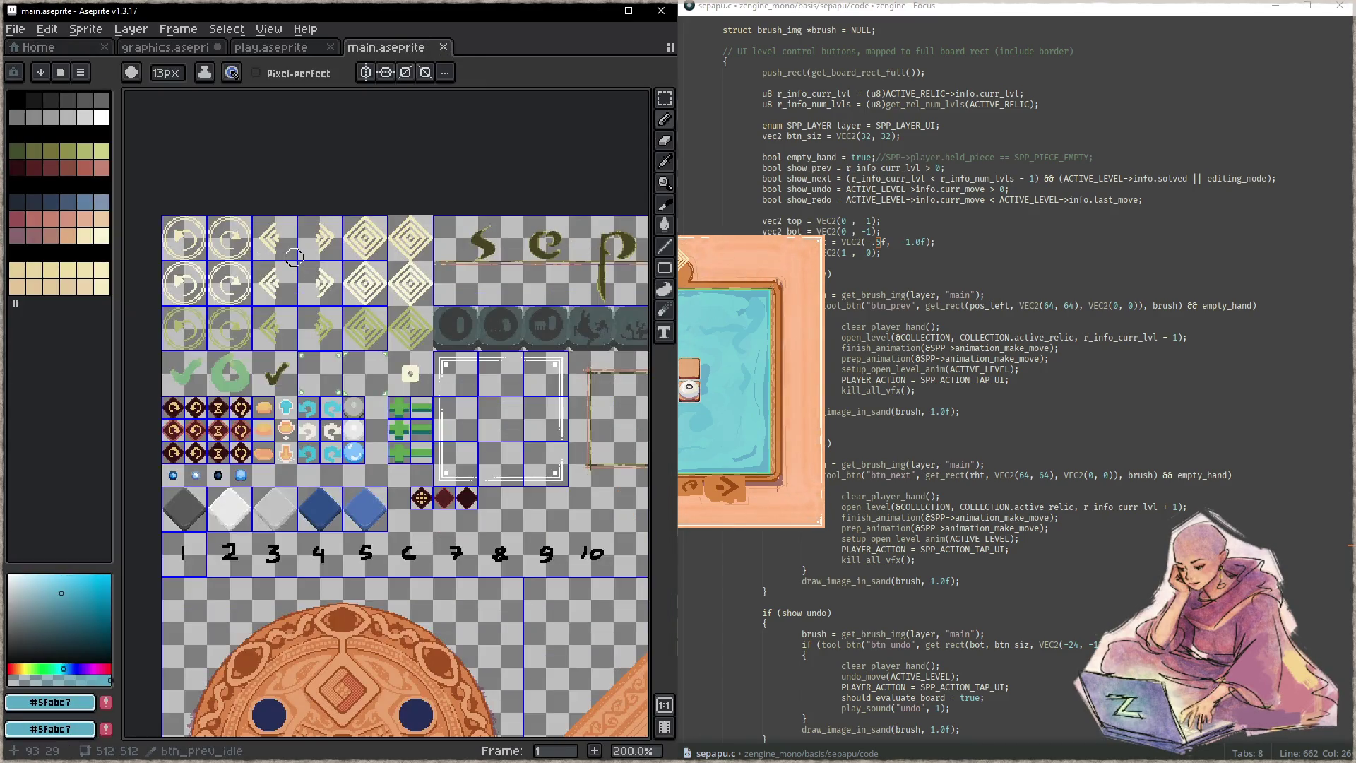
{"action": "scroll", "coordinate": [294, 258], "scroll_direction": "up", "scroll_amount": 1}
{"action": "scroll", "coordinate": [292, 257], "scroll_direction": "up", "scroll_amount": 1}
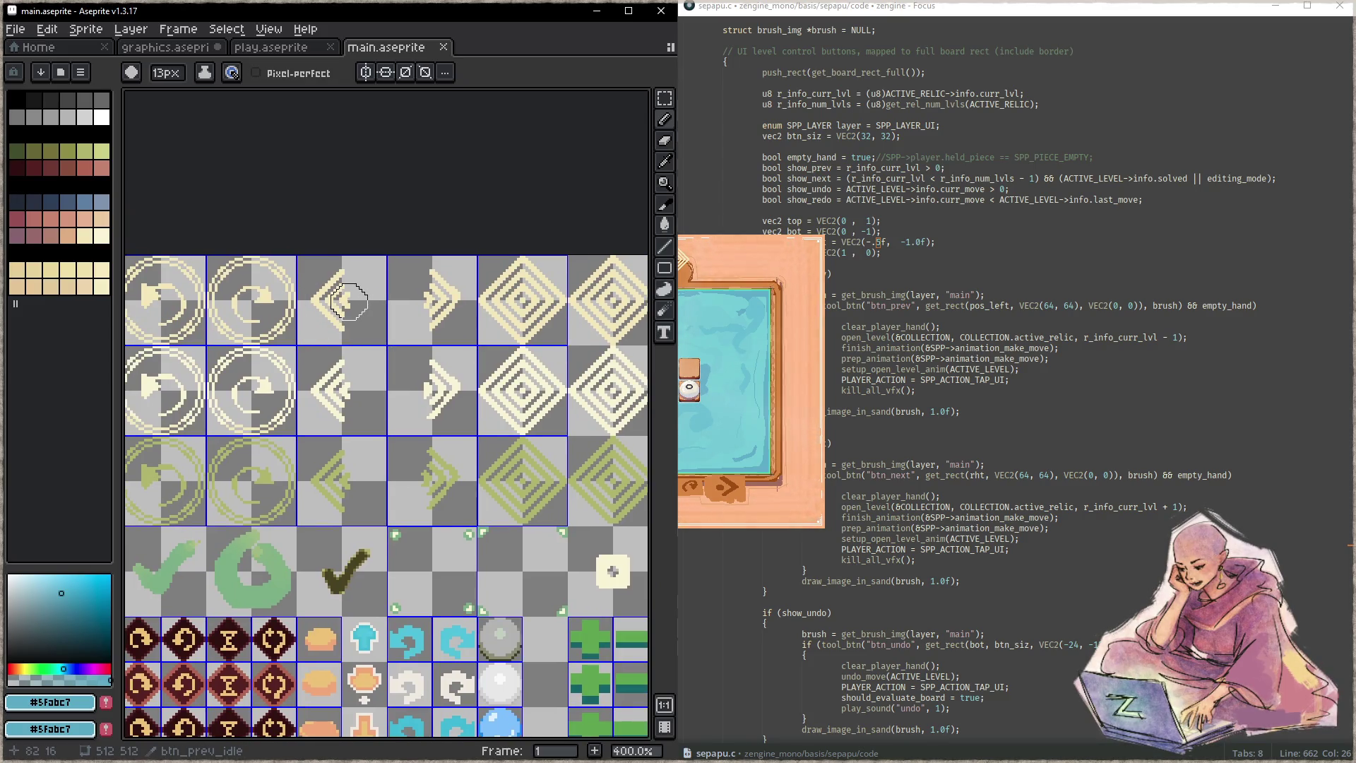
{"action": "scroll", "coordinate": [349, 302], "scroll_direction": "up", "scroll_amount": 1}
{"action": "scroll", "coordinate": [348, 302], "scroll_direction": "up", "scroll_amount": 2}
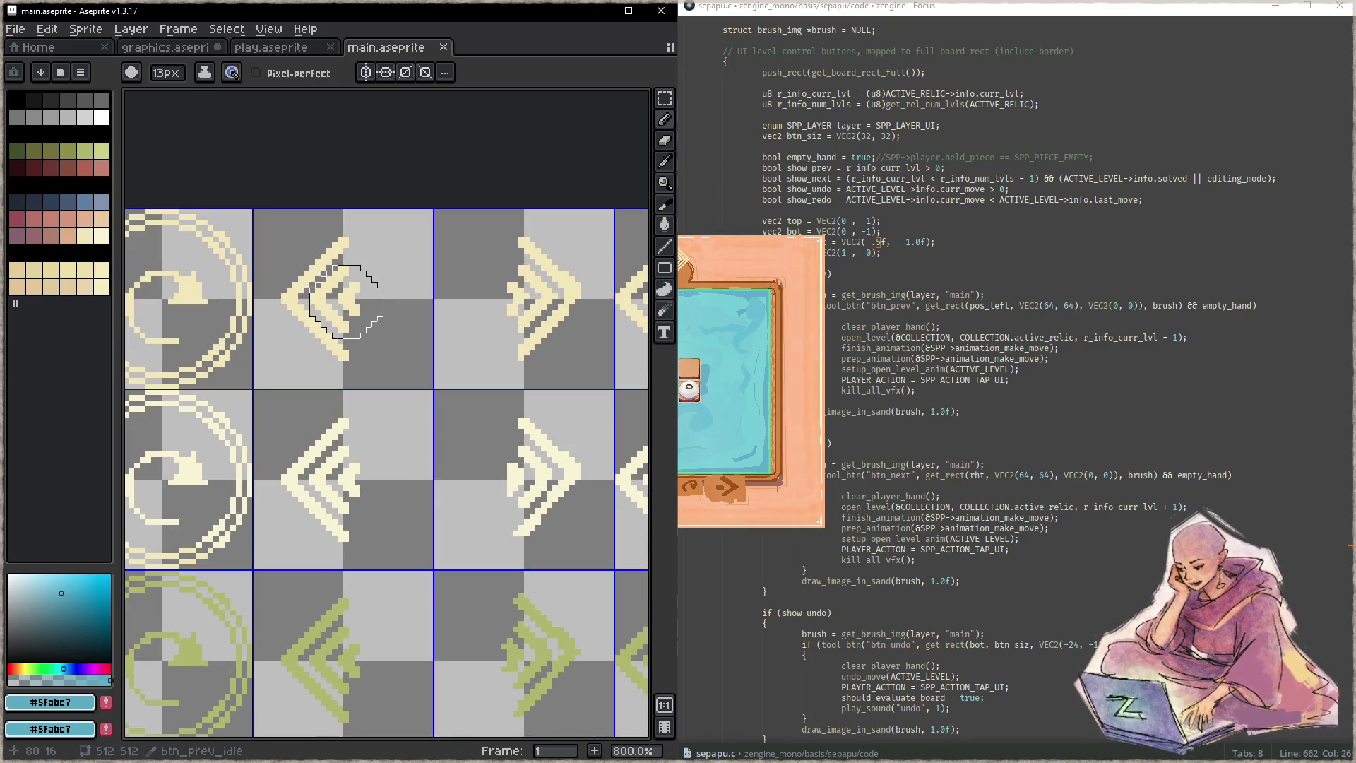
{"action": "left_click", "coordinate": [777, 353]}
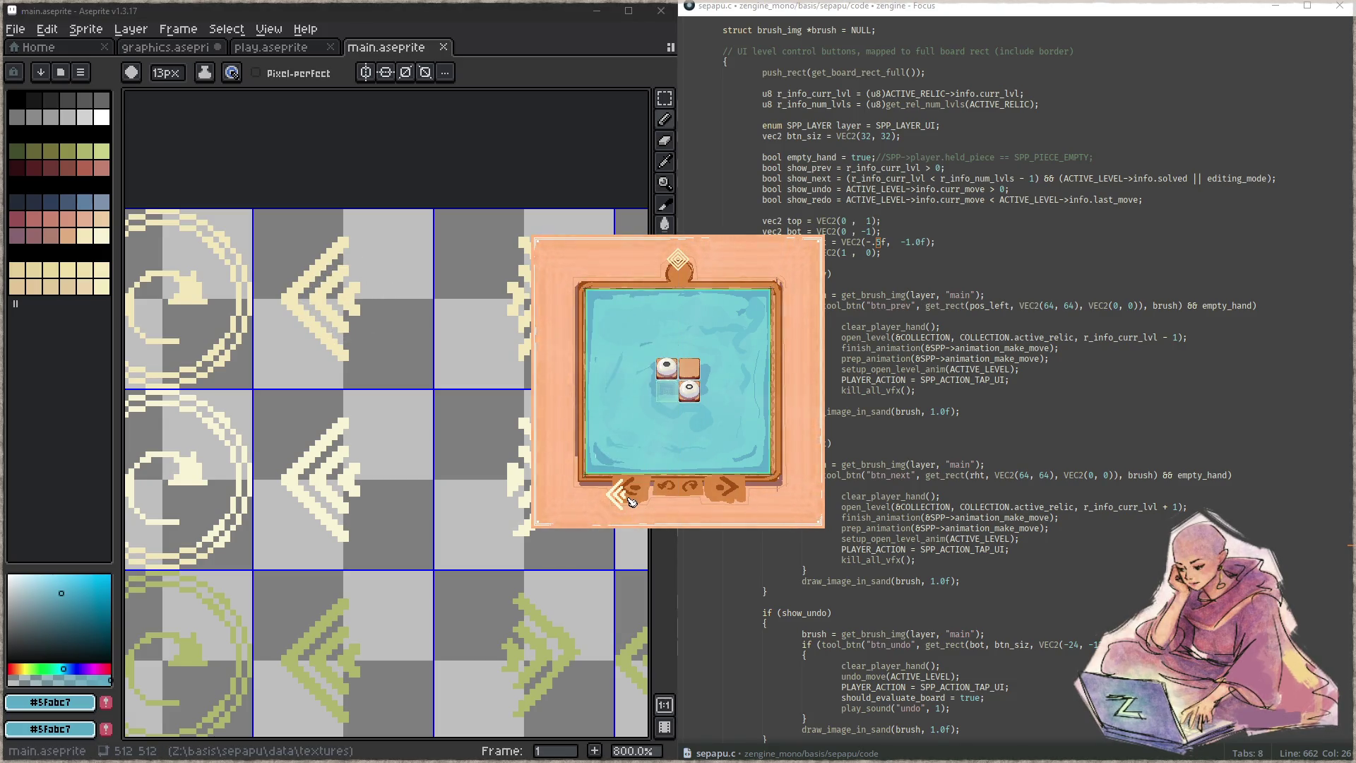
{"action": "left_click", "coordinate": [165, 47]}
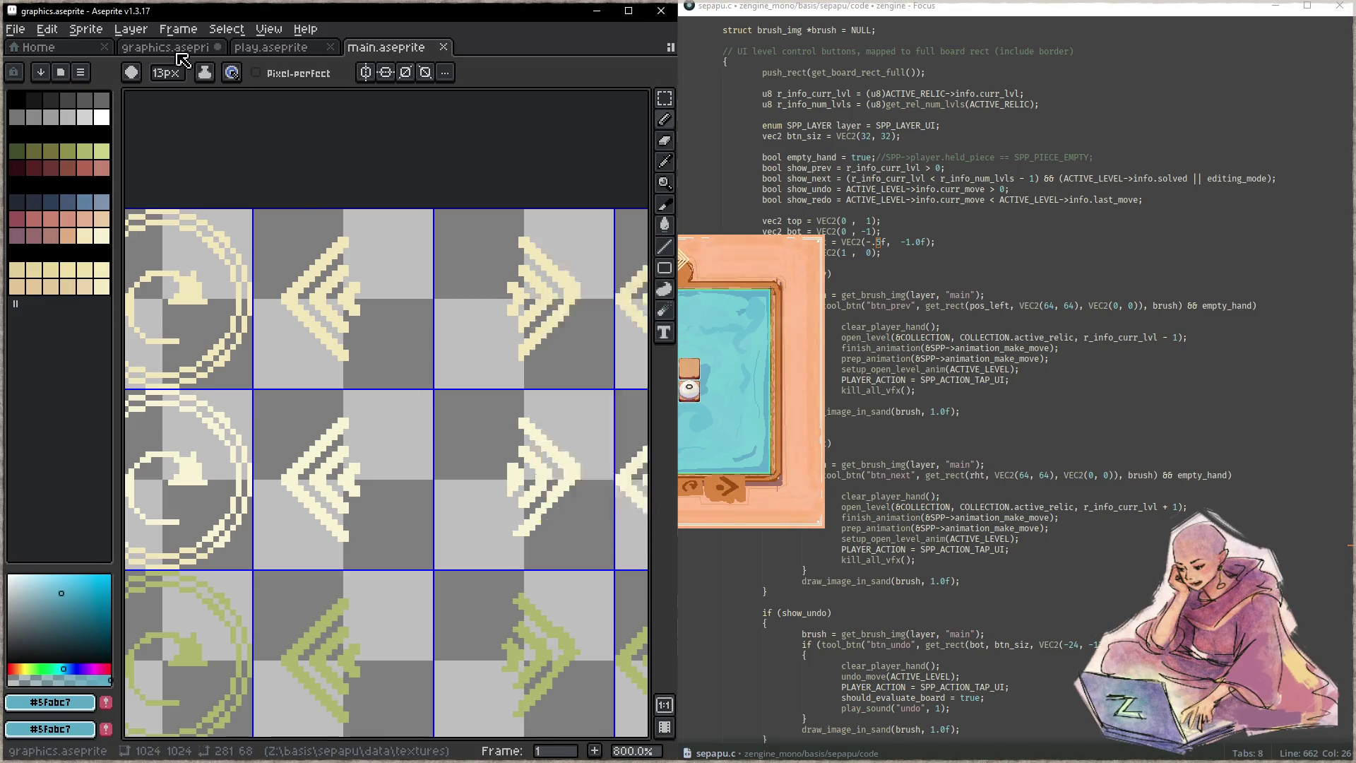
{"action": "key", "text": "alt+Tab"}
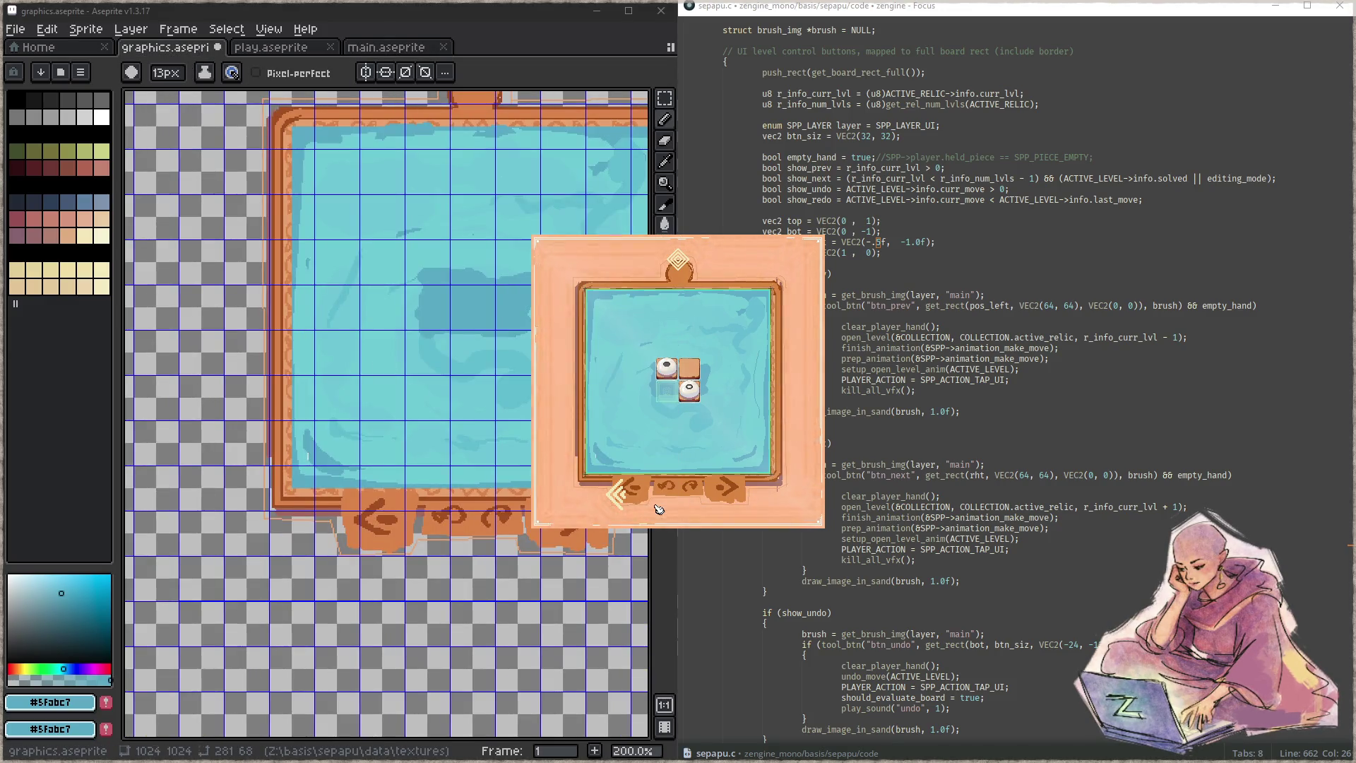
- Paint blue test marks over the prev button spot on the board sprite, comparing against the running game
{"action": "left_click", "coordinate": [365, 523]}
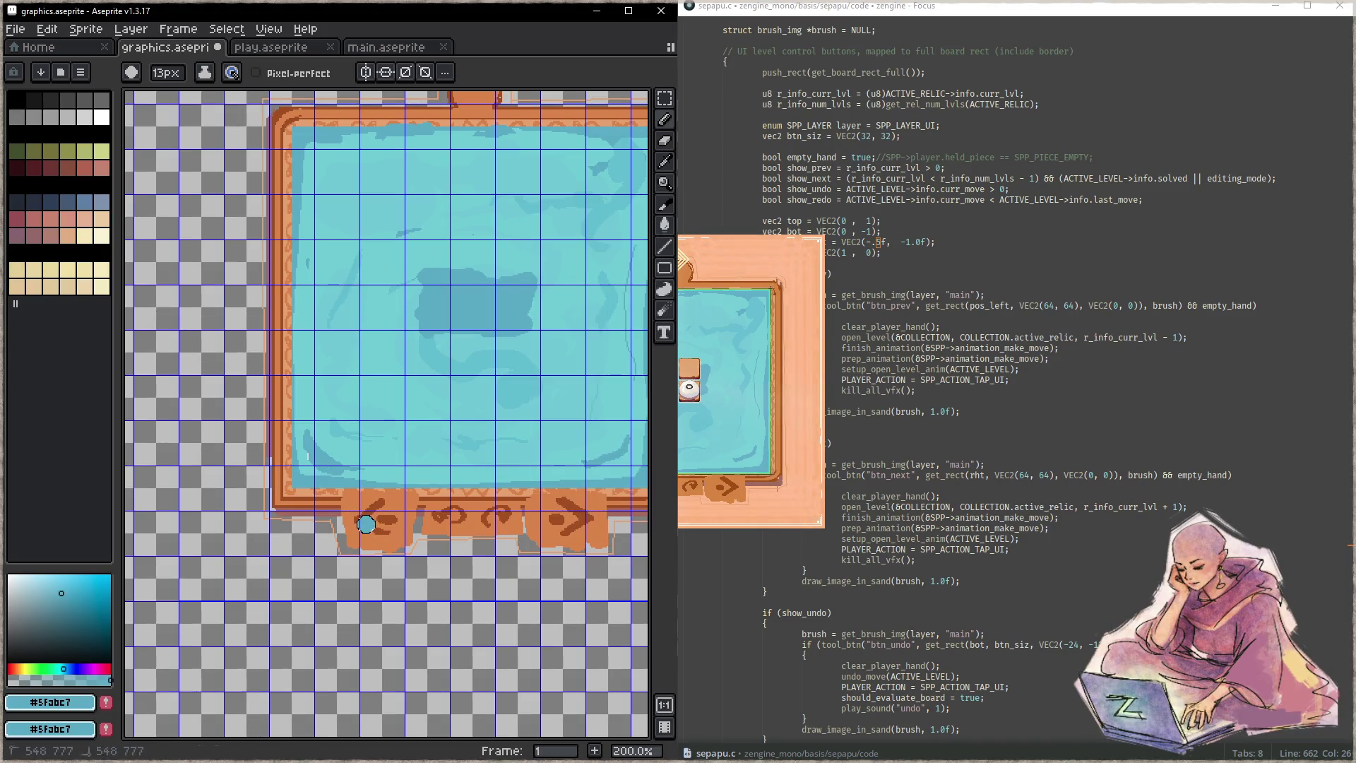
{"action": "left_click", "coordinate": [813, 512]}
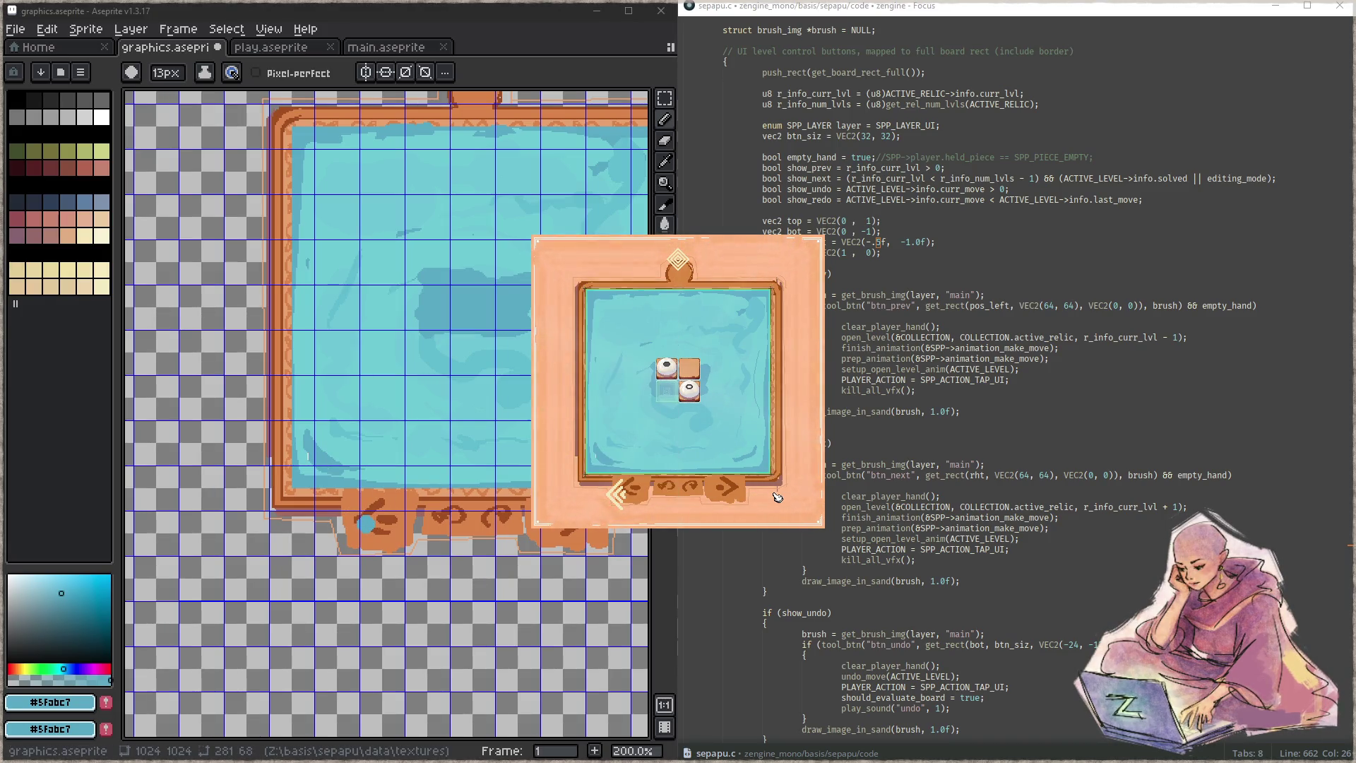
{"action": "left_click", "coordinate": [357, 510]}
{"action": "left_click_drag", "start_coordinate": [357, 510], "coordinate": [360, 525]}
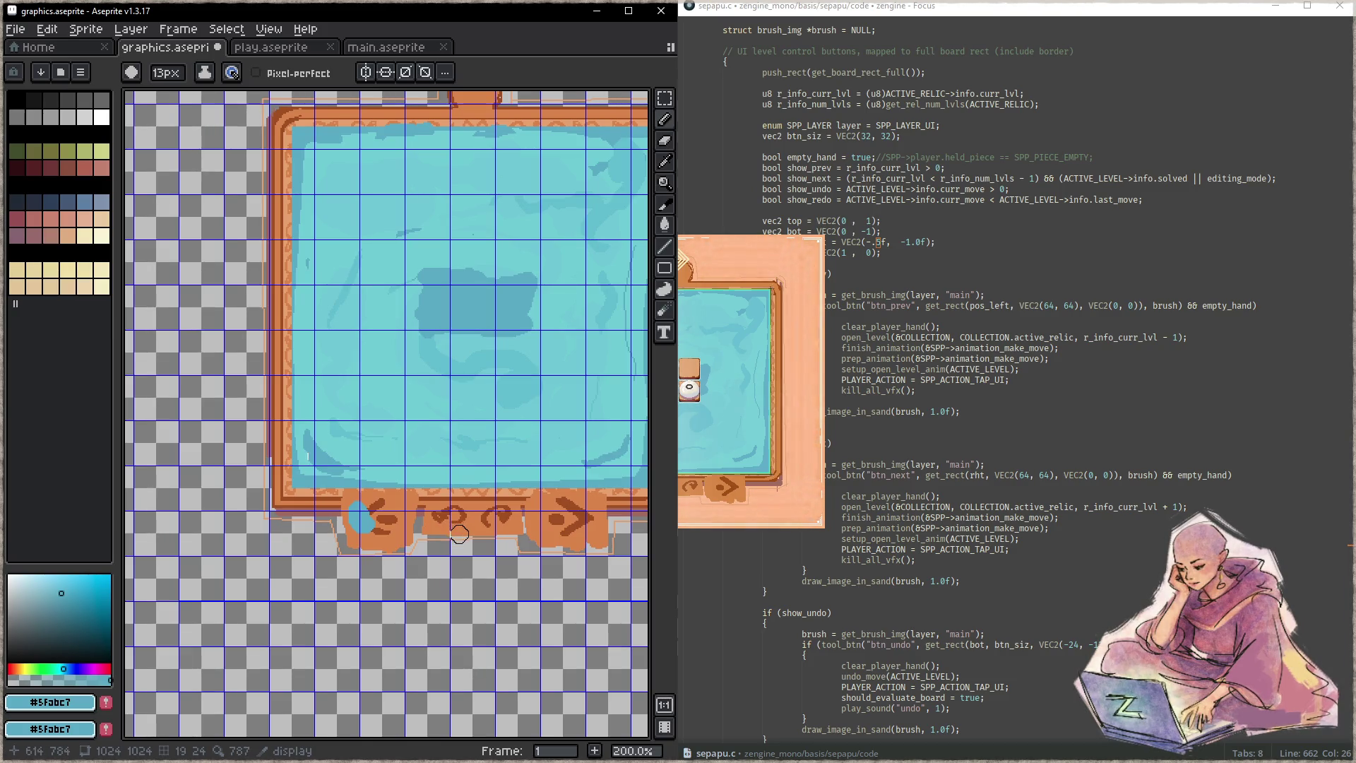
{"action": "scroll", "coordinate": [470, 526], "scroll_direction": "down", "scroll_amount": 1}
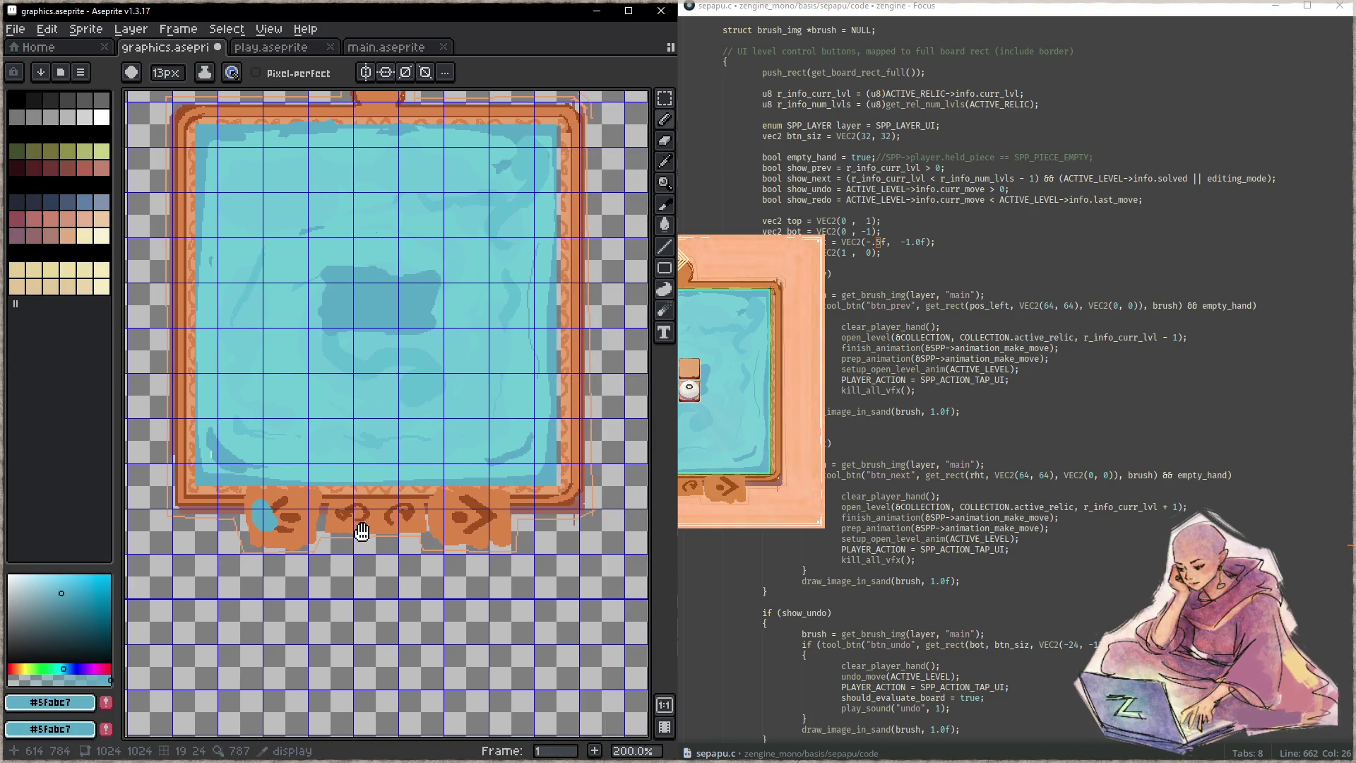
{"action": "scroll", "coordinate": [488, 507], "scroll_direction": "down", "scroll_amount": 1}
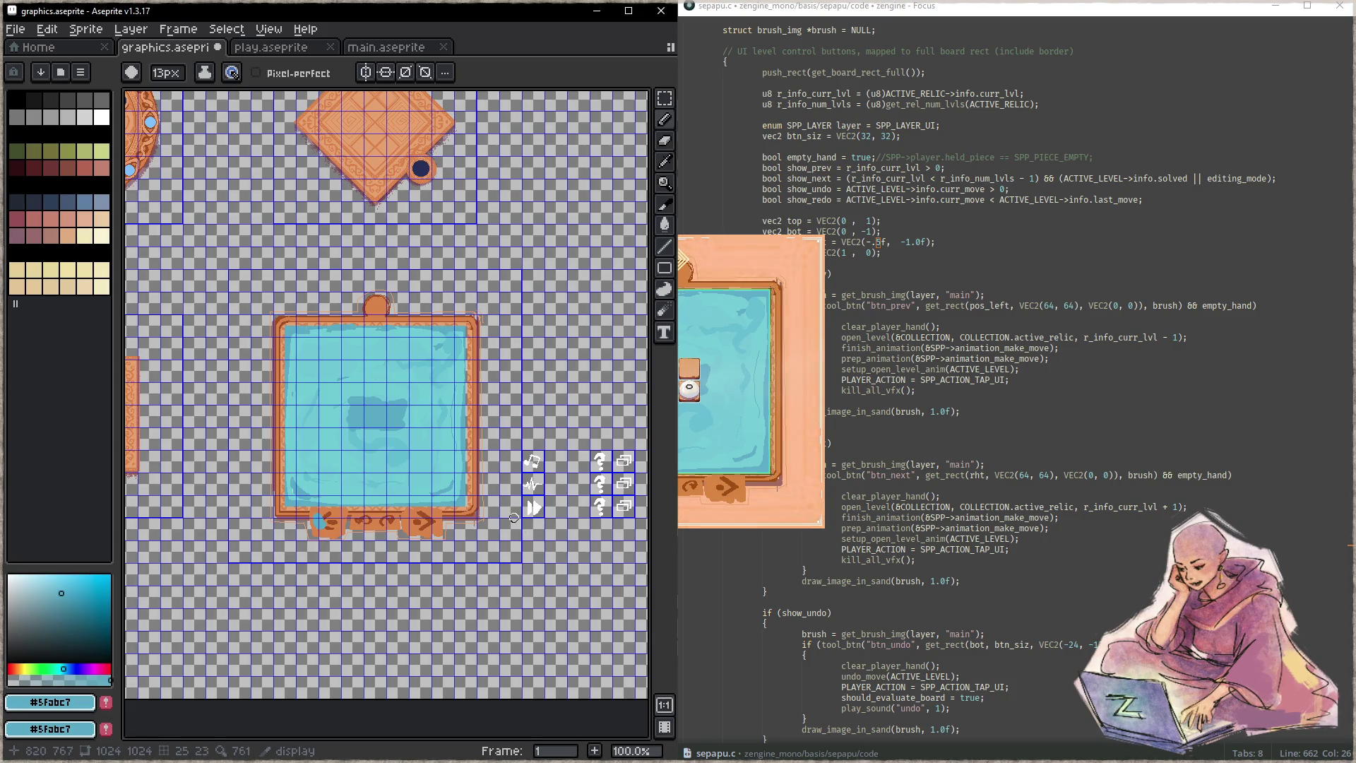
- Turn on the Guides layer so white guide lines outline the board sprite's cells
{"action": "key", "text": "Tab"}
{"action": "left_click", "coordinate": [383, 455]}
{"action": "key", "text": "Tab"}
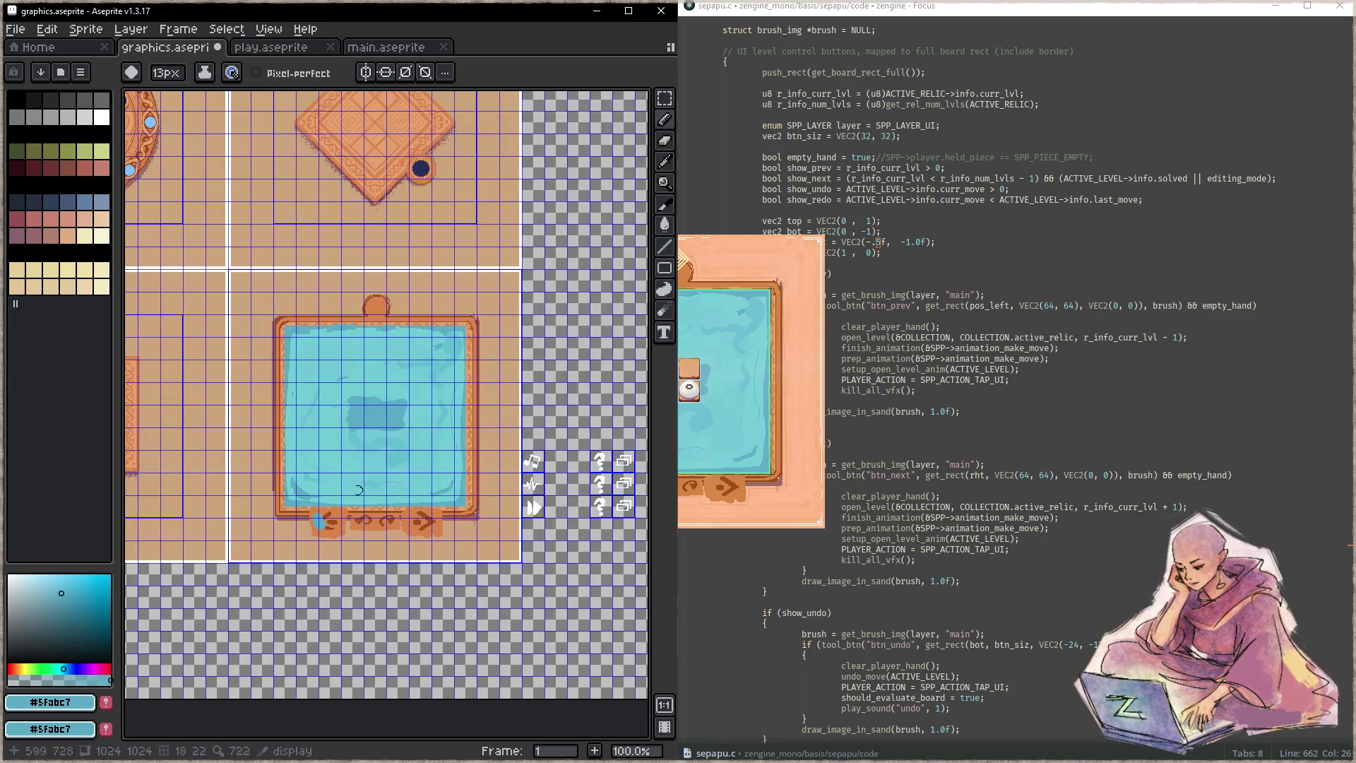
{"action": "scroll", "coordinate": [250, 556], "scroll_direction": "up", "scroll_amount": 2}
{"action": "left_click_drag", "start_coordinate": [294, 553], "coordinate": [502, 509]}
{"action": "scroll", "coordinate": [502, 508], "scroll_direction": "down", "scroll_amount": 2}
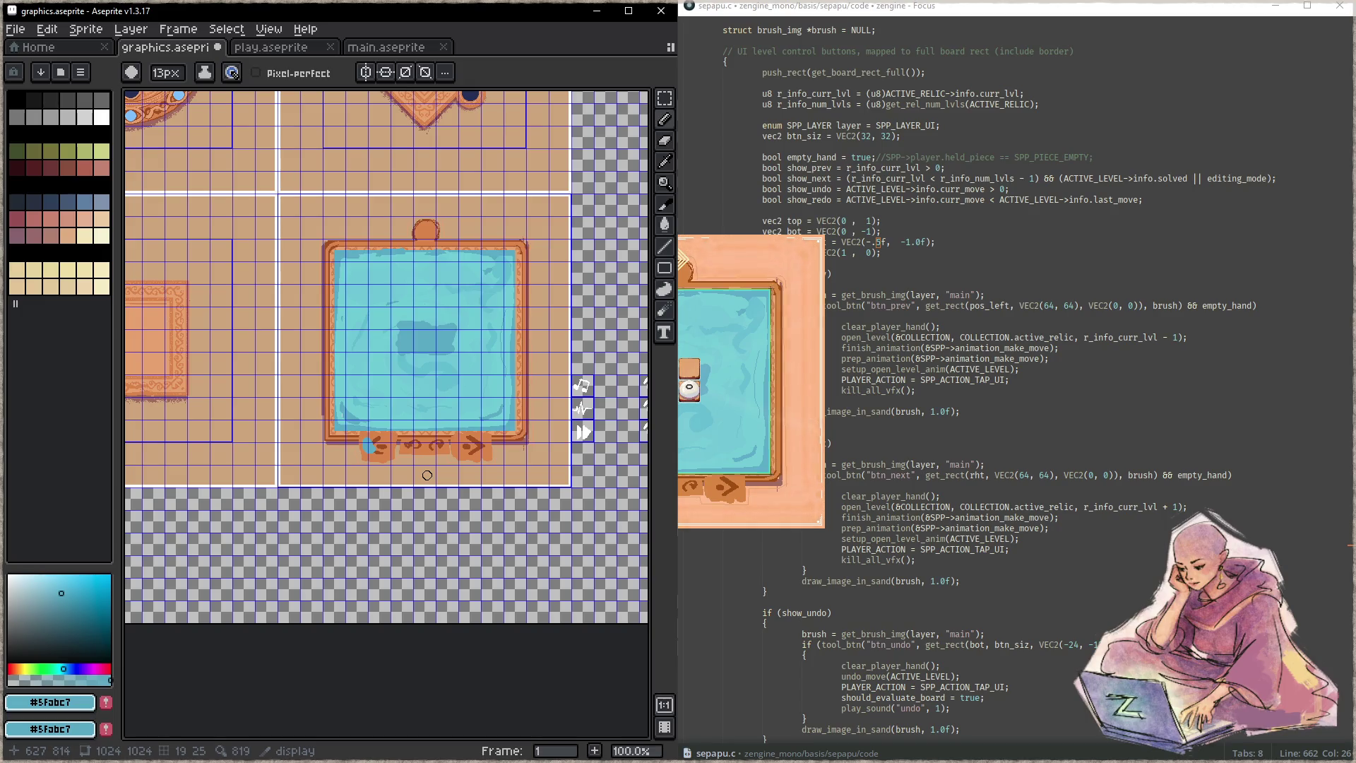
- Undo the blue test dot and stroke, return to the pencil, and close the game preview
{"action": "left_click", "coordinate": [379, 474]}
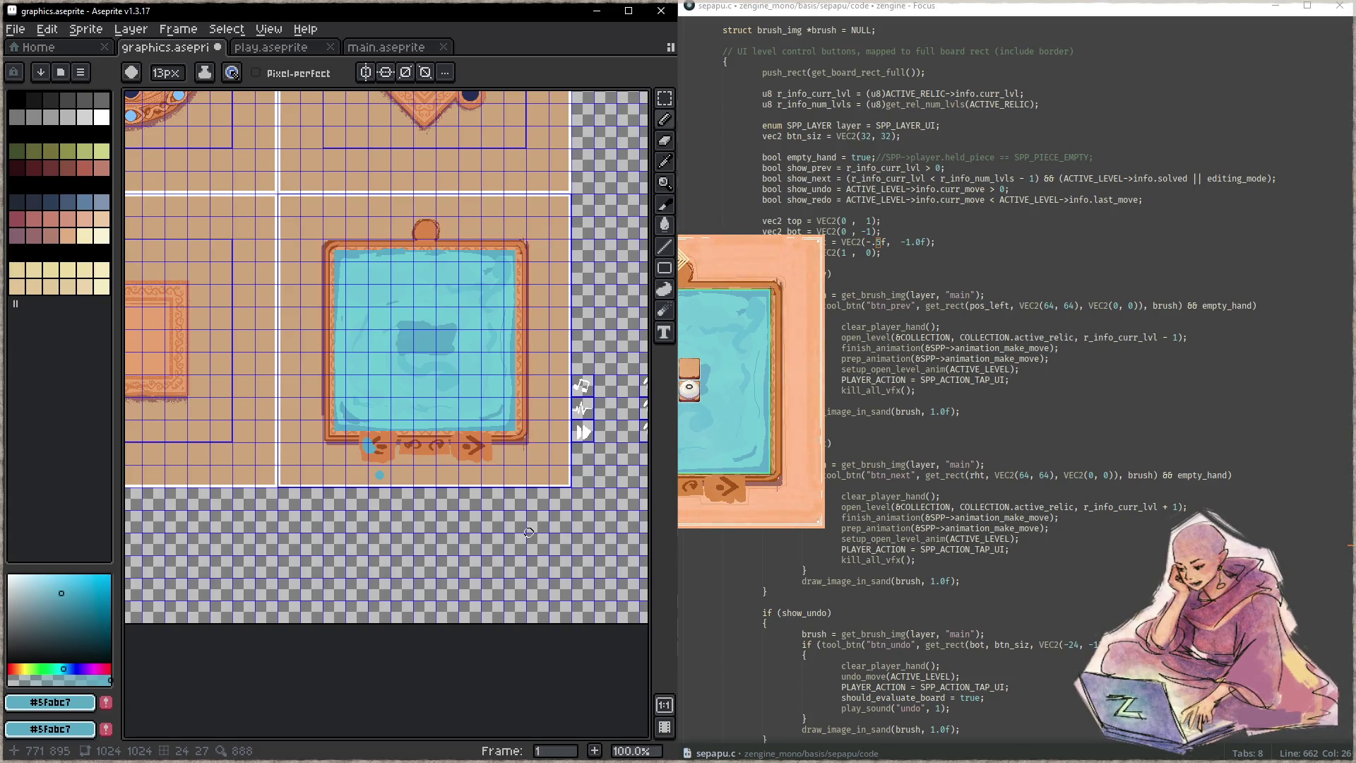
{"action": "key", "text": "z"}
{"action": "key", "text": "ctrl+z"}
{"action": "key", "text": "ctrl+z"}
{"action": "key", "text": "b"}
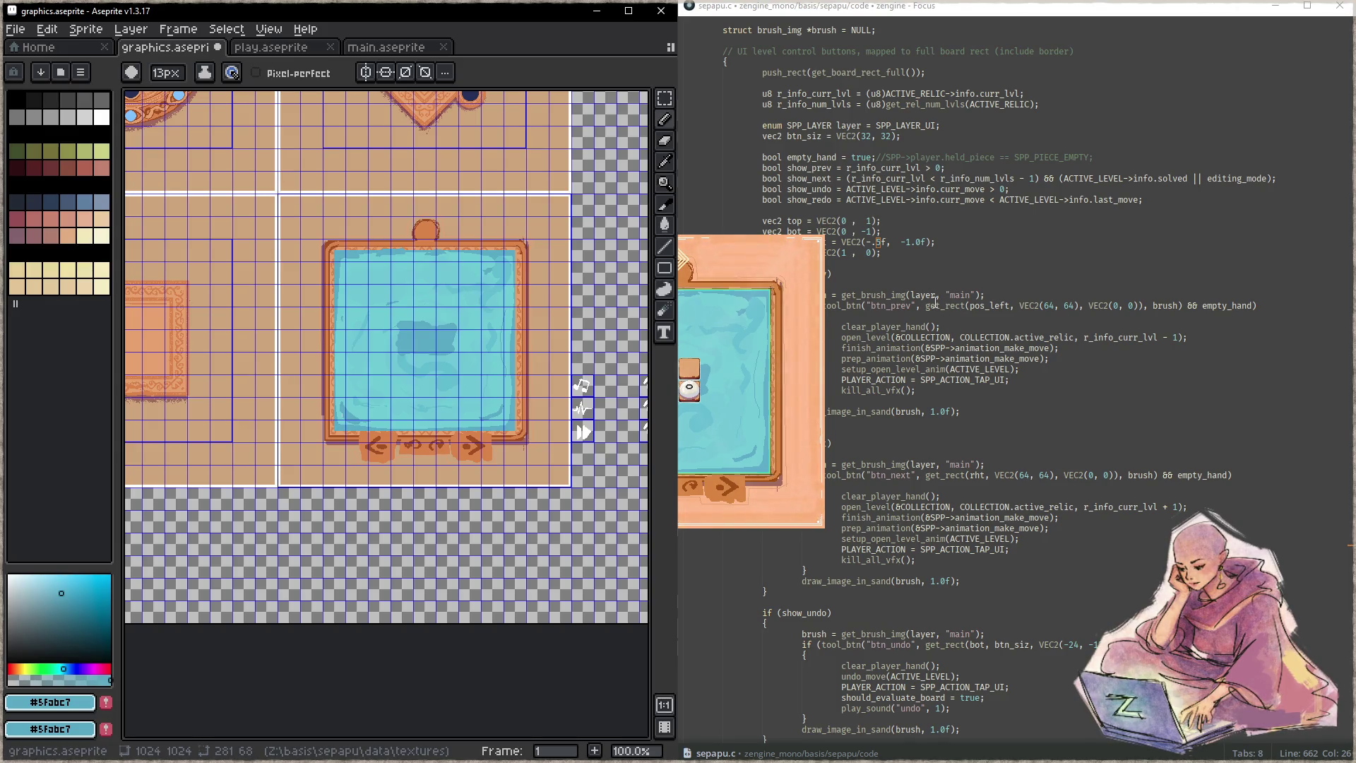
{"action": "left_click", "coordinate": [812, 283]}
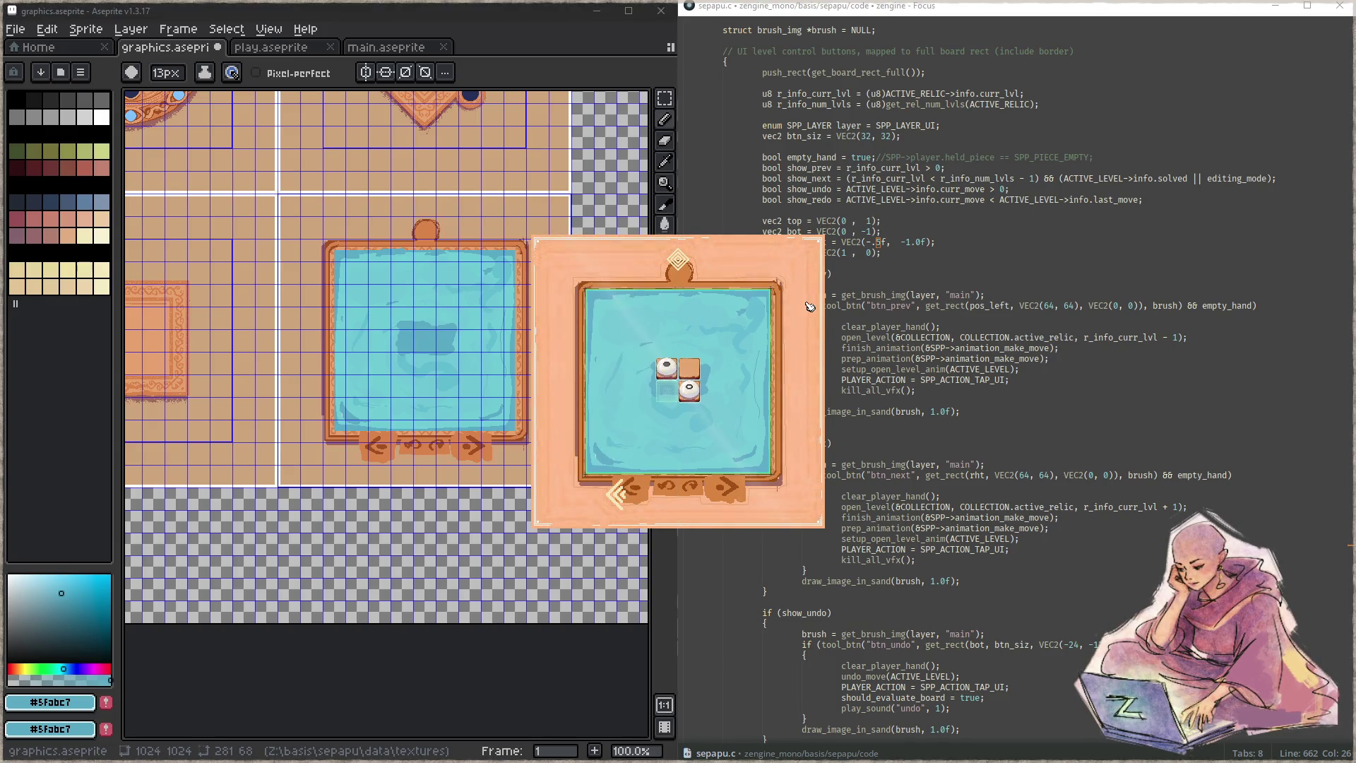
{"action": "key", "text": "Escape"}
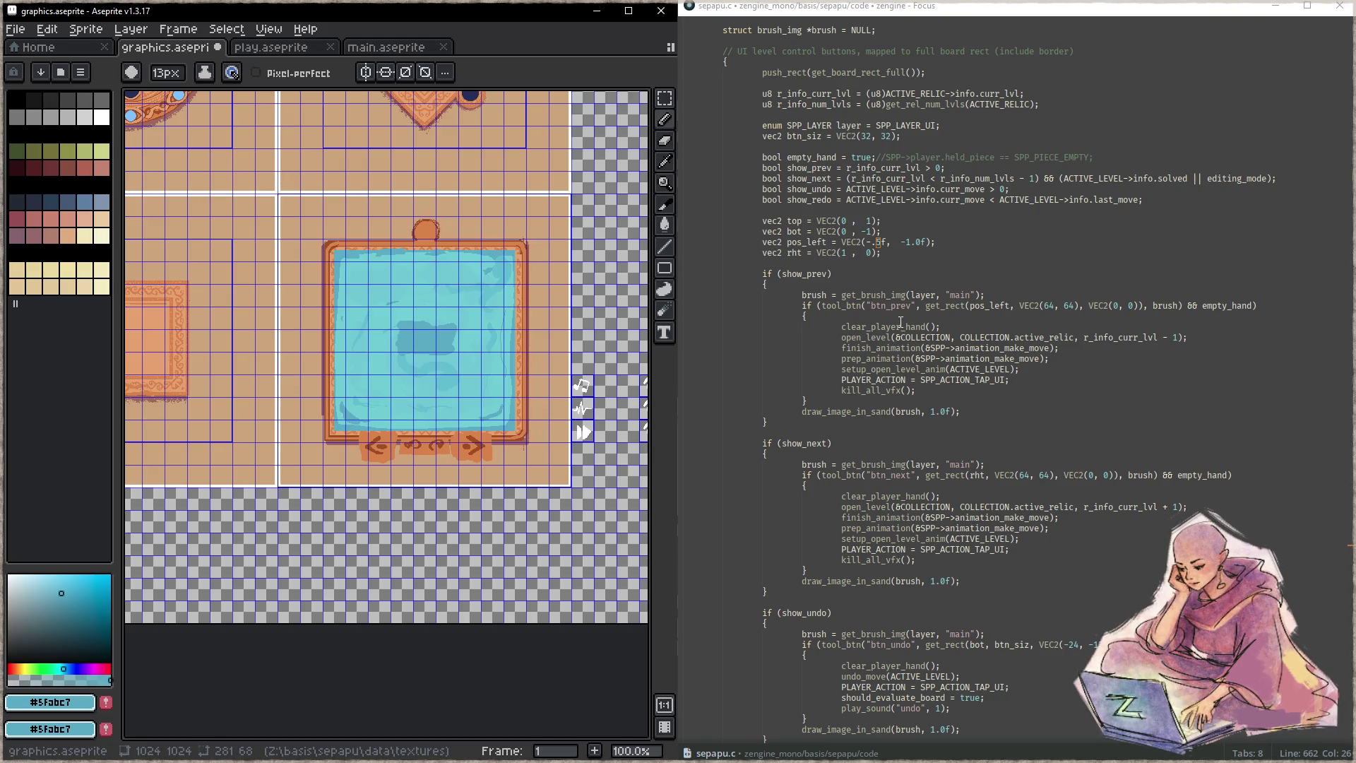
- After the rht vector, add a brush_sdf line calling get_brush_sdf(SPP_LAYER_UI_FLOAT)
{"action": "left_click", "coordinate": [926, 308]}
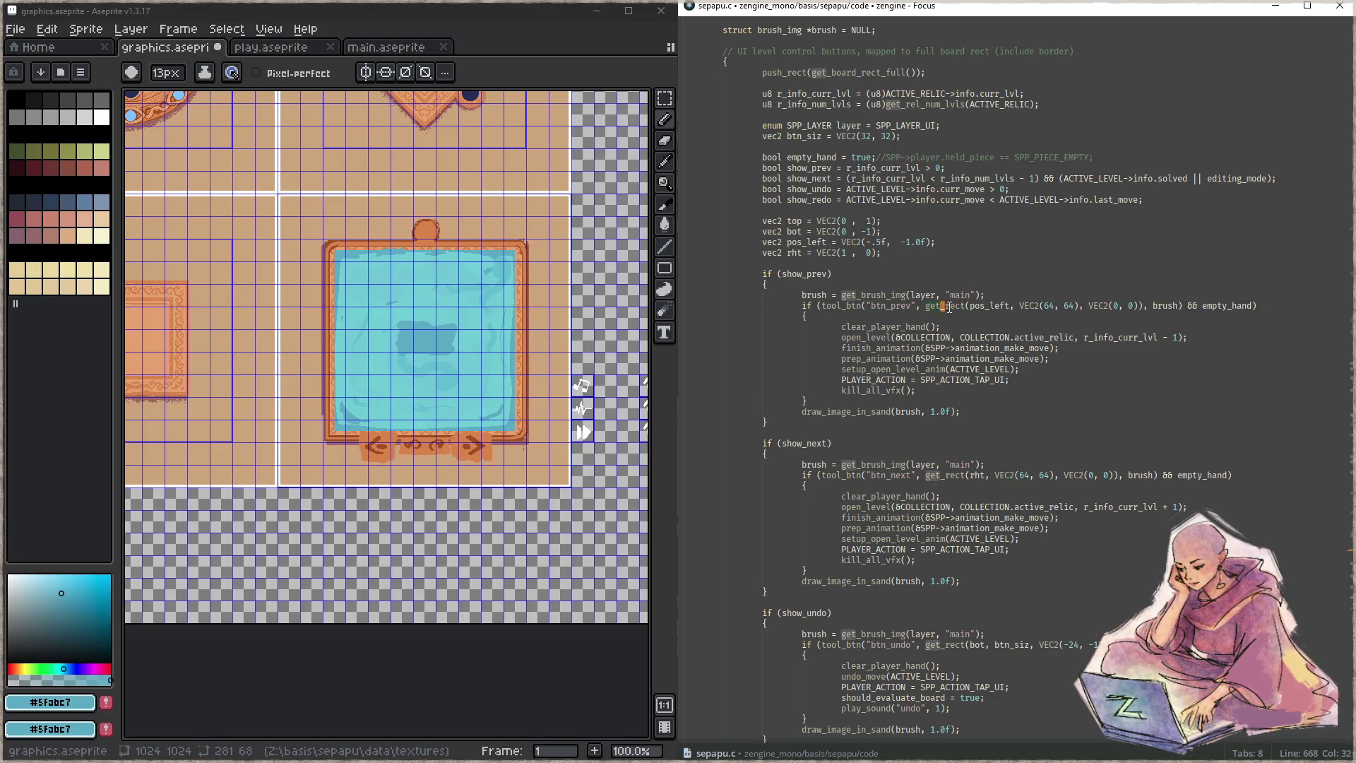
{"action": "left_click", "coordinate": [1142, 305]}
{"action": "left_click", "coordinate": [1019, 250]}
{"action": "key", "text": "Return"}
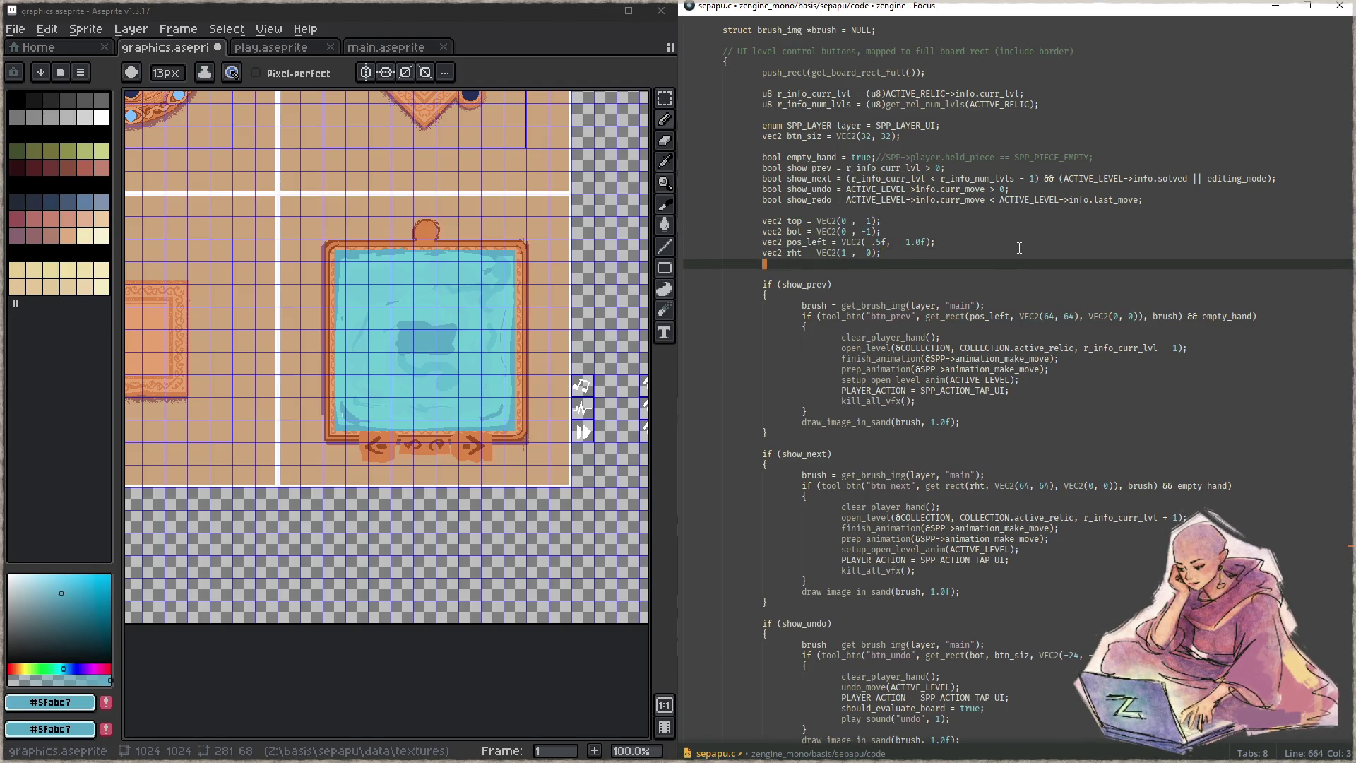
{"action": "type", "text": "struct brush_sdf brush"}
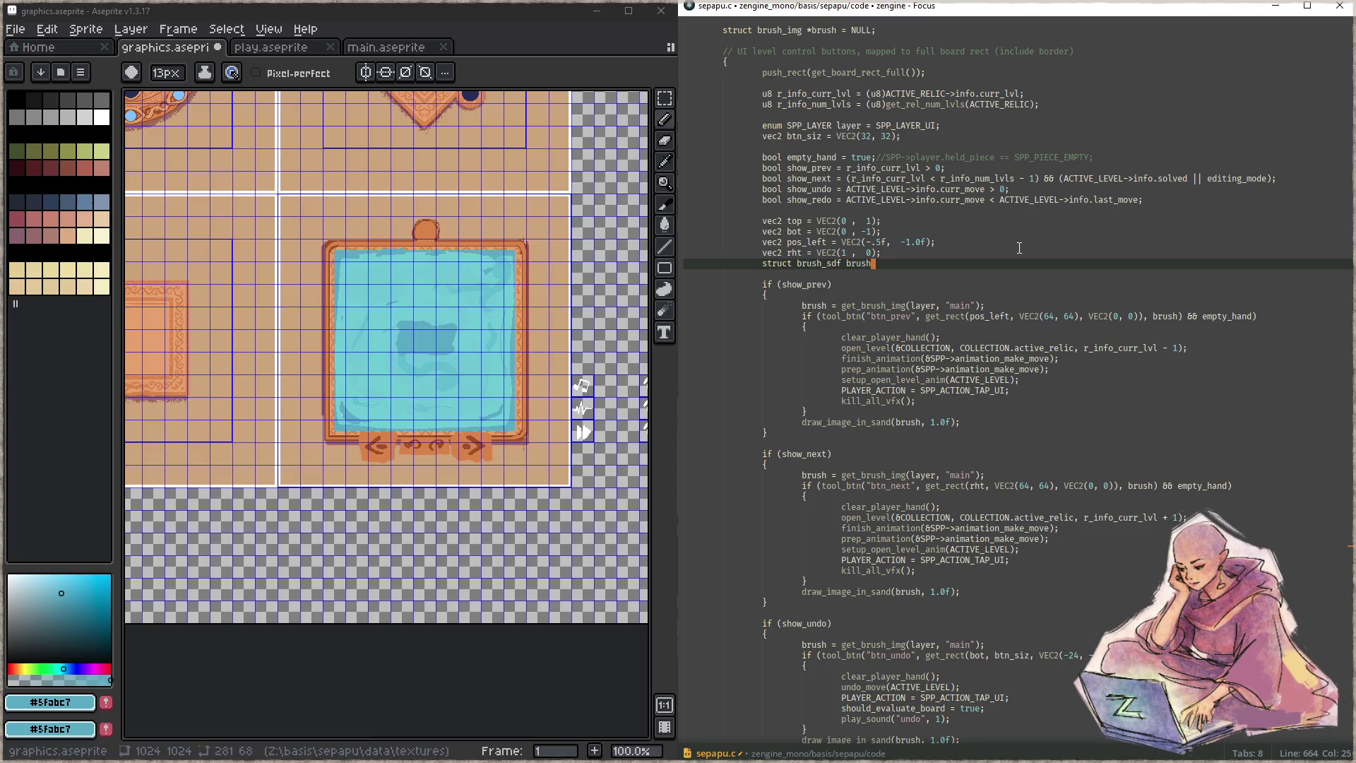
{"action": "type", "text": "_sdf = "}
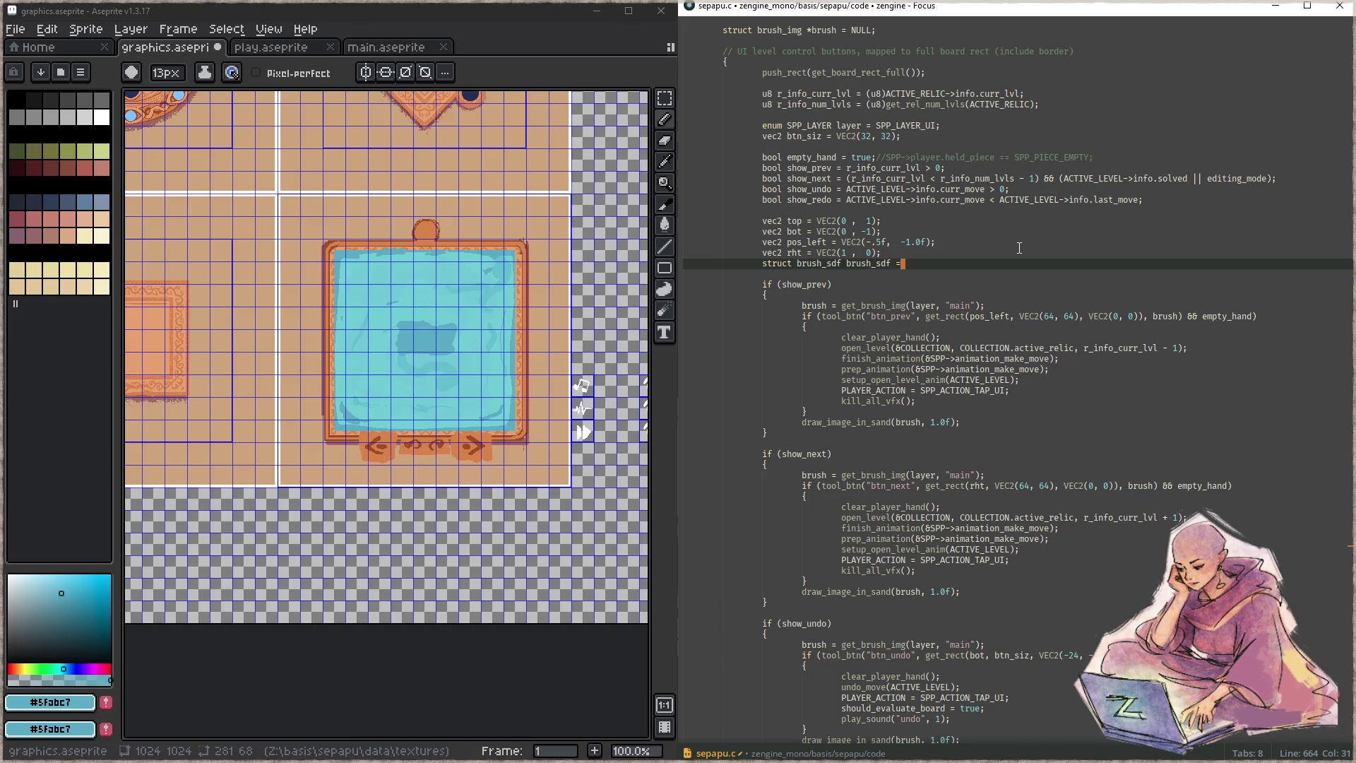
{"action": "type", "text": "get_brush_sdf("}
{"action": "type", "text": "L"}
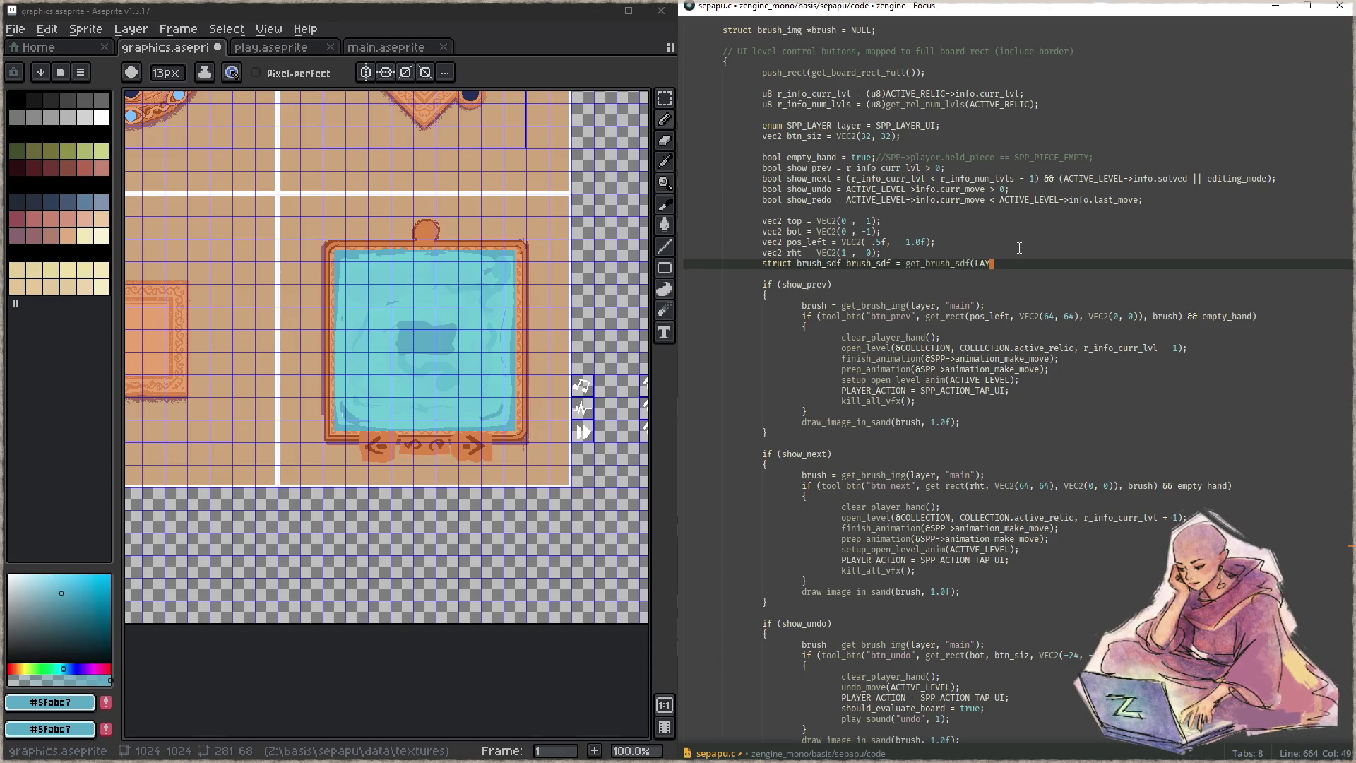
{"action": "key", "text": "BackSpace"}
{"action": "type", "text": "SPP_"}
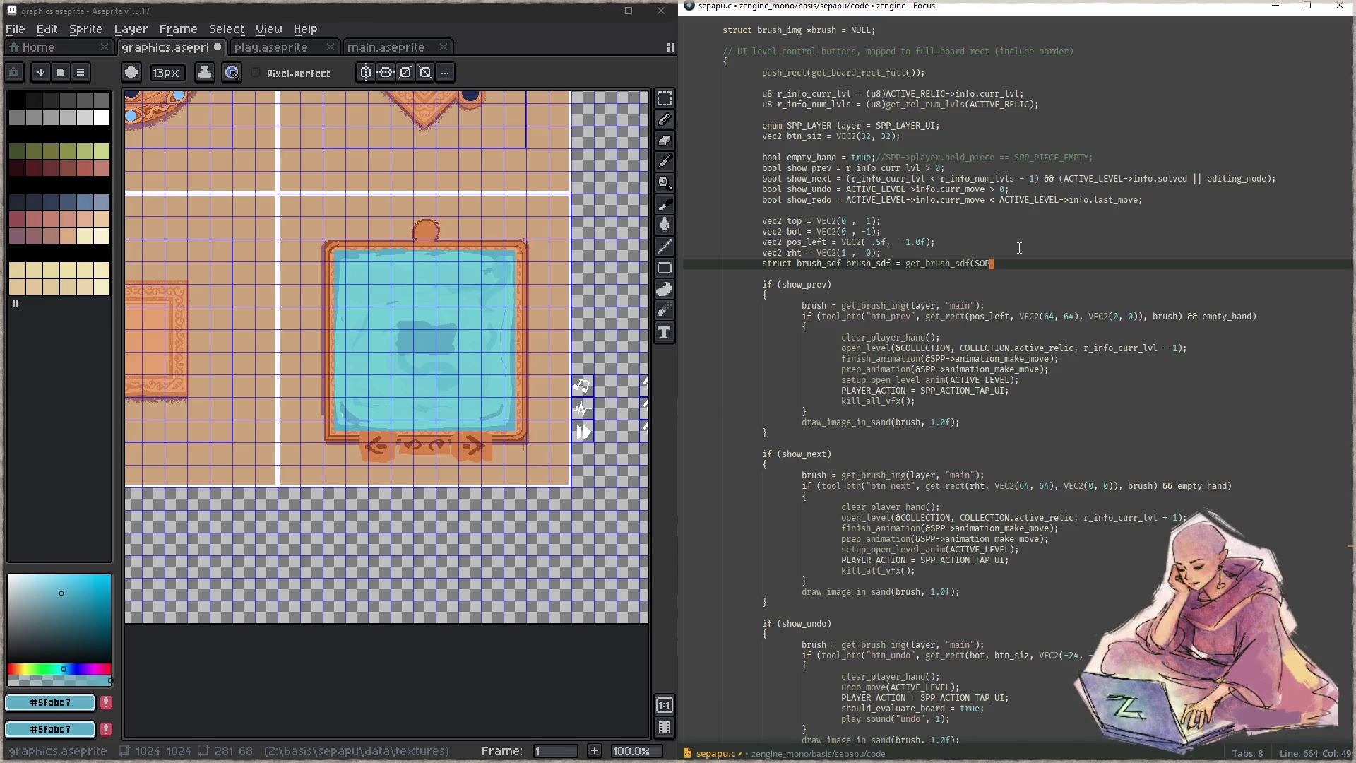
{"action": "type", "text": "LAYER_UI_FLOAT)"}
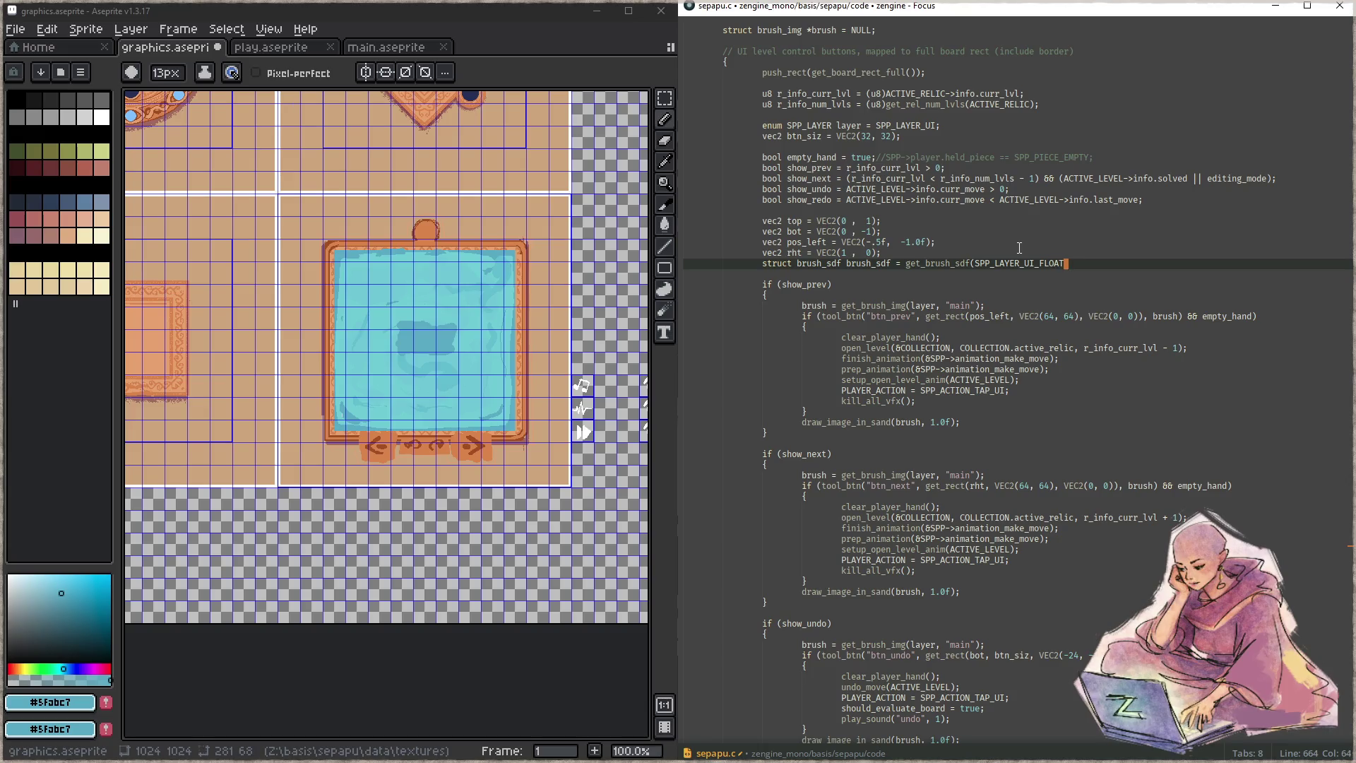
{"action": "type", "text": "."}
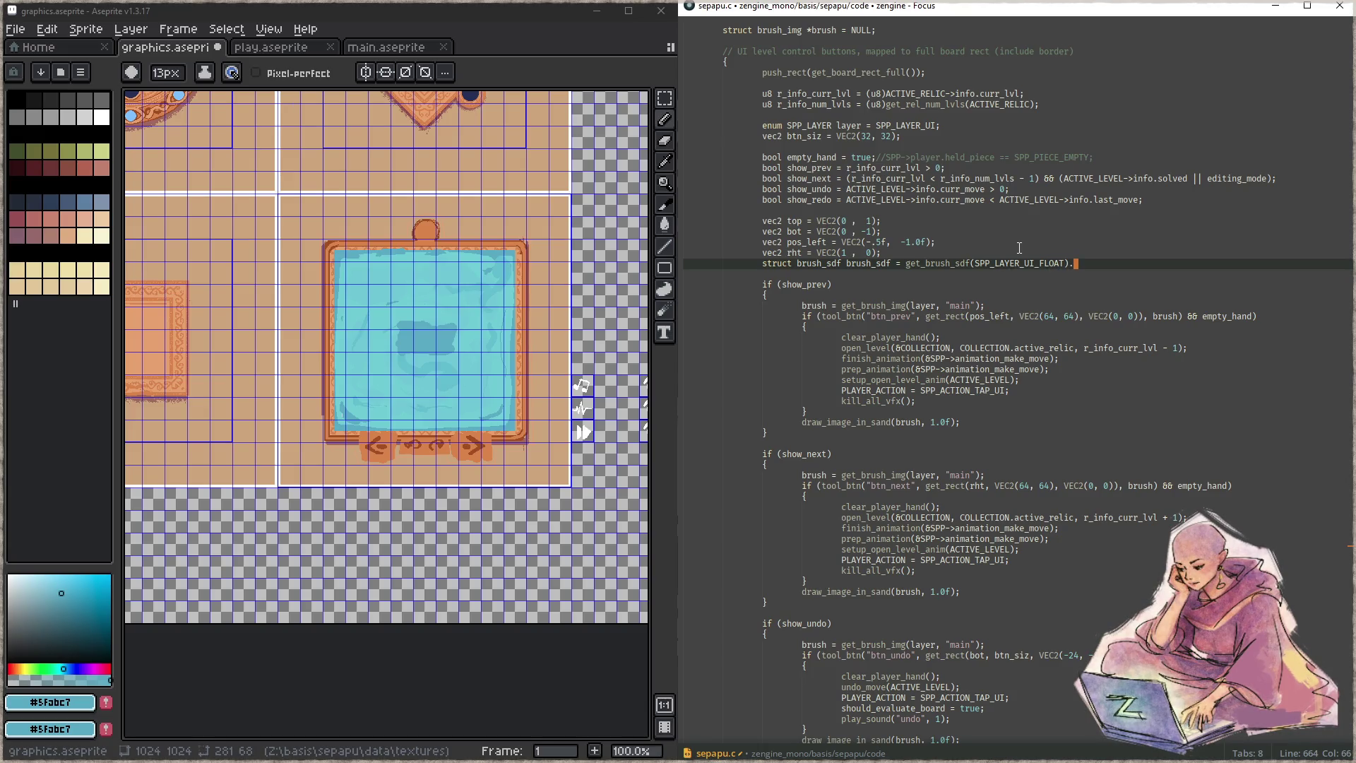
- Paste the get_rect call below as 'struct rect layout =' at pos_left
{"action": "key", "text": "Return"}
{"action": "type", "text": "get_rect(pos_left, VEC2(64, 64), VEC2(0, 0))"}
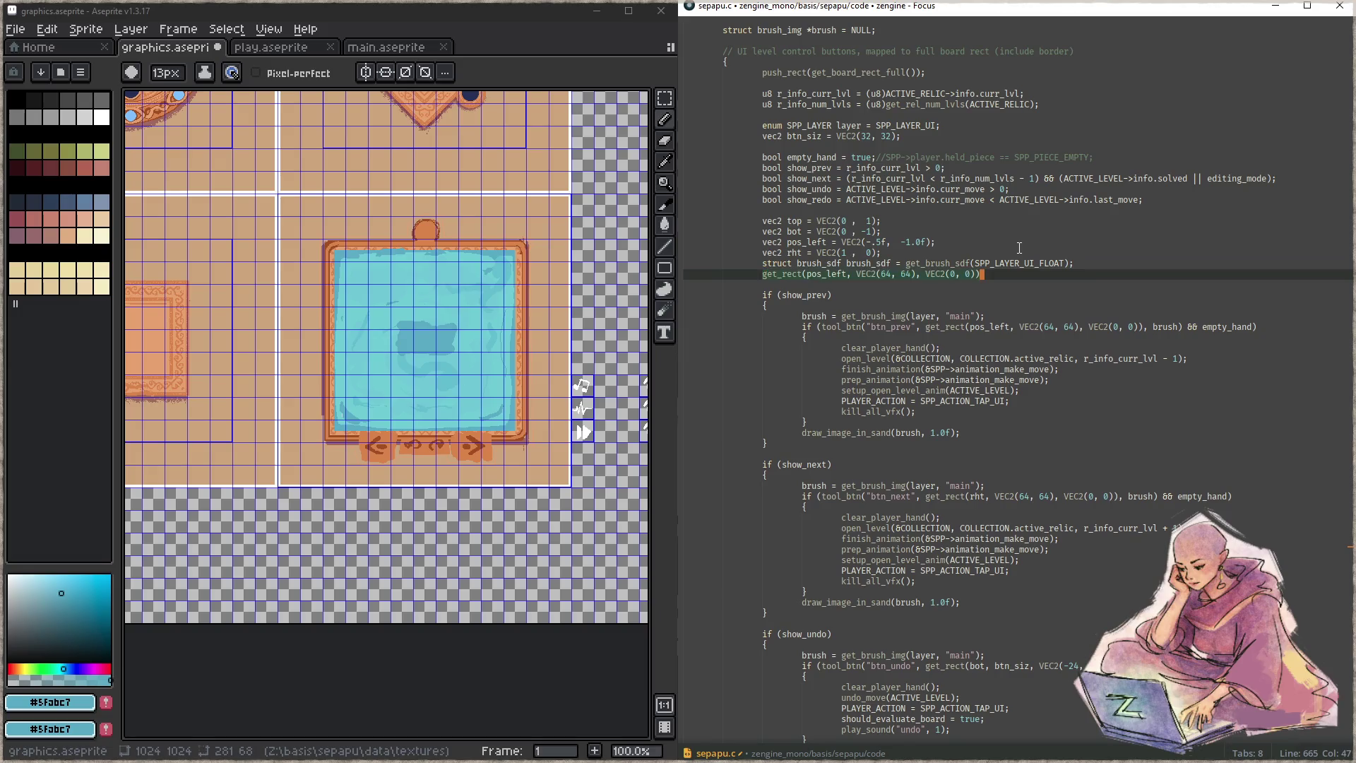
{"action": "key", "text": "Home"}
{"action": "type", "text": "struct "}
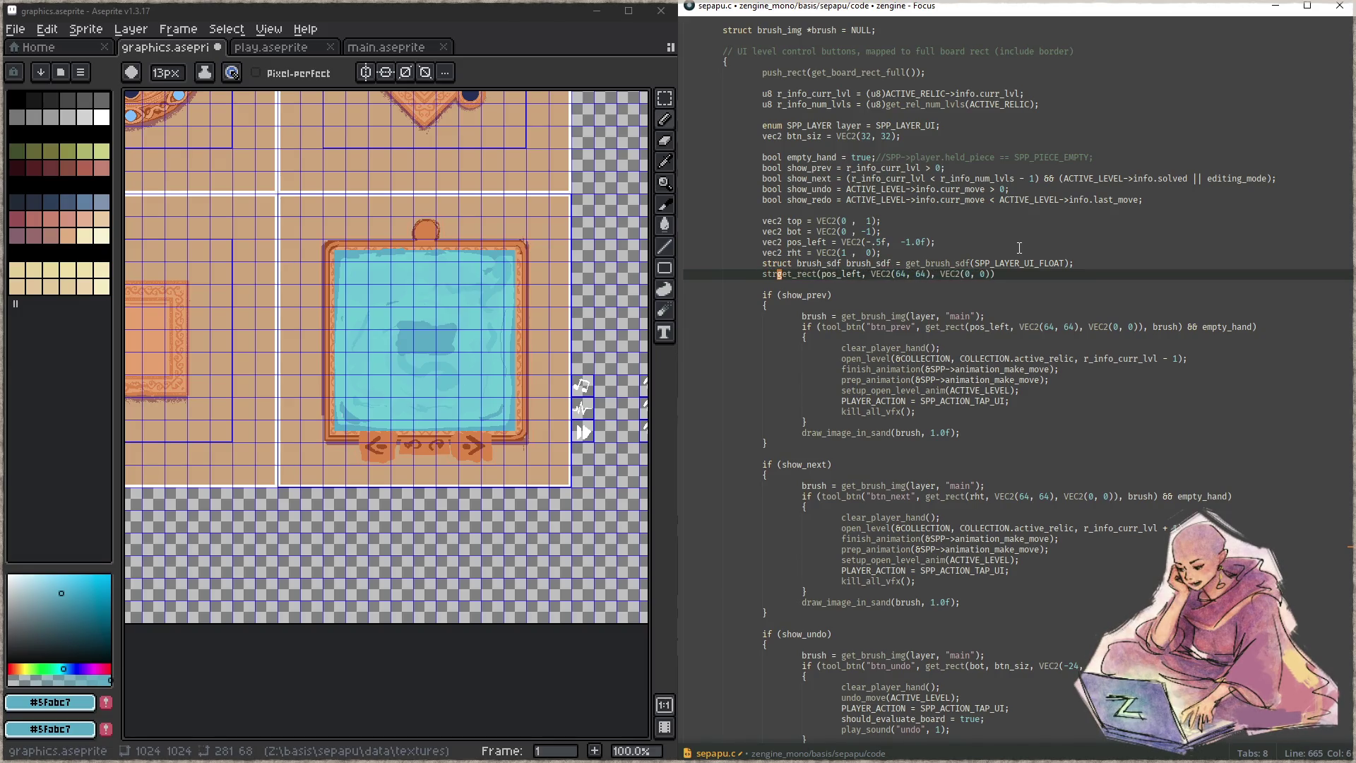
{"action": "type", "text": "rect "}
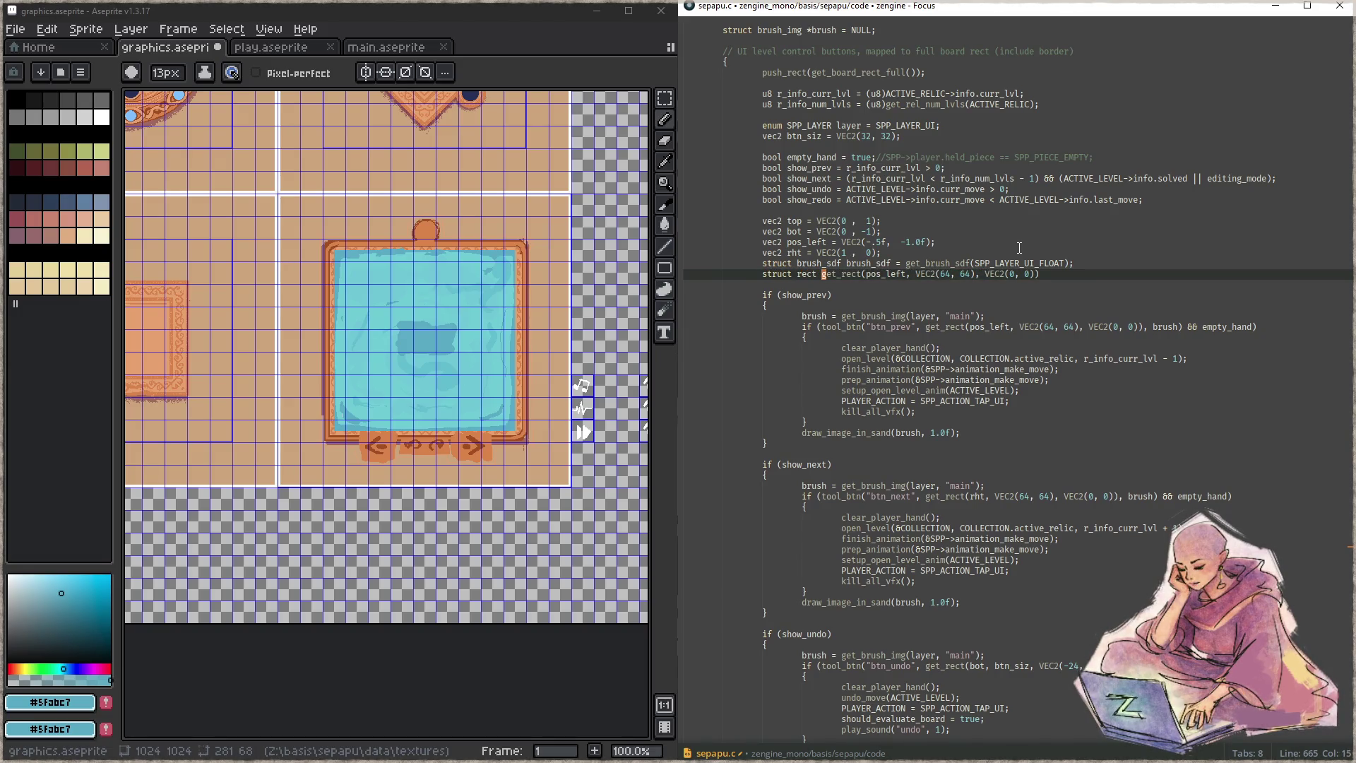
{"action": "type", "text": "layout ="}
{"action": "key", "text": "End"}
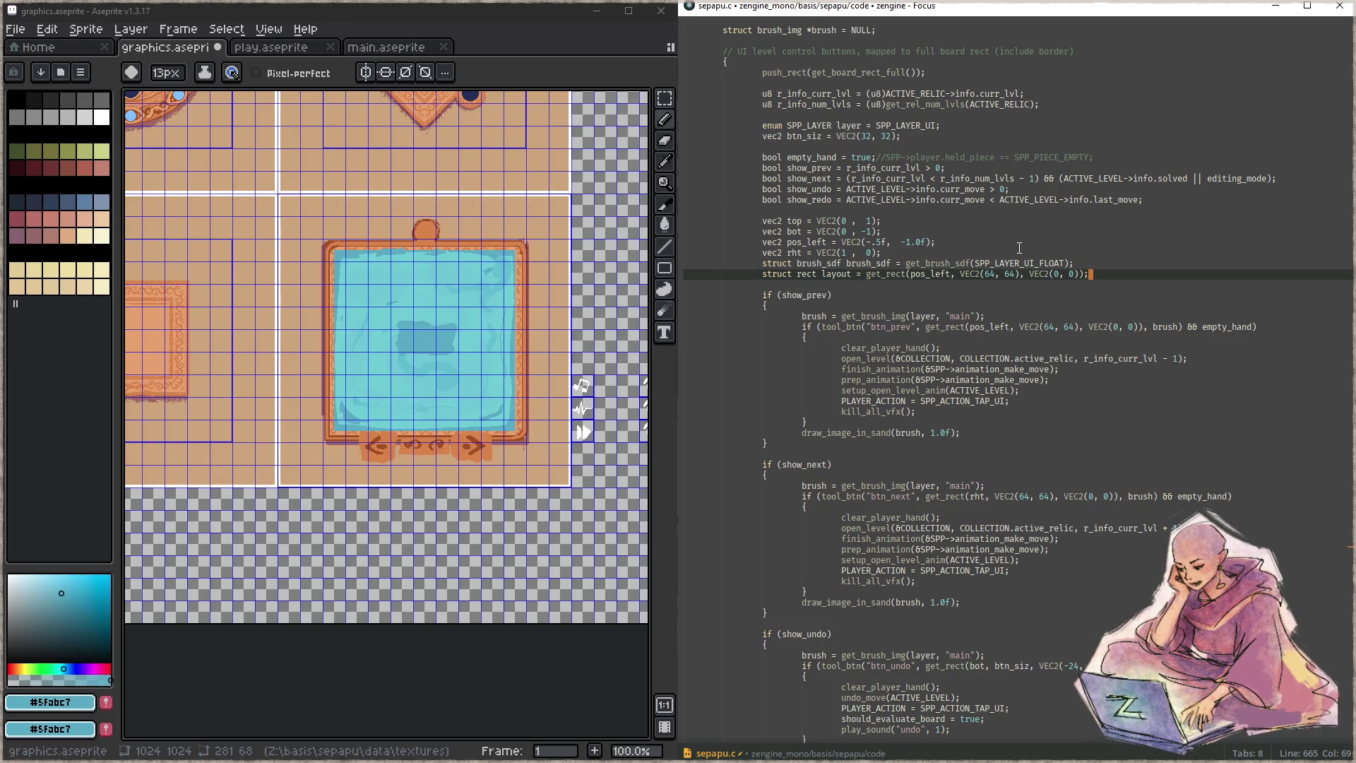
- Search all files for get_brush_sdf and open zTool.c's slider code in a side split for reference
{"action": "key", "text": "Up"}
{"action": "key", "text": "ctrl+Left"}
{"action": "key", "text": "ctrl+Left"}
{"action": "key", "text": "ctrl+Left"}
{"action": "key", "text": "ctrl+shift+f"}
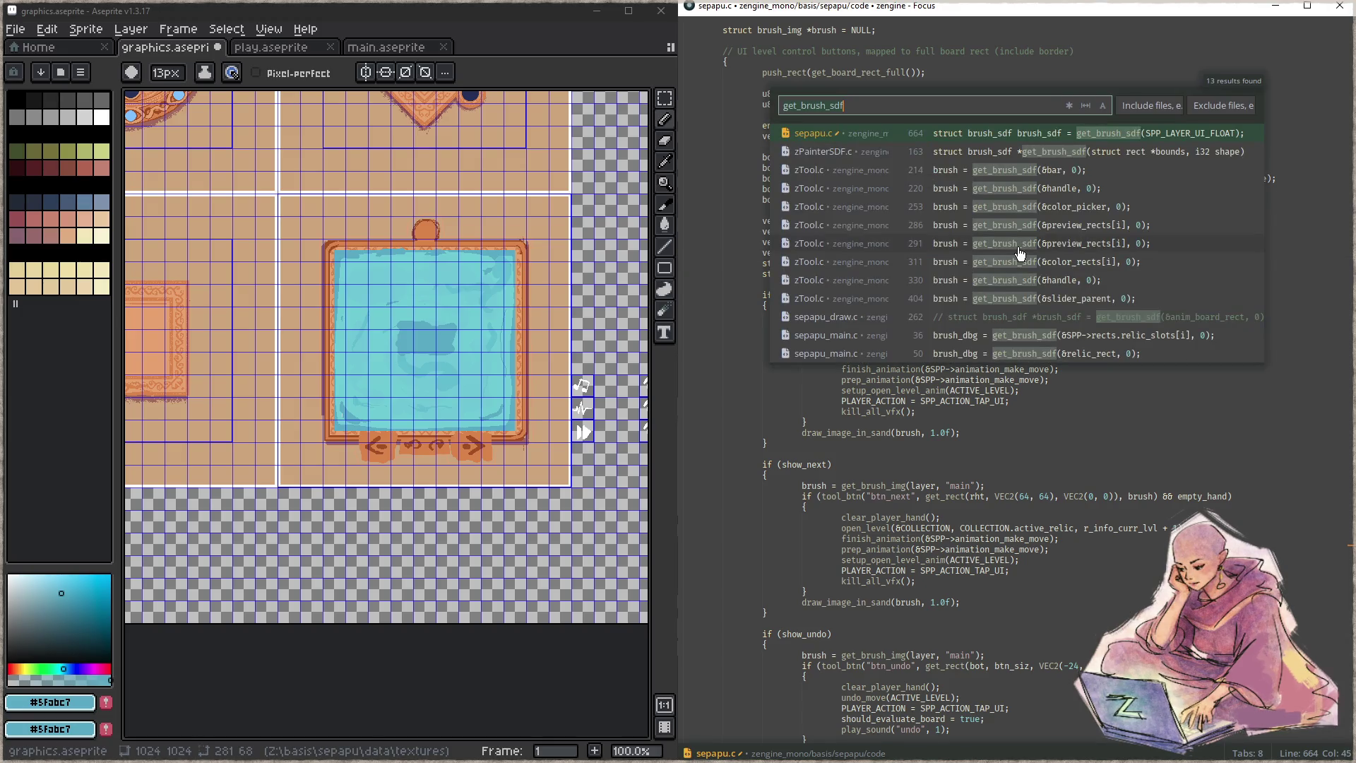
{"action": "key", "text": "Down"}
{"action": "key", "text": "Return"}
{"action": "key", "text": "Down"}
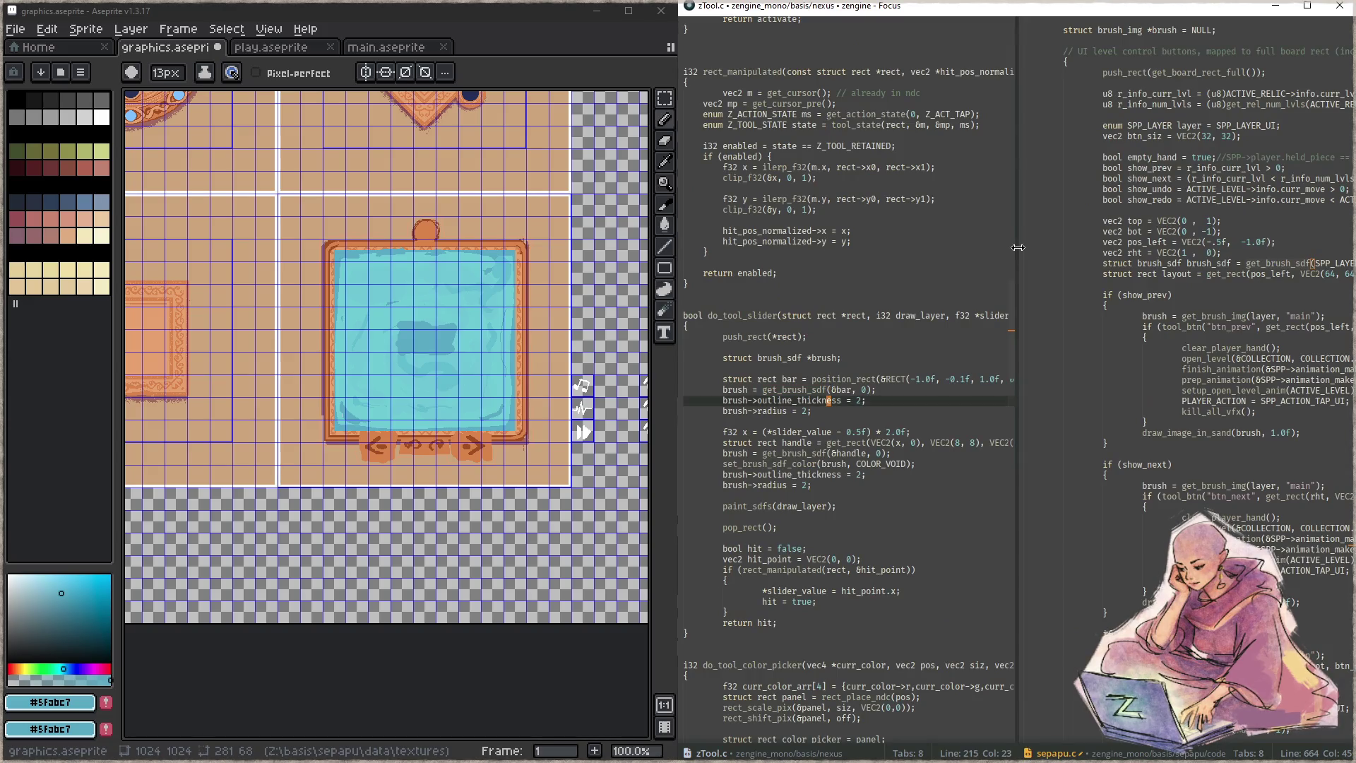
{"action": "key", "text": "Up"}
{"action": "key", "text": "Up"}
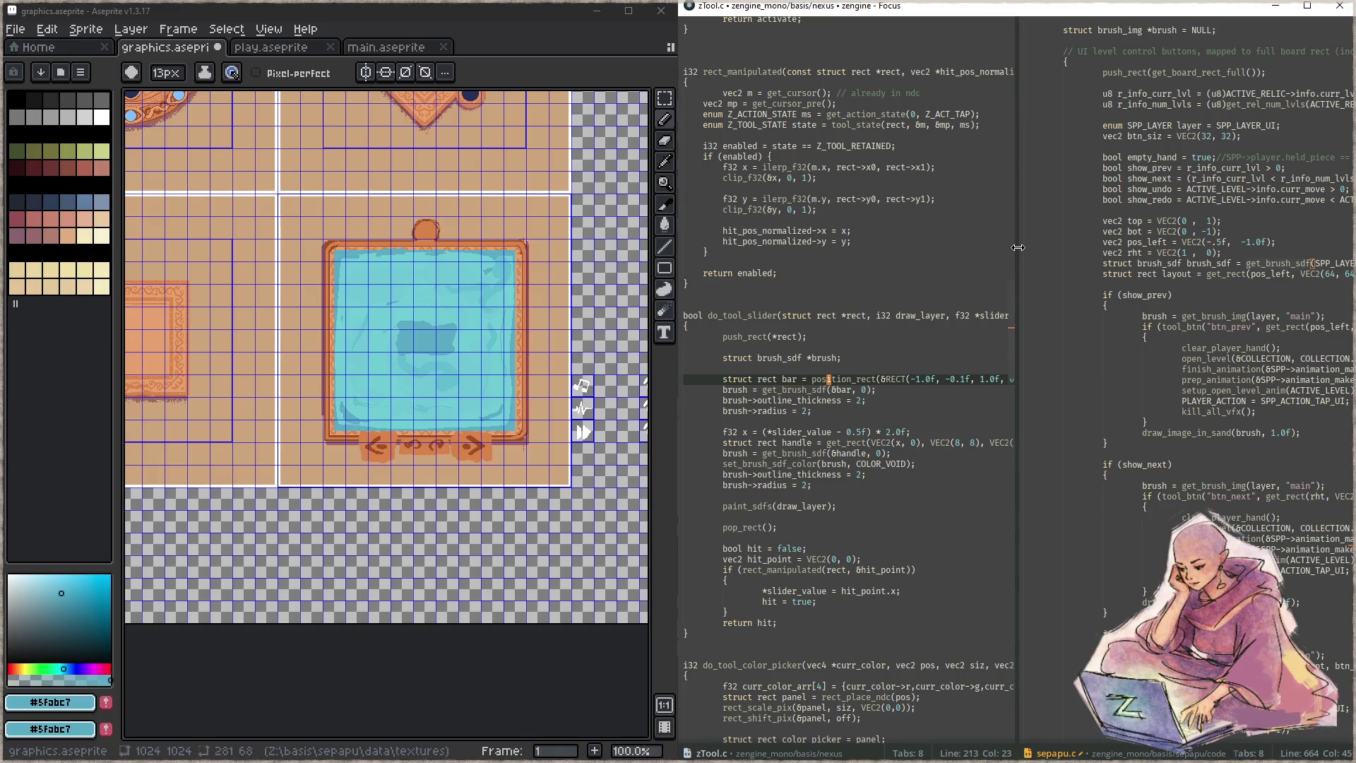
{"action": "key", "text": "ctrl+comma"}
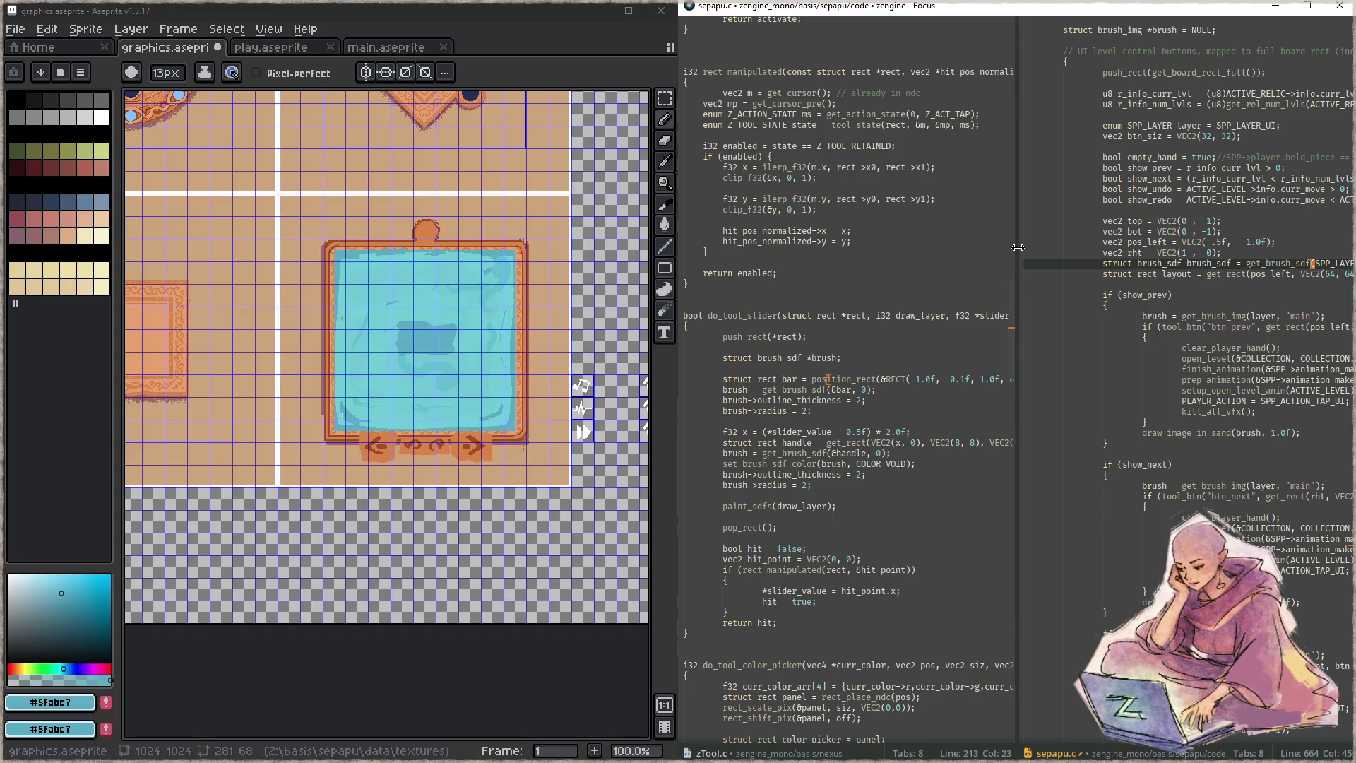
- Change get_brush_sdf's argument to '&layout, 0' and move the brush_sdf line below the layout line
{"action": "key", "text": "Right"}
{"action": "key", "text": "Delete"}
{"action": "key", "text": "Delete"}
{"action": "key", "text": "Delete"}
{"action": "key", "text": "Delete"}
{"action": "key", "text": "ctrl+Delete"}
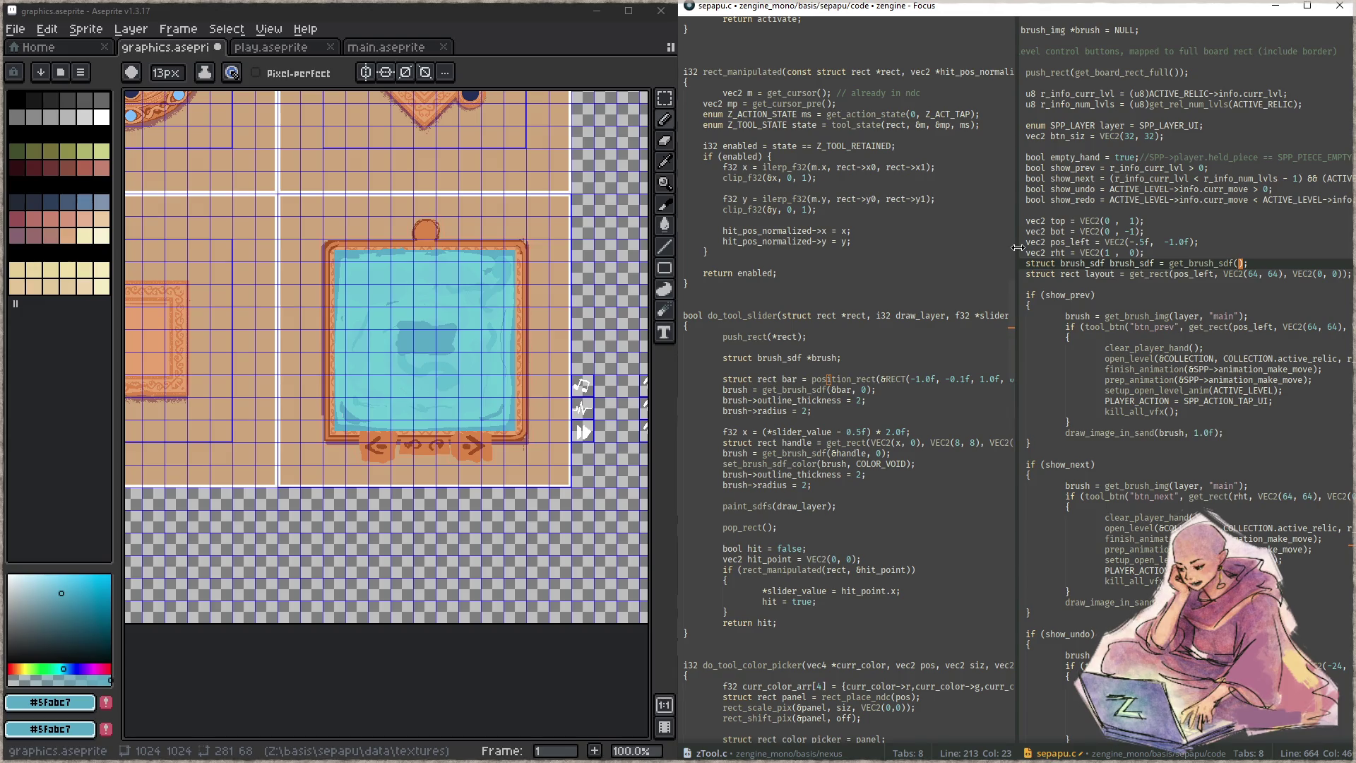
{"action": "type", "text": "&layout, 0"}
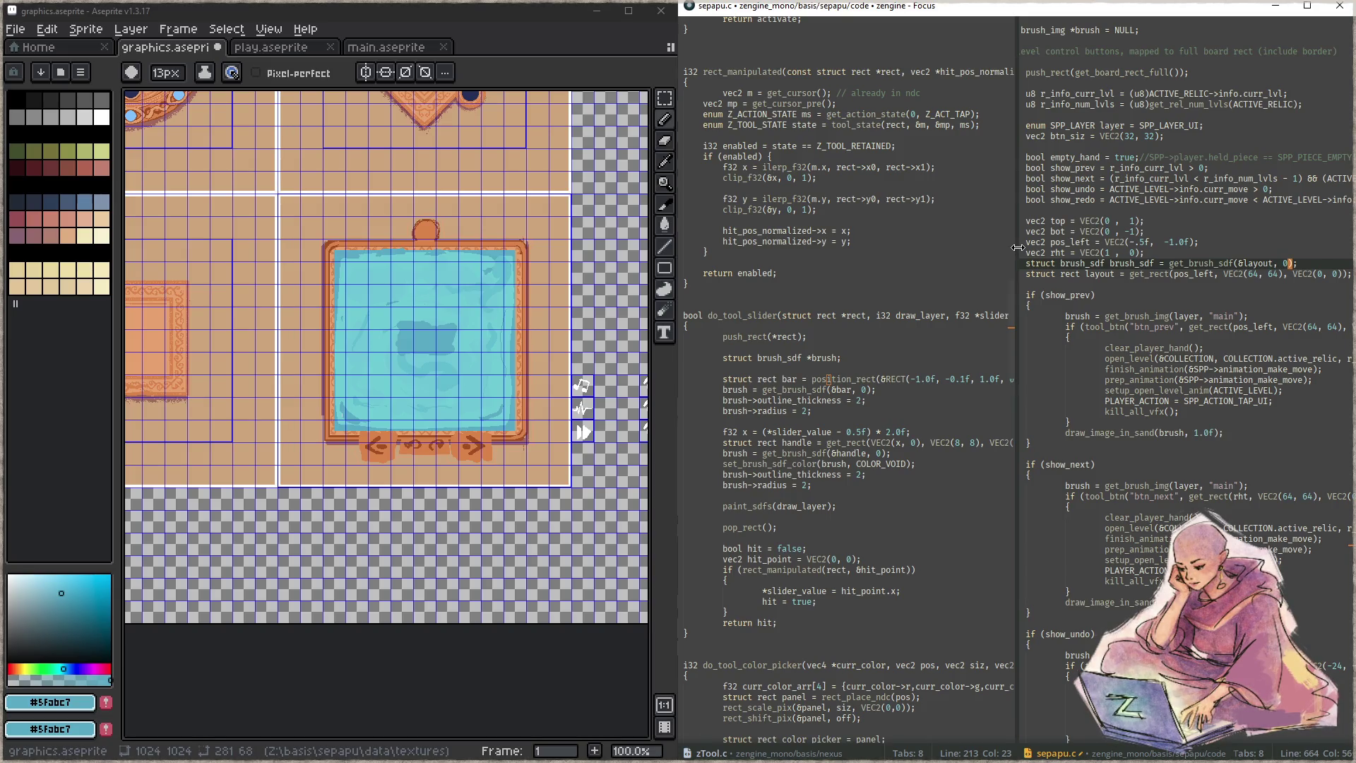
{"action": "key", "text": "alt+shift+Down"}
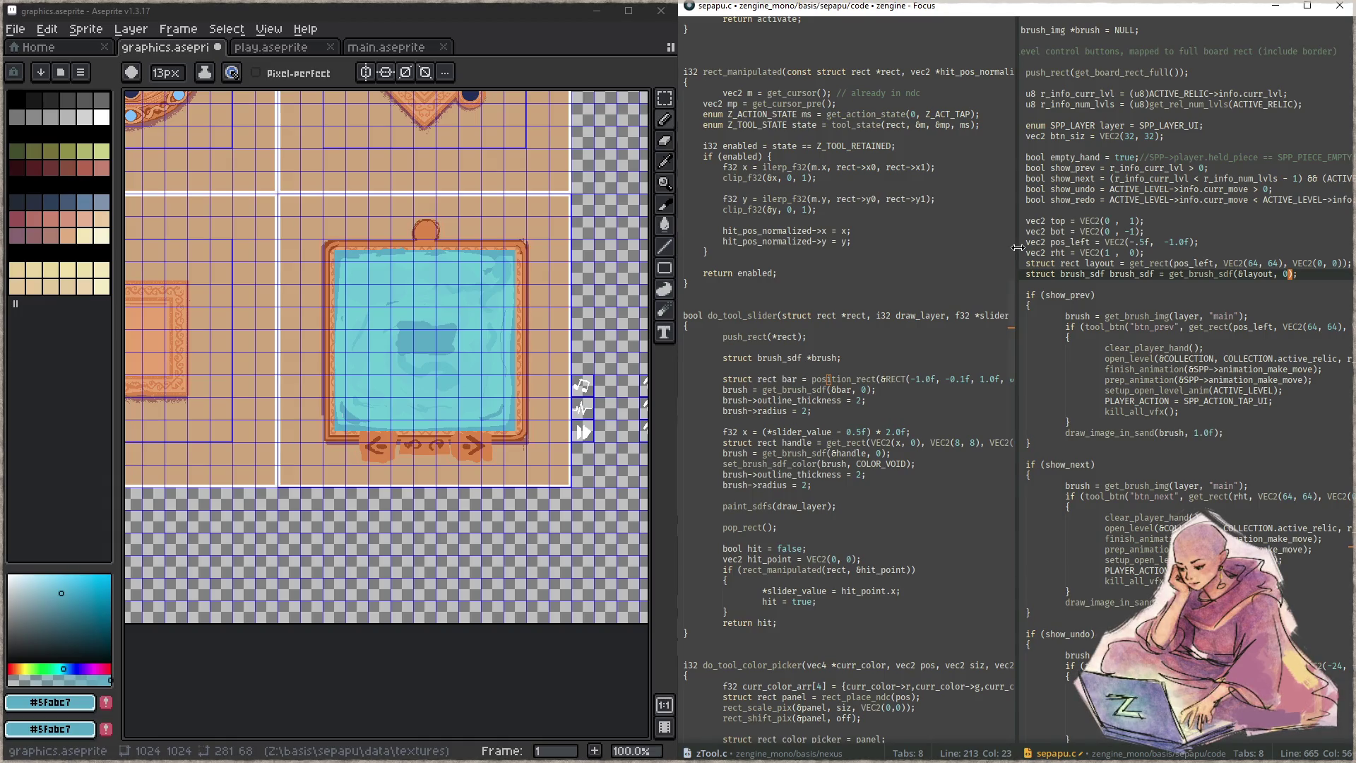
{"action": "key", "text": "Up"}
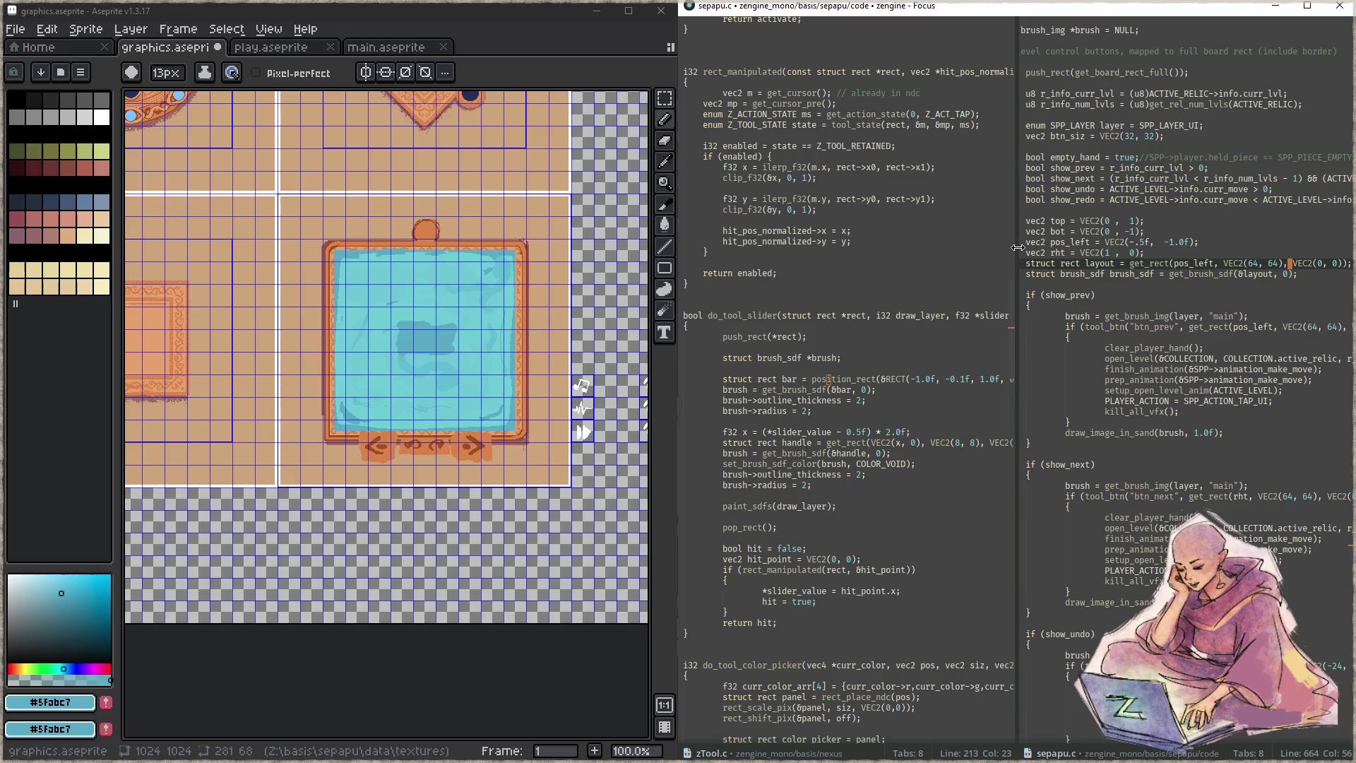
{"action": "key", "text": "F5"}
{"action": "key", "text": "Escape"}
- Add paint_sdfs(SPP_LAYER_UI_FLOAT); below brush_sdf and build, which fails with error C2440
{"action": "key", "text": "ctrl+comma"}
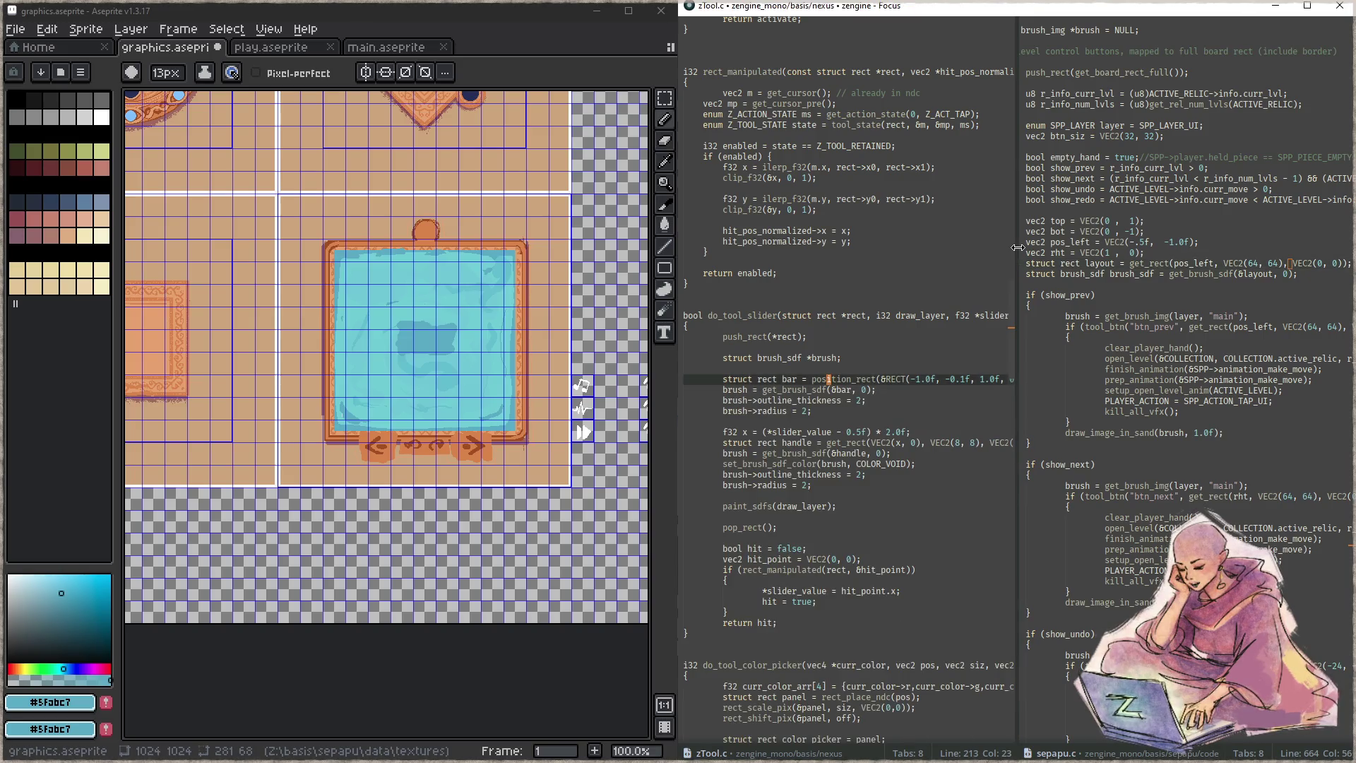
{"action": "key", "text": "Down"}
{"action": "key", "text": "Down"}
{"action": "key", "text": "Down"}
{"action": "key", "text": "ctrl+comma"}
{"action": "key", "text": "Down"}
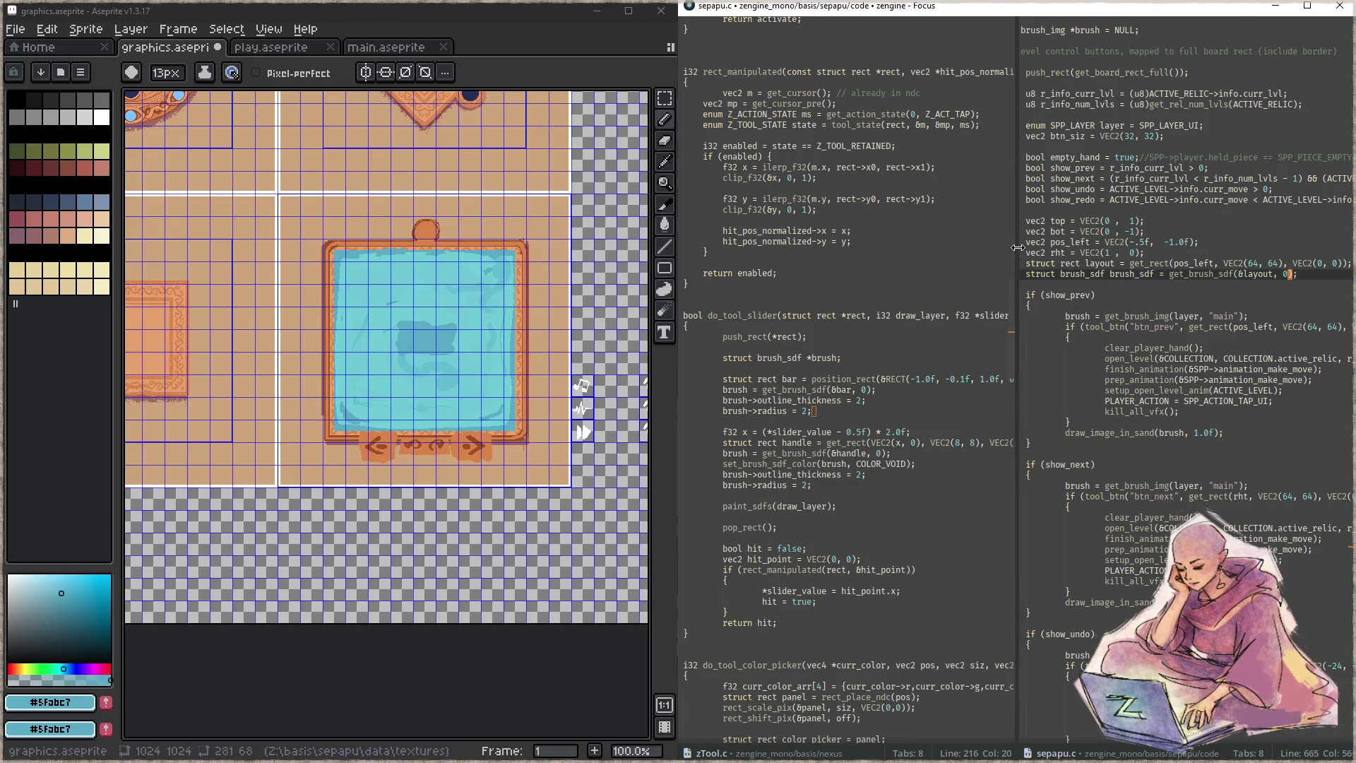
{"action": "key", "text": "End"}
{"action": "key", "text": "Return"}
{"action": "type", "text": "p"}
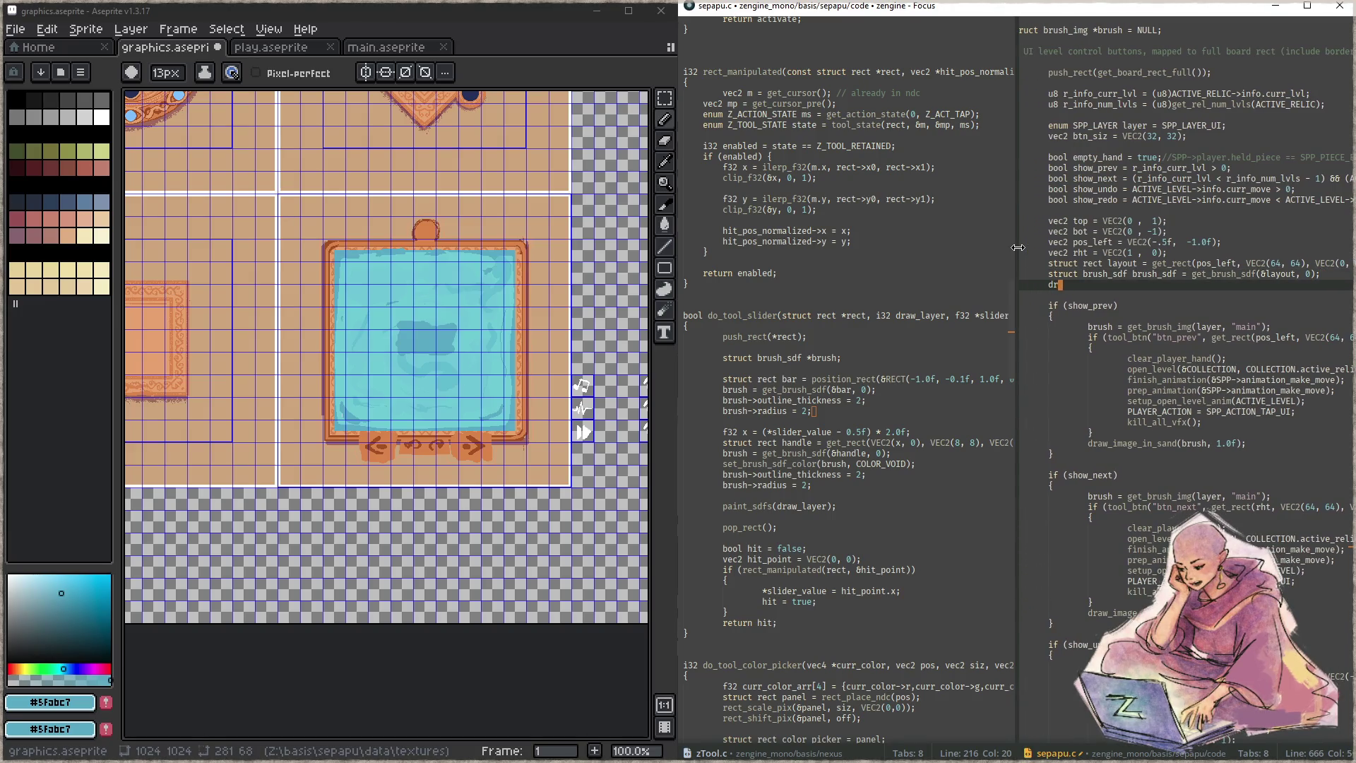
{"action": "type", "text": "aint_"}
{"action": "type", "text": "sdf"}
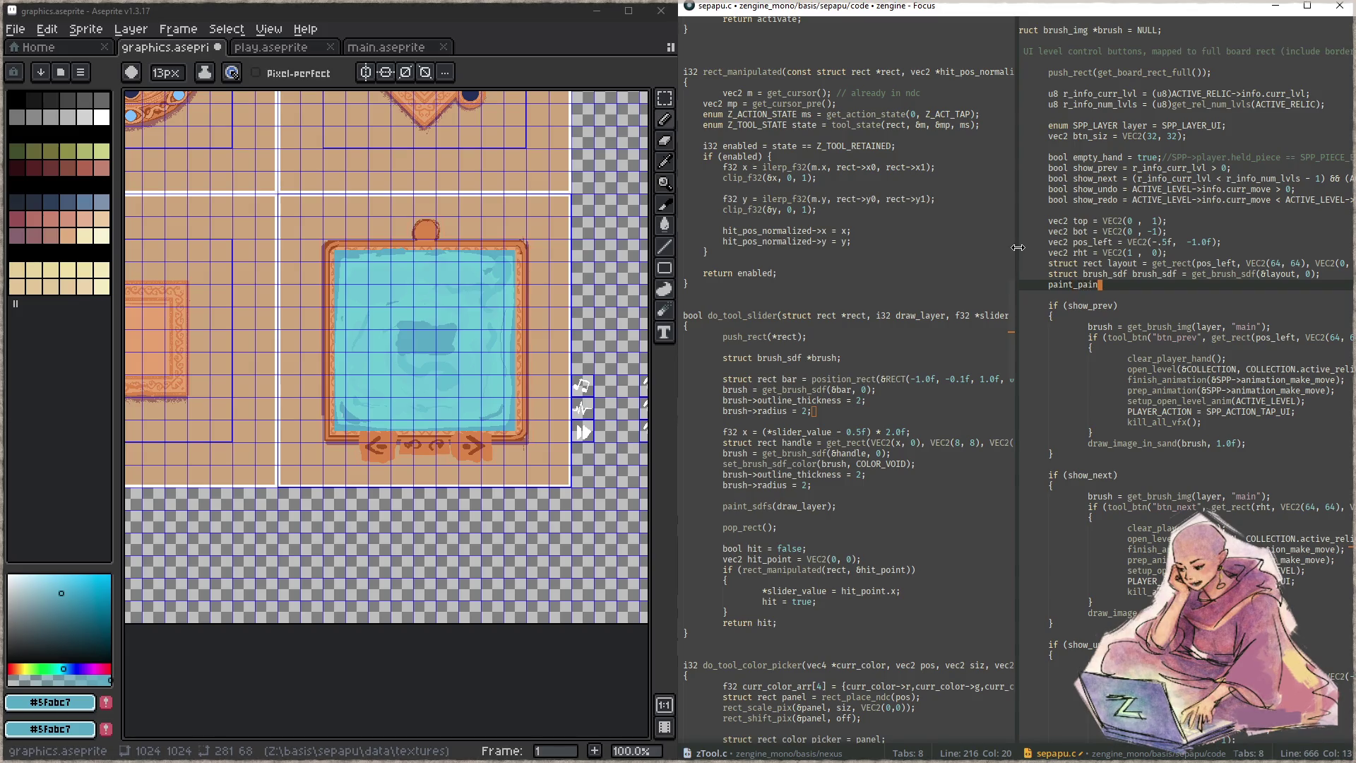
{"action": "type", "text": "s(SPP_LAYER_UI_FLOAT);"}
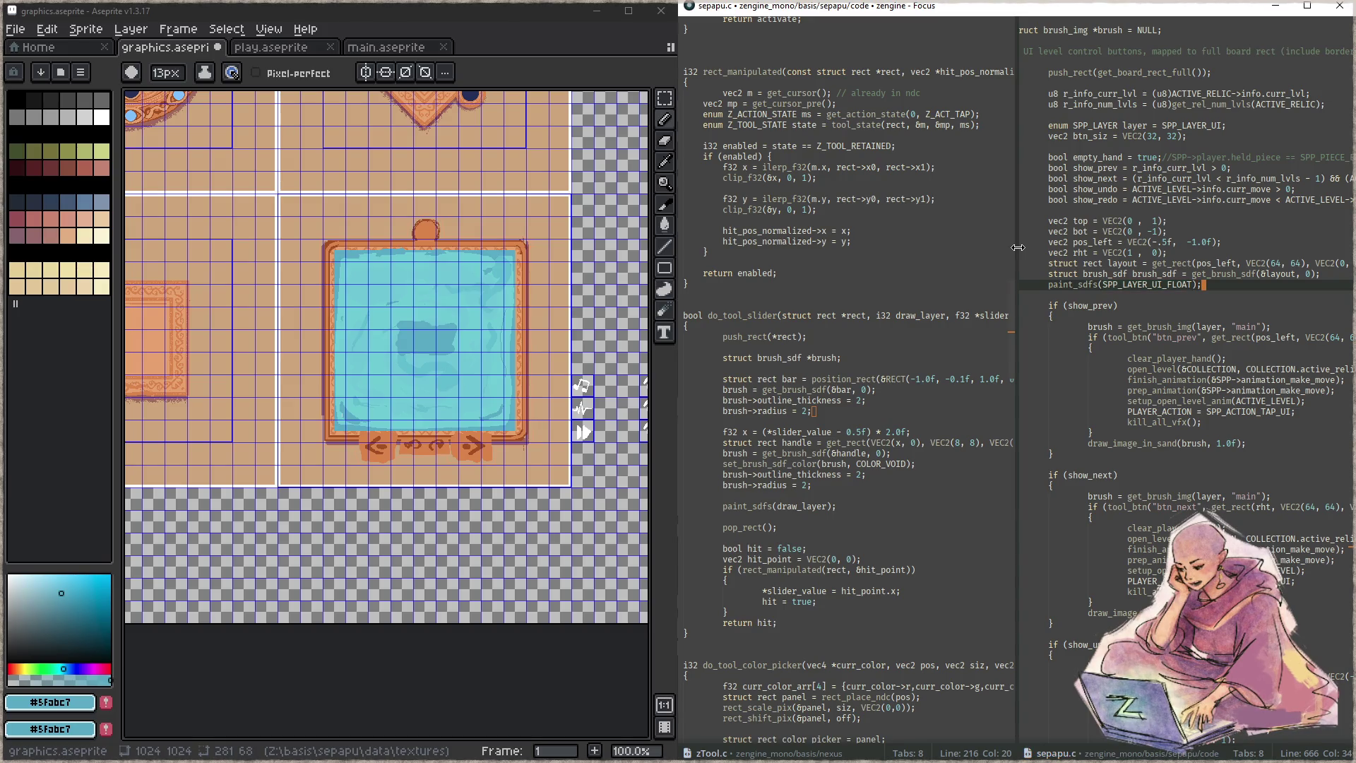
{"action": "key", "text": "F5"}
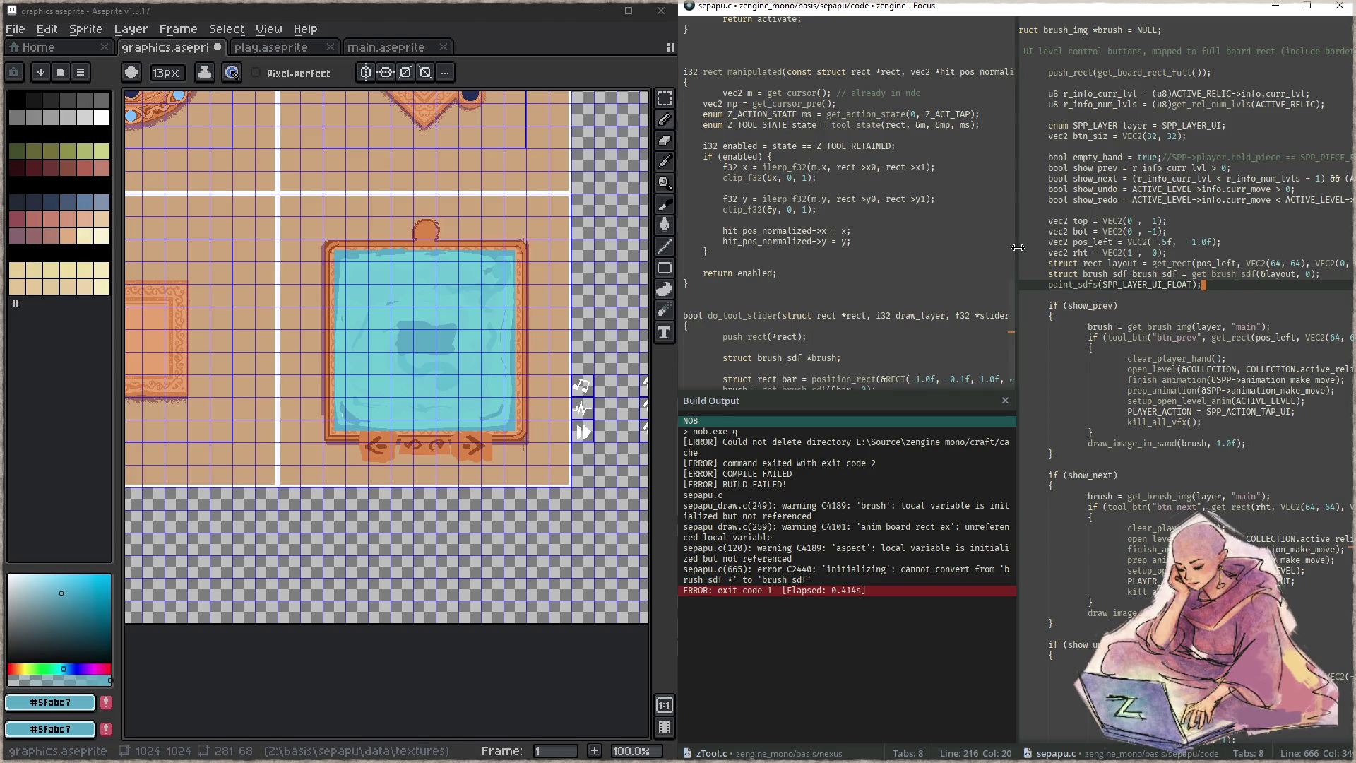
- Declare brush_sdf as a pointer with '*', then save and rebuild
{"action": "key", "text": "Up"}
{"action": "key", "text": "ctrl+Left"}
{"action": "key", "text": "ctrl+Left"}
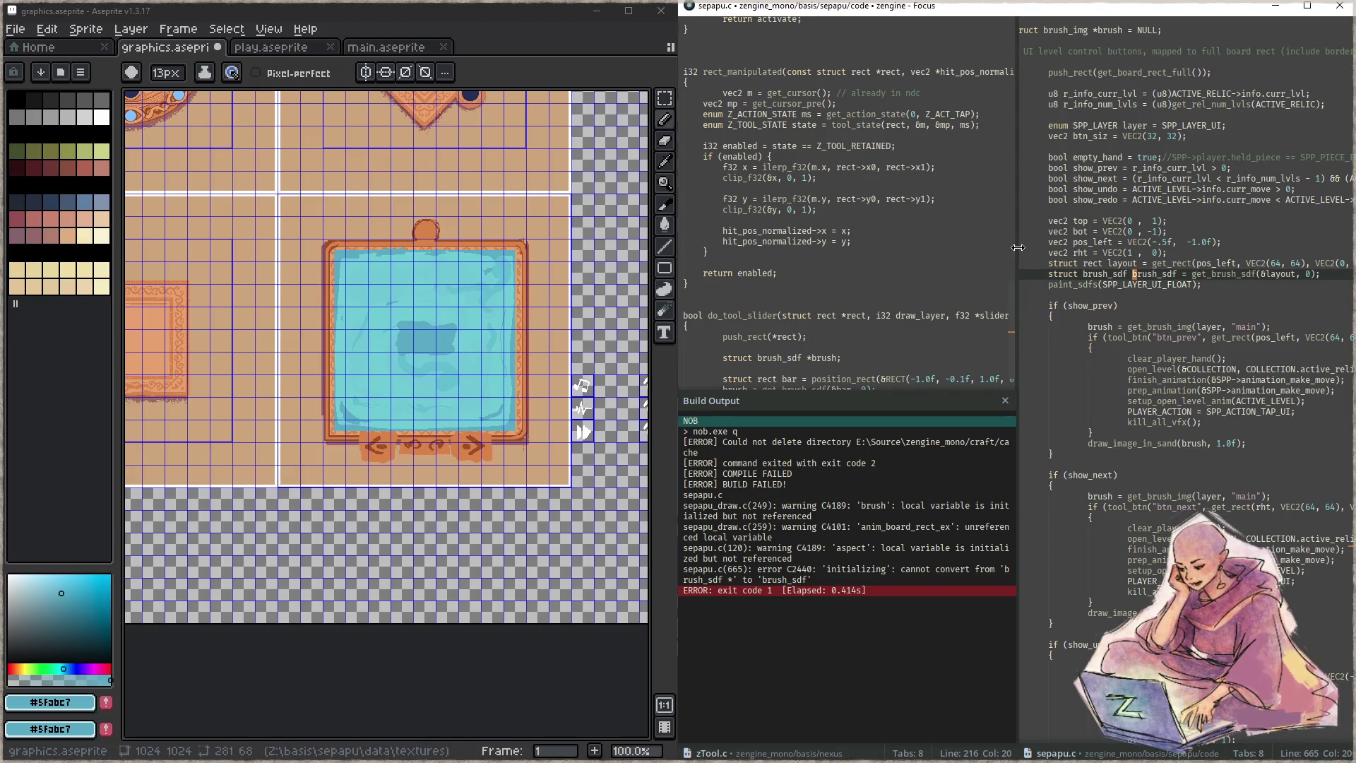
{"action": "type", "text": "*"}
{"action": "key", "text": "ctrl+s"}
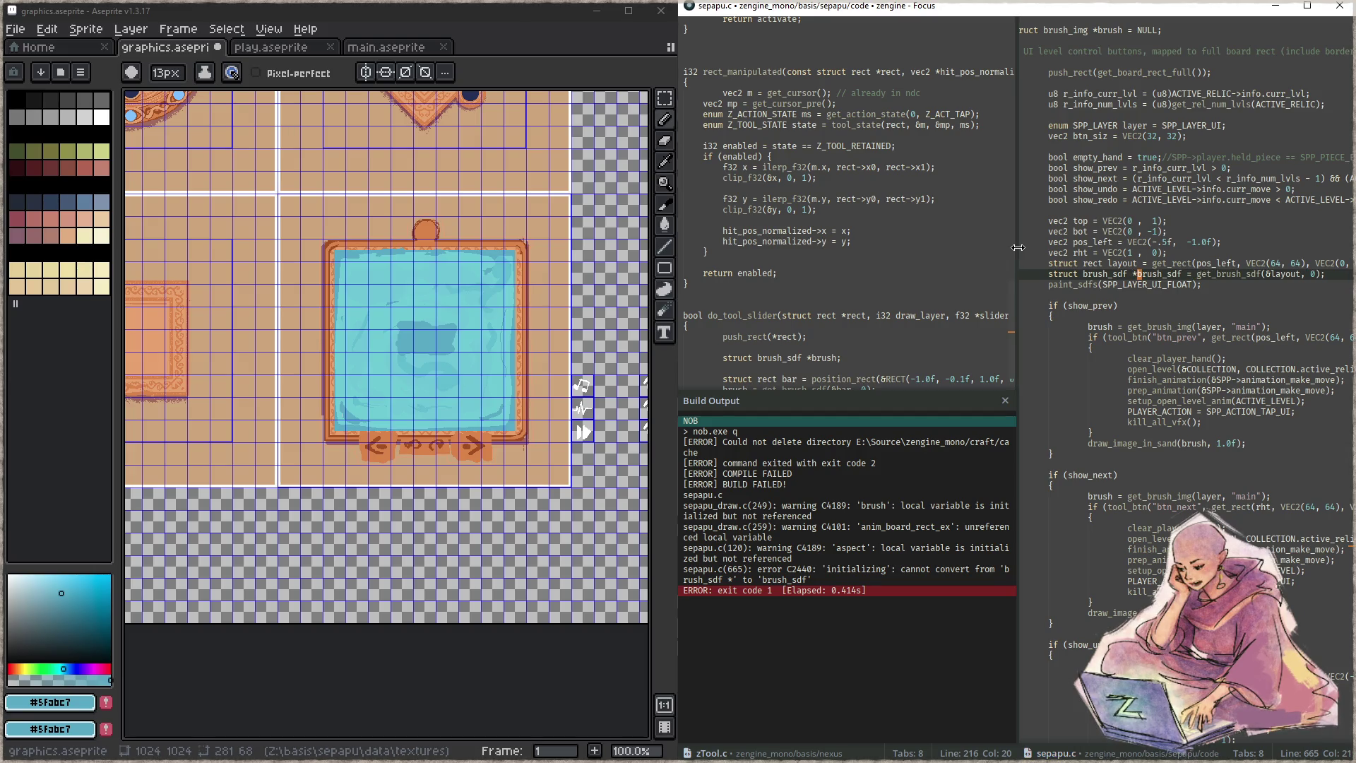
{"action": "key", "text": "F5"}
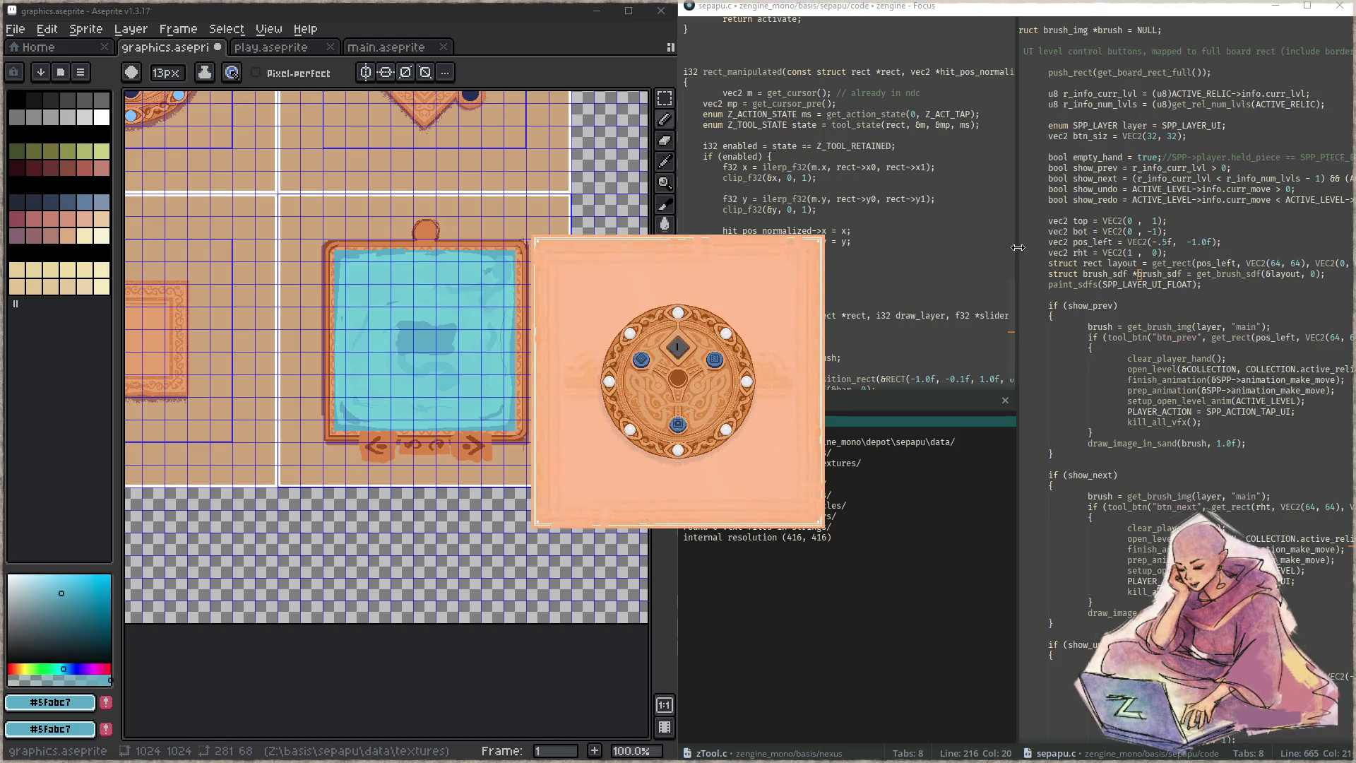
- Open a level to check the board's white square, then close the game
{"action": "left_click", "coordinate": [679, 423]}
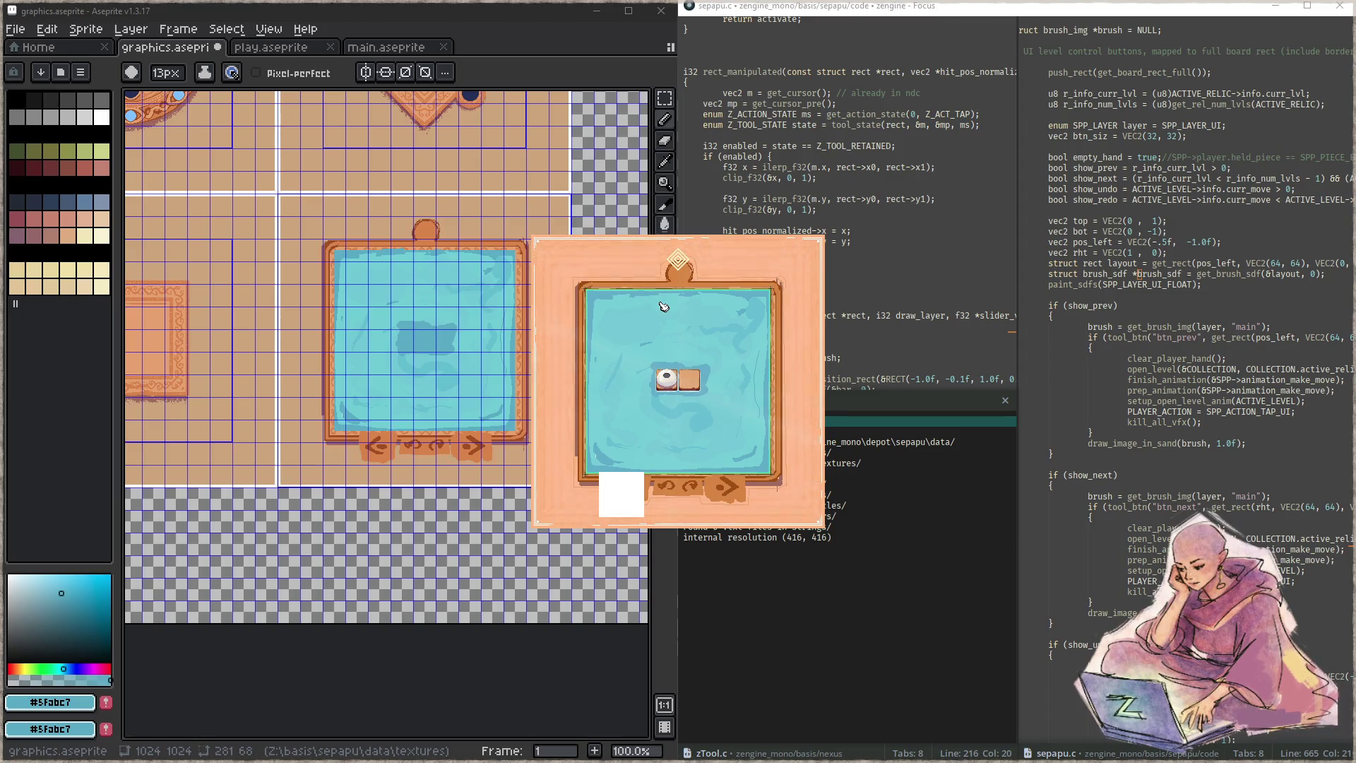
{"action": "key", "text": "Escape"}
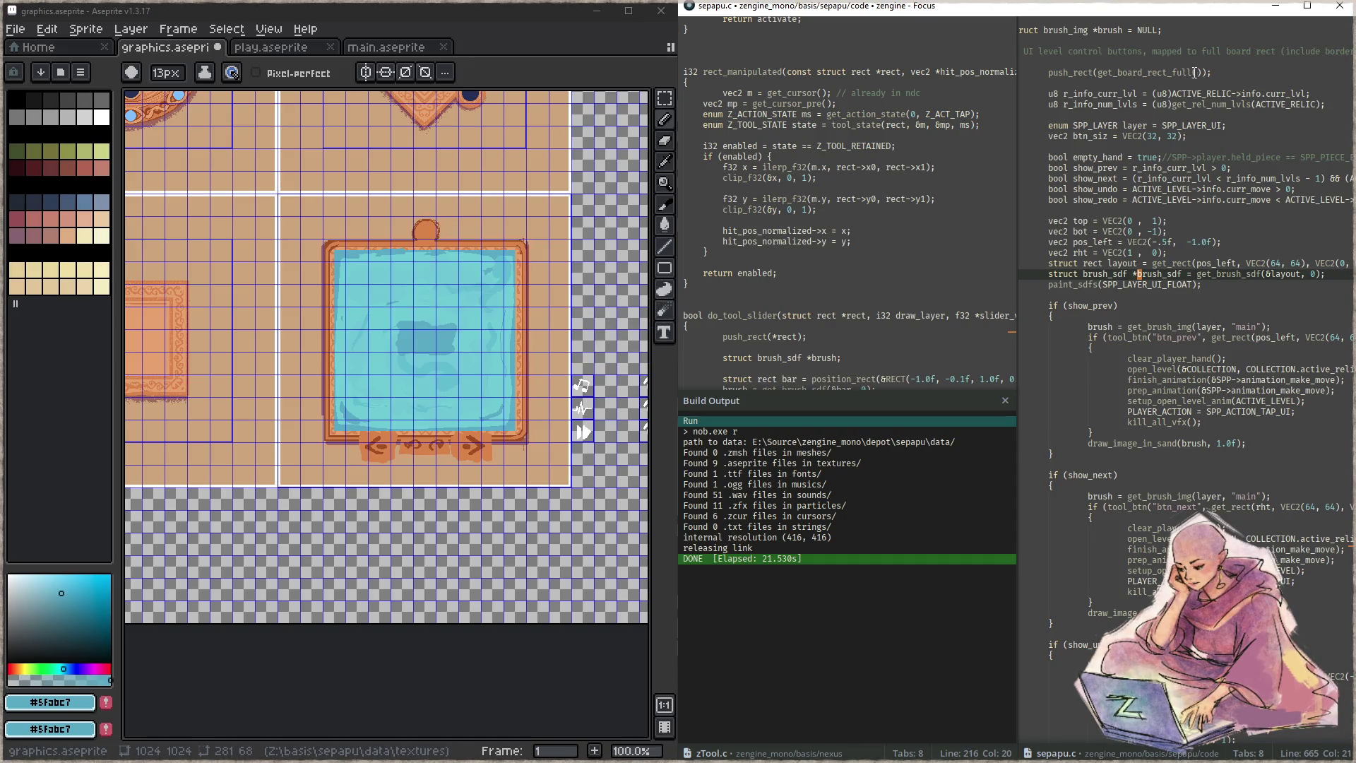
{"action": "left_click", "coordinate": [1099, 73]}
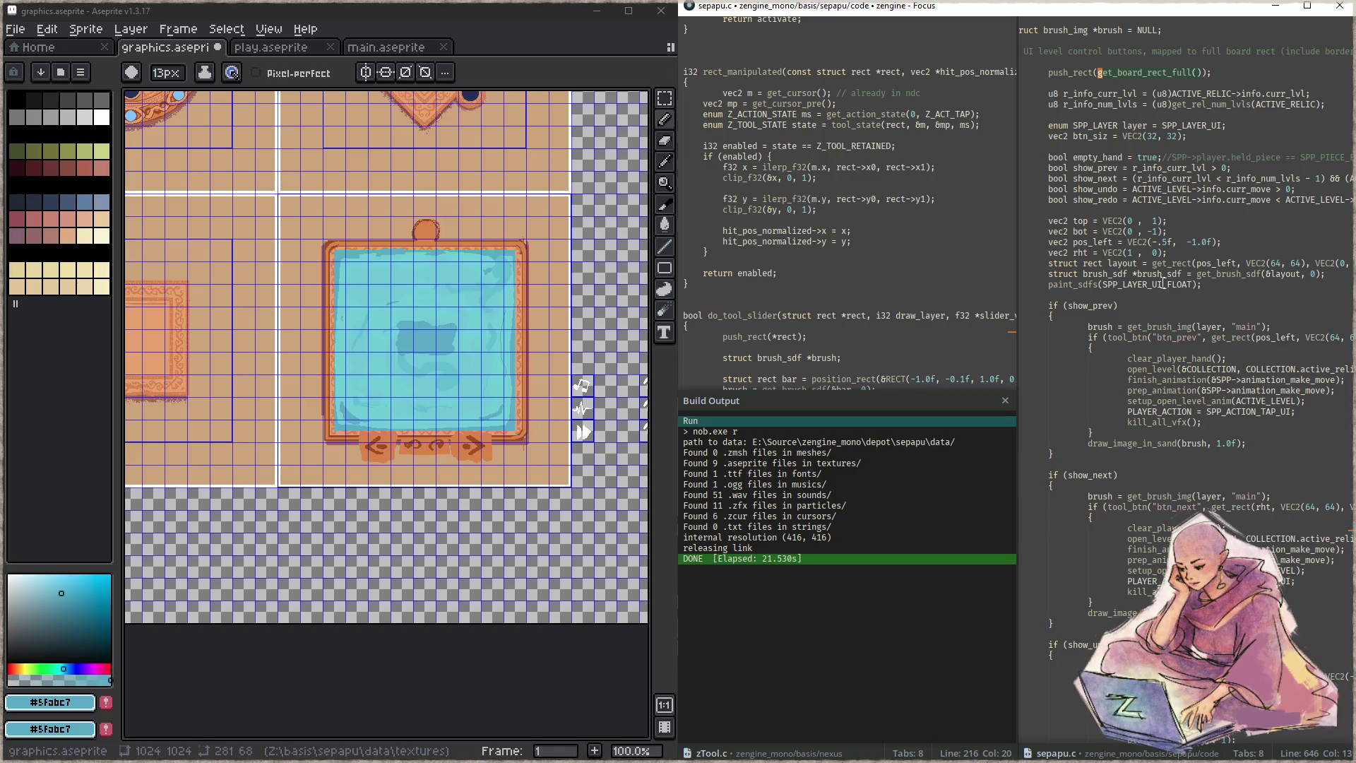
- Open zComp.c and look up the COMP_STACK_CURR macro
{"action": "left_click", "coordinate": [895, 315]}
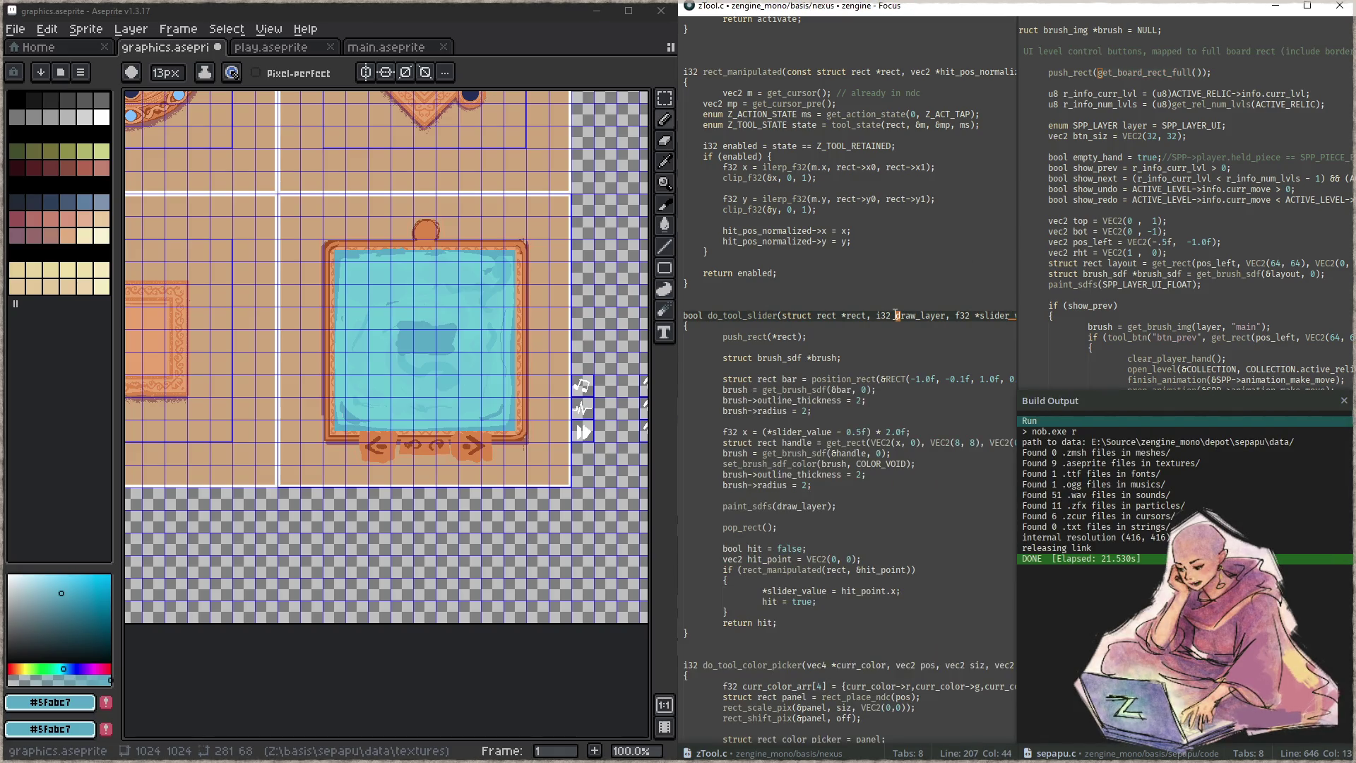
{"action": "key", "text": "ctrl+p"}
{"action": "type", "text": "zcomp"}
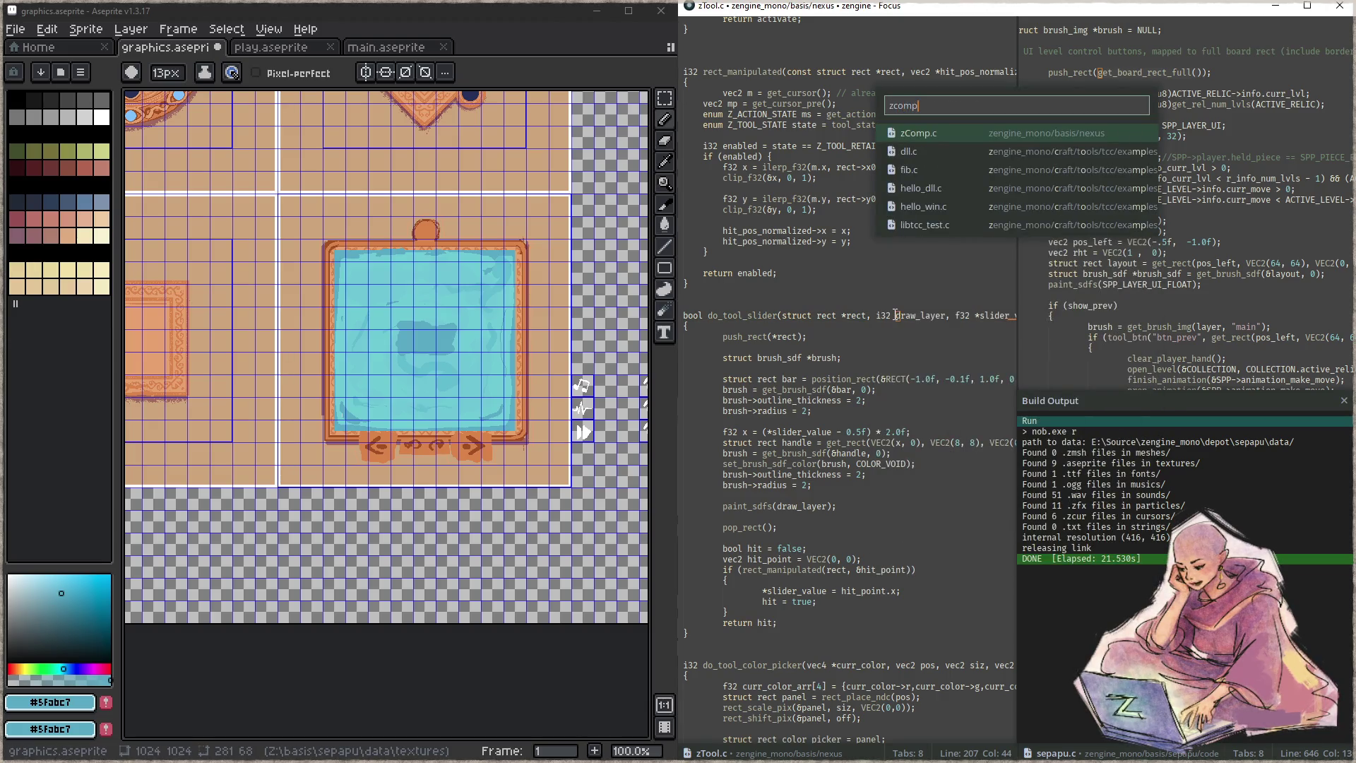
{"action": "key", "text": "Return"}
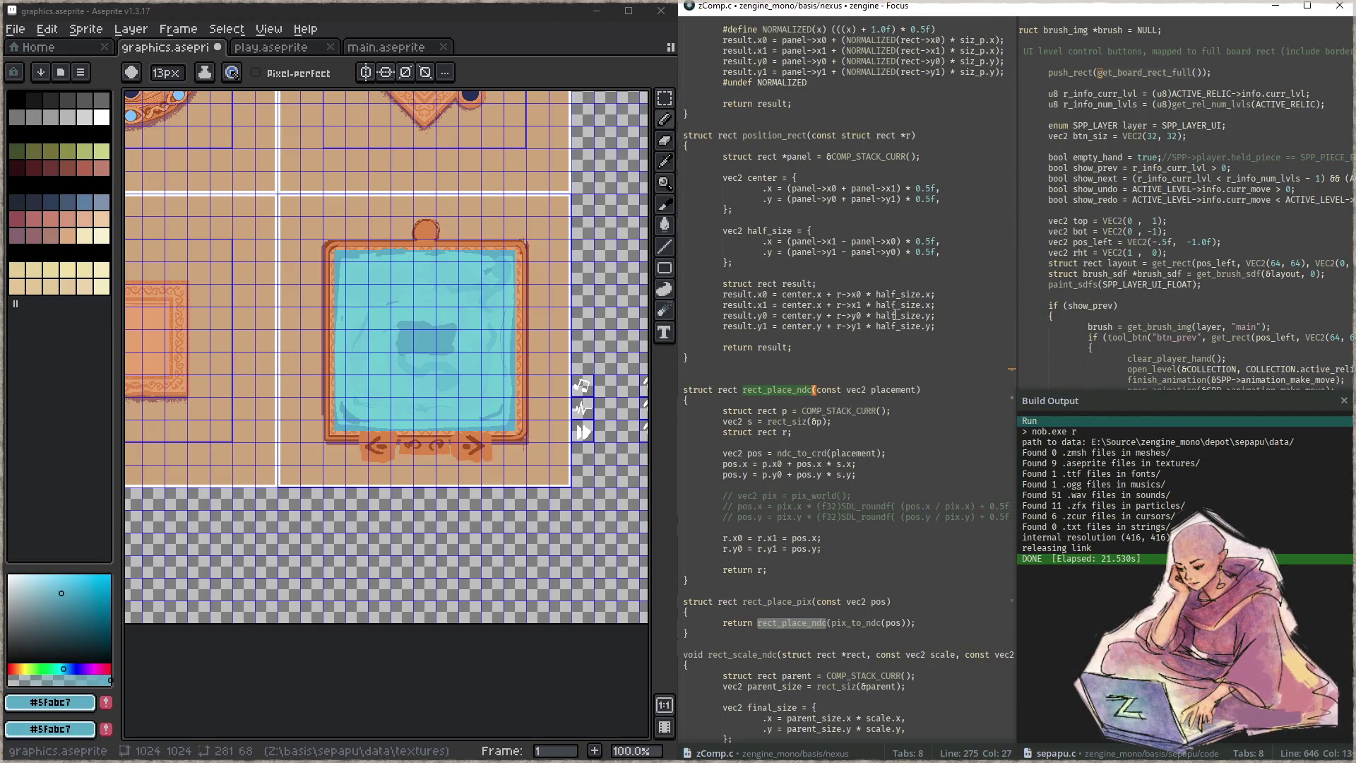
{"action": "key", "text": "ctrl+Home"}
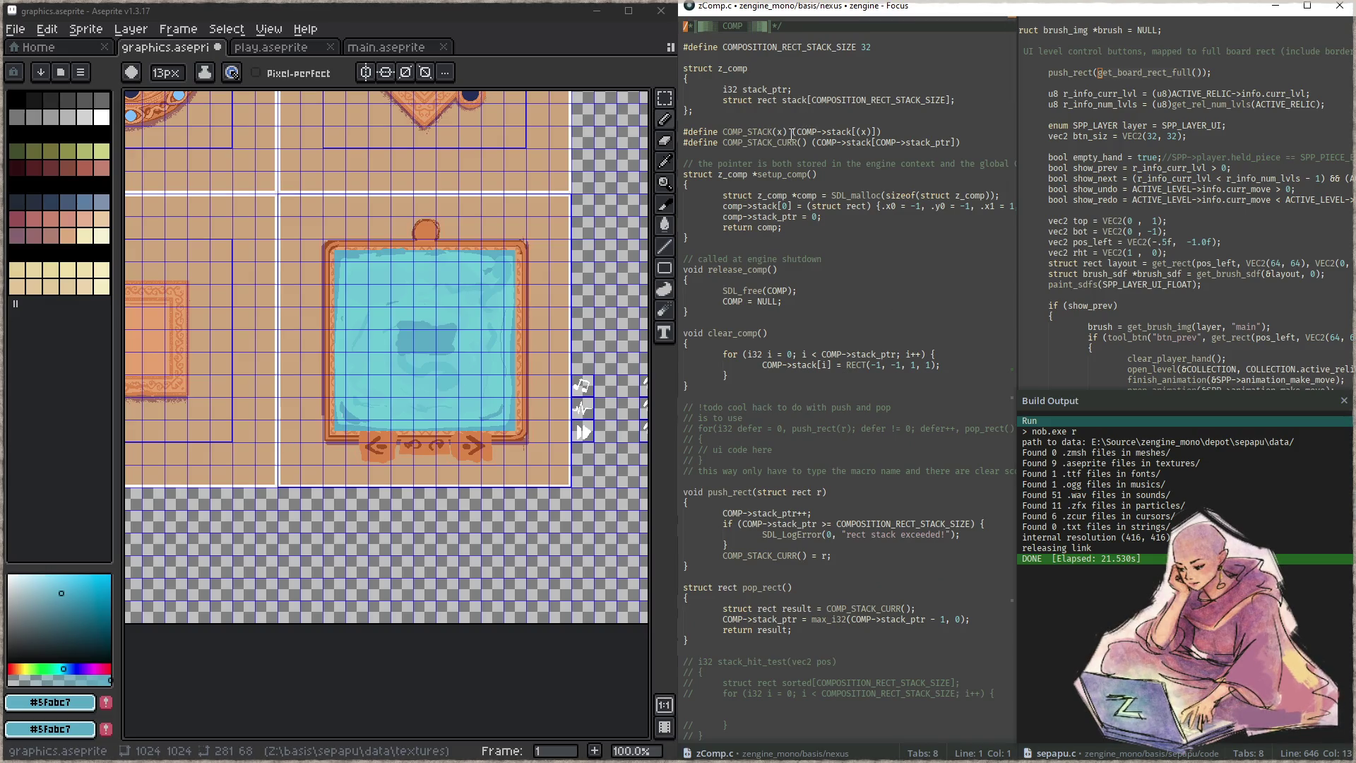
{"action": "left_click", "coordinate": [809, 144]}
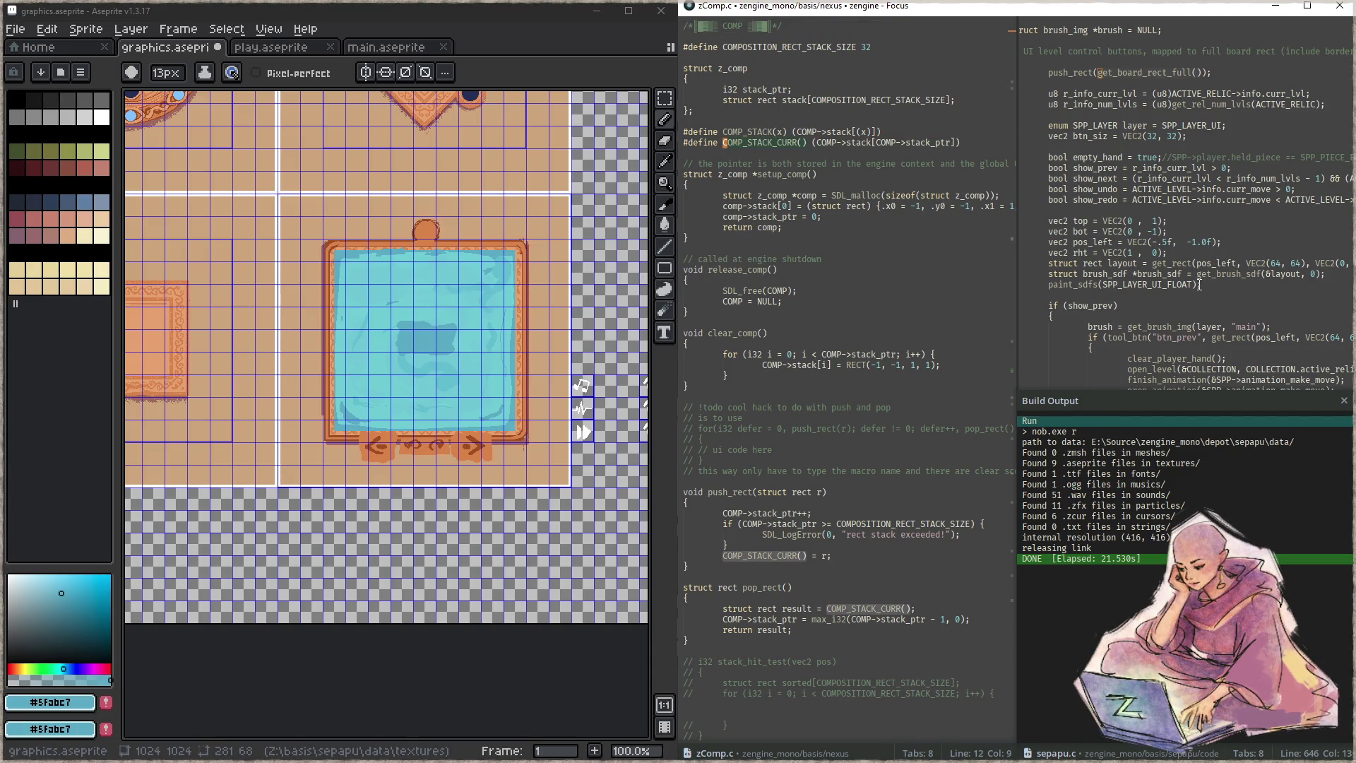
- Pass COMP_STACK_CURR() to get_brush_sdf instead of layout and delete the unused layout line
{"action": "left_click", "coordinate": [1271, 274]}
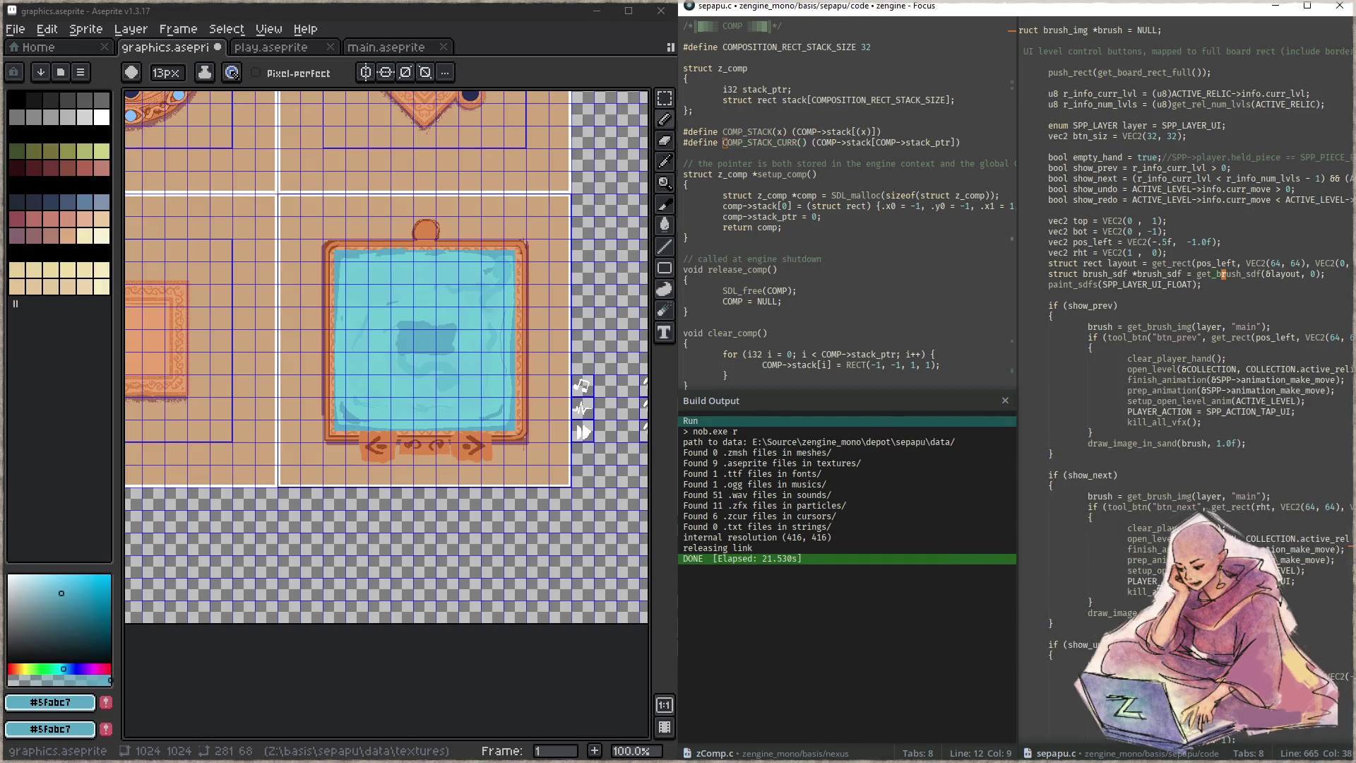
{"action": "key", "text": "ctrl+shift+Right"}
{"action": "type", "text": "COMP_STACK_CURR()"}
{"action": "left_click", "coordinate": [1245, 263]}
{"action": "key", "text": "ctrl+shift+k"}
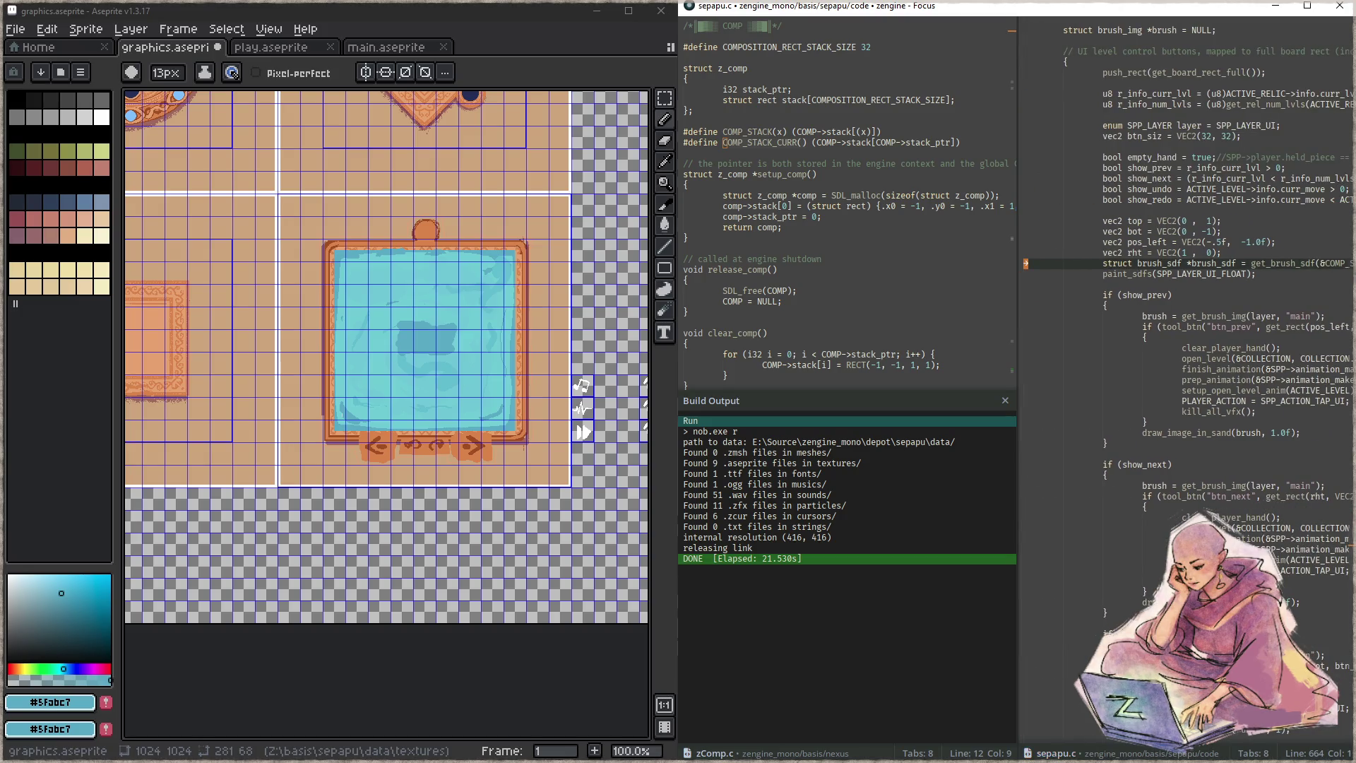
- Rebuild and launch the game, open a level, then close the game and the zComp.c pane
{"action": "key", "text": "F7"}
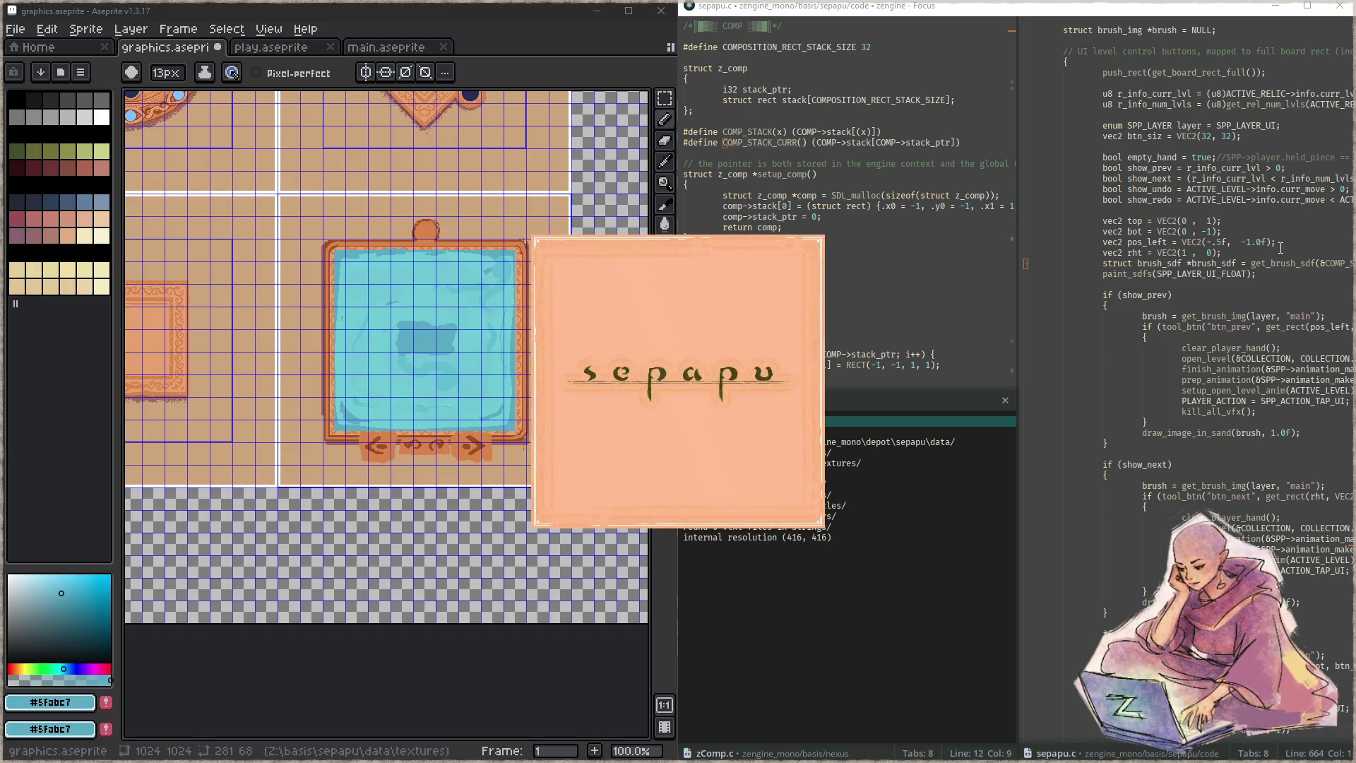
{"action": "left_click", "coordinate": [685, 429]}
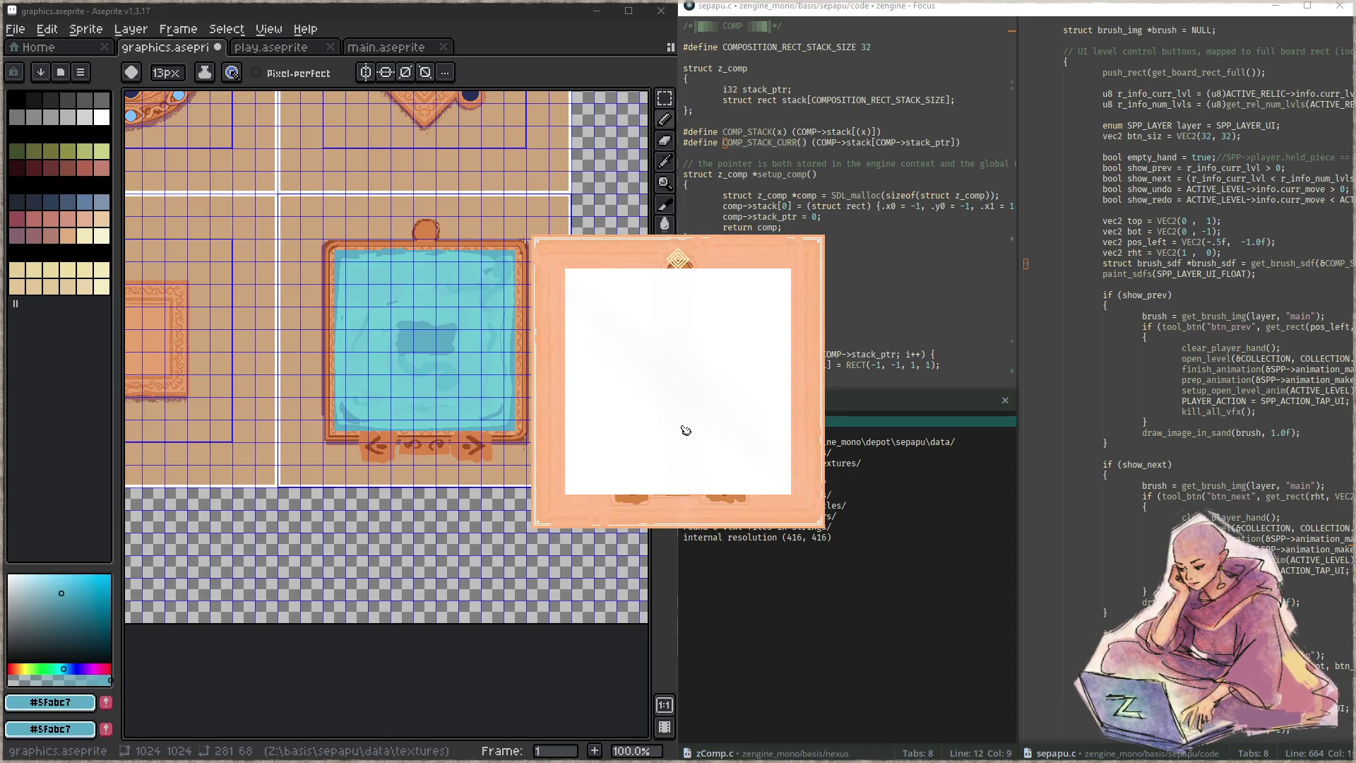
{"action": "key", "text": "Escape"}
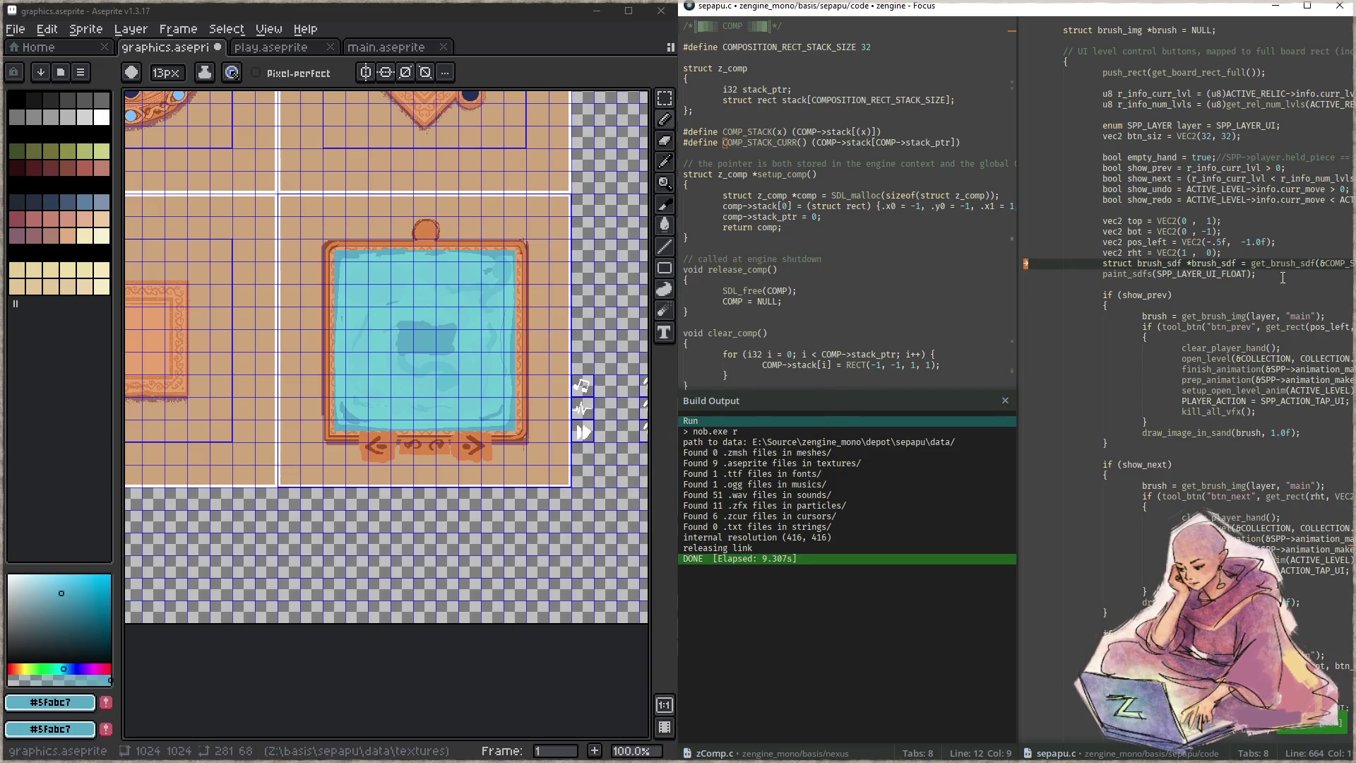
{"action": "key", "text": "ctrl+shift+w"}
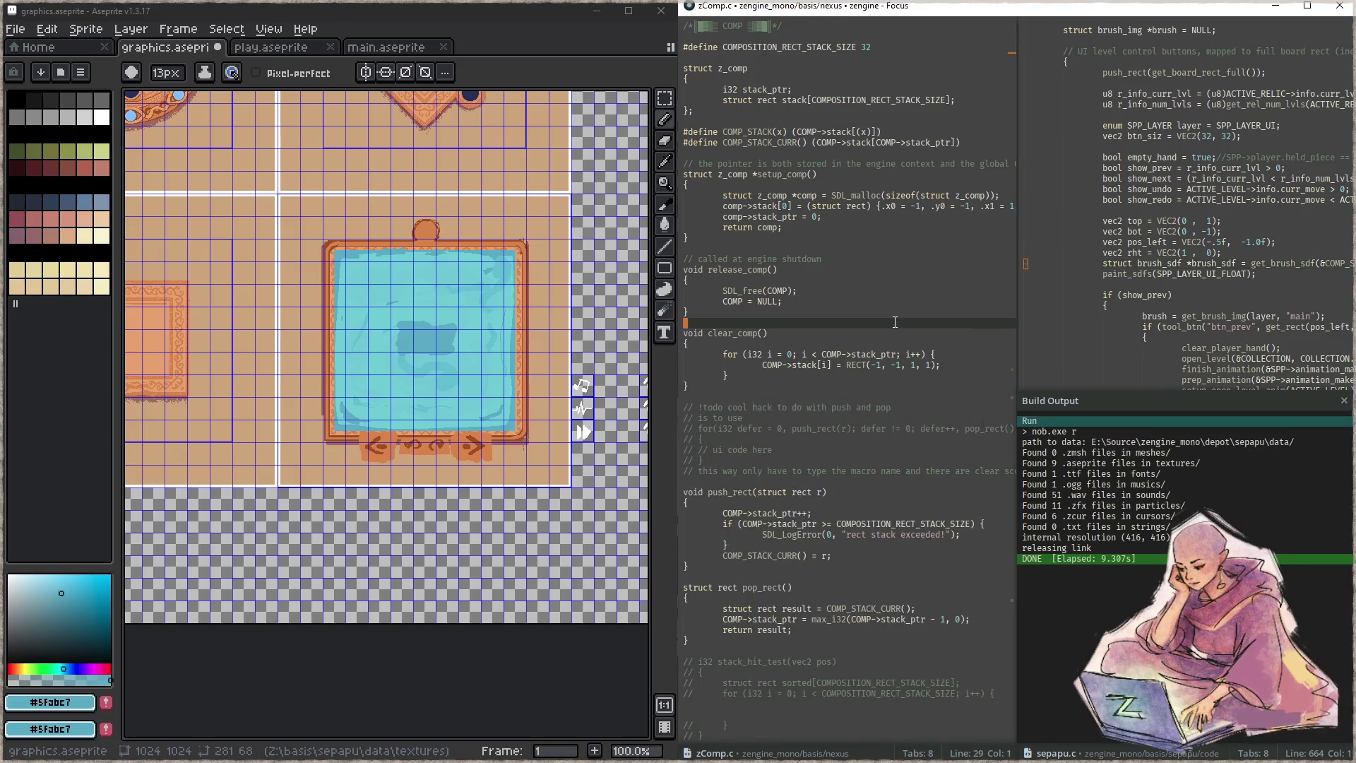
- Add set_brush_sdf_alpha(brush_sdf, 0.25f); below the brush_sdf declaration, then save and rebuild
{"action": "left_click", "coordinate": [1181, 261]}
{"action": "key", "text": "Return"}
{"action": "type", "text": "brush_"}
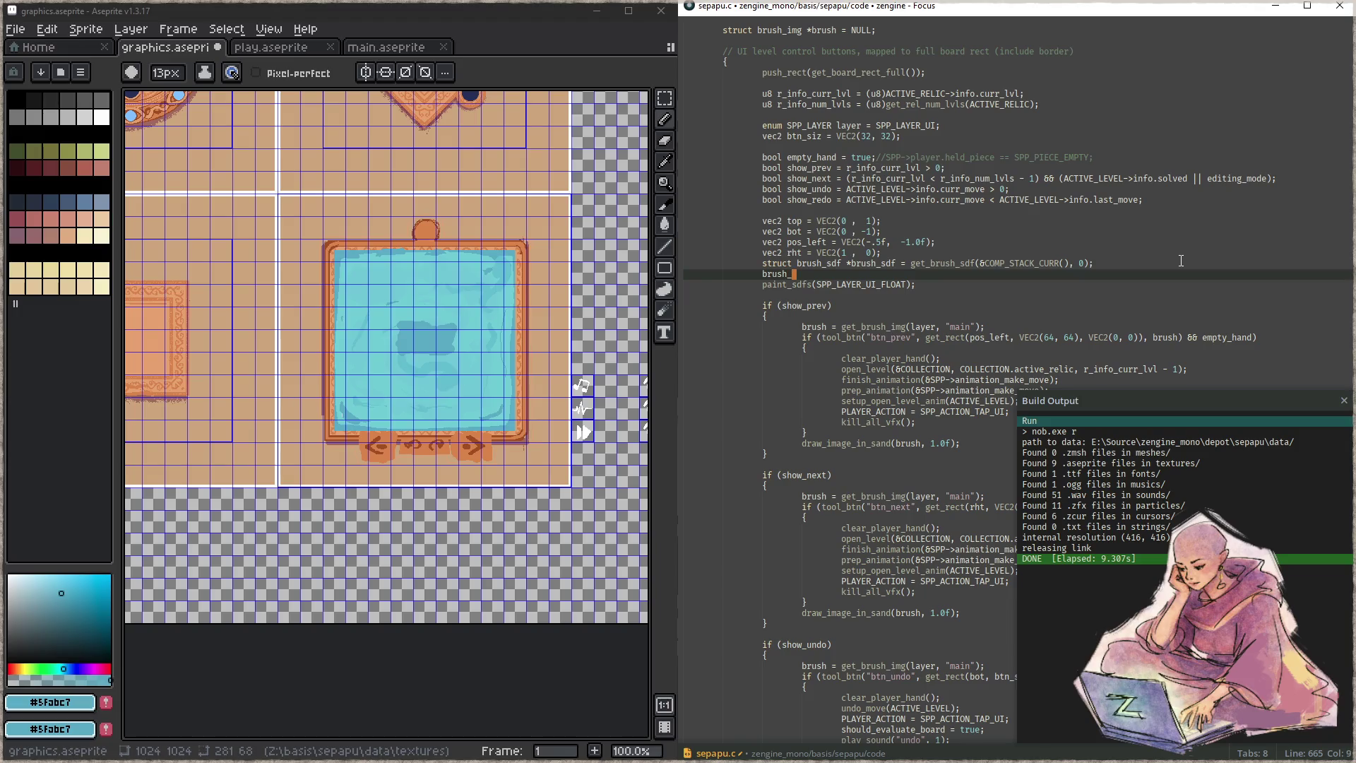
{"action": "key", "text": "BackSpace"}
{"action": "key", "text": "BackSpace"}
{"action": "key", "text": "BackSpace"}
{"action": "key", "text": "BackSpace"}
{"action": "key", "text": "BackSpace"}
{"action": "key", "text": "BackSpace"}
{"action": "type", "text": "set_brush_sdf_alpha("}
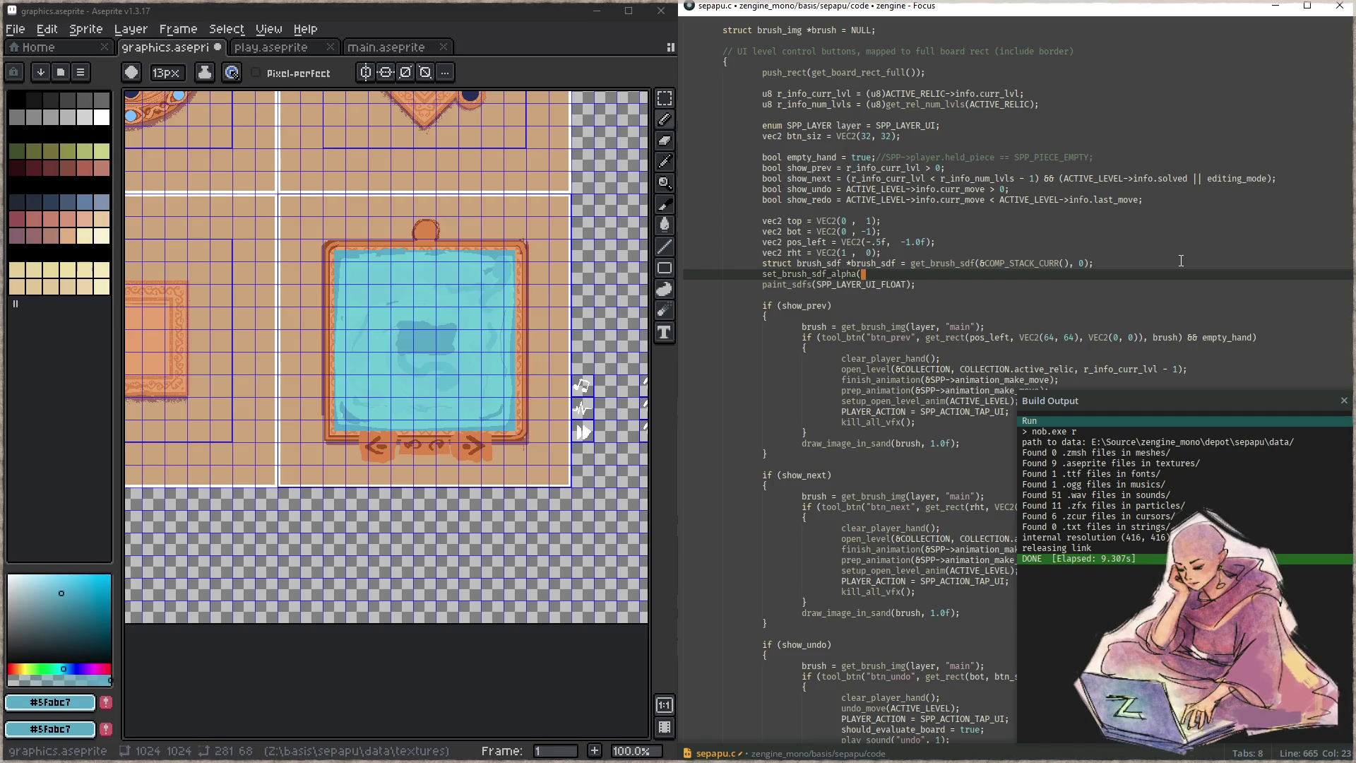
{"action": "type", "text": "brush_sdf, "}
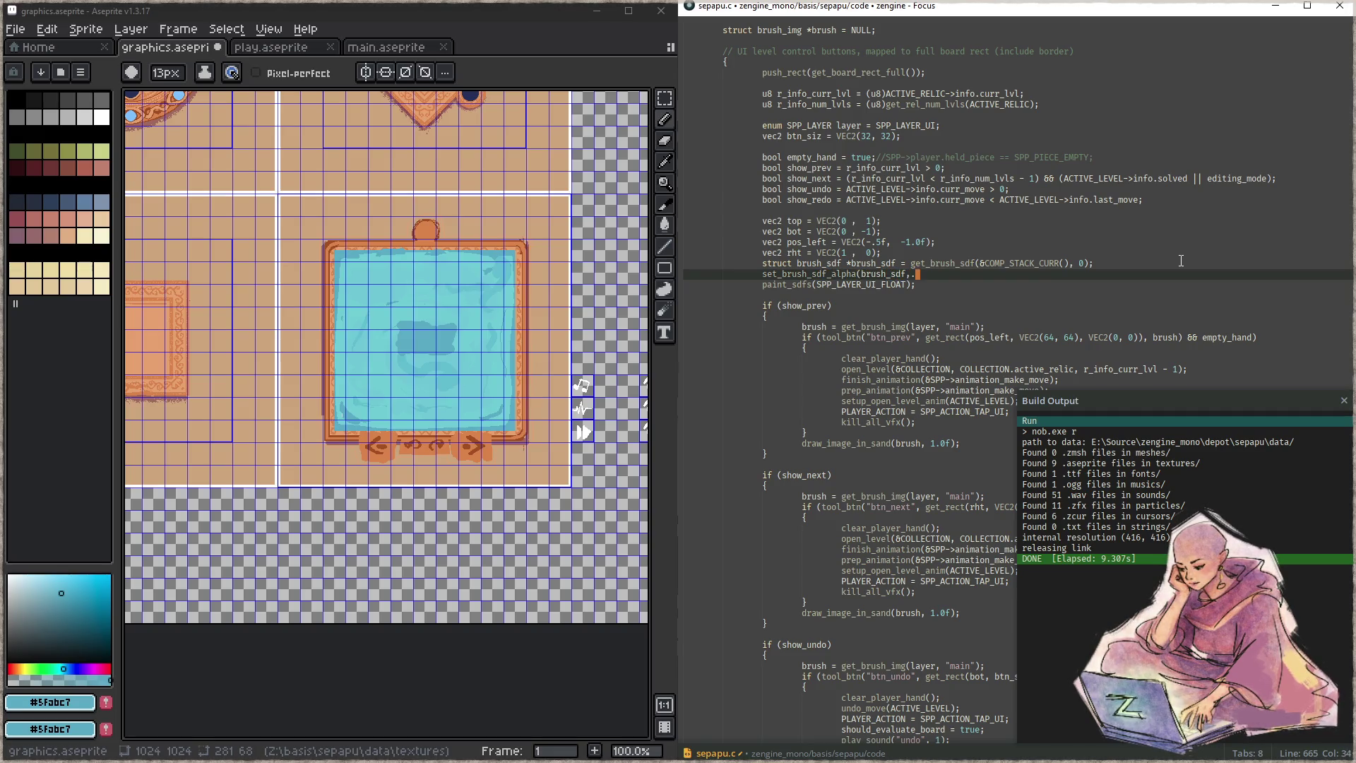
{"action": "type", "text": "0."}
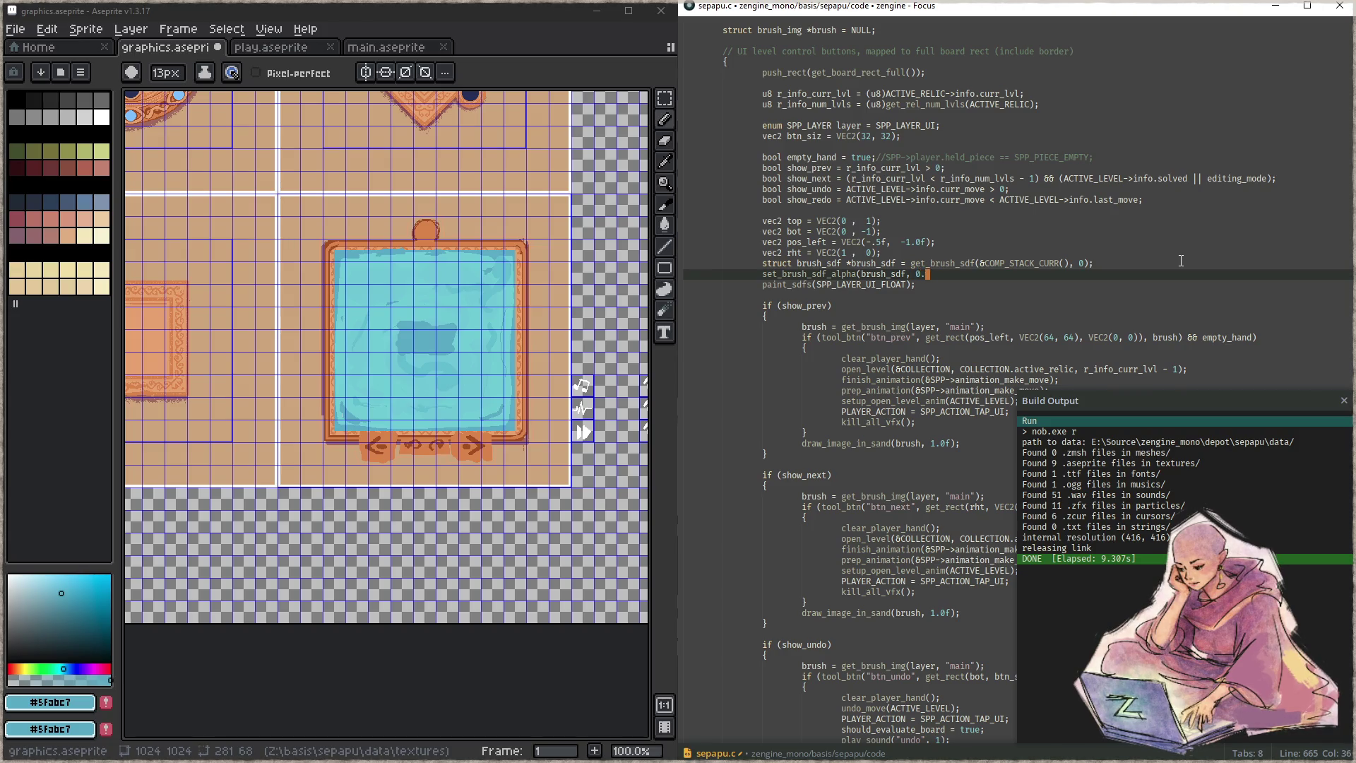
{"action": "type", "text": "25f"}
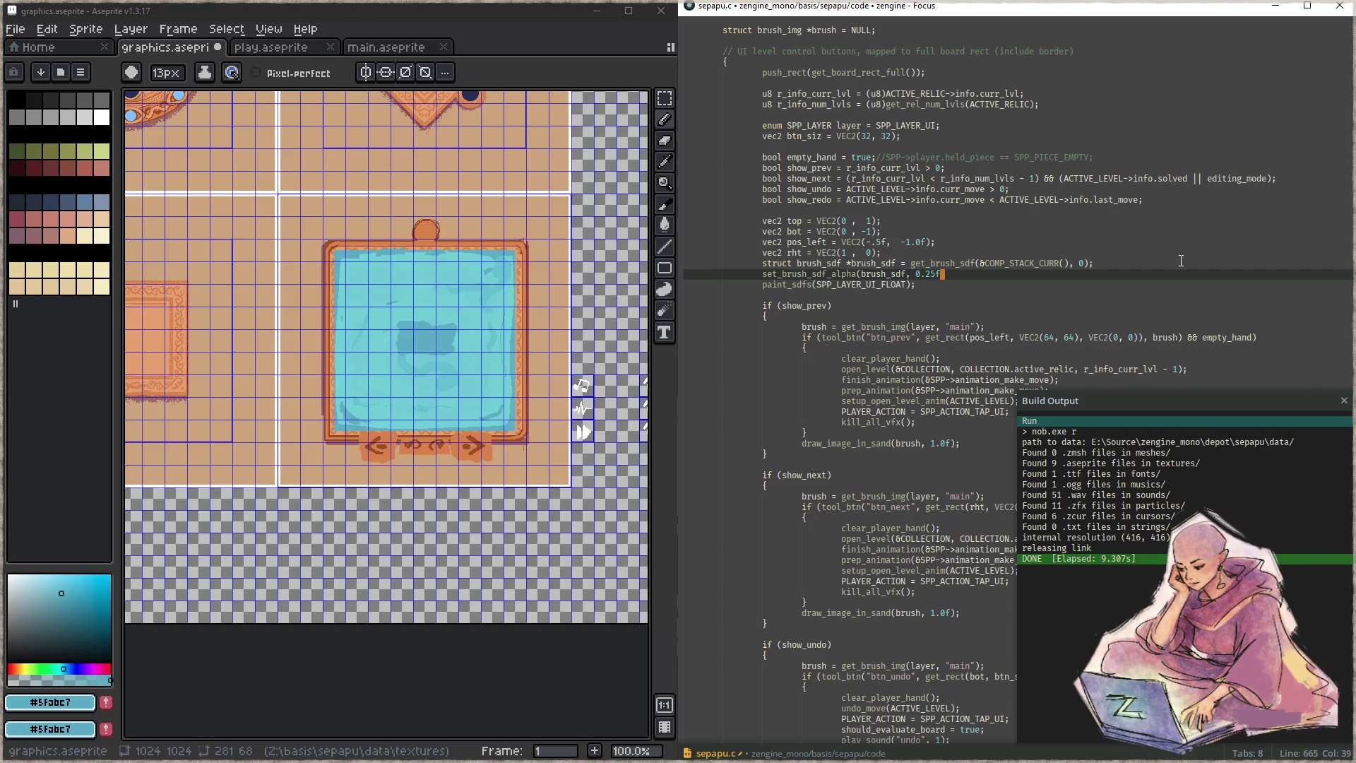
{"action": "type", "text": ");"}
{"action": "key", "text": "ctrl+s"}
{"action": "key", "text": "F5"}
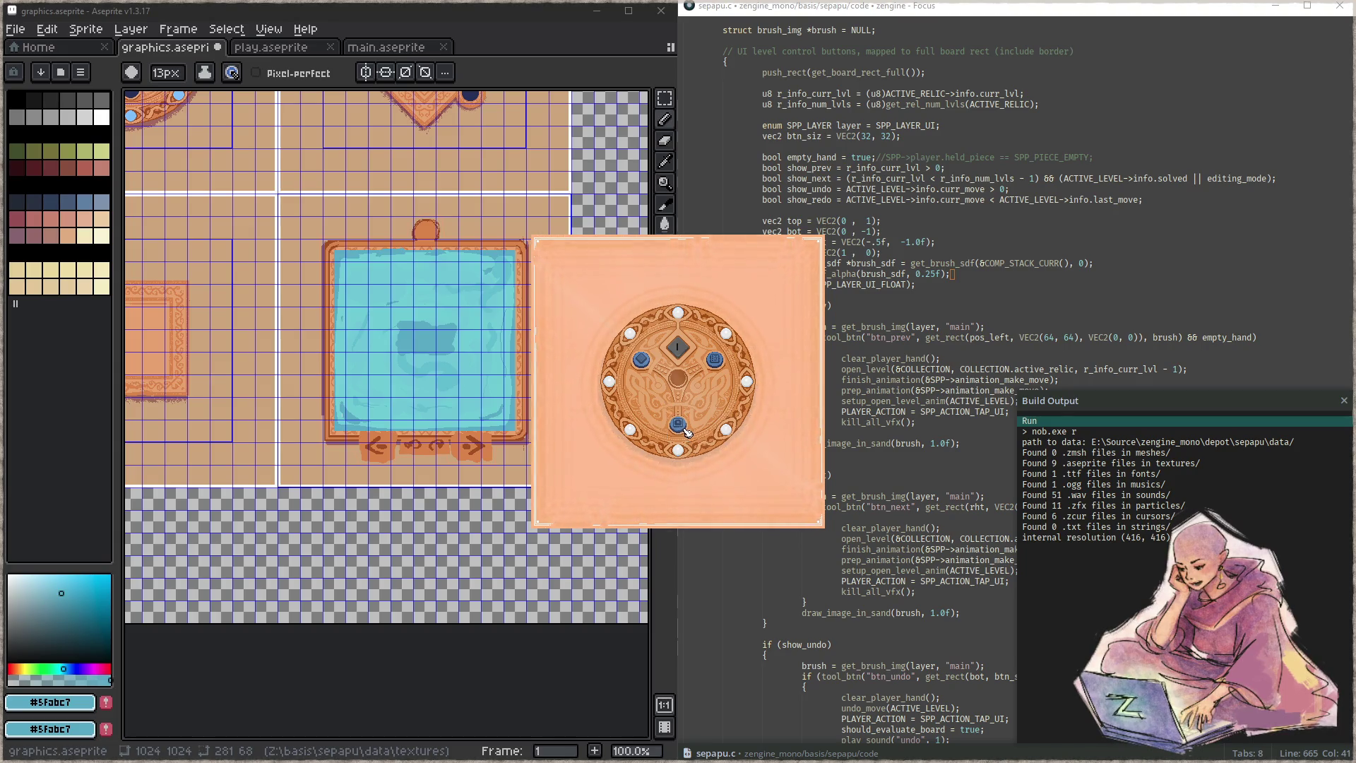
- Open a level, view the pond board in fullscreen, then close the game
{"action": "left_click", "coordinate": [687, 434]}
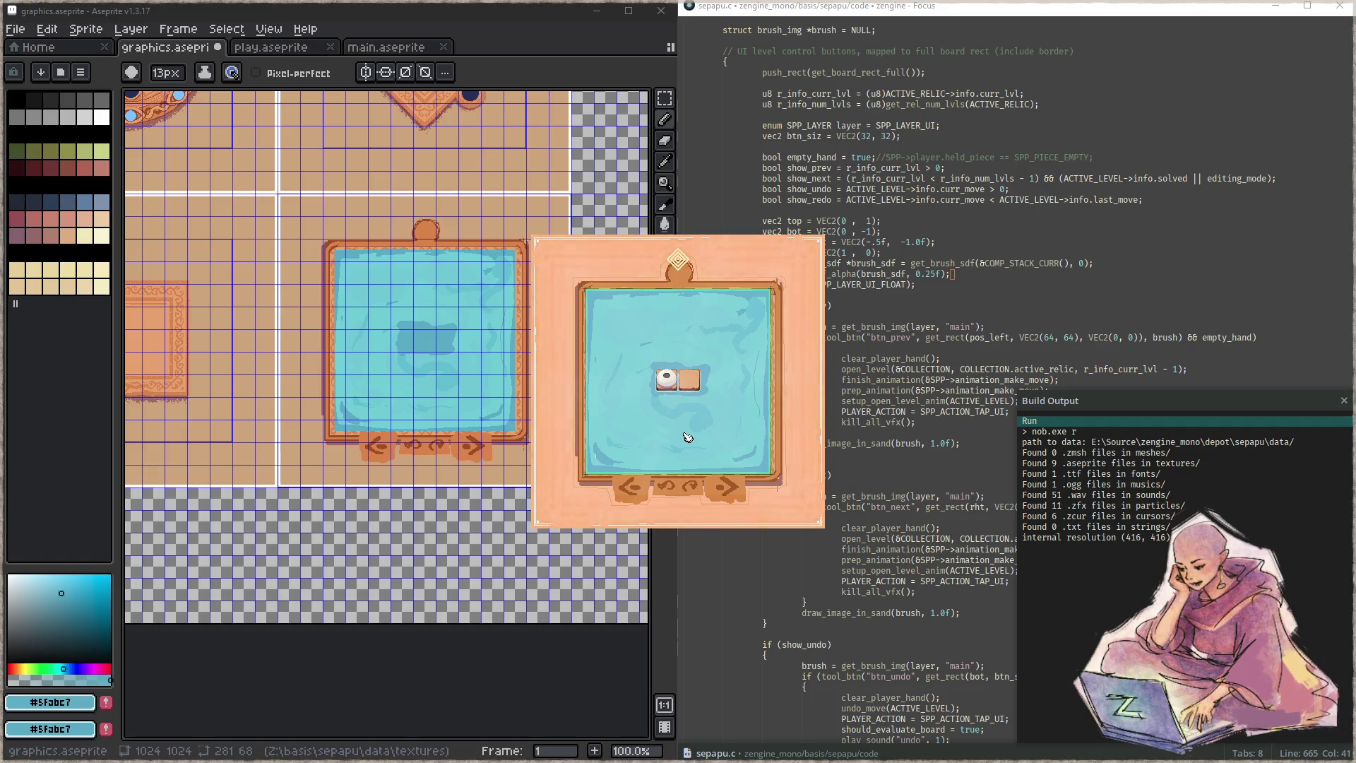
{"action": "key", "text": "F11"}
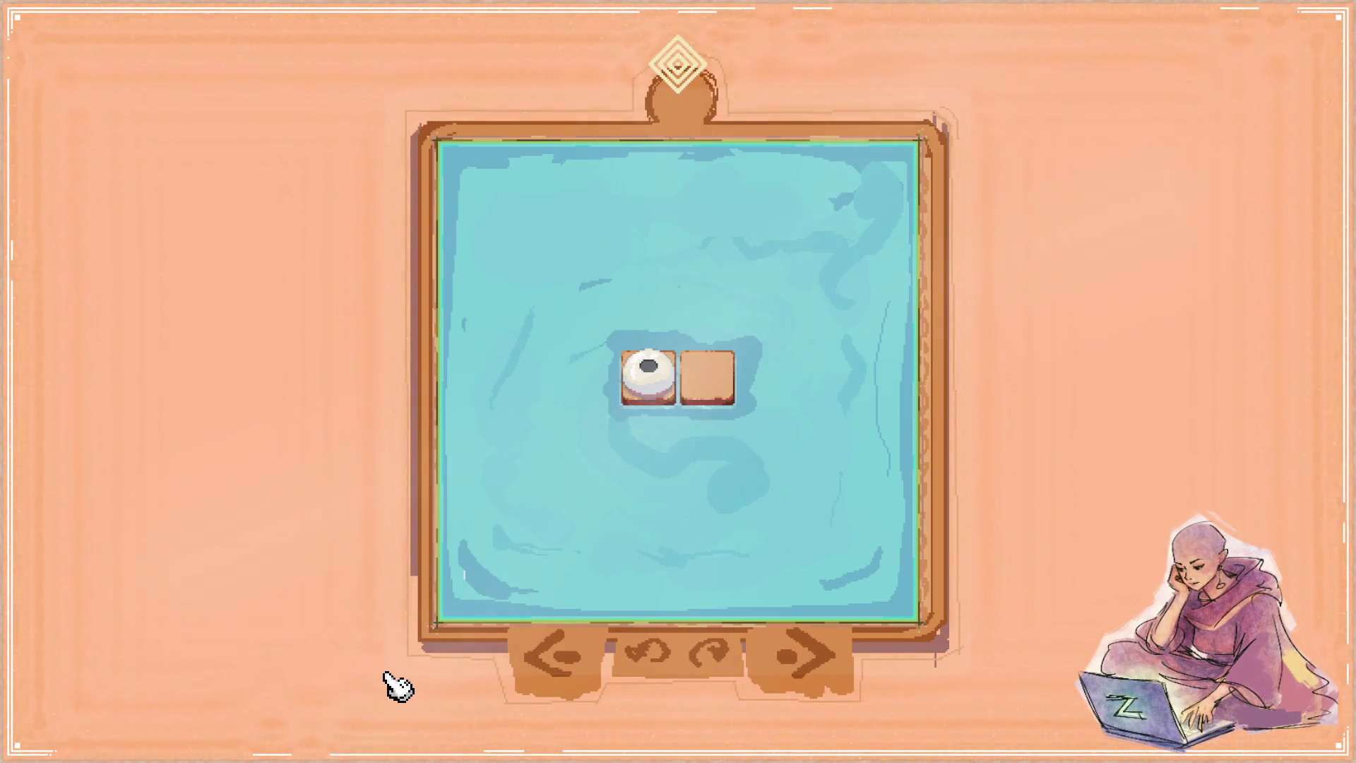
{"action": "key", "text": "Escape"}
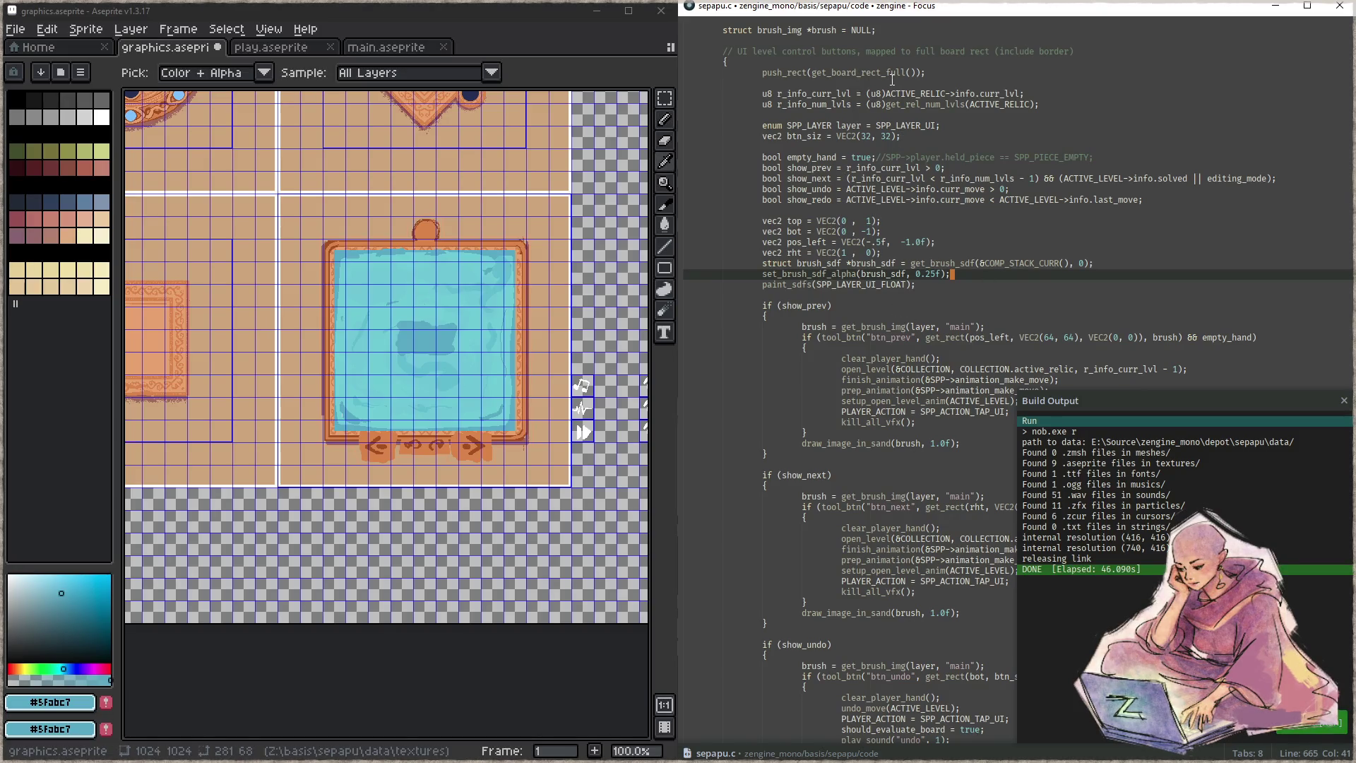
- Find get_board_rect_full in sepapu_util.c, change it to w = h = SPP_MAX_BOARD_WIDTH, and recompile
{"action": "left_click", "coordinate": [937, 72]}
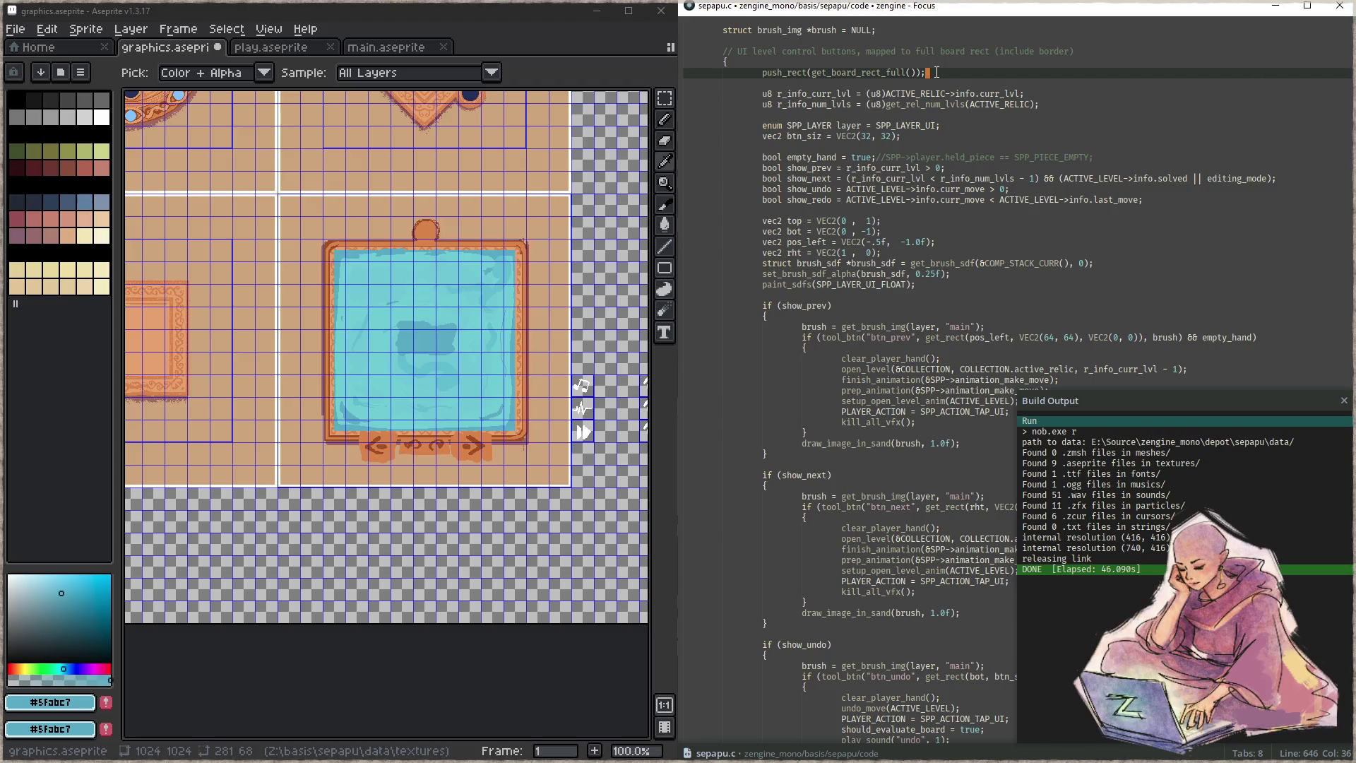
{"action": "key", "text": "Left"}
{"action": "key", "text": "Left"}
{"action": "key", "text": "Left"}
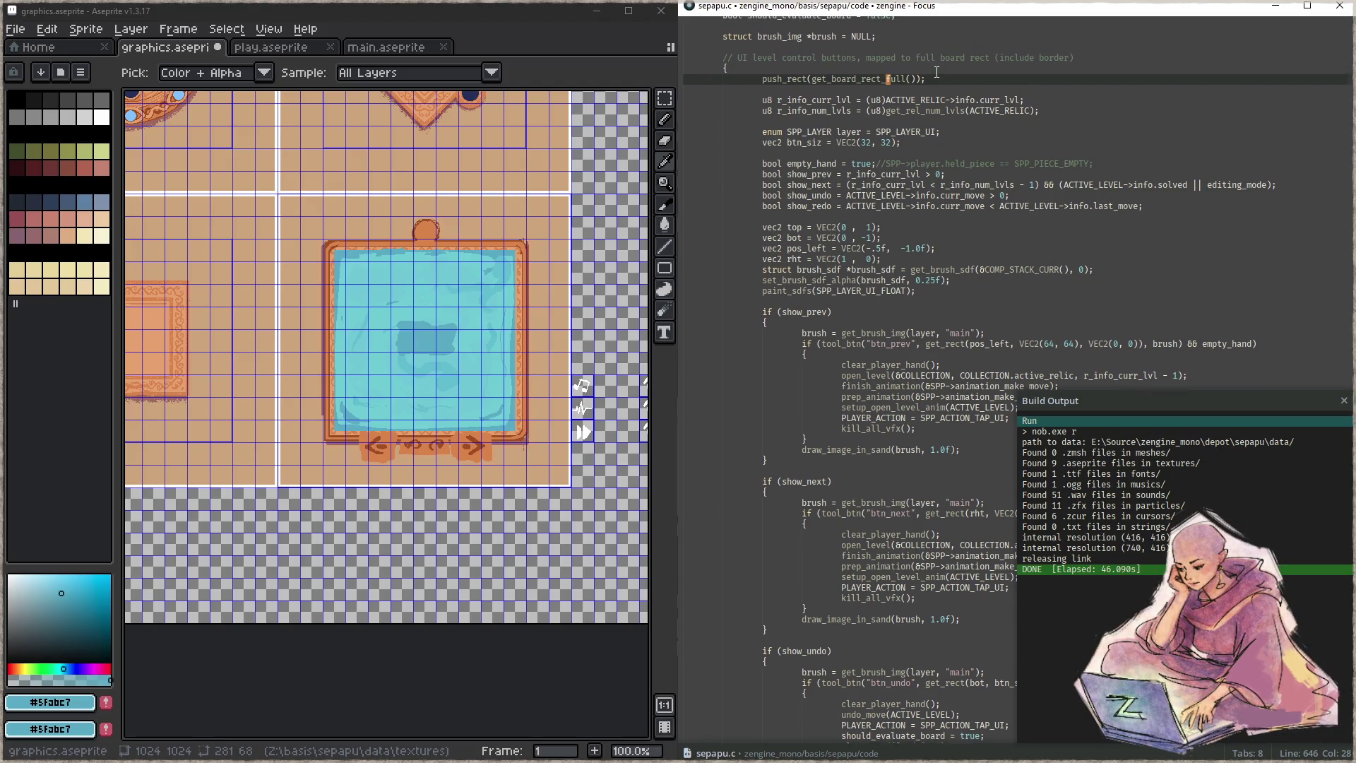
{"action": "key", "text": "ctrl+shift+f"}
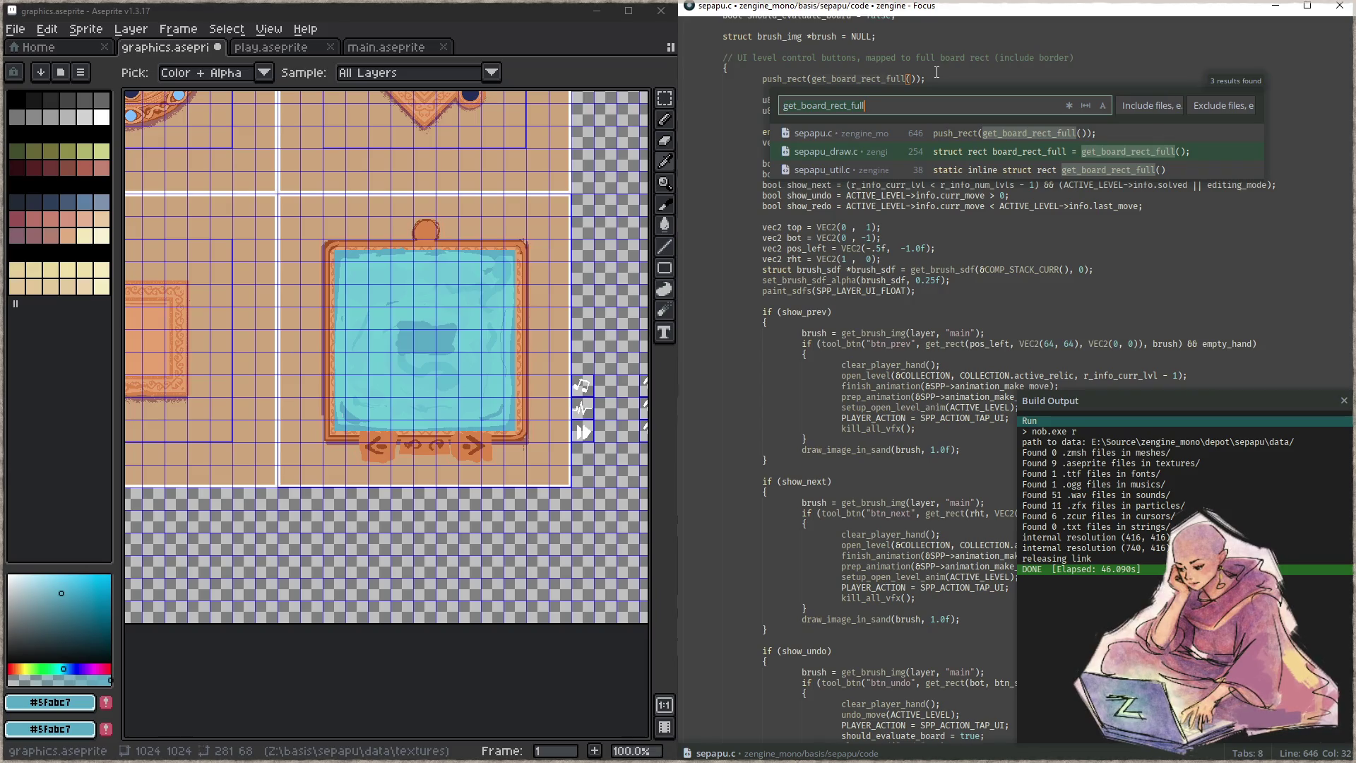
{"action": "key", "text": "Return"}
{"action": "key", "text": "Down"}
{"action": "key", "text": "Down"}
{"action": "key", "text": "Down"}
{"action": "key", "text": "Escape"}
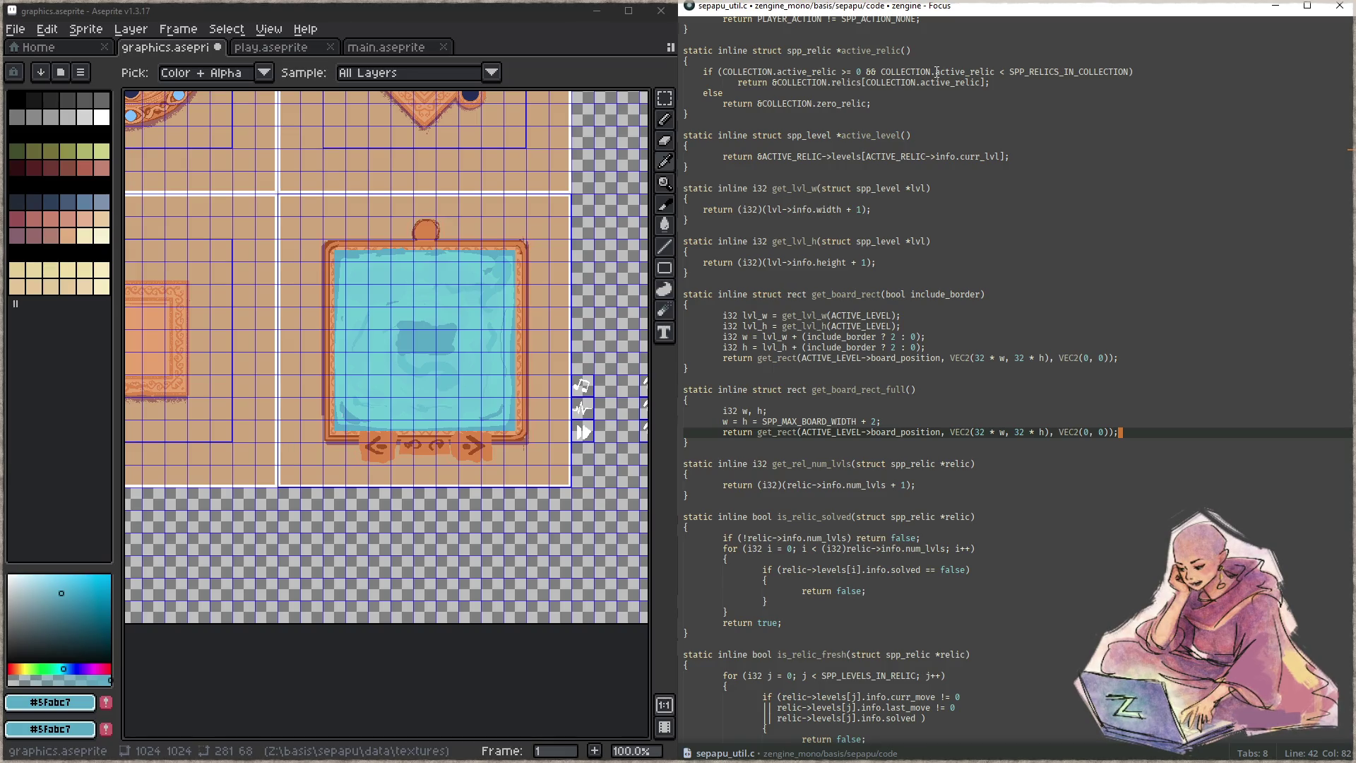
{"action": "key", "text": "Up"}
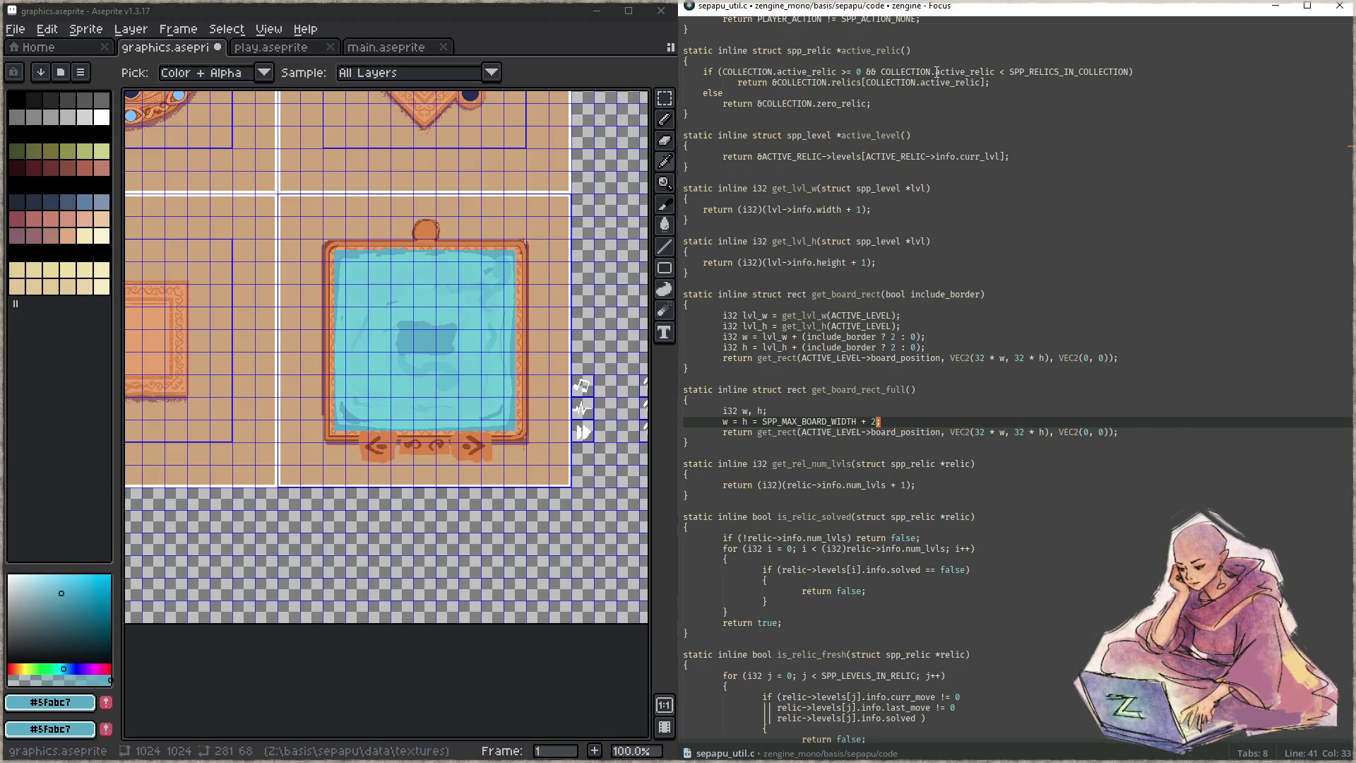
{"action": "key", "text": "BackSpace"}
{"action": "key", "text": "BackSpace"}
{"action": "key", "text": "BackSpace"}
{"action": "key", "text": "BackSpace"}
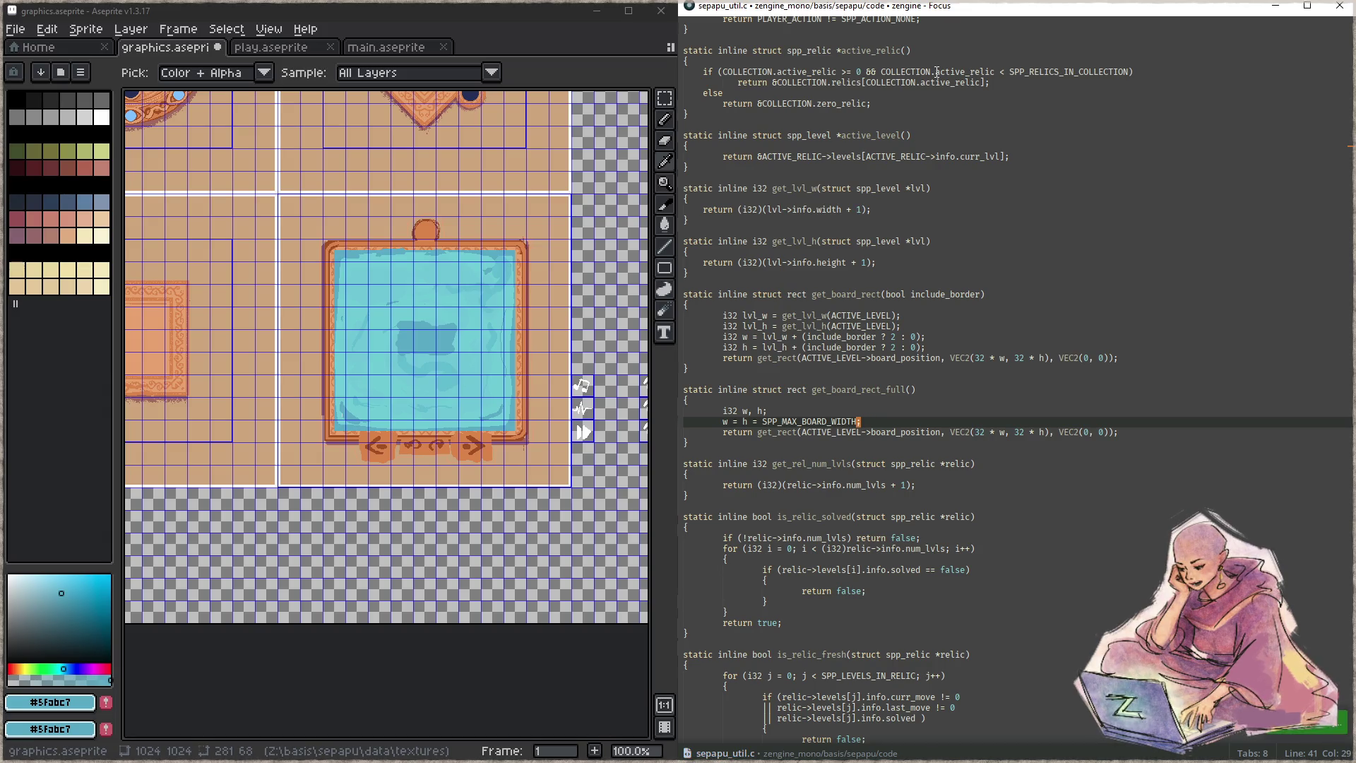
{"action": "key", "text": "F5"}
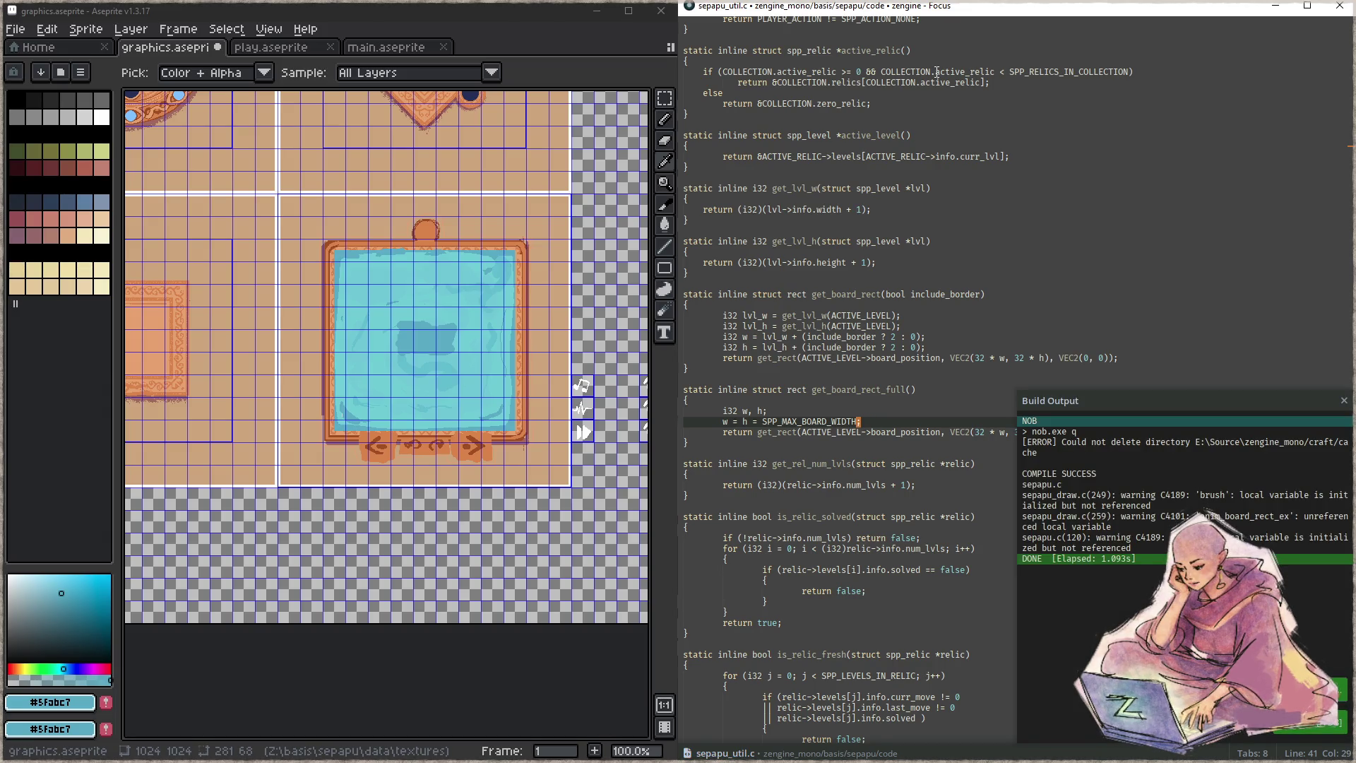
- Run the game, enter the puzzle level, show the F1 debug overlay and advance level_id to 73
{"action": "key", "text": "F6"}
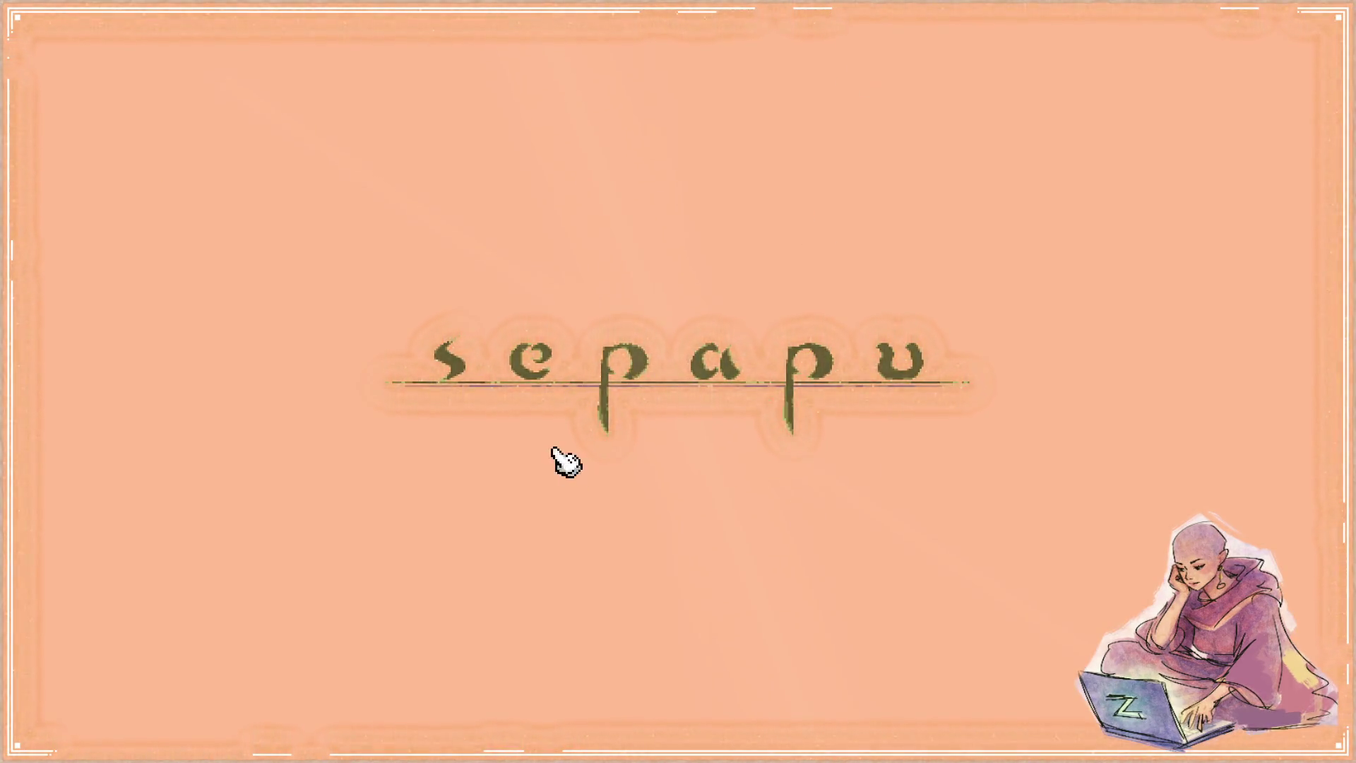
{"action": "left_click", "coordinate": [572, 471]}
{"action": "left_click", "coordinate": [688, 497]}
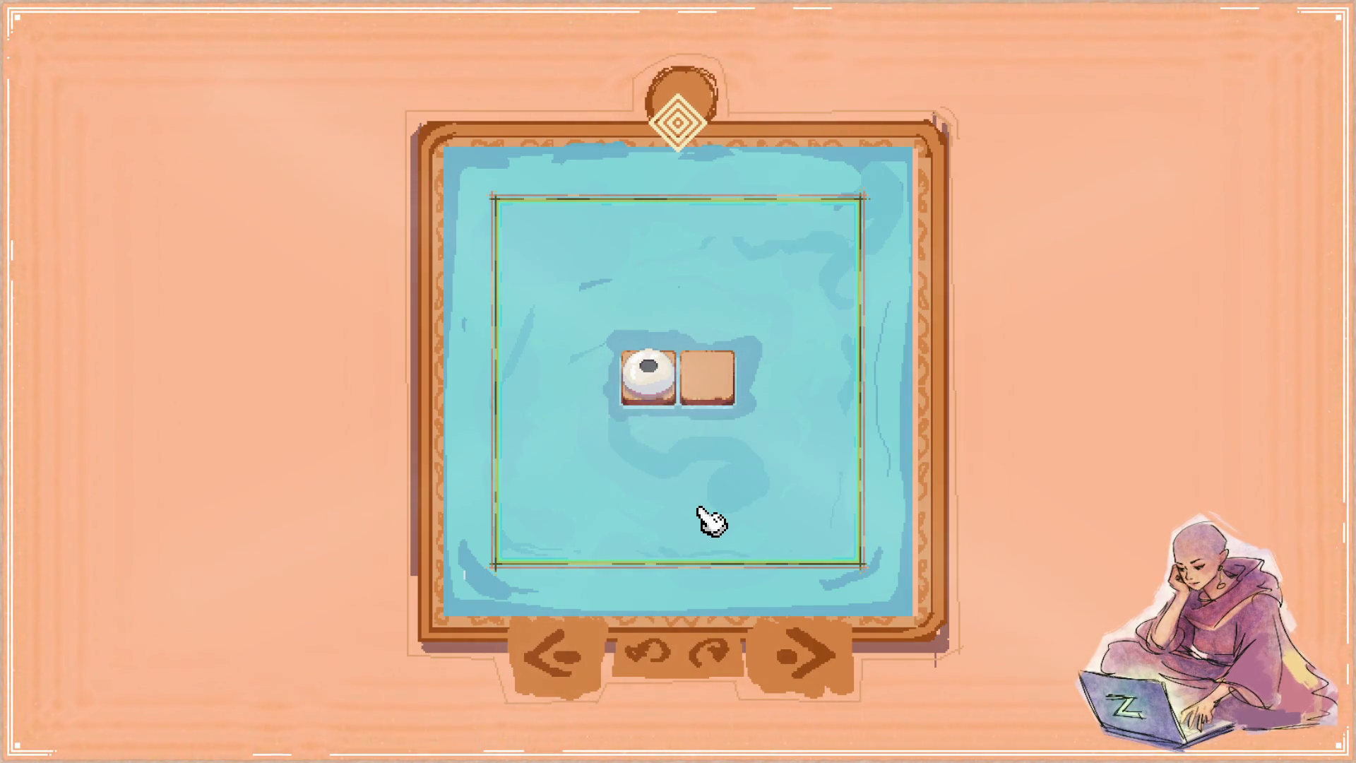
{"action": "key", "text": "F1"}
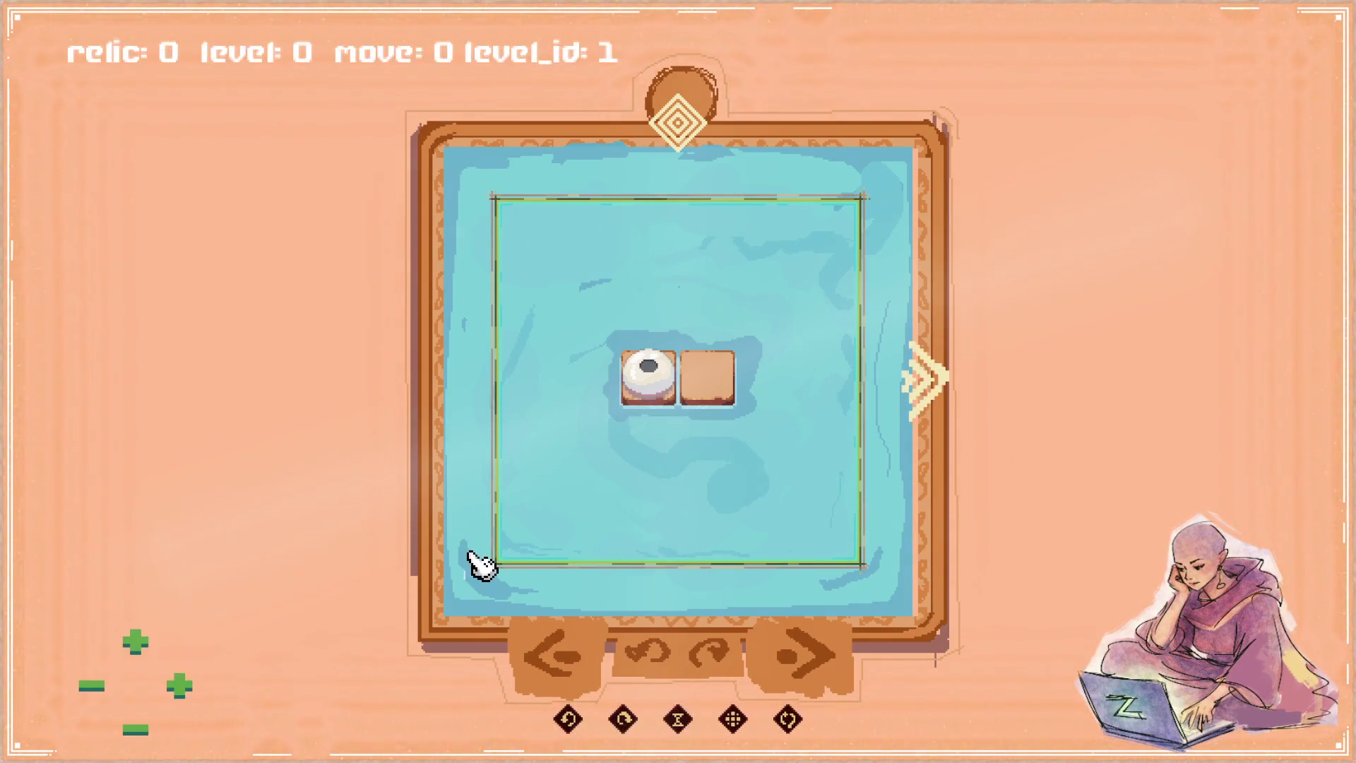
{"action": "left_click", "coordinate": [181, 688]}
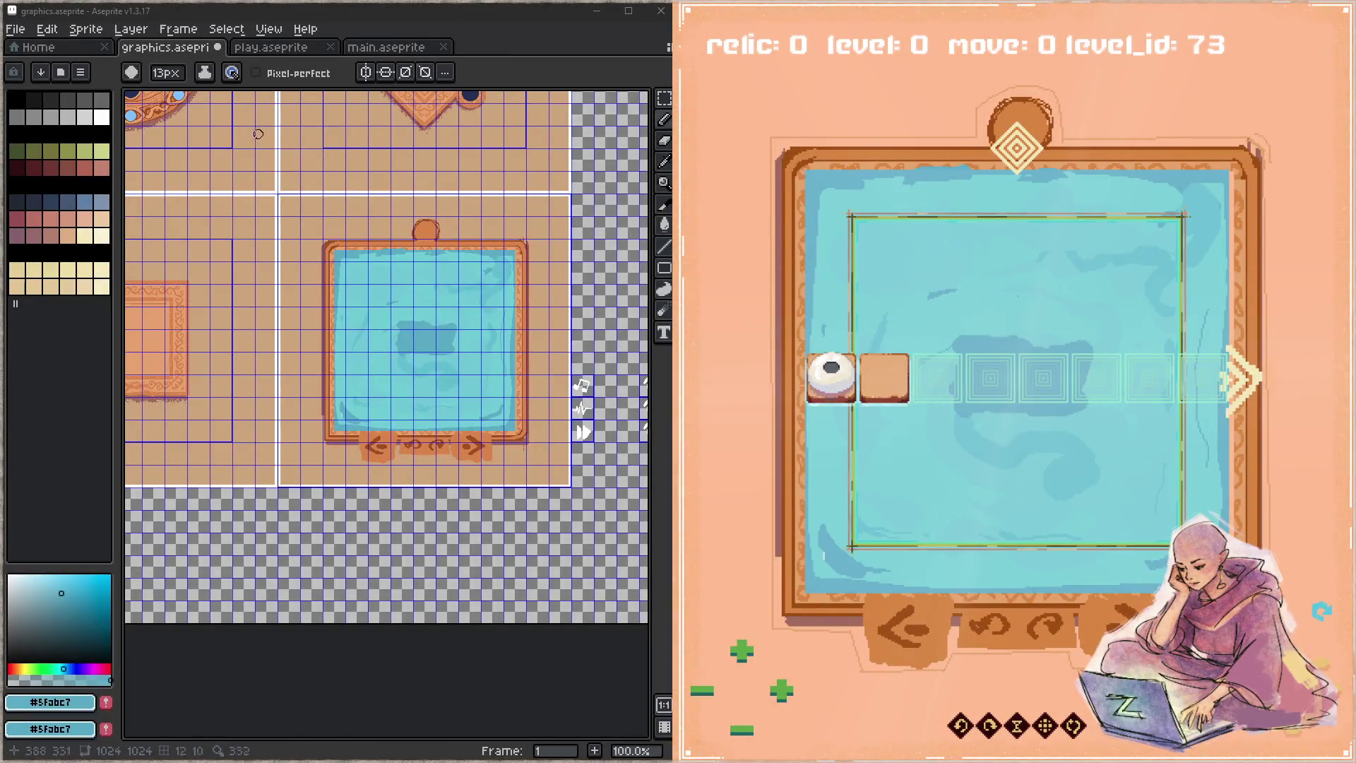
- Switch to play.aseprite, zoom in on the cyan-bordered board frame tile, then bring the game forward
{"action": "left_click", "coordinate": [396, 47]}
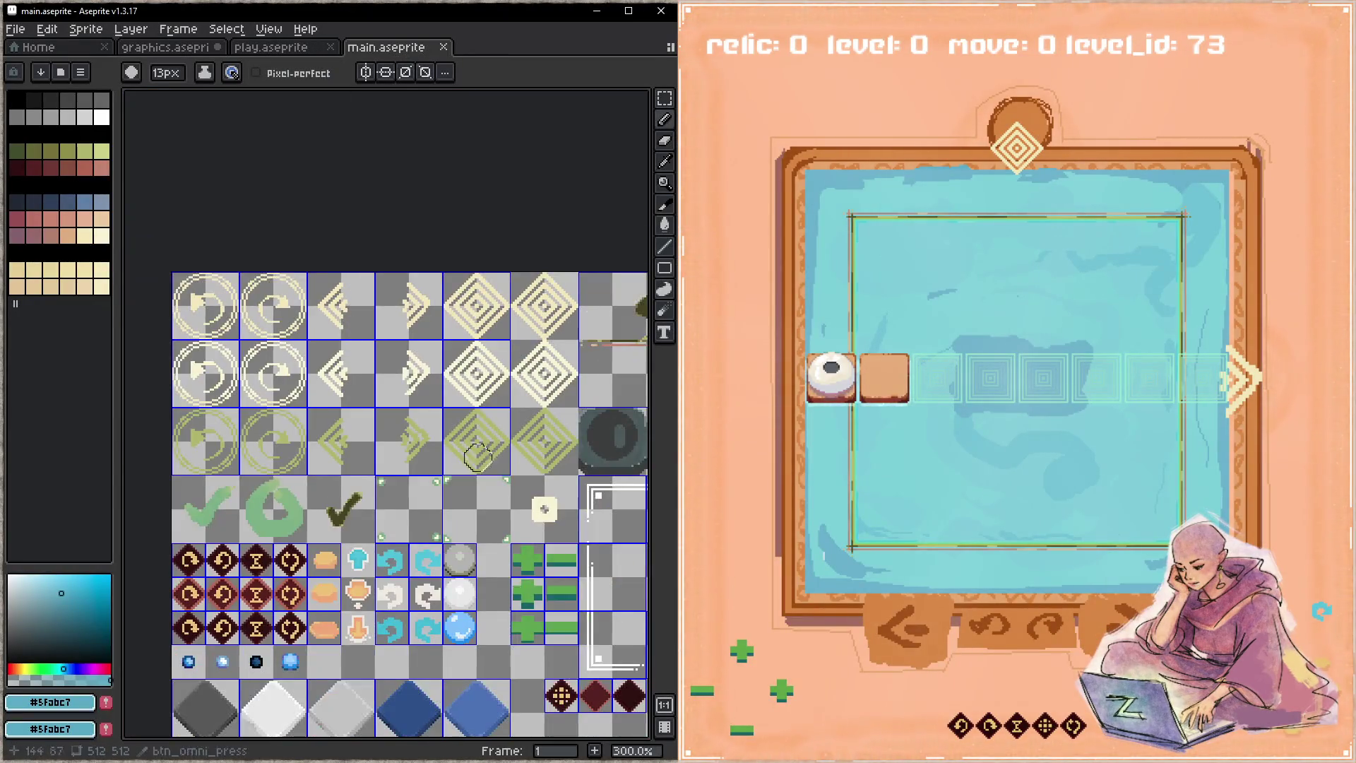
{"action": "left_click", "coordinate": [271, 48]}
{"action": "scroll", "coordinate": [302, 218], "scroll_direction": "up", "scroll_amount": 1}
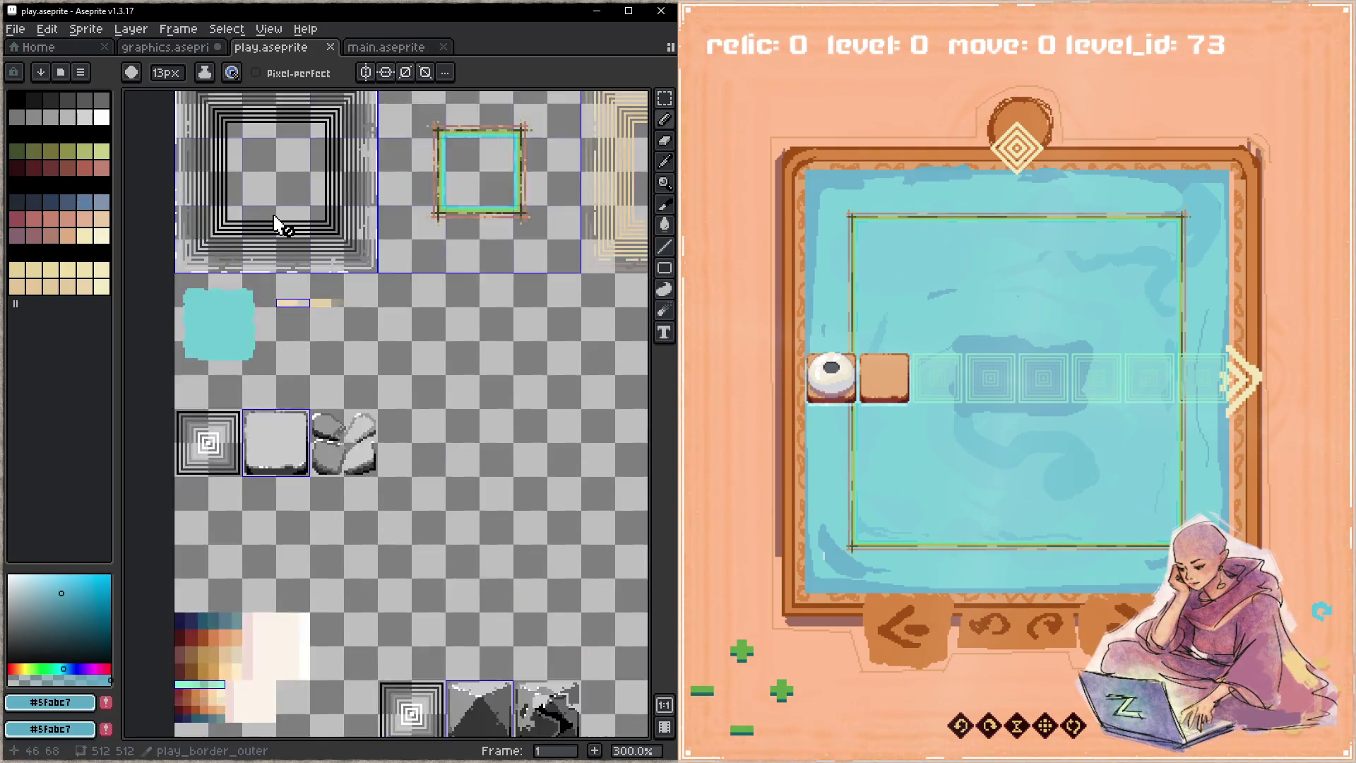
{"action": "left_click_drag", "start_coordinate": [505, 233], "coordinate": [286, 403]}
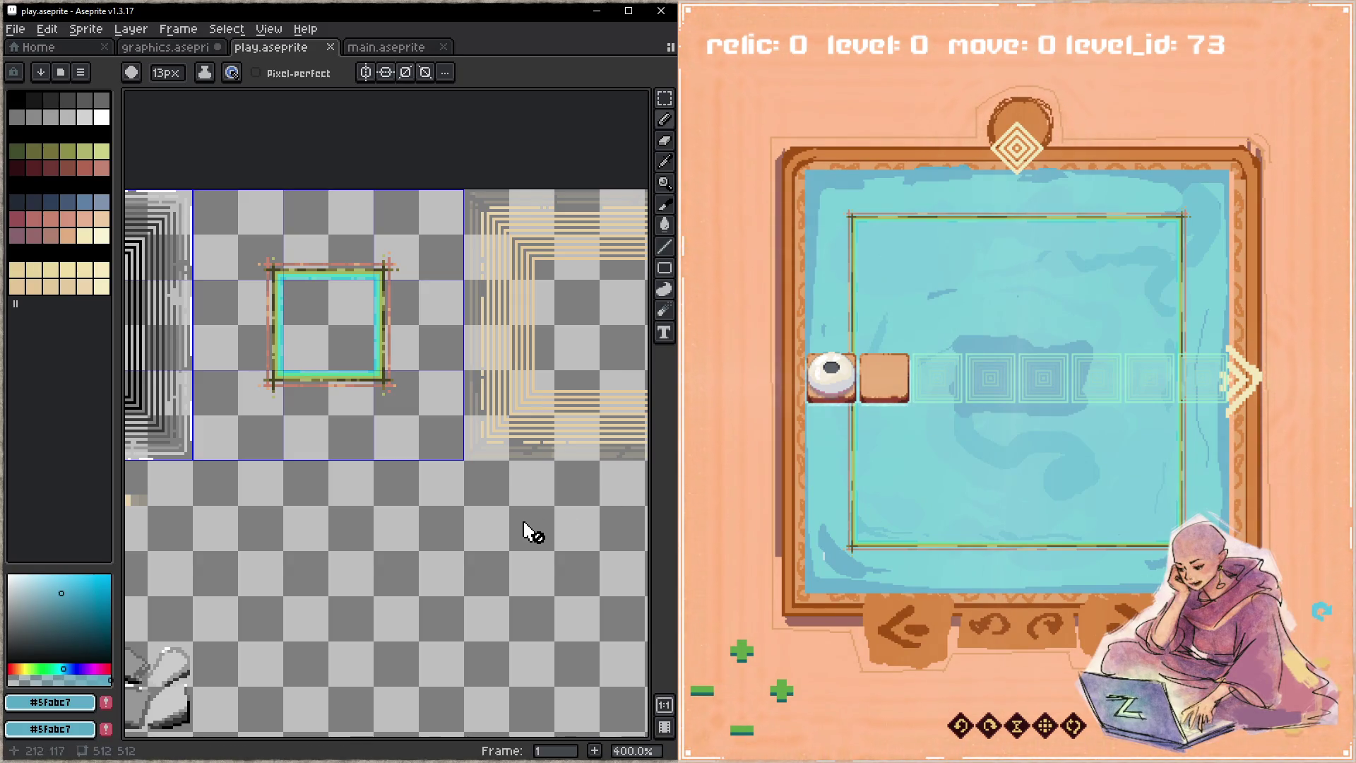
{"action": "left_click", "coordinate": [825, 219]}
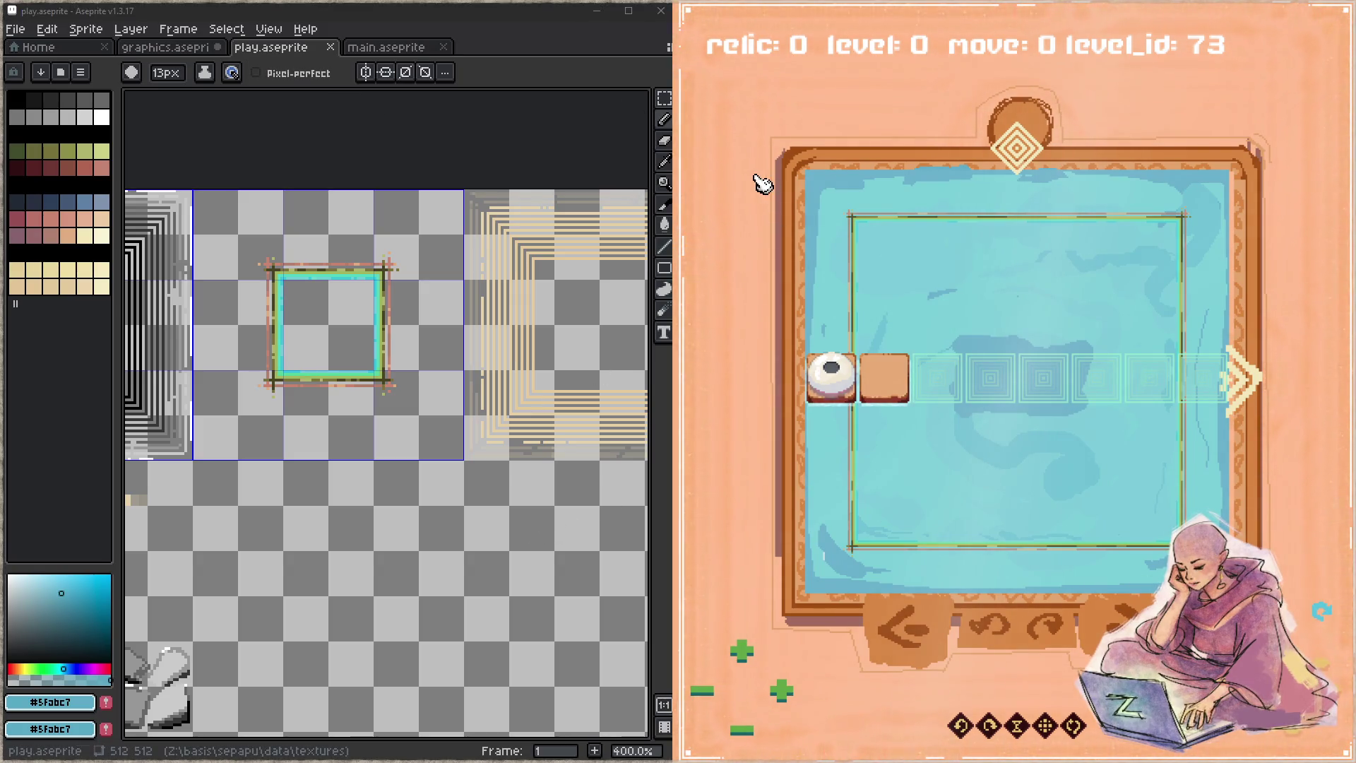
- Close the game and add an i32 padding parameter to get_board_rect_full
{"action": "key", "text": "Escape"}
{"action": "left_click", "coordinate": [935, 387]}
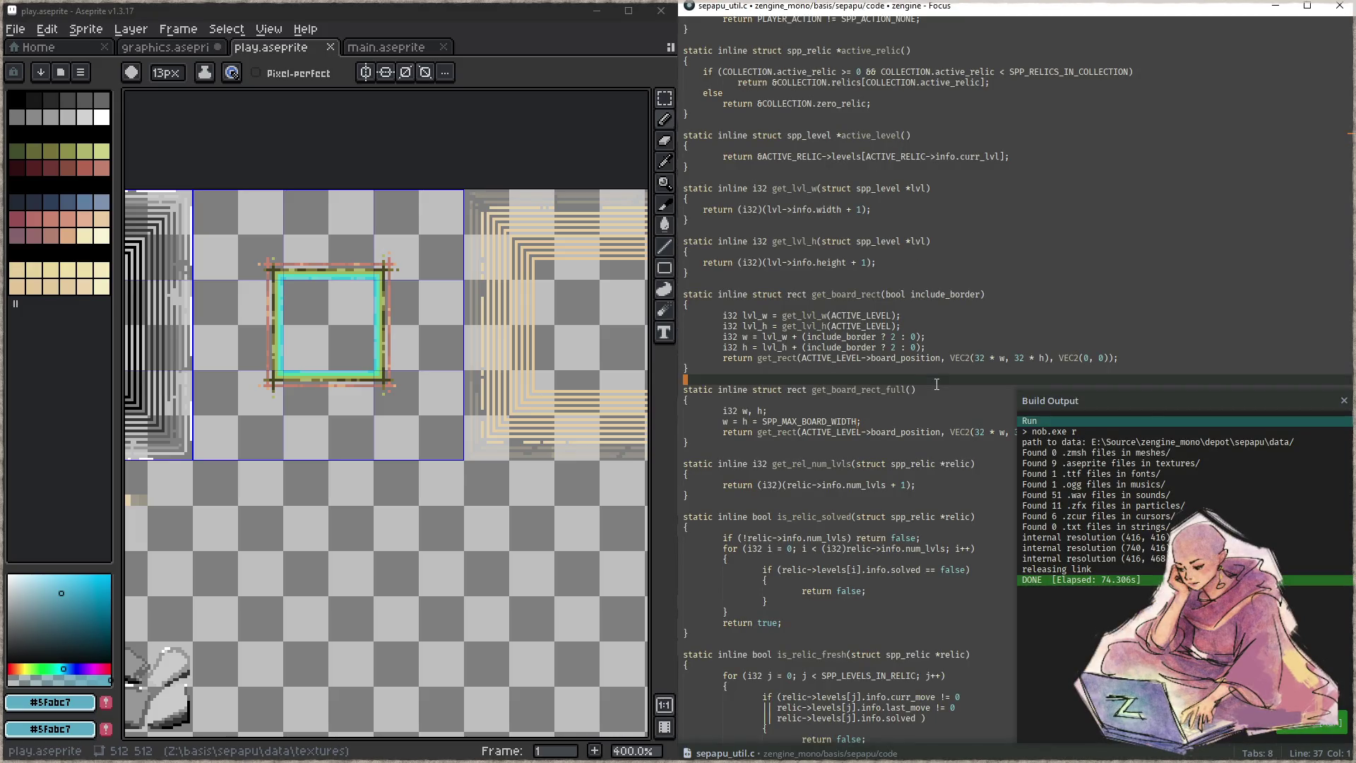
{"action": "key", "text": "Left"}
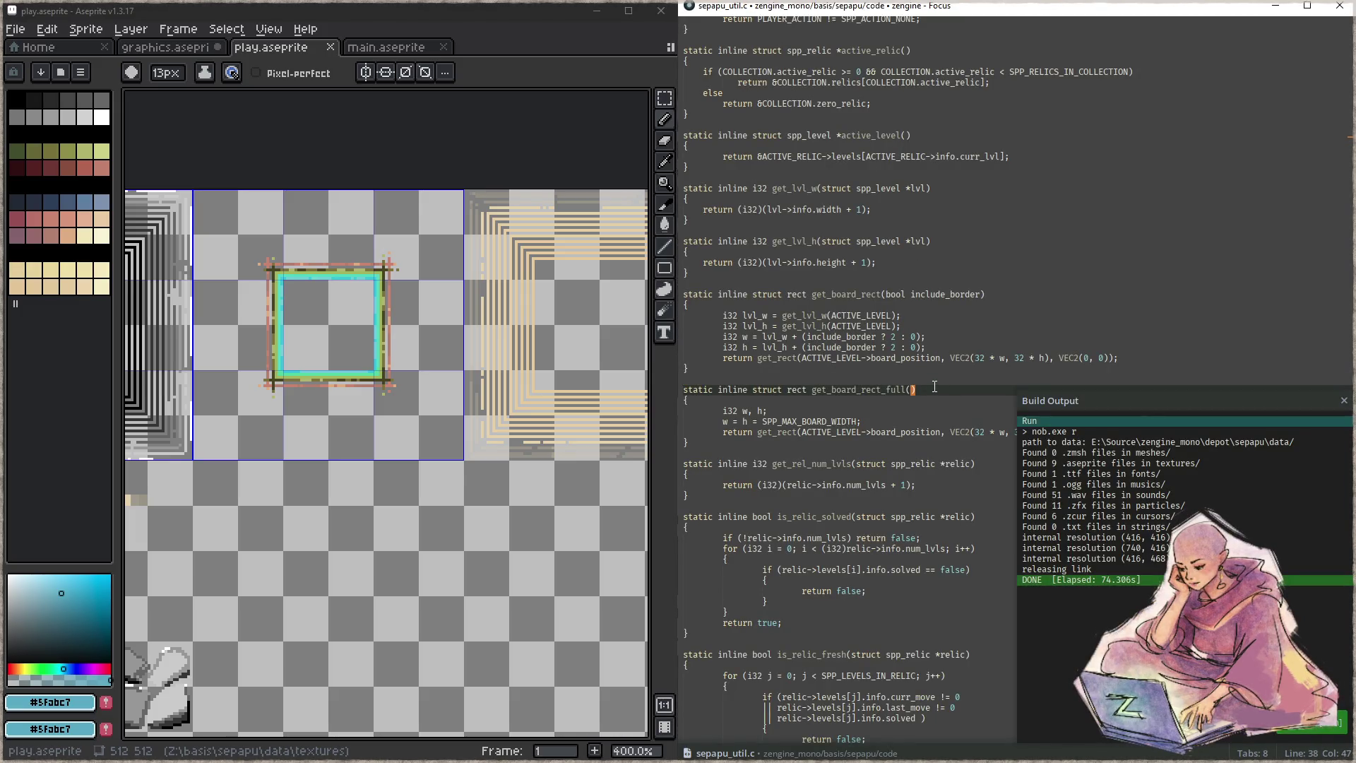
{"action": "type", "text": "i32 "}
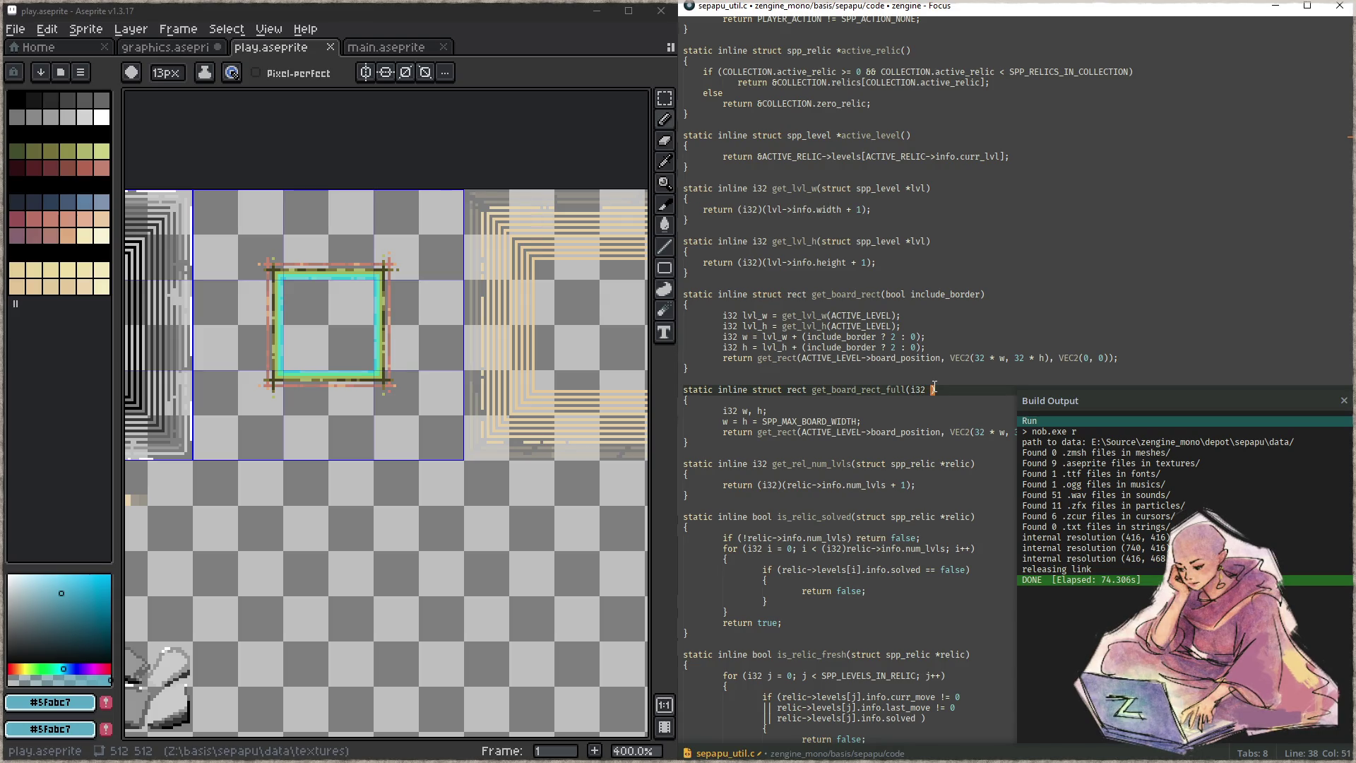
{"action": "type", "text": "ding"}
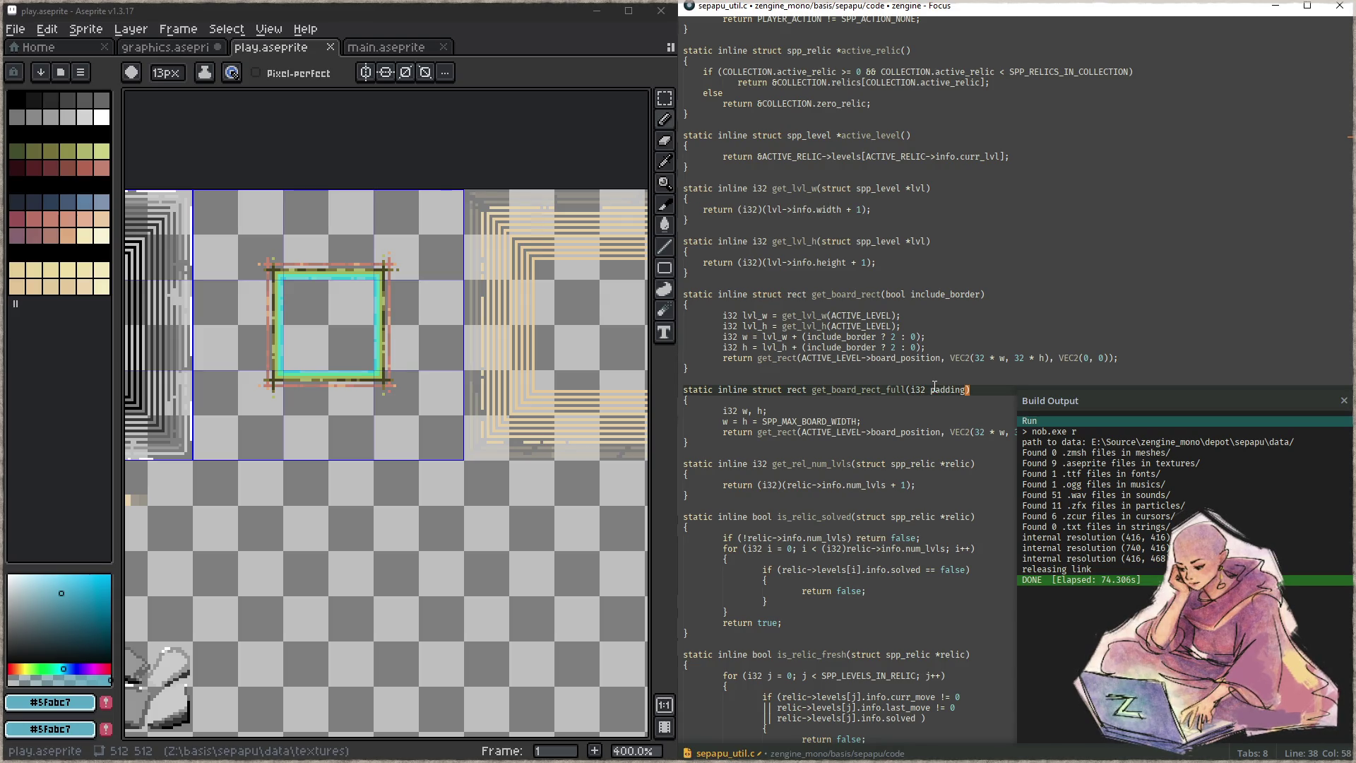
- Set the board width to SPP_MAX_BOARD_WIDTH + padding * 2, save and rebuild, which fails with C2198
{"action": "key", "text": "Down"}
{"action": "key", "text": "Down"}
{"action": "key", "text": "Down"}
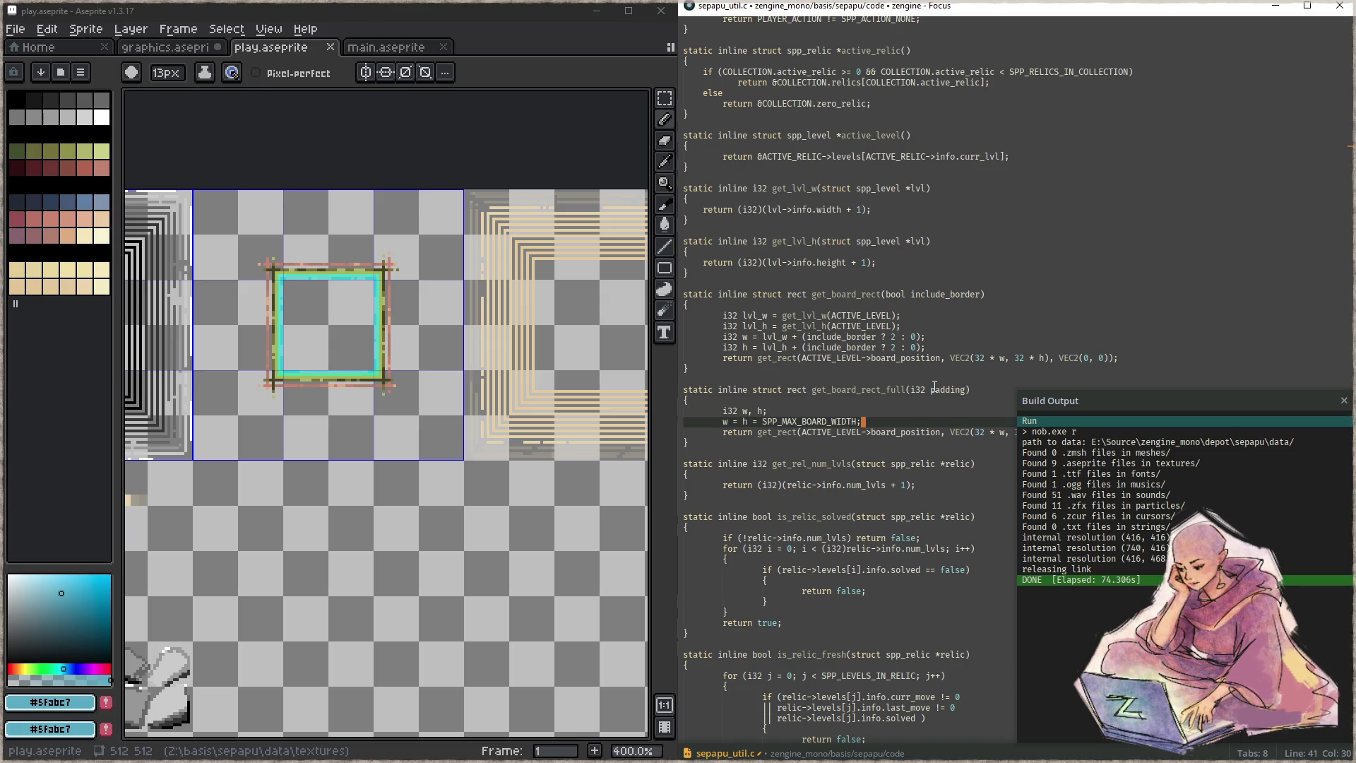
{"action": "type", "text": "="}
{"action": "key", "text": "BackSpace"}
{"action": "type", "text": "+ pa"}
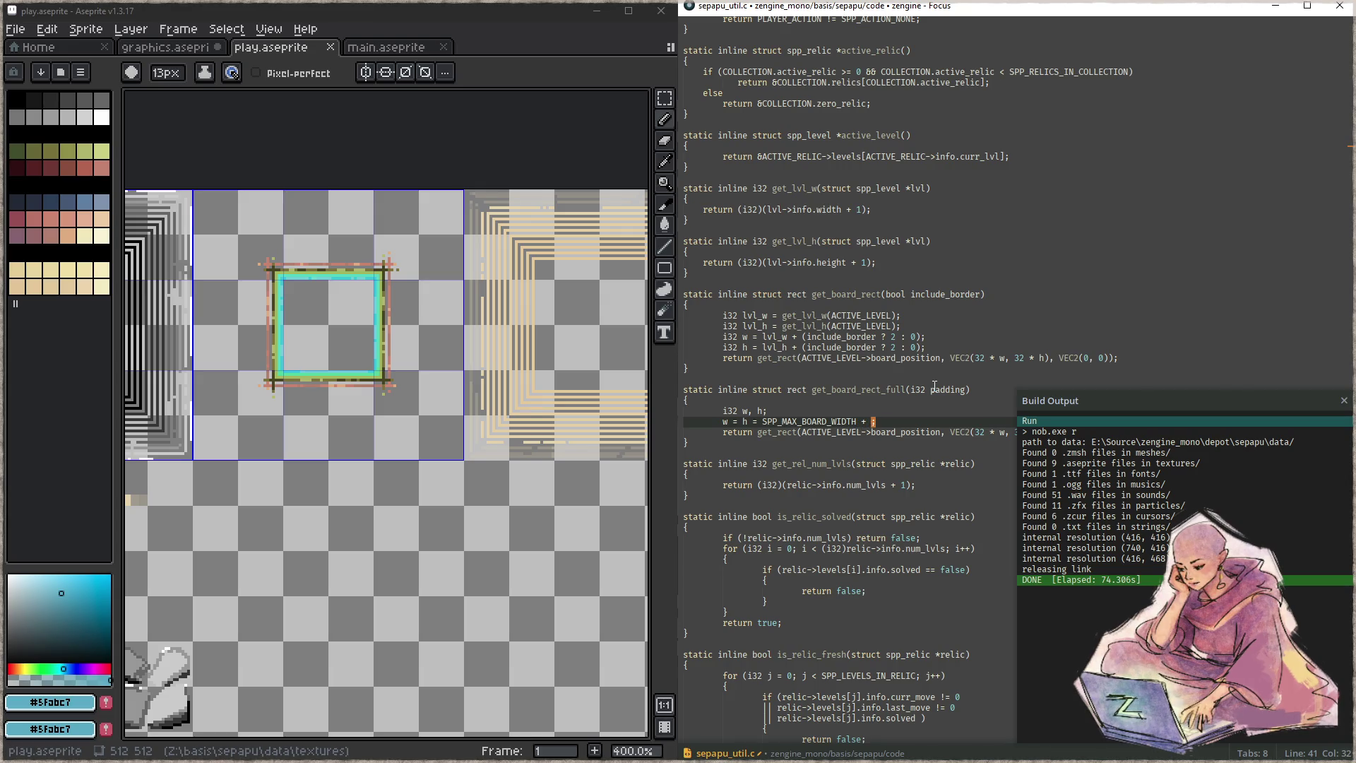
{"action": "type", "text": "dding"}
{"action": "key", "text": "ctrl+s"}
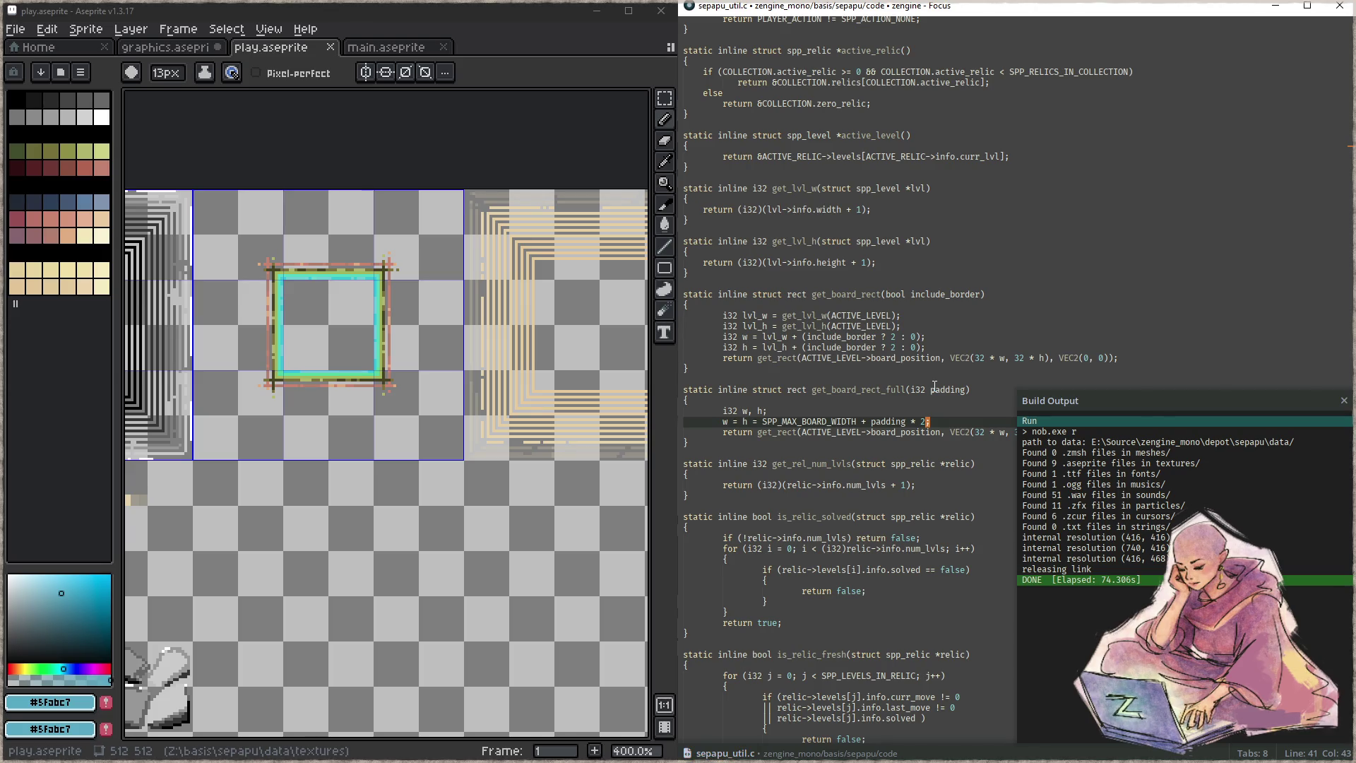
{"action": "key", "text": "F5"}
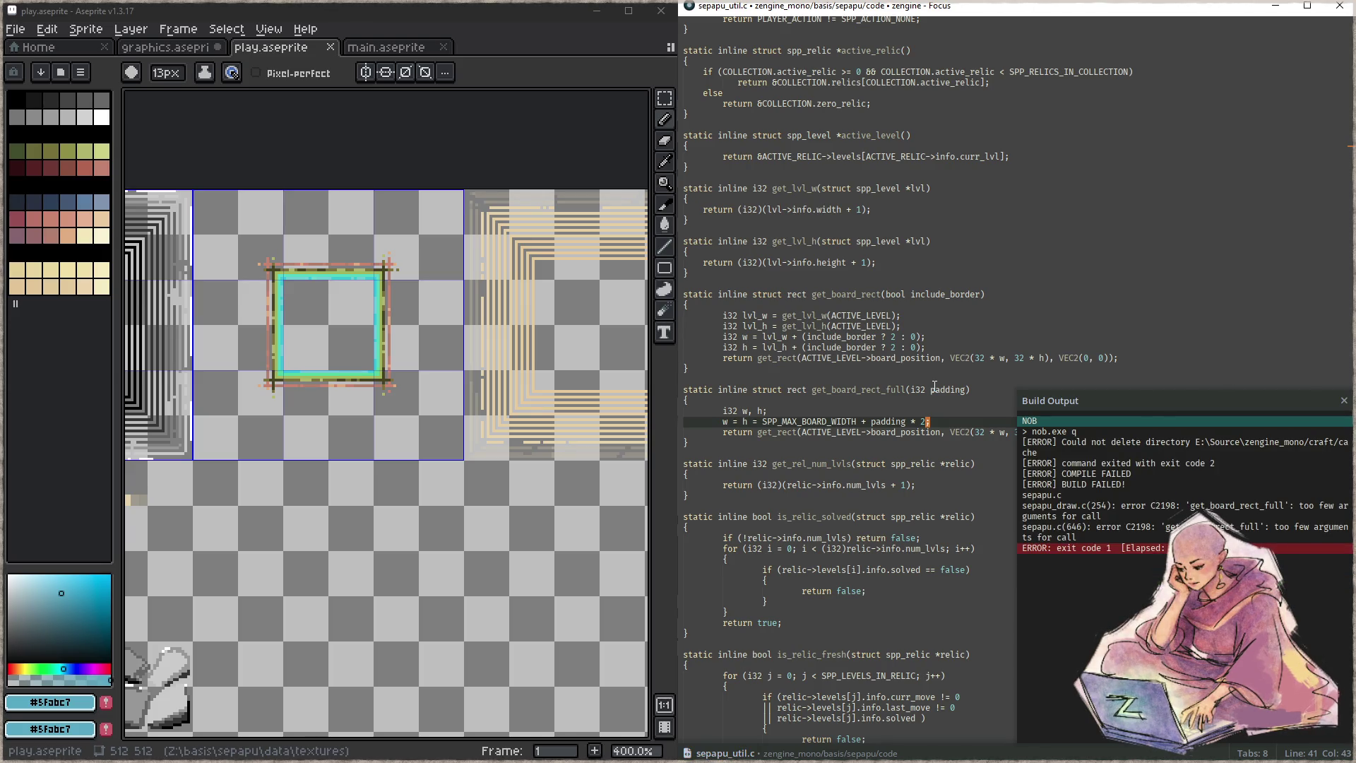
{"action": "key", "text": "ctrl+p"}
- Open sepapu_draw.c and jump to line 254 in draw_board
{"action": "type", "text": "_draw"}
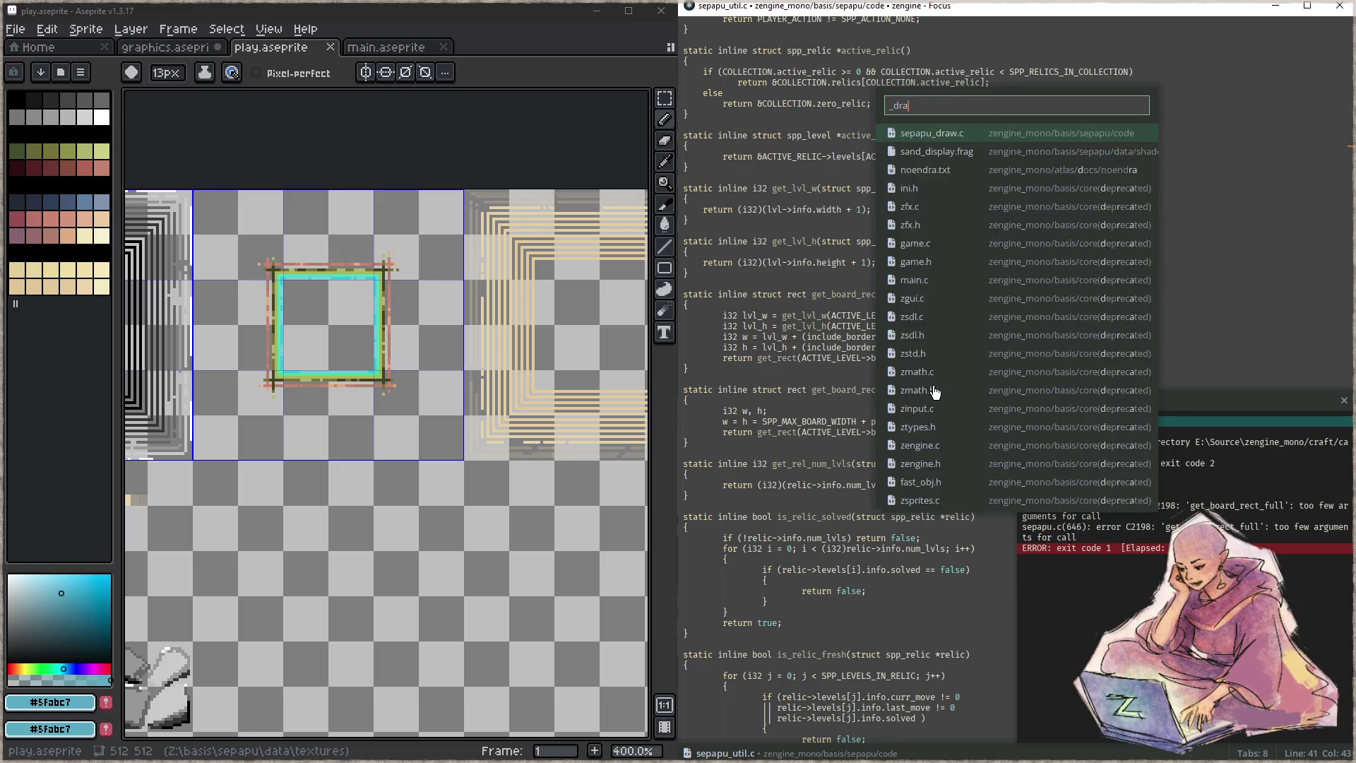
{"action": "key", "text": "Return"}
{"action": "key", "text": "ctrl+g"}
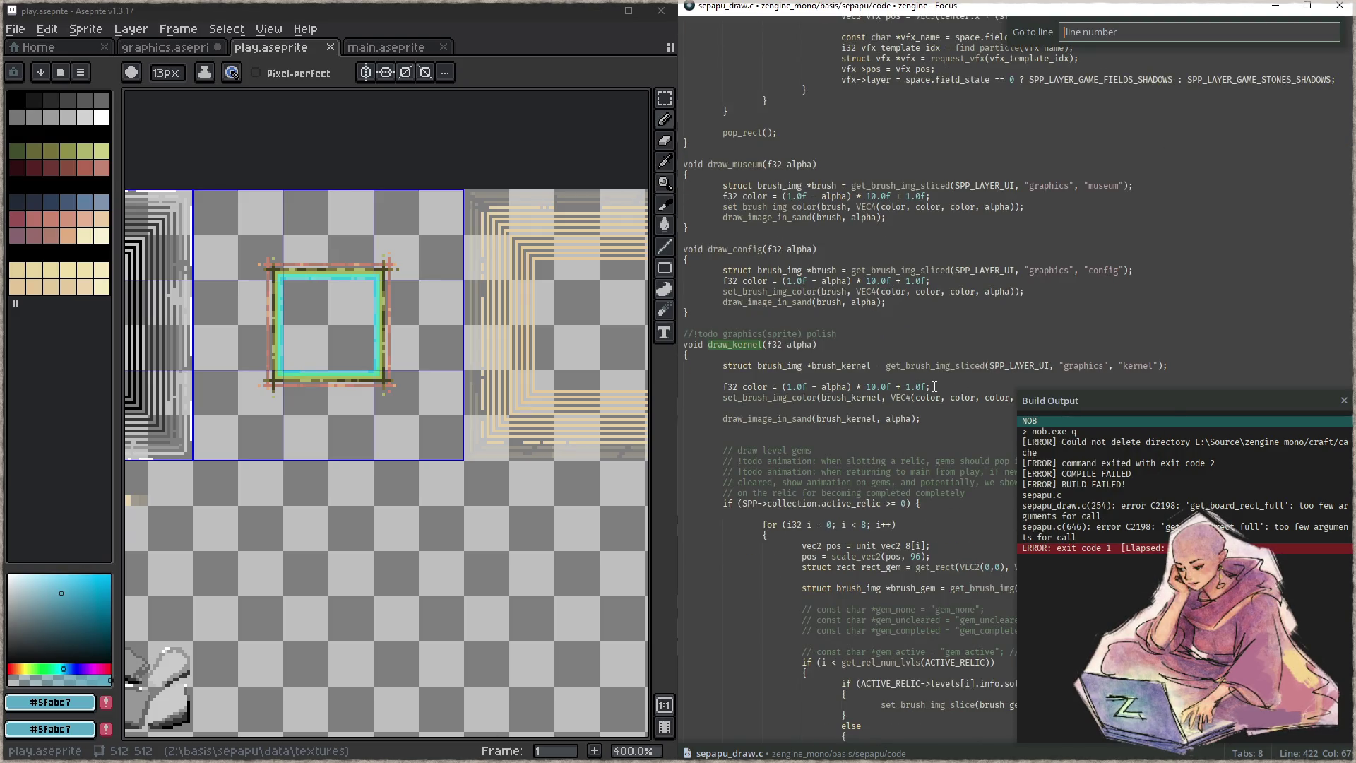
{"action": "type", "text": "254"}
{"action": "key", "text": "Return"}
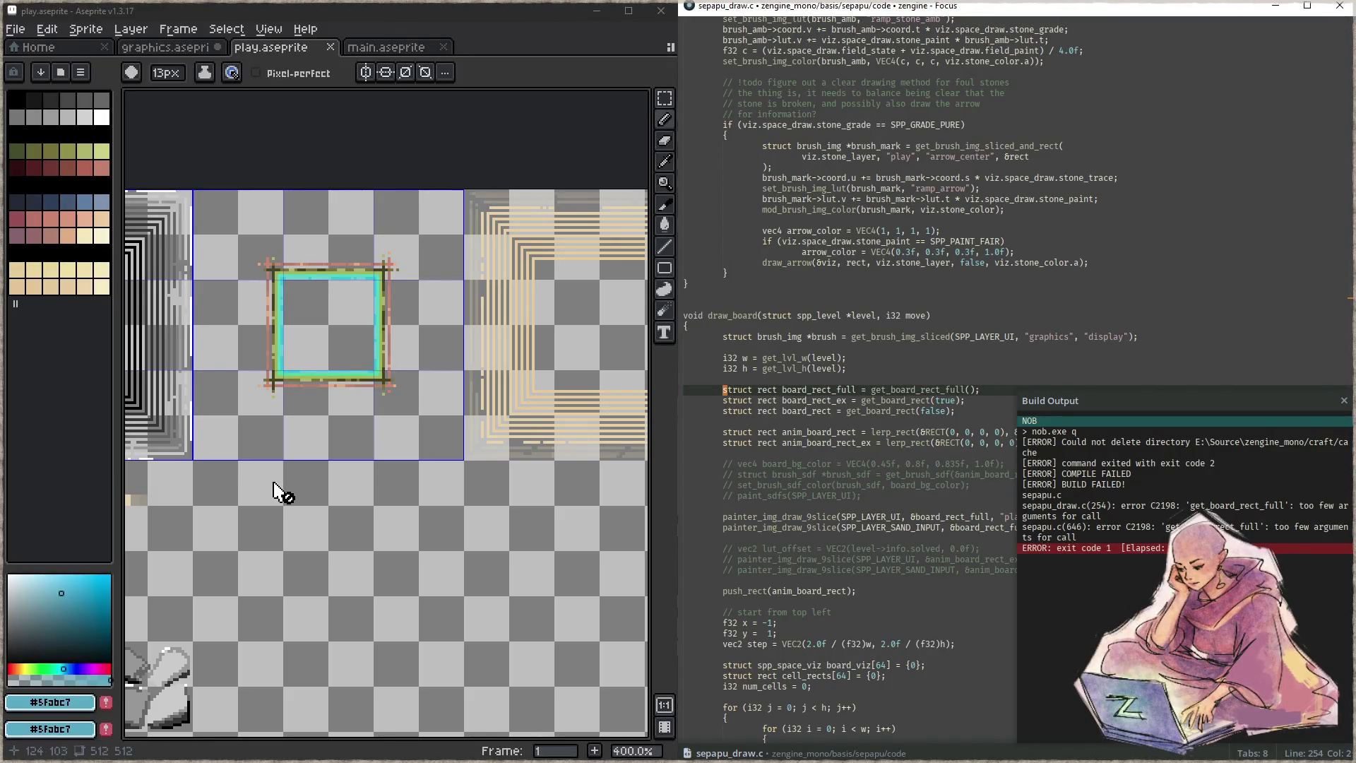
- Pass padding 2 to get_board_rect_full in draw_board and rebuild
{"action": "scroll", "coordinate": [278, 490], "scroll_direction": "down", "scroll_amount": 2}
{"action": "left_click_drag", "start_coordinate": [452, 452], "coordinate": [371, 413]}
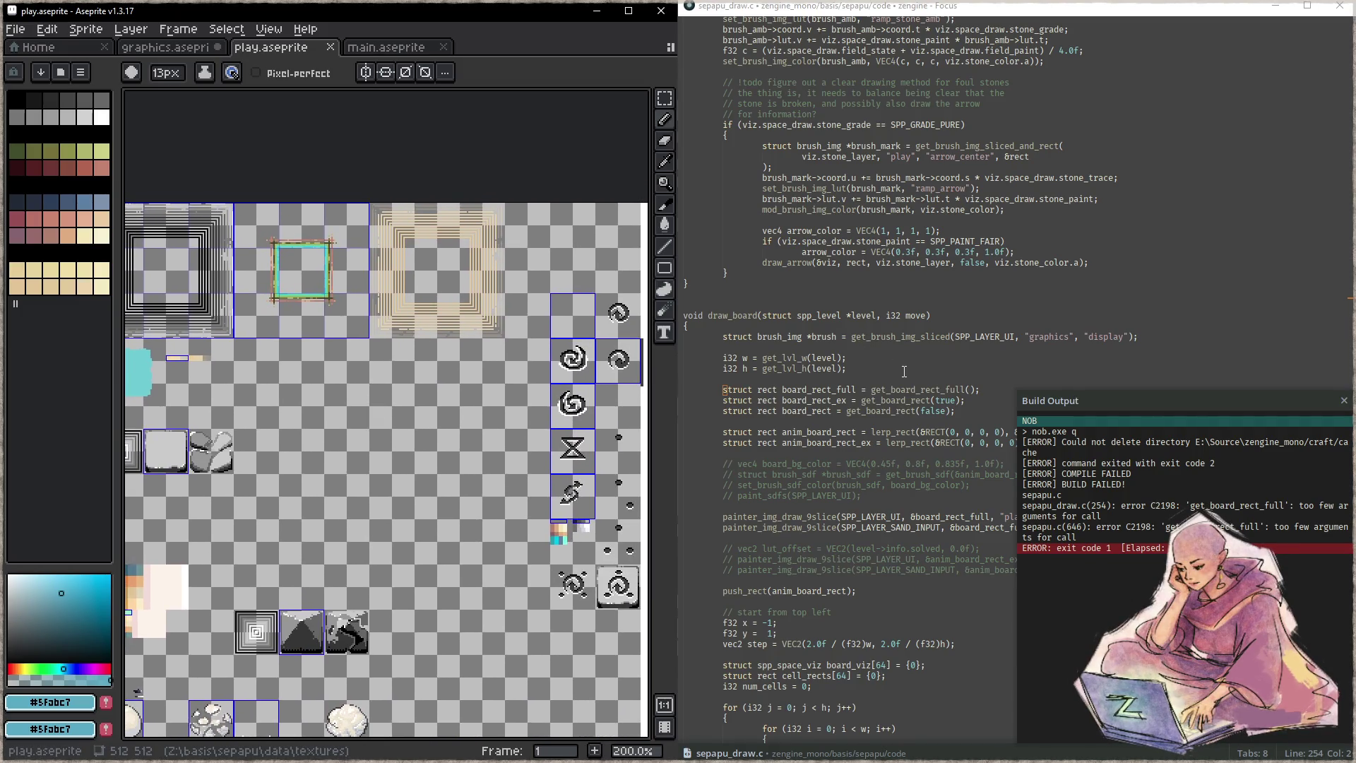
{"action": "key", "text": "Escape"}
{"action": "scroll", "coordinate": [994, 406], "scroll_direction": "down", "scroll_amount": 2}
{"action": "key", "text": "ctrl+Right"}
{"action": "key", "text": "ctrl+Right"}
{"action": "key", "text": "ctrl+Right"}
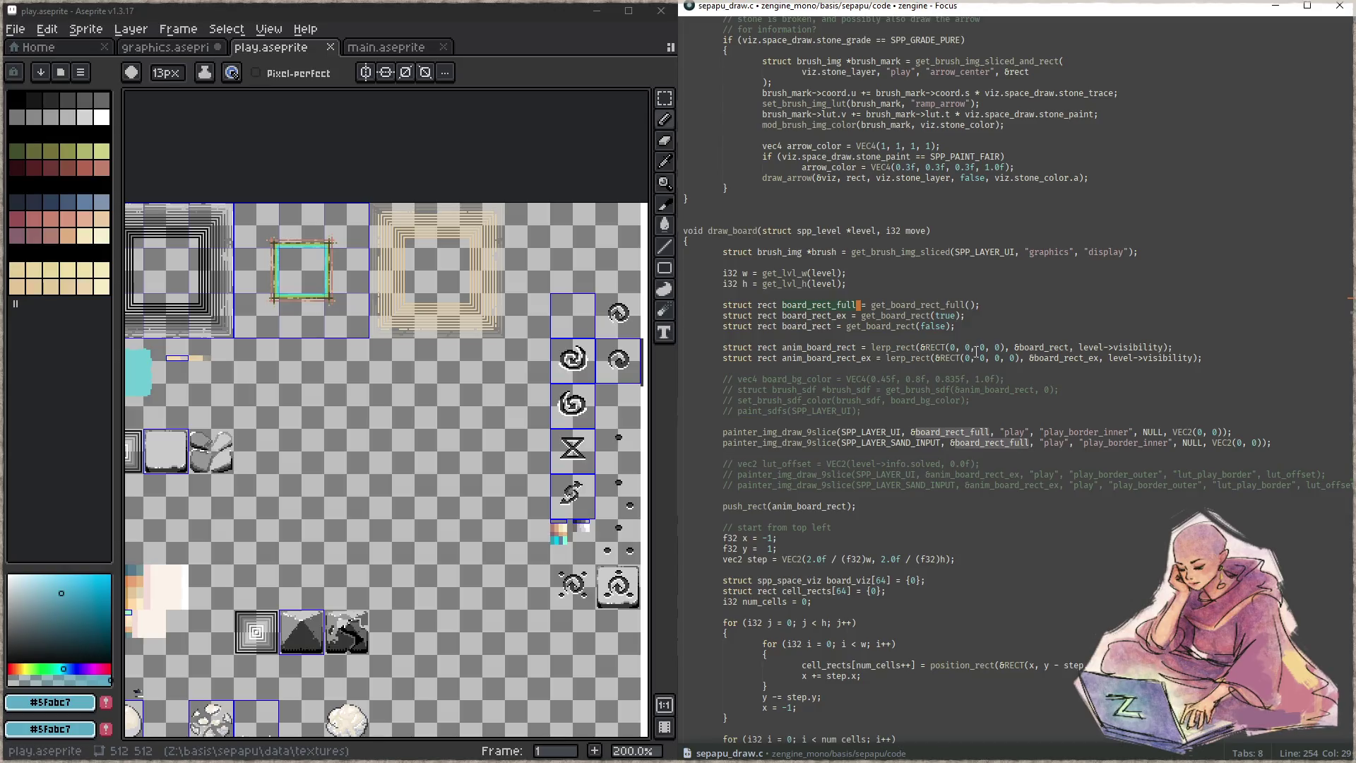
{"action": "left_click", "coordinate": [972, 307]}
{"action": "type", "text": "2"}
{"action": "left_click", "coordinate": [1020, 311]}
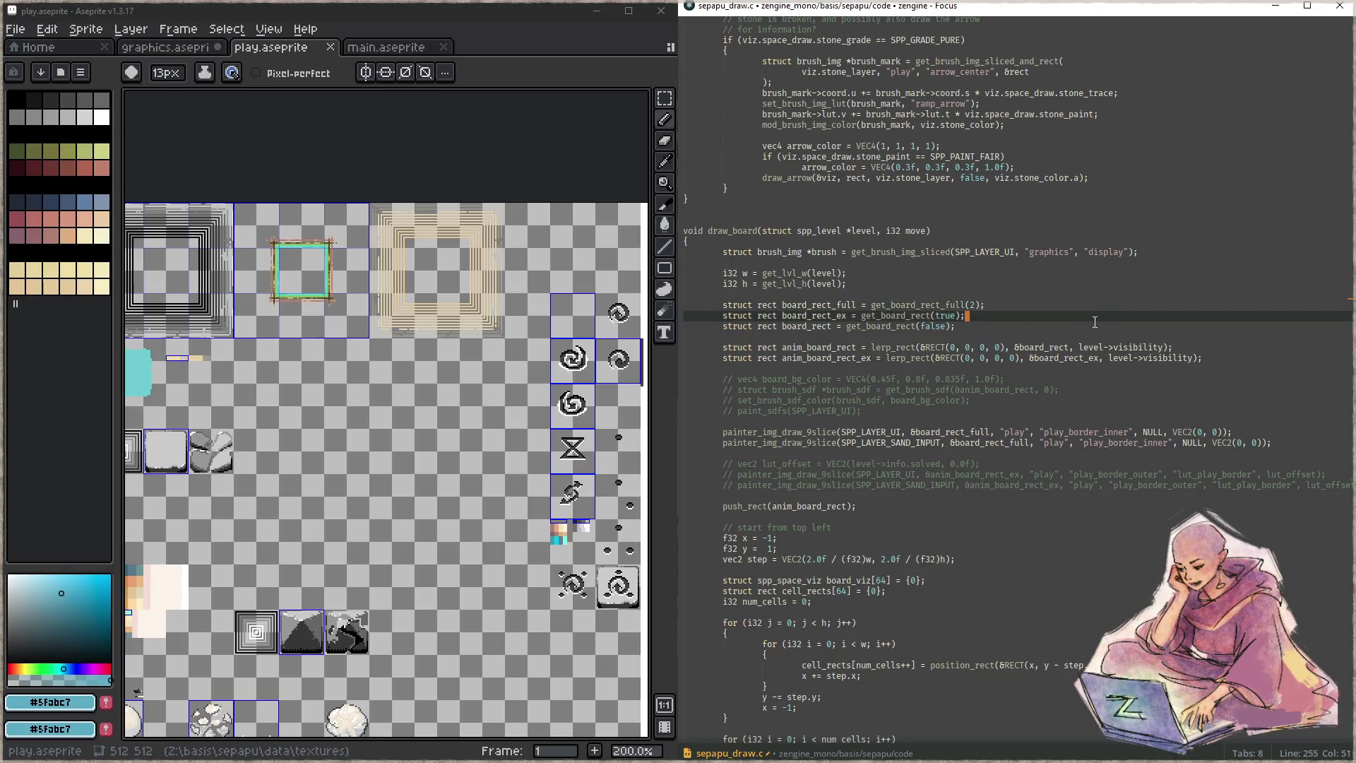
{"action": "key", "text": "F5"}
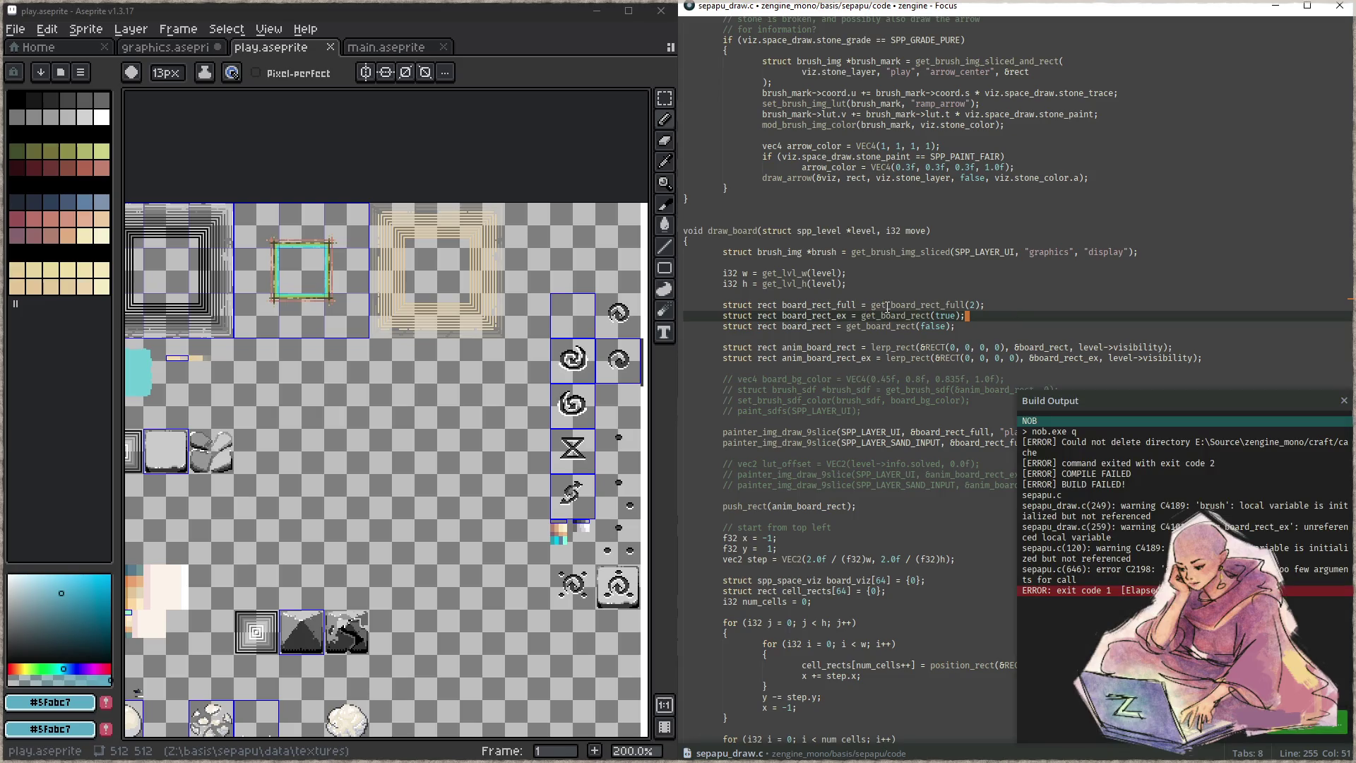
{"action": "left_click", "coordinate": [878, 390]}
- In sepapu.c line 254, pass 0 to get_board_rect_full in push_rect, then rebuild and launch
{"action": "key", "text": "ctrl+g"}
{"action": "type", "text": "254"}
{"action": "key", "text": "ctrl+p"}
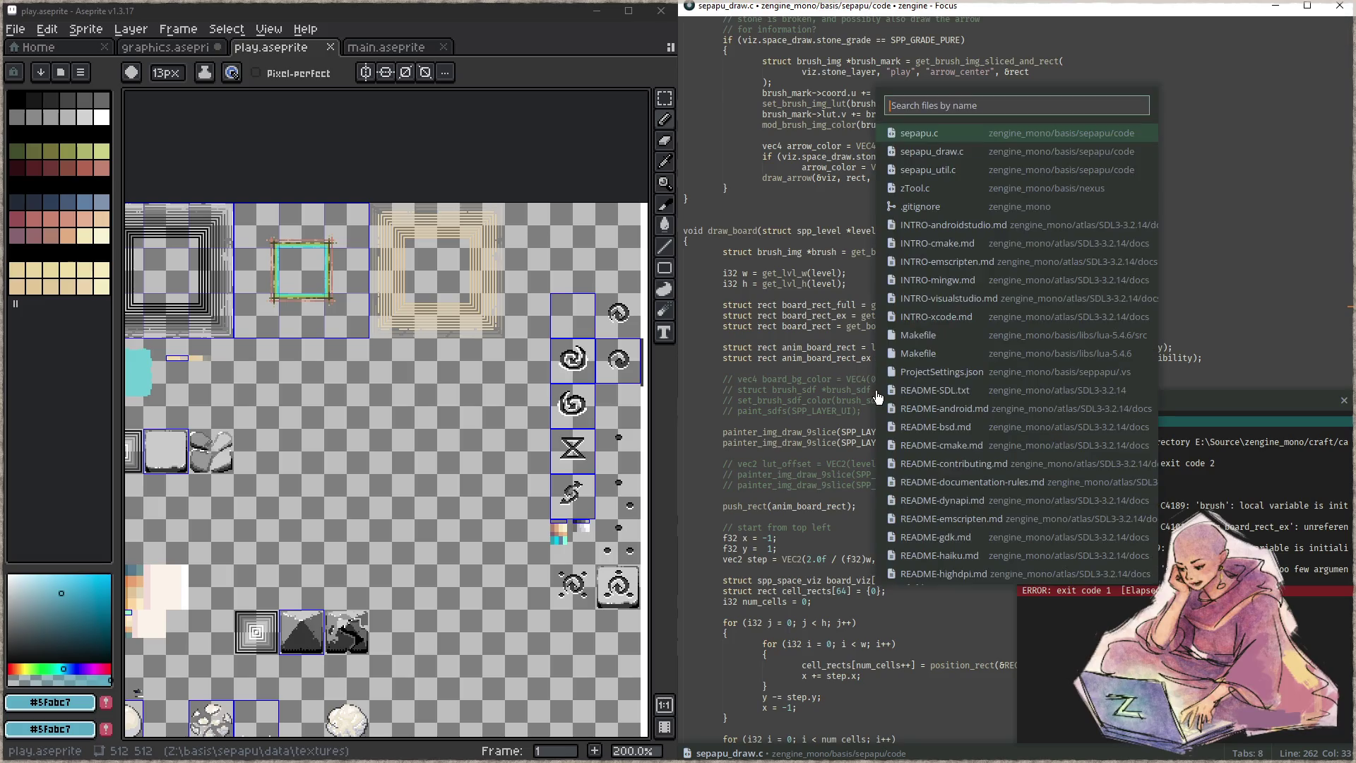
{"action": "key", "text": "Return"}
{"action": "key", "text": "ctrl+g"}
{"action": "type", "text": "254"}
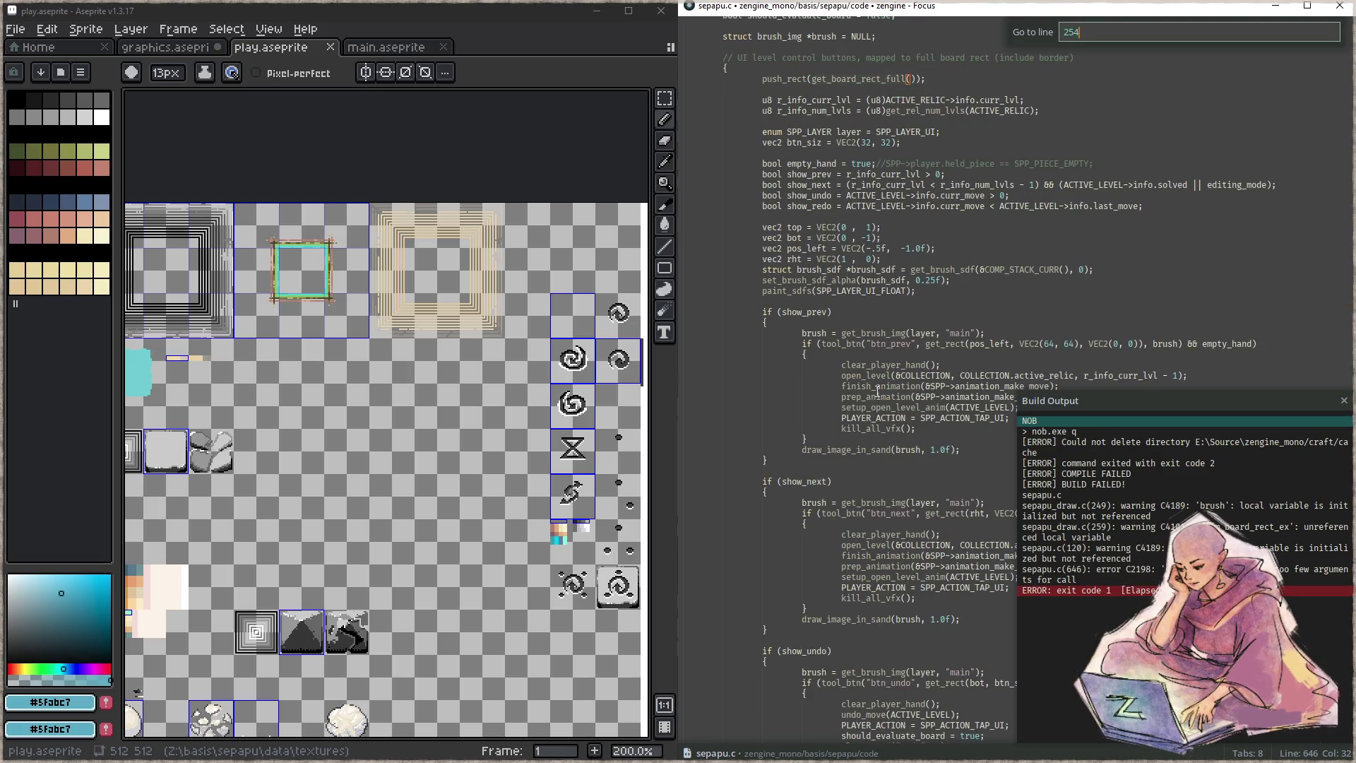
{"action": "key", "text": "Return"}
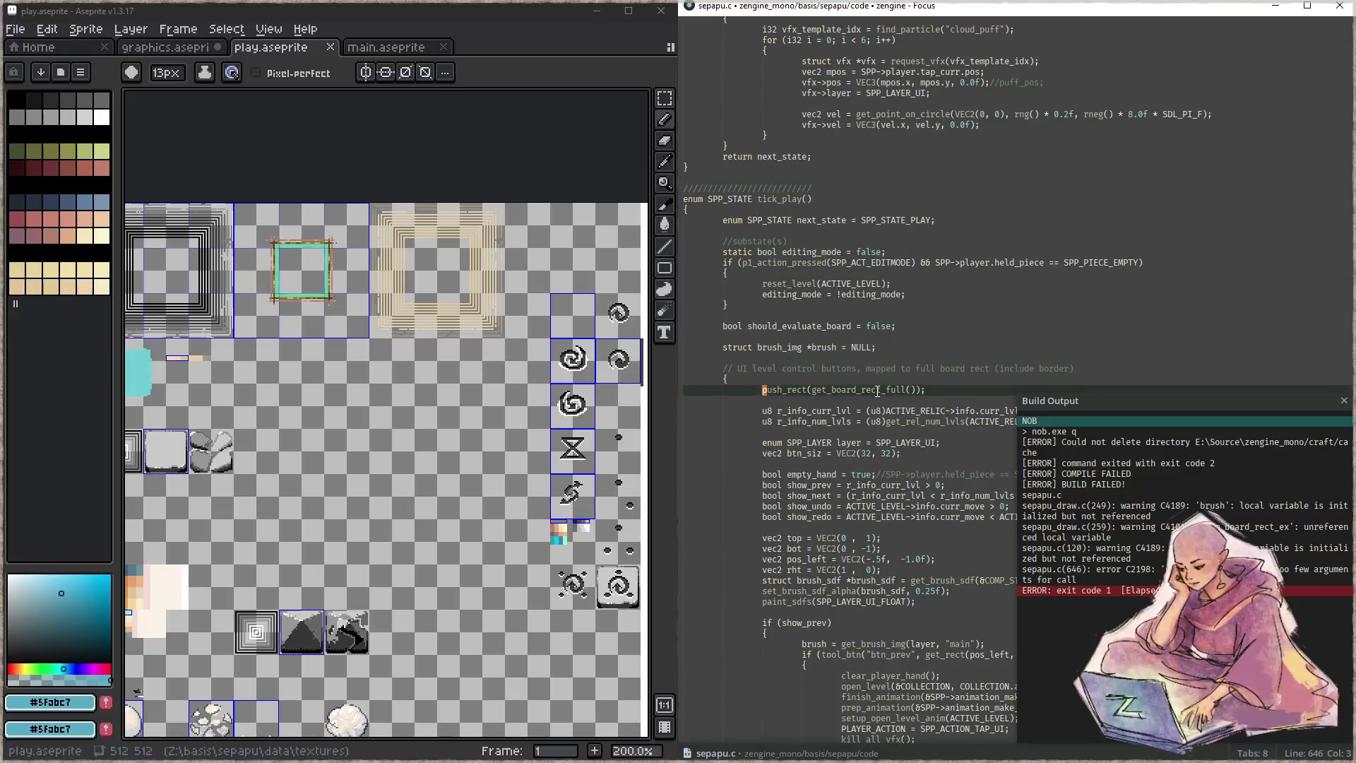
{"action": "left_click", "coordinate": [914, 392]}
{"action": "type", "text": "0"}
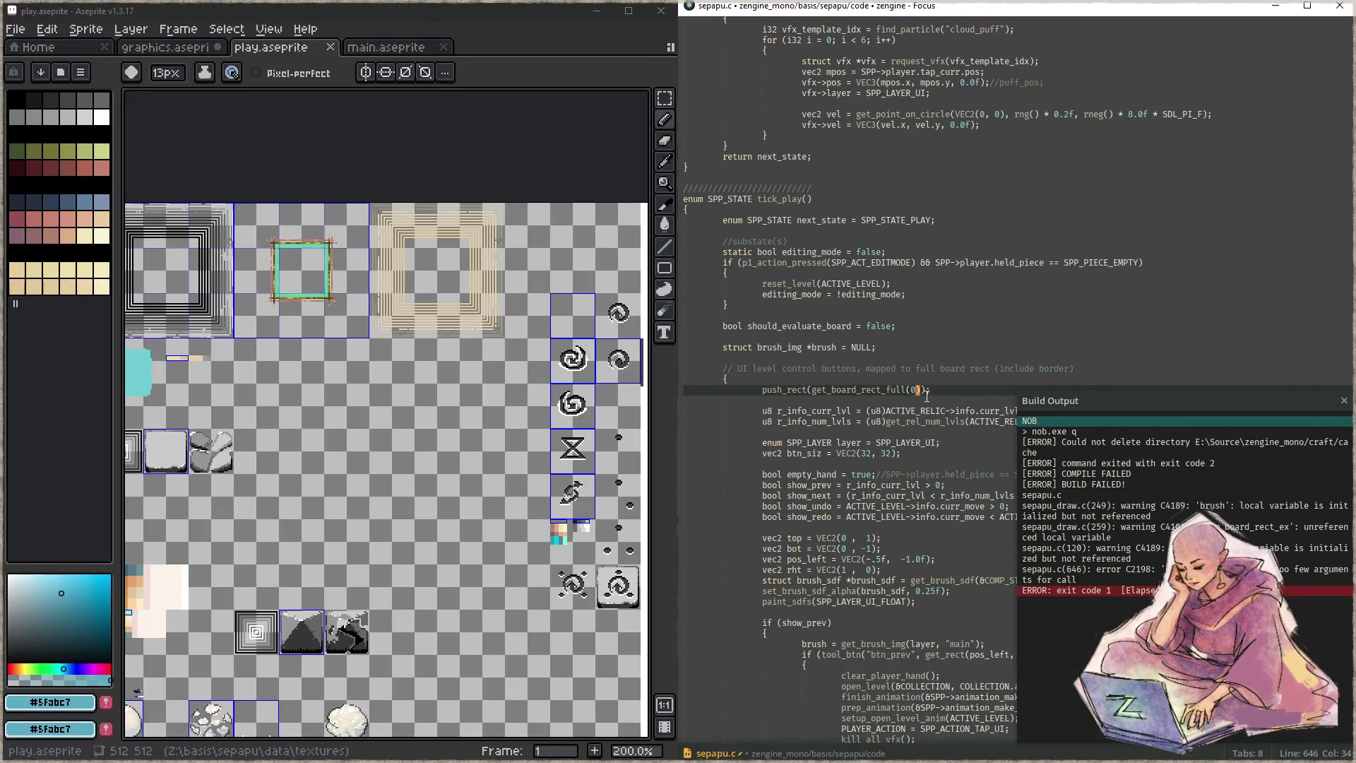
{"action": "scroll", "coordinate": [927, 382], "scroll_direction": "down", "scroll_amount": 3}
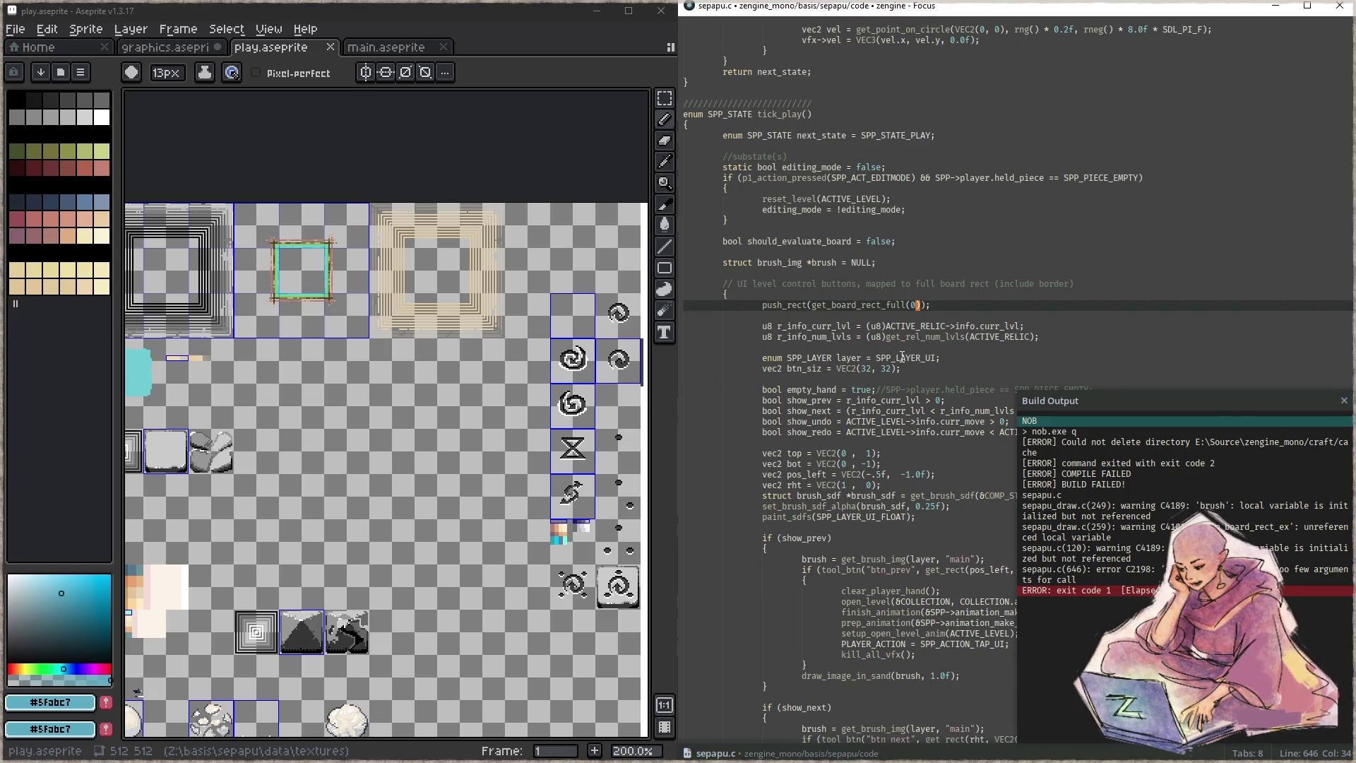
{"action": "key", "text": "F5"}
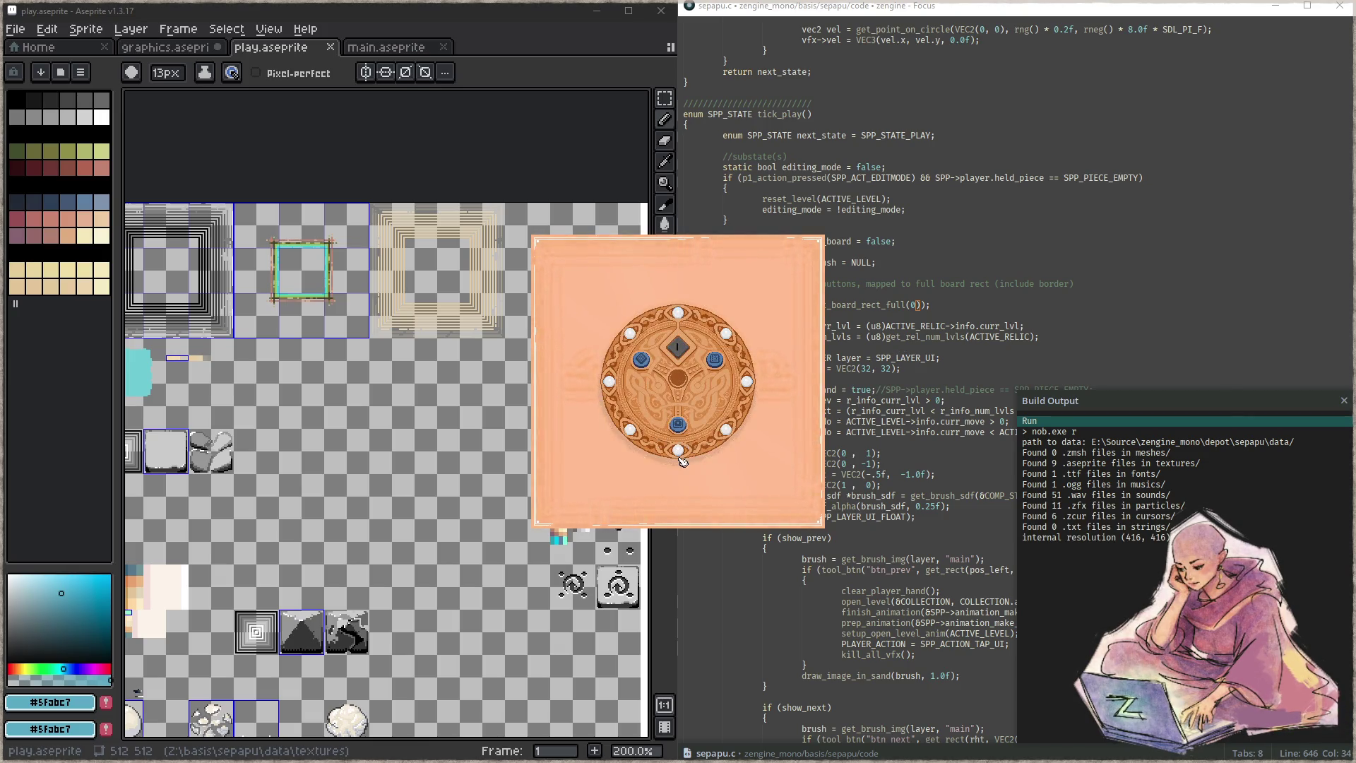
- Open a level in the running game, then close it and reopen sepapu_draw.c
{"action": "left_click", "coordinate": [681, 458]}
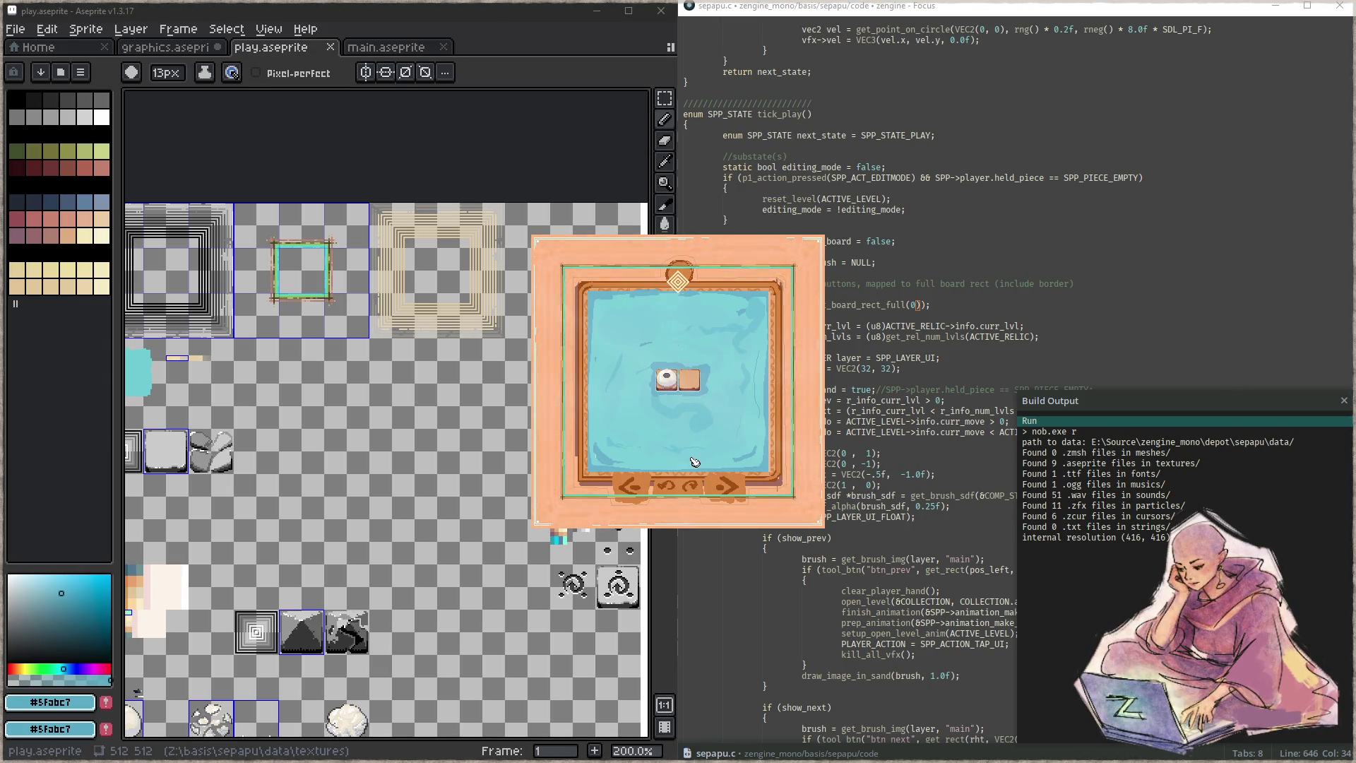
{"action": "key", "text": "Escape"}
{"action": "left_click", "coordinate": [1023, 255]}
{"action": "key", "text": "ctrl+p"}
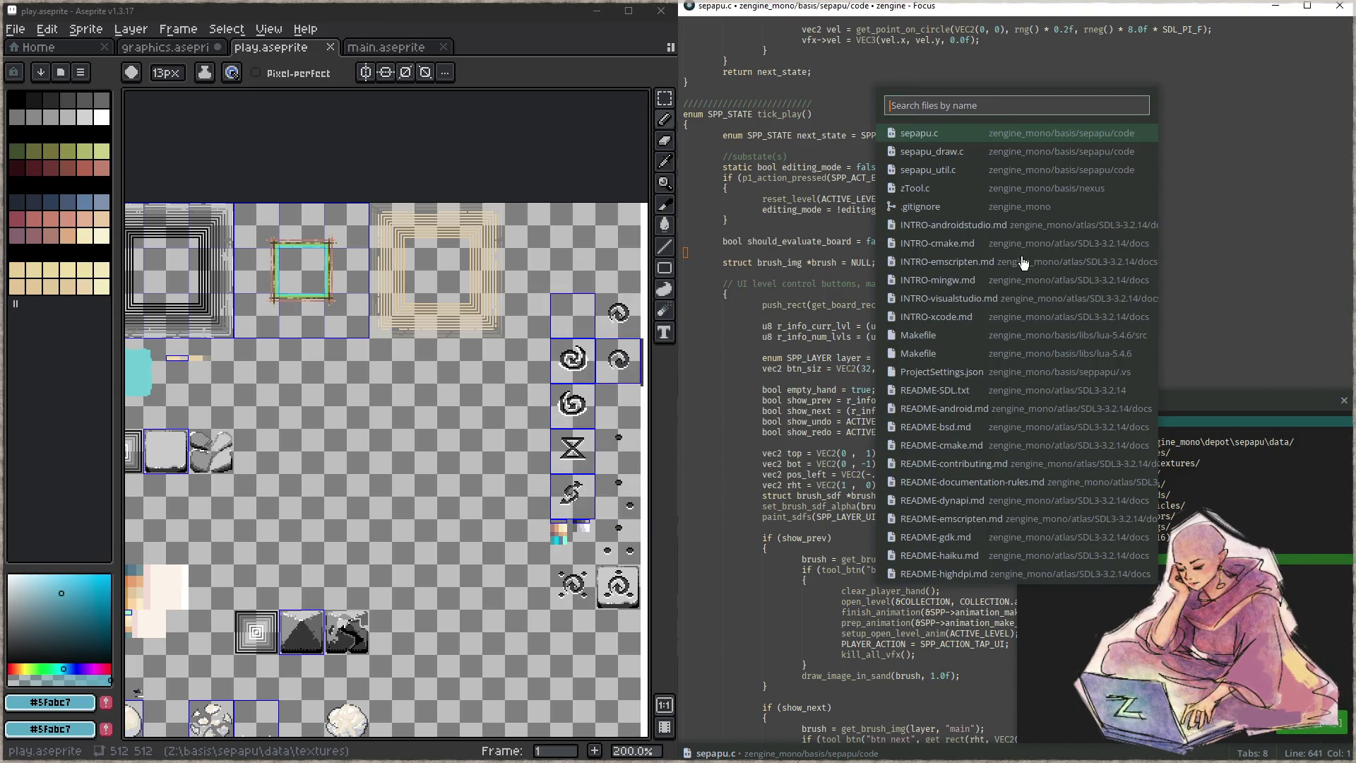
{"action": "key", "text": "Down"}
{"action": "key", "text": "Return"}
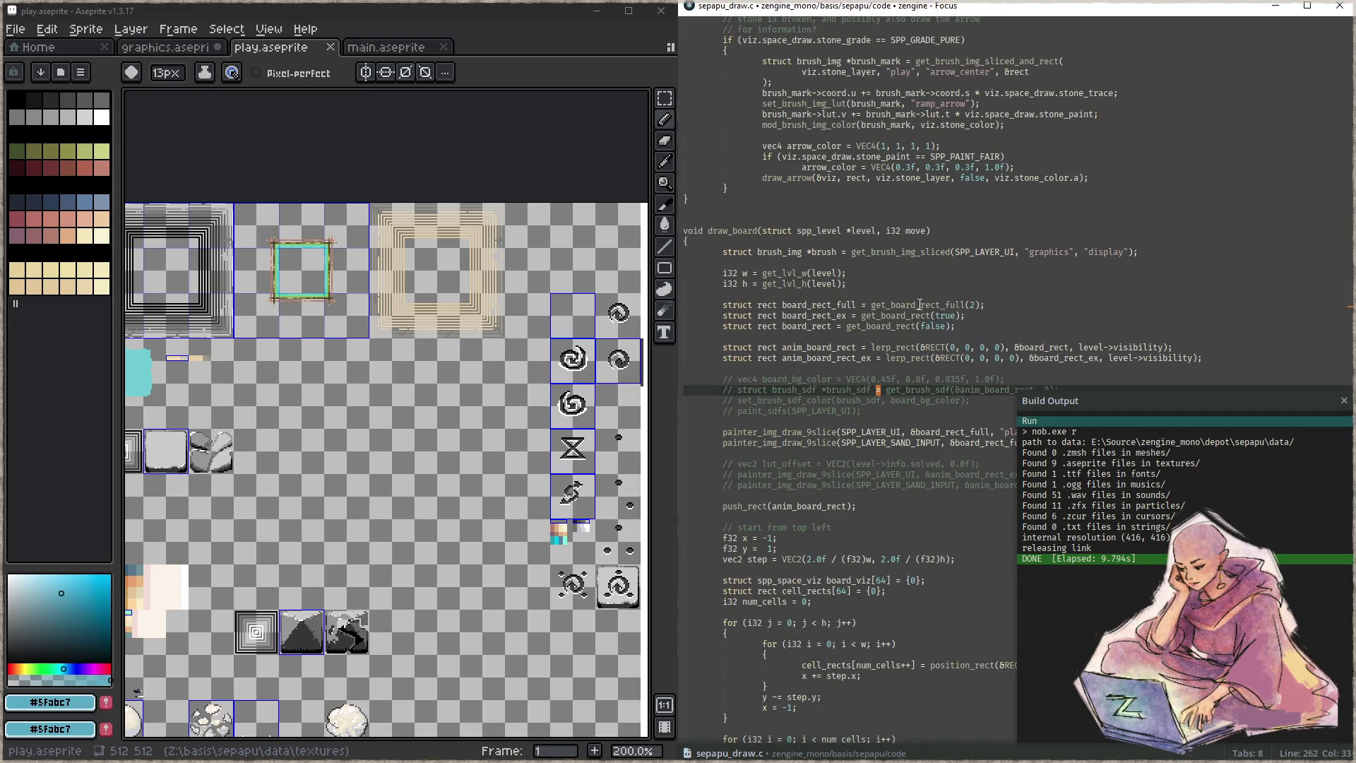
- Change get_board_rect_full(2) to 1, save, rebuild, and open a level fullscreen
{"action": "left_click", "coordinate": [976, 306]}
{"action": "key", "text": "BackSpace"}
{"action": "type", "text": "1"}
{"action": "key", "text": "ctrl+s"}
{"action": "key", "text": "F5"}
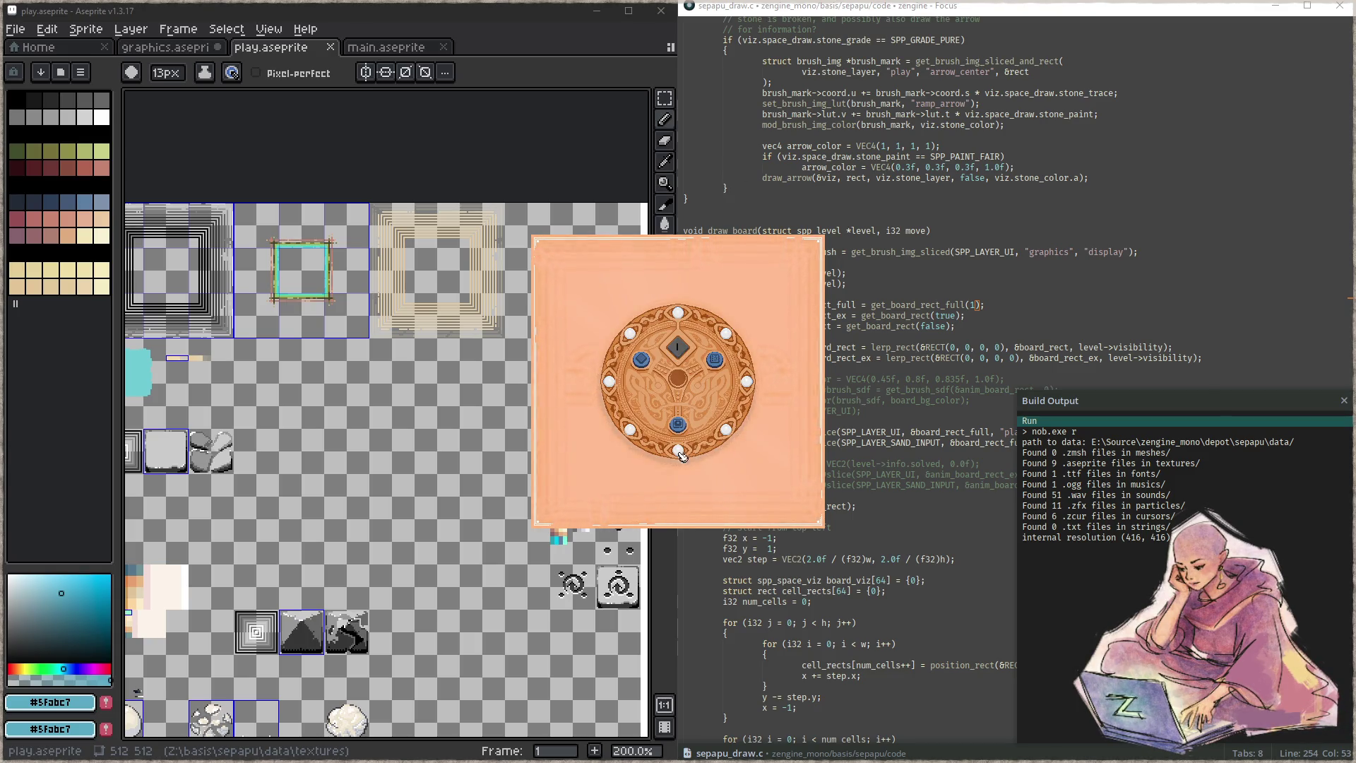
{"action": "left_click", "coordinate": [676, 425]}
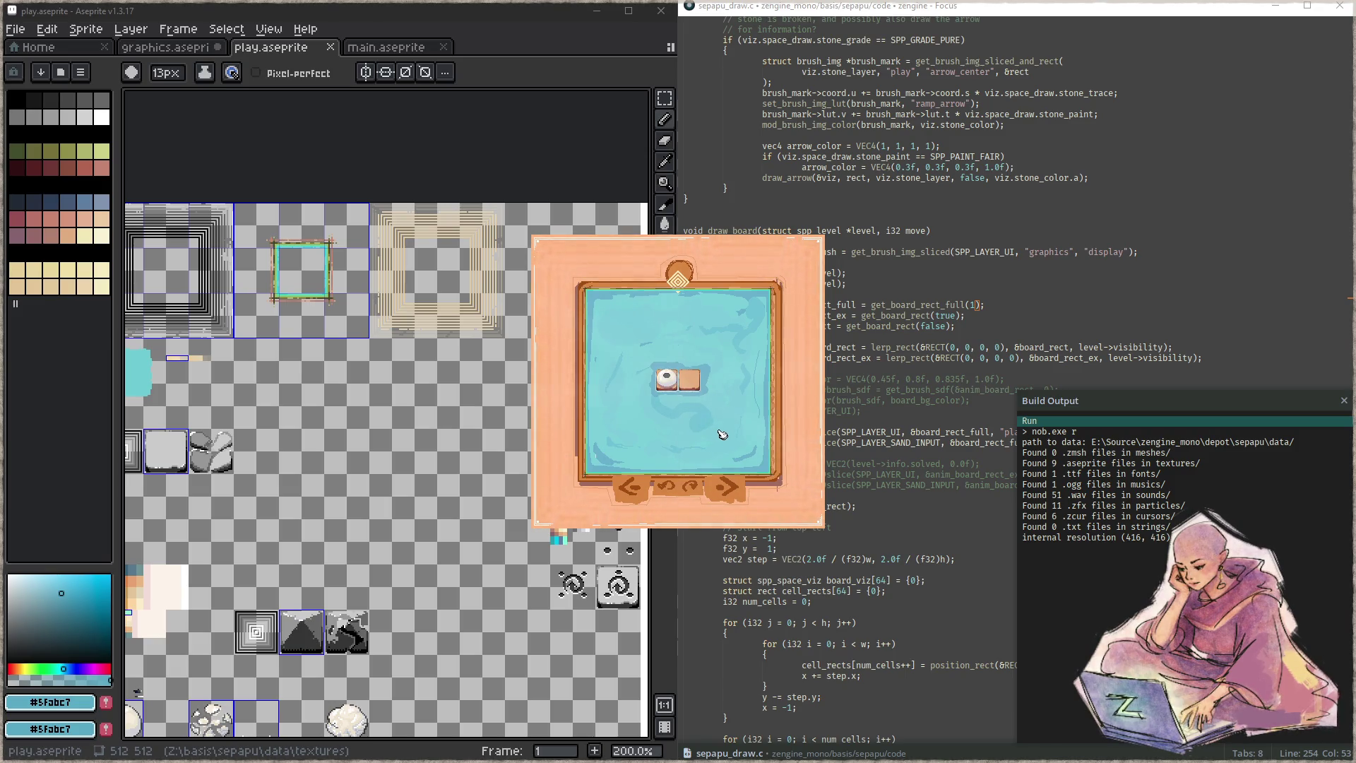
{"action": "key", "text": "F11"}
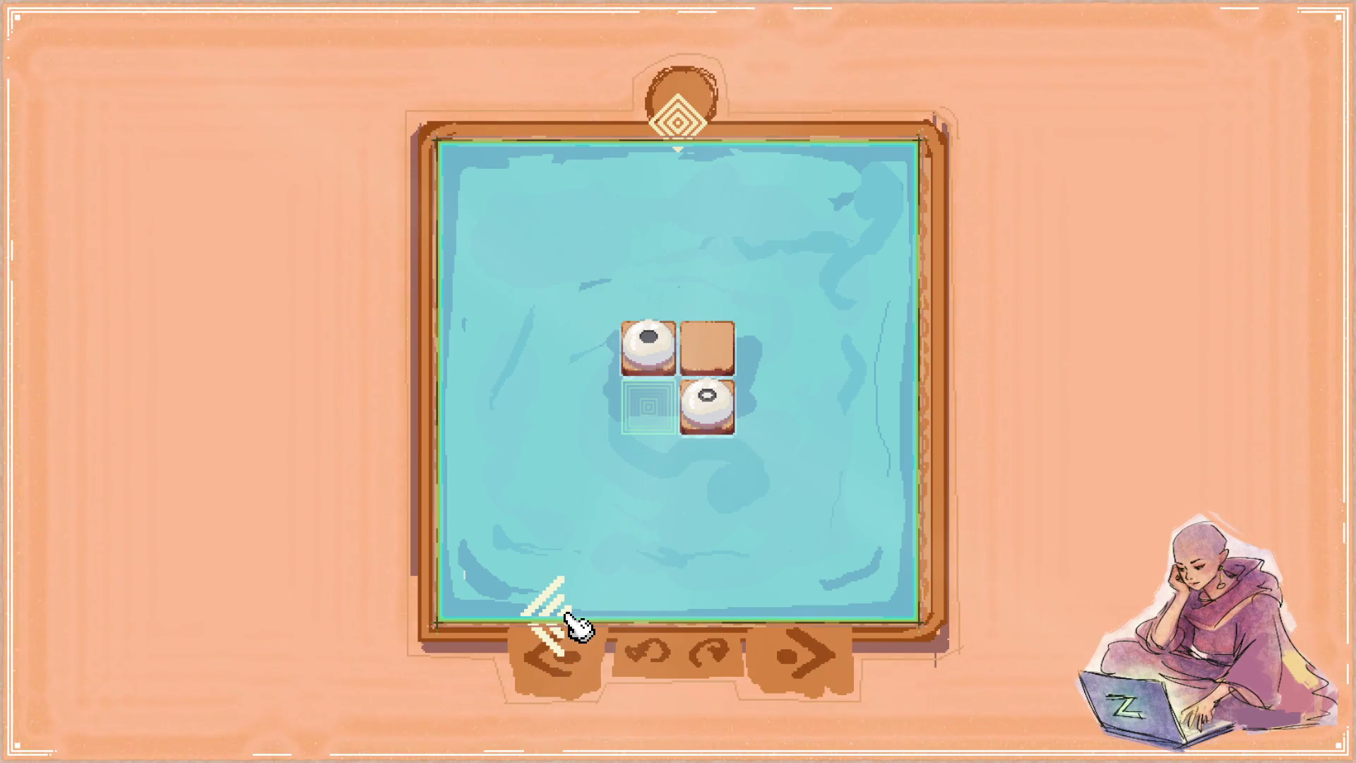
- Turn on the debug overlay and step through taller and wider levels to eight-column level_id 80
{"action": "key", "text": "F1"}
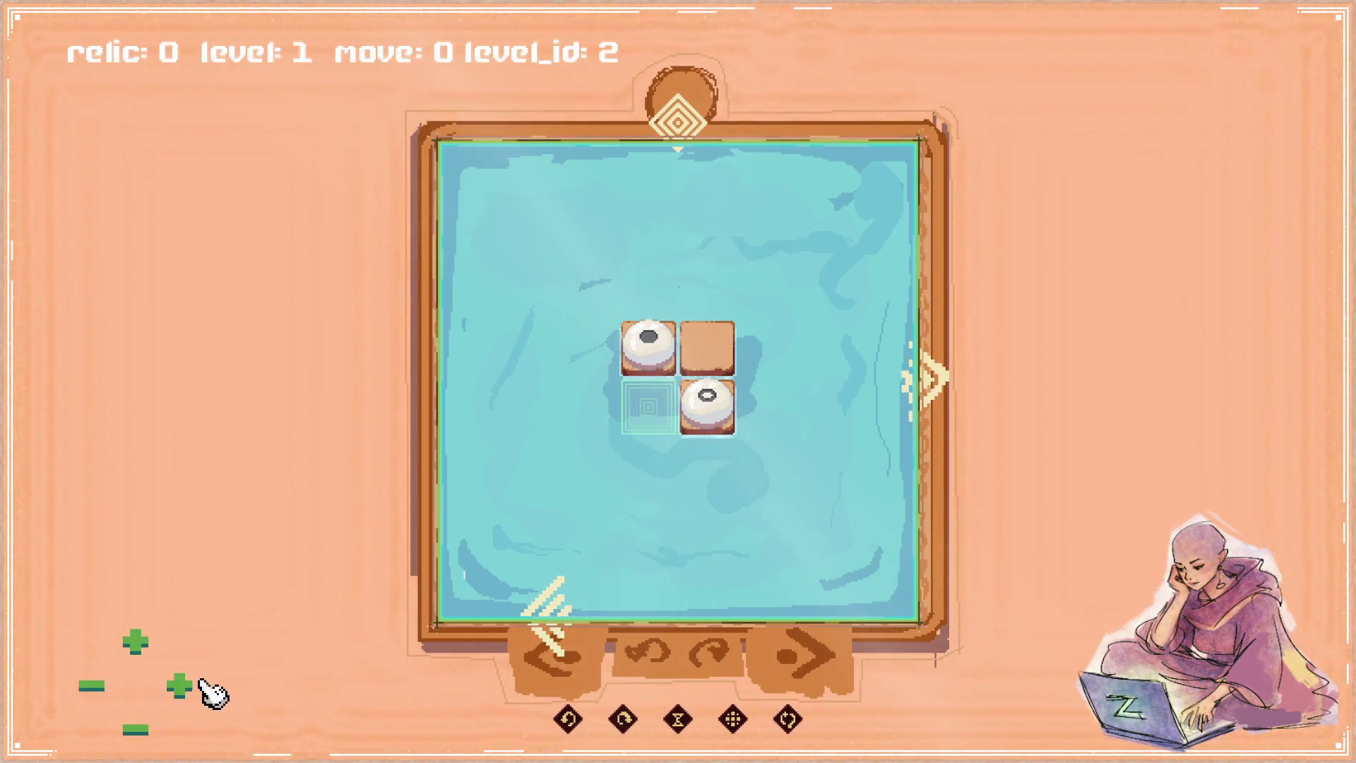
{"action": "left_click", "coordinate": [134, 643]}
{"action": "left_click", "coordinate": [132, 641]}
{"action": "left_click", "coordinate": [132, 641]}
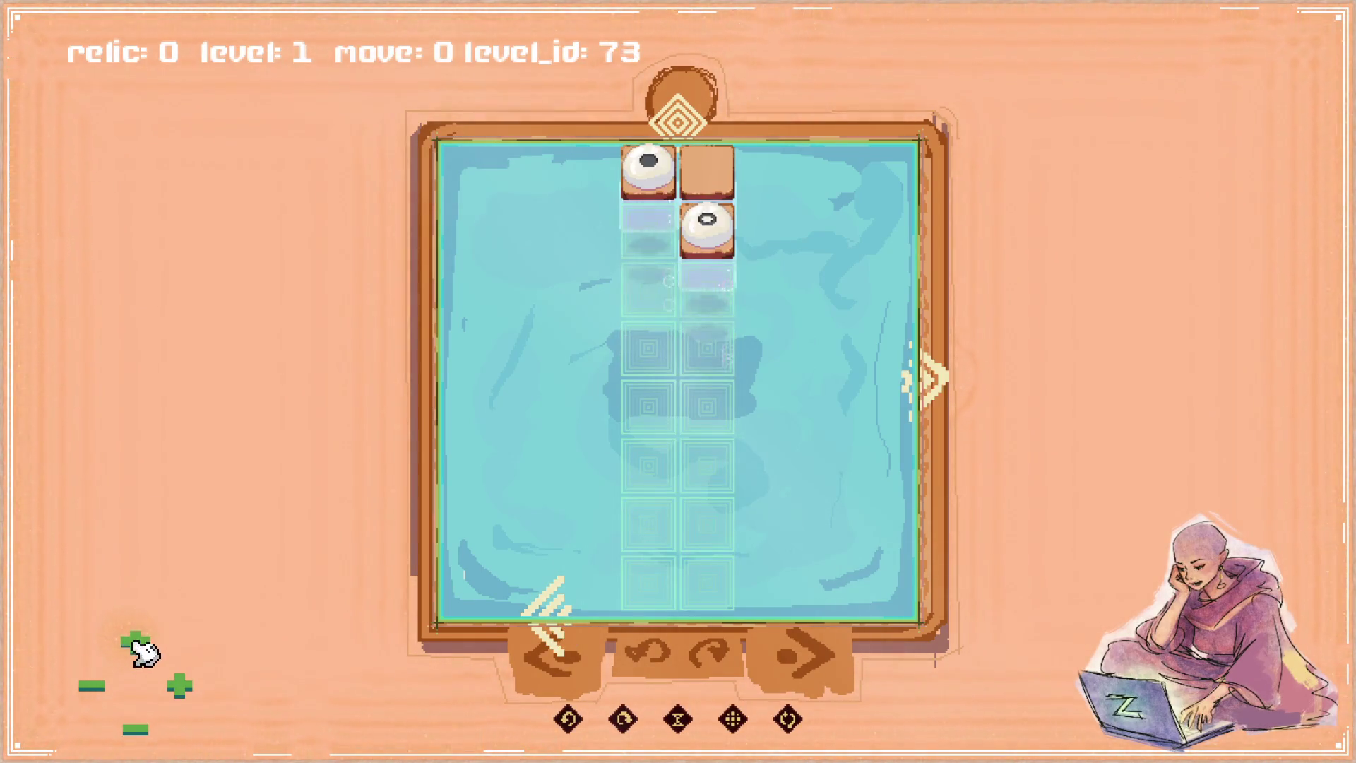
{"action": "left_click", "coordinate": [191, 683]}
{"action": "left_click", "coordinate": [191, 684]}
{"action": "left_click", "coordinate": [194, 687]}
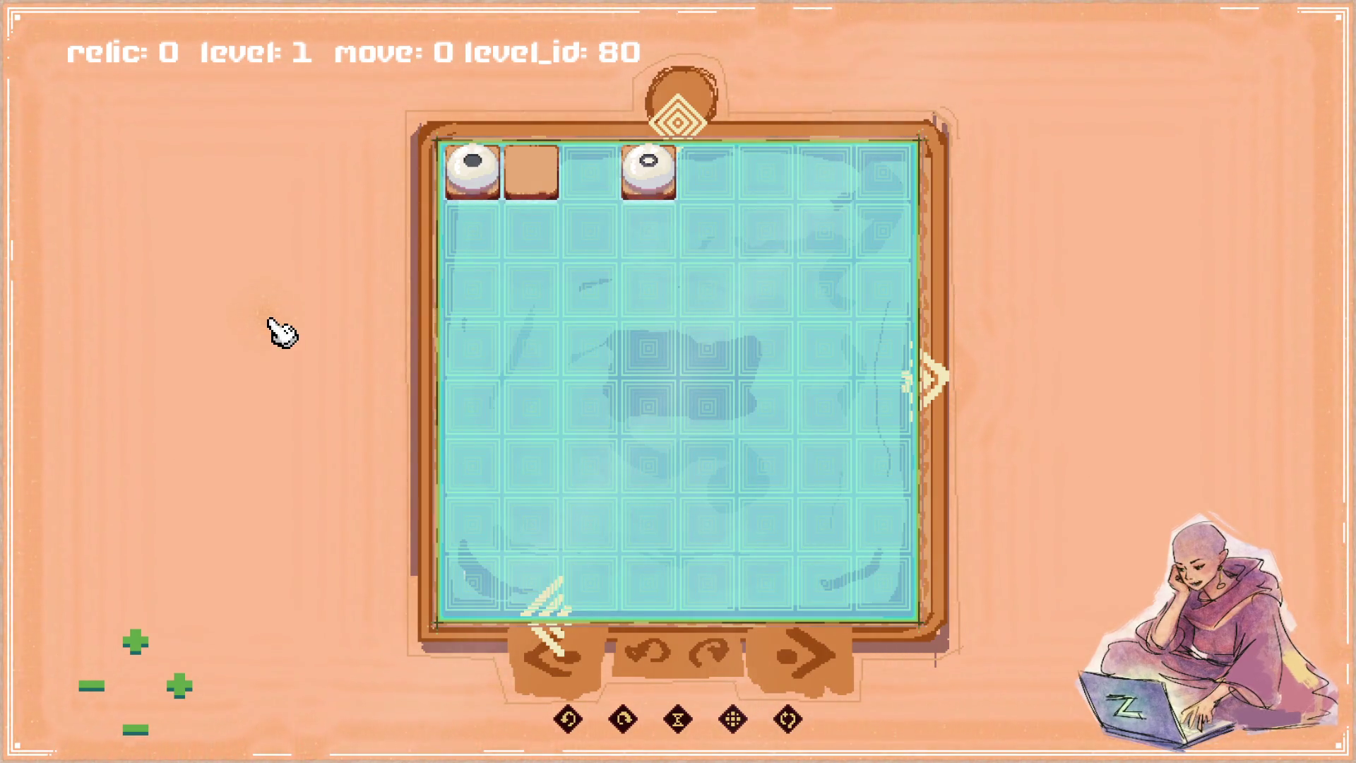
{"action": "key", "text": "Escape"}
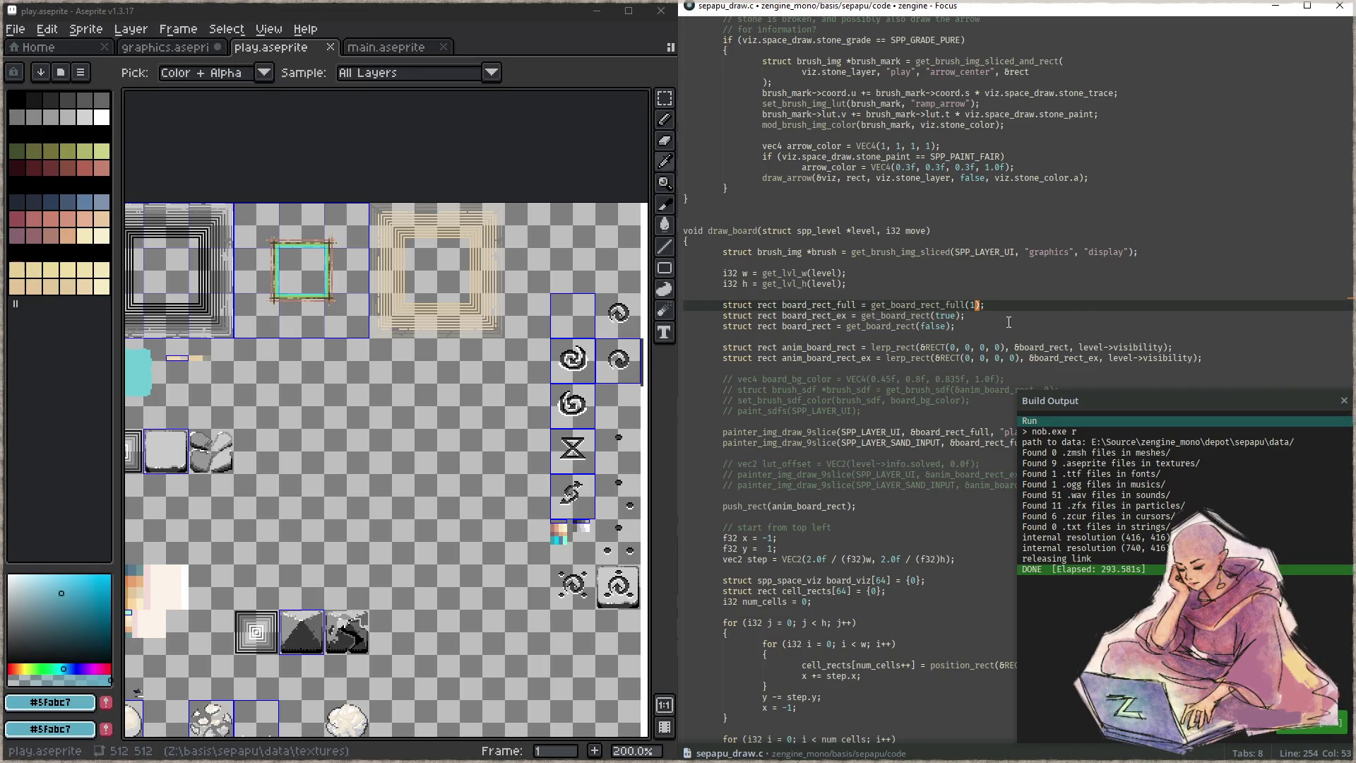
- Open sepapu.c through the file search and scroll to the button code
{"action": "left_click", "coordinate": [1018, 322]}
{"action": "key", "text": "Escape"}
{"action": "scroll", "coordinate": [1046, 347], "scroll_direction": "down", "scroll_amount": 3}
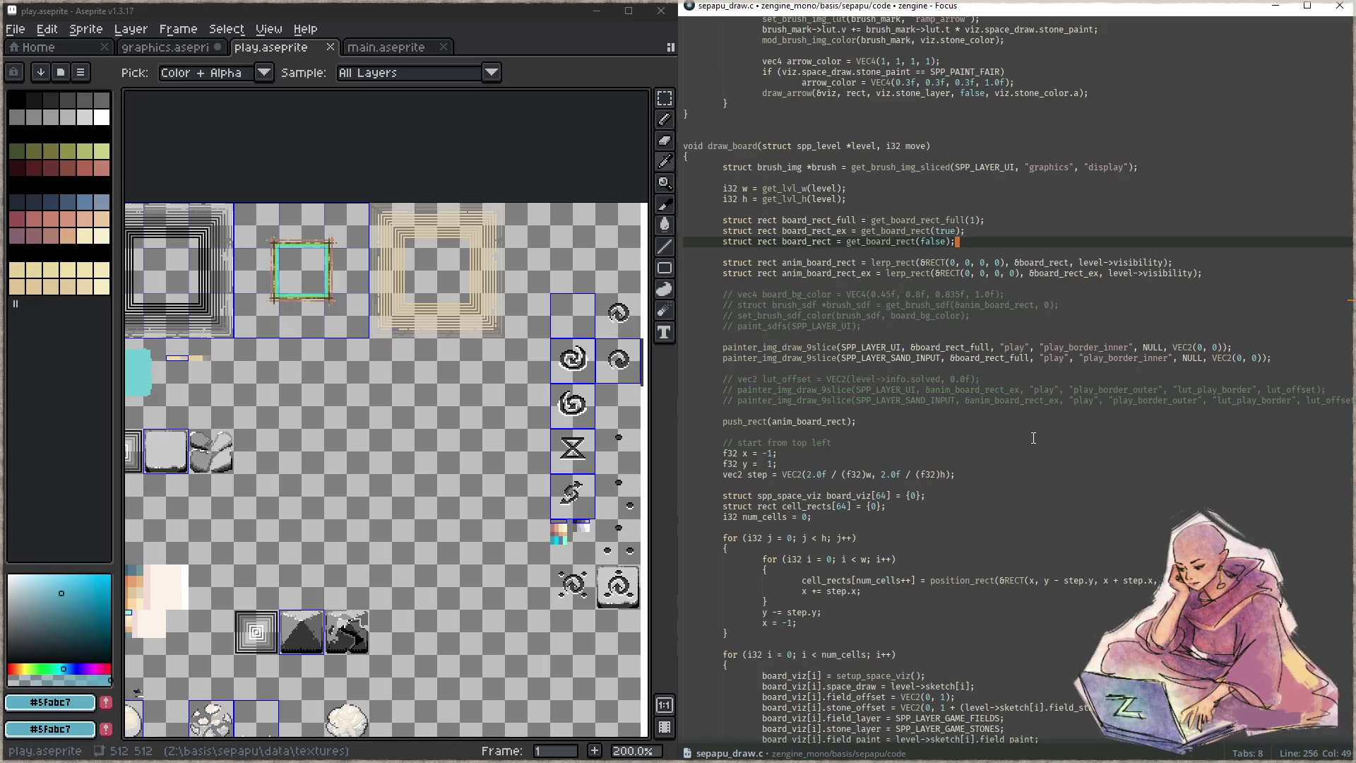
{"action": "scroll", "coordinate": [1033, 438], "scroll_direction": "down", "scroll_amount": 10}
{"action": "scroll", "coordinate": [1033, 438], "scroll_direction": "down", "scroll_amount": 8}
{"action": "left_click", "coordinate": [1038, 399]}
{"action": "key", "text": "ctrl+p"}
{"action": "type", "text": "sepapu"}
{"action": "key", "text": "Return"}
{"action": "scroll", "coordinate": [989, 349], "scroll_direction": "down", "scroll_amount": 3}
{"action": "scroll", "coordinate": [989, 349], "scroll_direction": "down", "scroll_amount": 3}
{"action": "scroll", "coordinate": [987, 332], "scroll_direction": "down", "scroll_amount": 2}
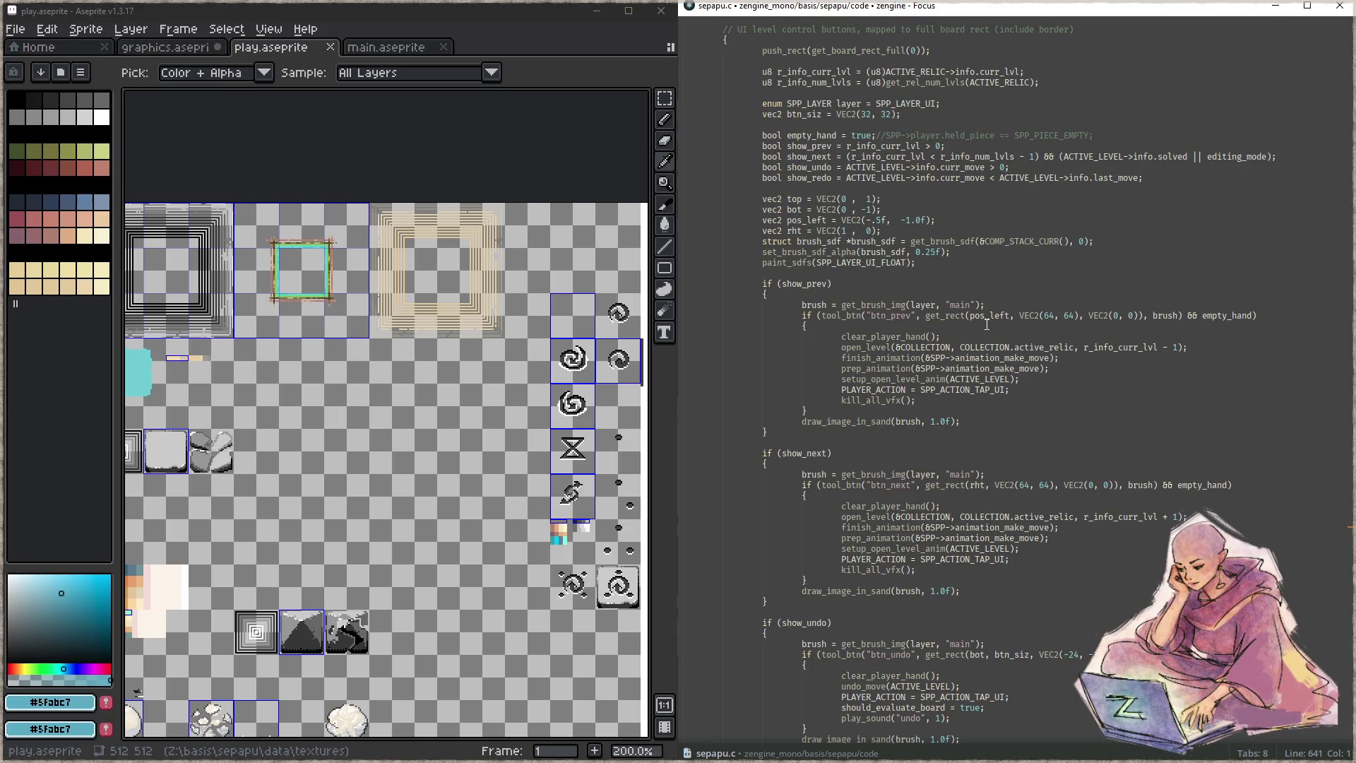
- Set the btn_prev and btn_next offsets to VEC2(0, -32)
{"action": "left_click", "coordinate": [1140, 315]}
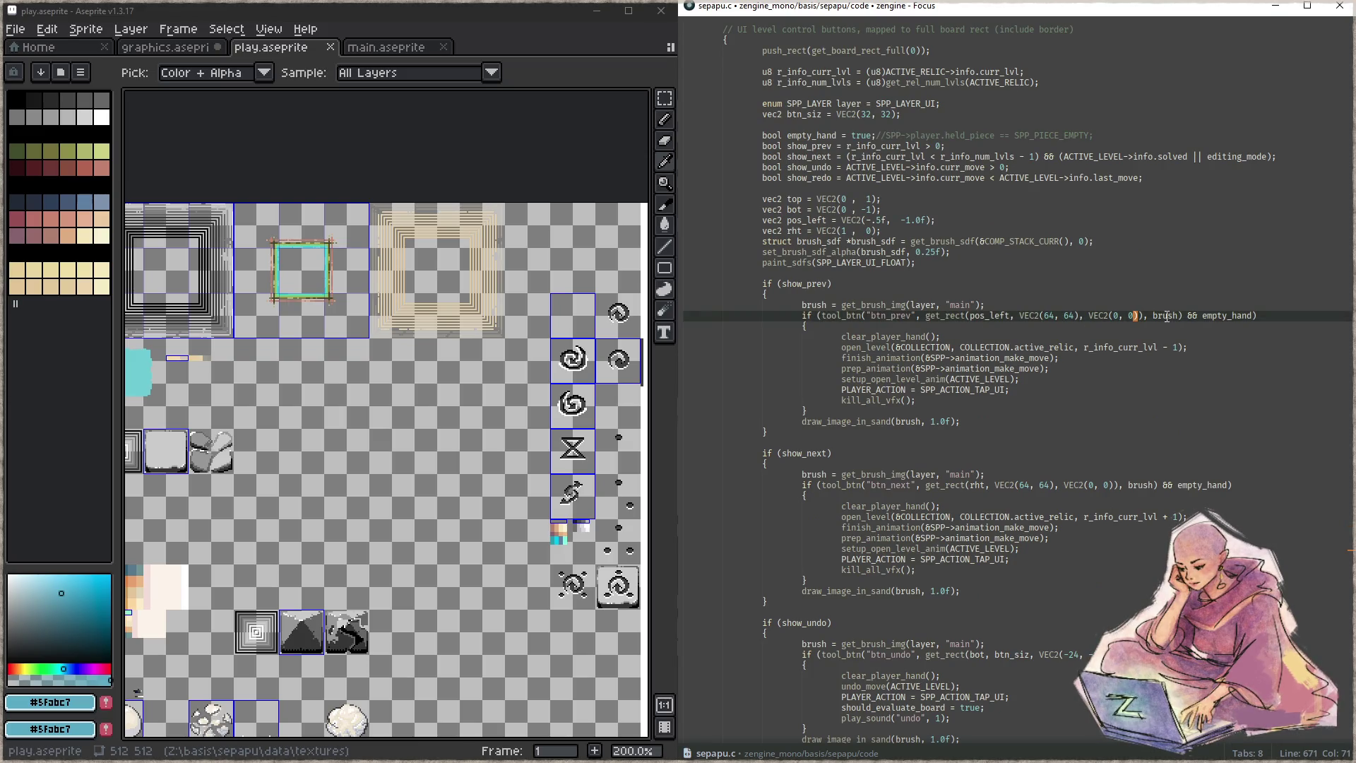
{"action": "key", "text": "BackSpace"}
{"action": "type", "text": "+32"}
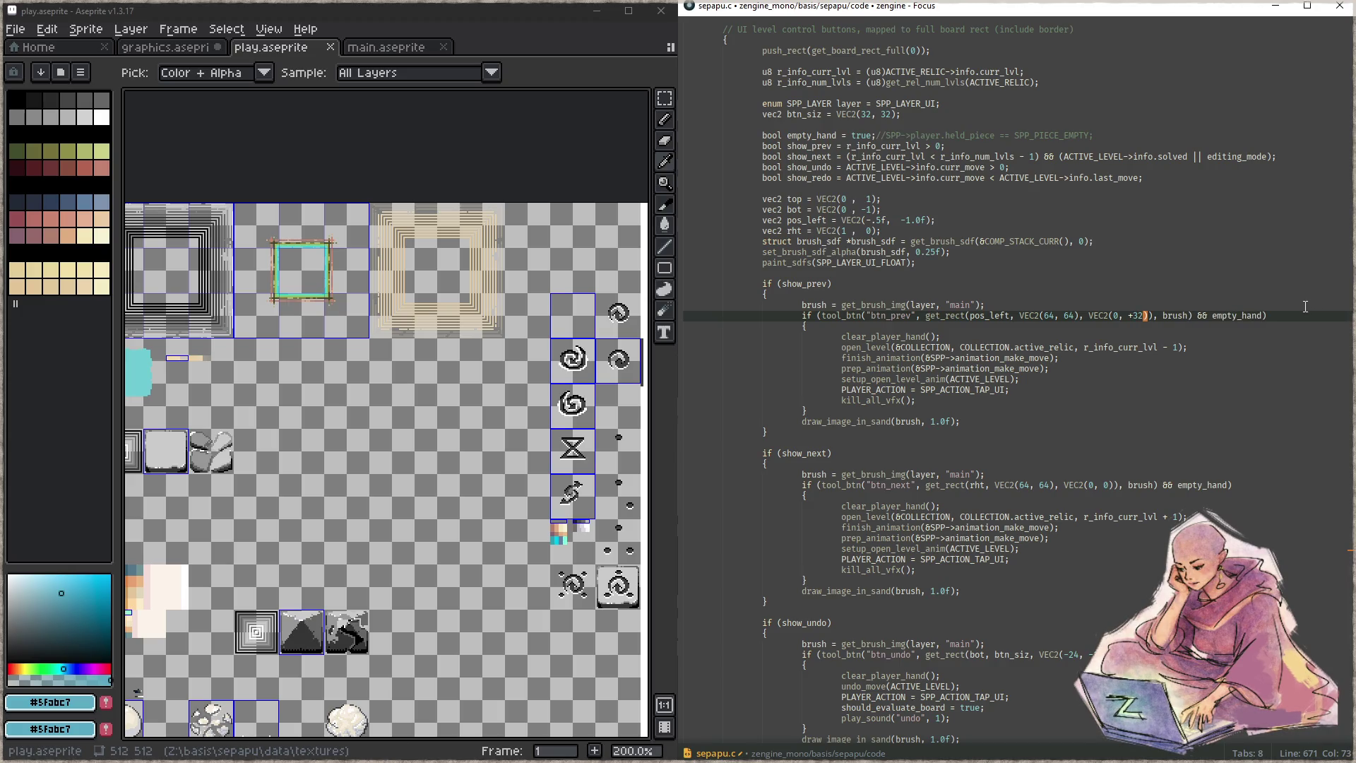
{"action": "key", "text": "BackSpace"}
{"action": "key", "text": "BackSpace"}
{"action": "key", "text": "BackSpace"}
{"action": "type", "text": "-32"}
{"action": "key", "text": "Down"}
{"action": "key", "text": "Down"}
{"action": "key", "text": "Down"}
{"action": "key", "text": "Down"}
{"action": "key", "text": "Down"}
{"action": "key", "text": "Down"}
{"action": "key", "text": "Down"}
{"action": "key", "text": "Down"}
{"action": "key", "text": "Down"}
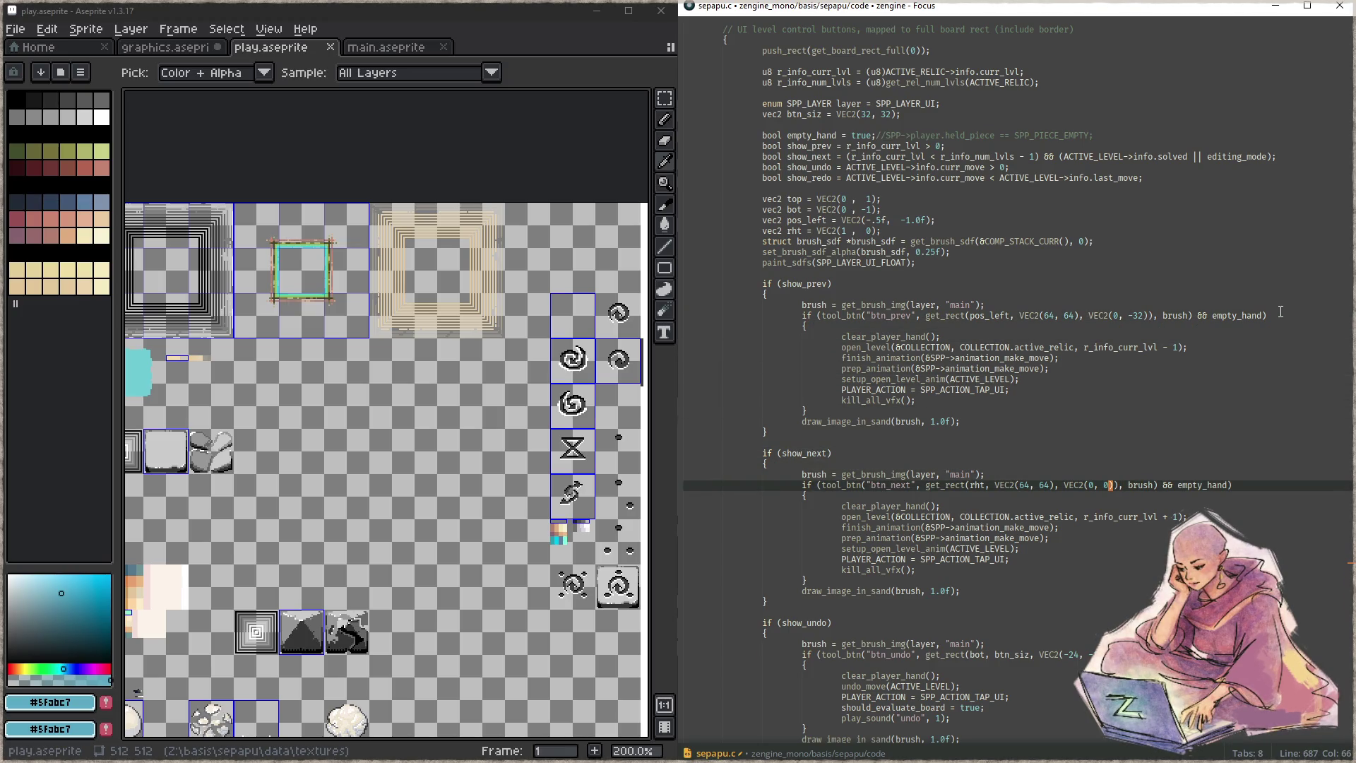
{"action": "type", "text": "32"}
- Rename the anchor variables to rht and lft in their declarations and button calls
{"action": "key", "text": "Up"}
{"action": "key", "text": "Up"}
{"action": "key", "text": "Up"}
{"action": "key", "text": "Up"}
{"action": "key", "text": "Up"}
{"action": "key", "text": "Up"}
{"action": "key", "text": "Up"}
{"action": "key", "text": "ctrl+Left"}
{"action": "key", "text": "ctrl+Left"}
{"action": "key", "text": "ctrl+Left"}
{"action": "key", "text": "ctrl+d"}
{"action": "key", "text": "ctrl+d"}
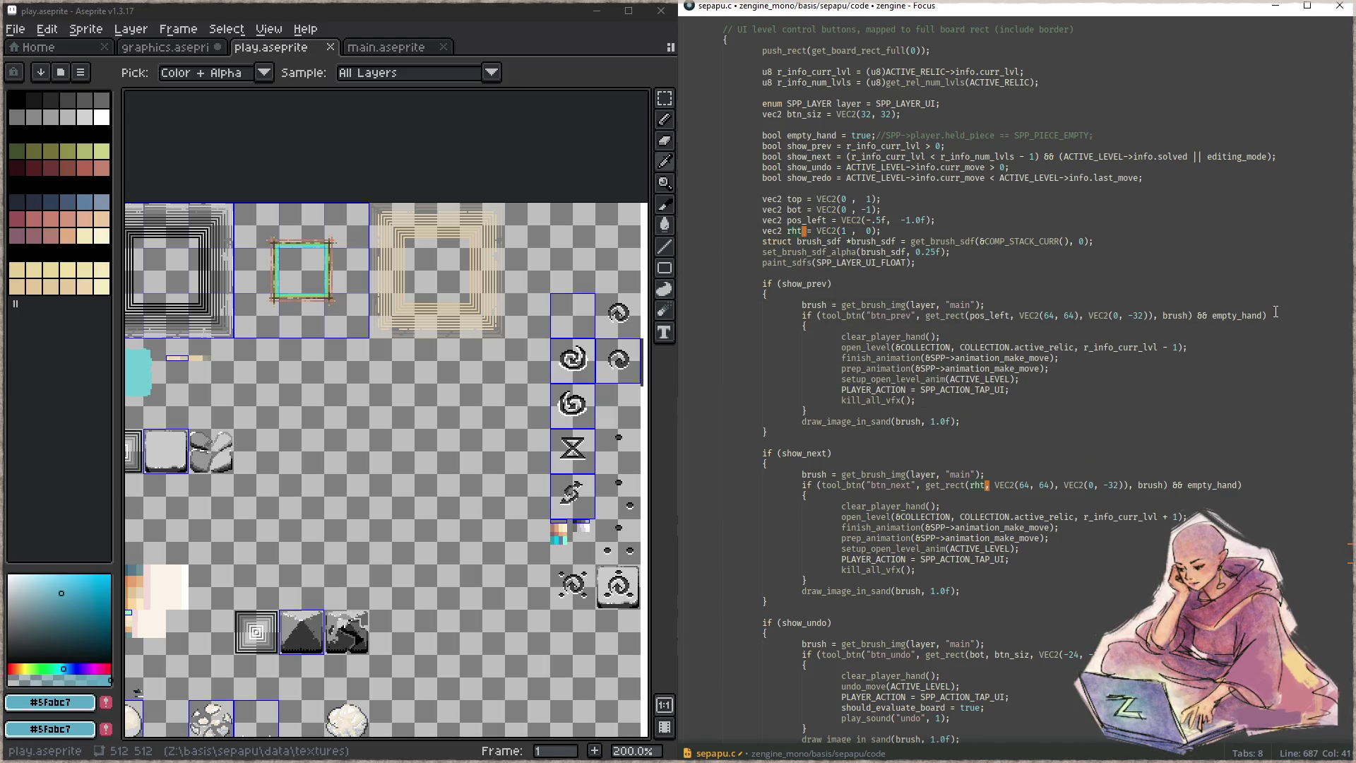
{"action": "type", "text": "pos_re"}
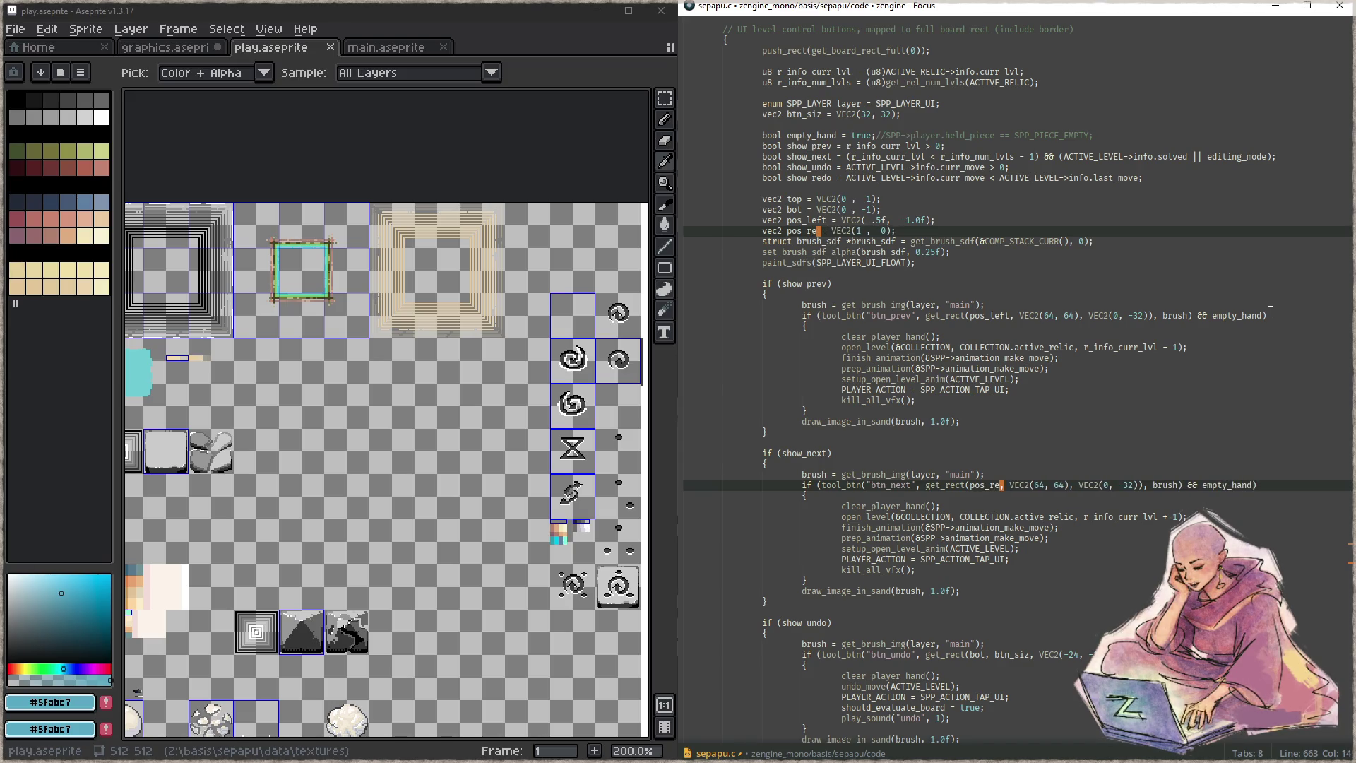
{"action": "key", "text": "BackSpace"}
{"action": "key", "text": "BackSpace"}
{"action": "key", "text": "BackSpace"}
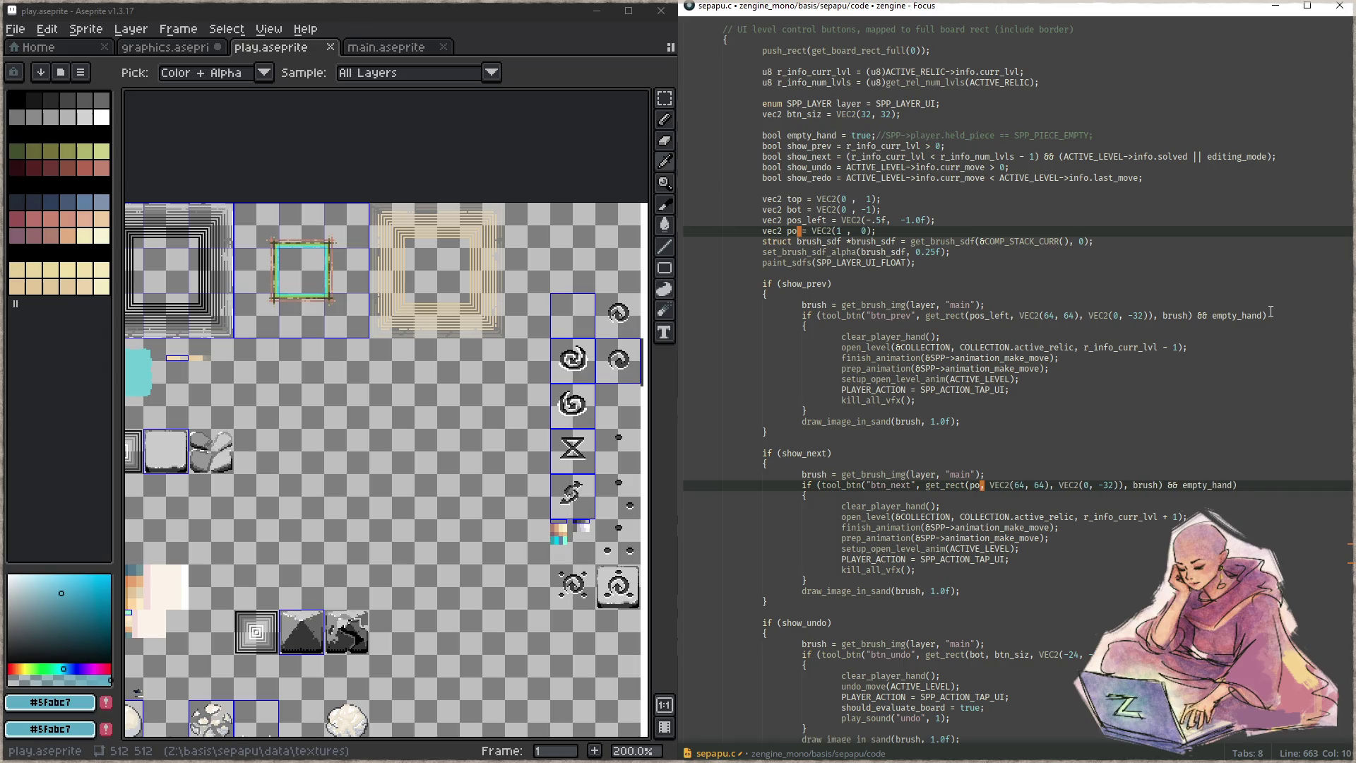
{"action": "type", "text": "tht"}
{"action": "key", "text": "BackSpace"}
{"action": "key", "text": "BackSpace"}
{"action": "key", "text": "BackSpace"}
{"action": "type", "text": "rht"}
{"action": "key", "text": "Escape"}
{"action": "key", "text": "Up"}
{"action": "key", "text": "ctrl+d"}
{"action": "key", "text": "ctrl+d"}
{"action": "key", "text": "BackSpace"}
{"action": "key", "text": "BackSpace"}
{"action": "key", "text": "BackSpace"}
{"action": "type", "text": "lft"}
{"action": "key", "text": "Escape"}
- Set the rht anchor to VEC2(0.5f, -1.0f)
{"action": "key", "text": "Down"}
{"action": "key", "text": "Down"}
{"action": "key", "text": "Down"}
{"action": "key", "text": "Down"}
{"action": "key", "text": "Down"}
{"action": "key", "text": "Down"}
{"action": "key", "text": "Down"}
{"action": "key", "text": "Down"}
{"action": "key", "text": "Down"}
{"action": "key", "text": "Up"}
{"action": "key", "text": "Up"}
{"action": "key", "text": "Up"}
{"action": "key", "text": "Up"}
{"action": "key", "text": "Up"}
{"action": "key", "text": "Up"}
{"action": "key", "text": "Left"}
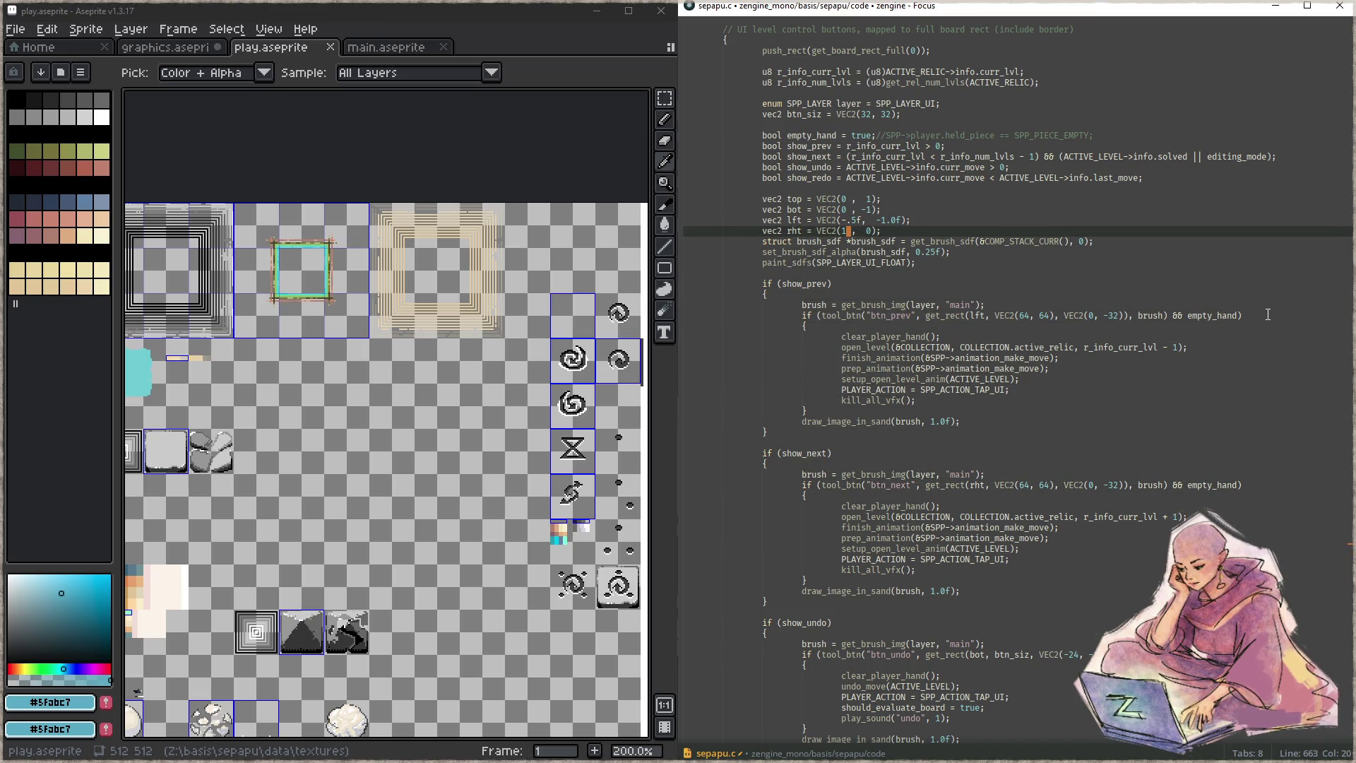
{"action": "key", "text": "BackSpace"}
{"action": "type", "text": "0.5f"}
{"action": "key", "text": "End"}
{"action": "type", "text": "-1.0f"}
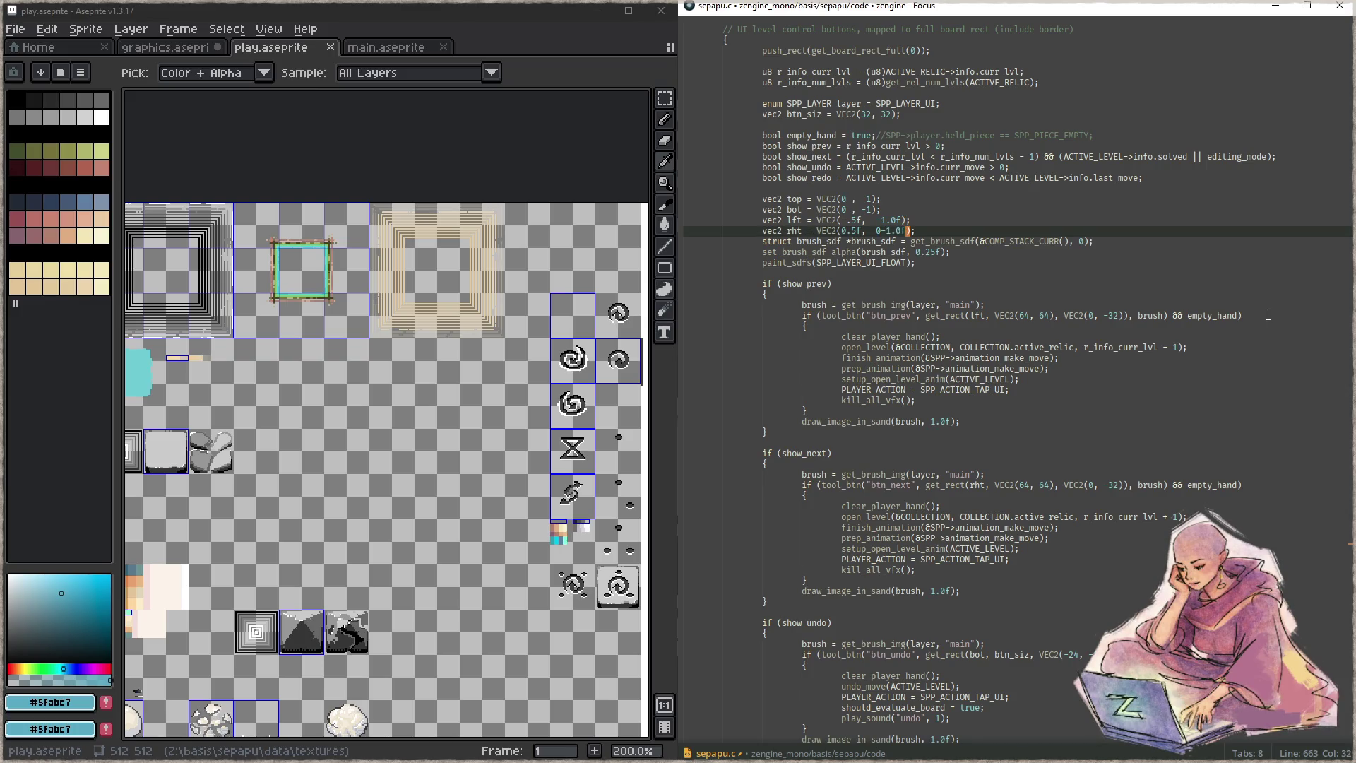
{"action": "key", "text": "BackSpace"}
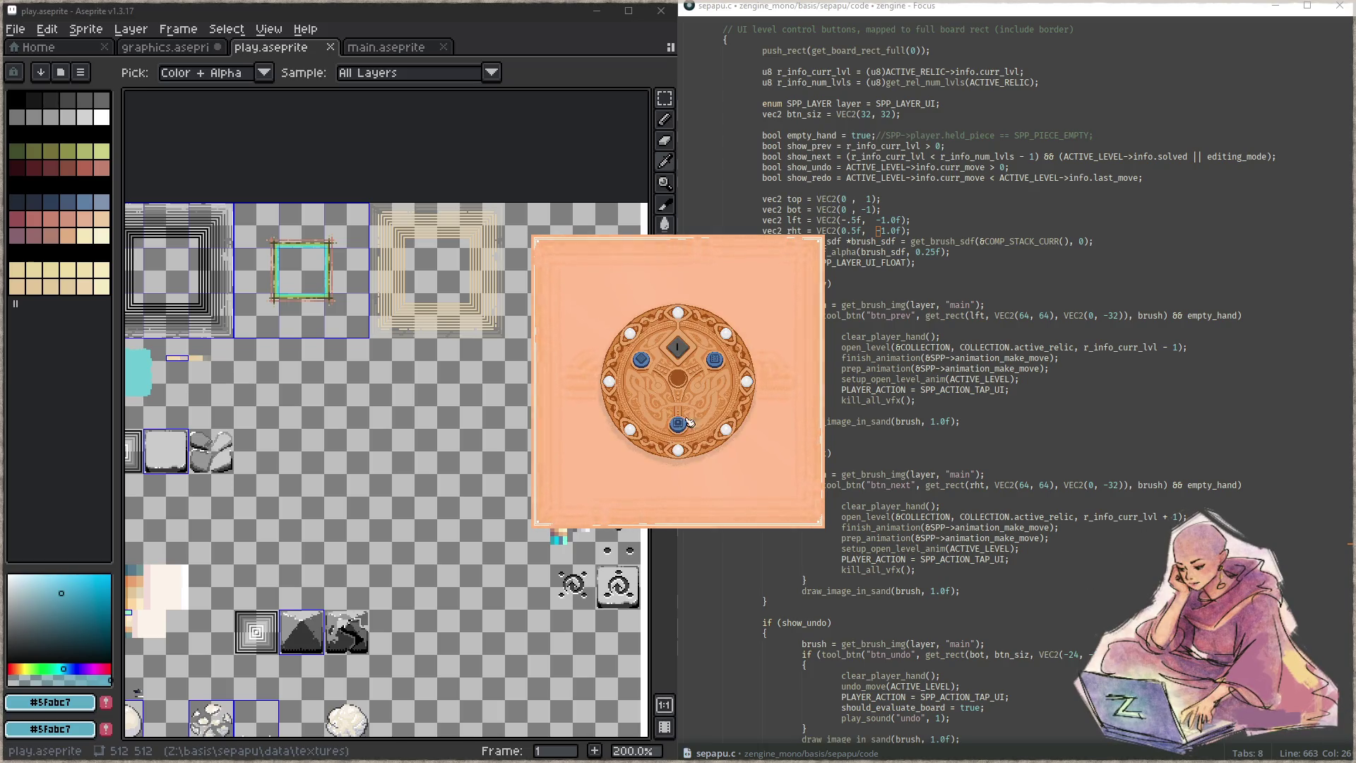
- Open a level from the relic board and make two piece moves
{"action": "left_click", "coordinate": [678, 425]}
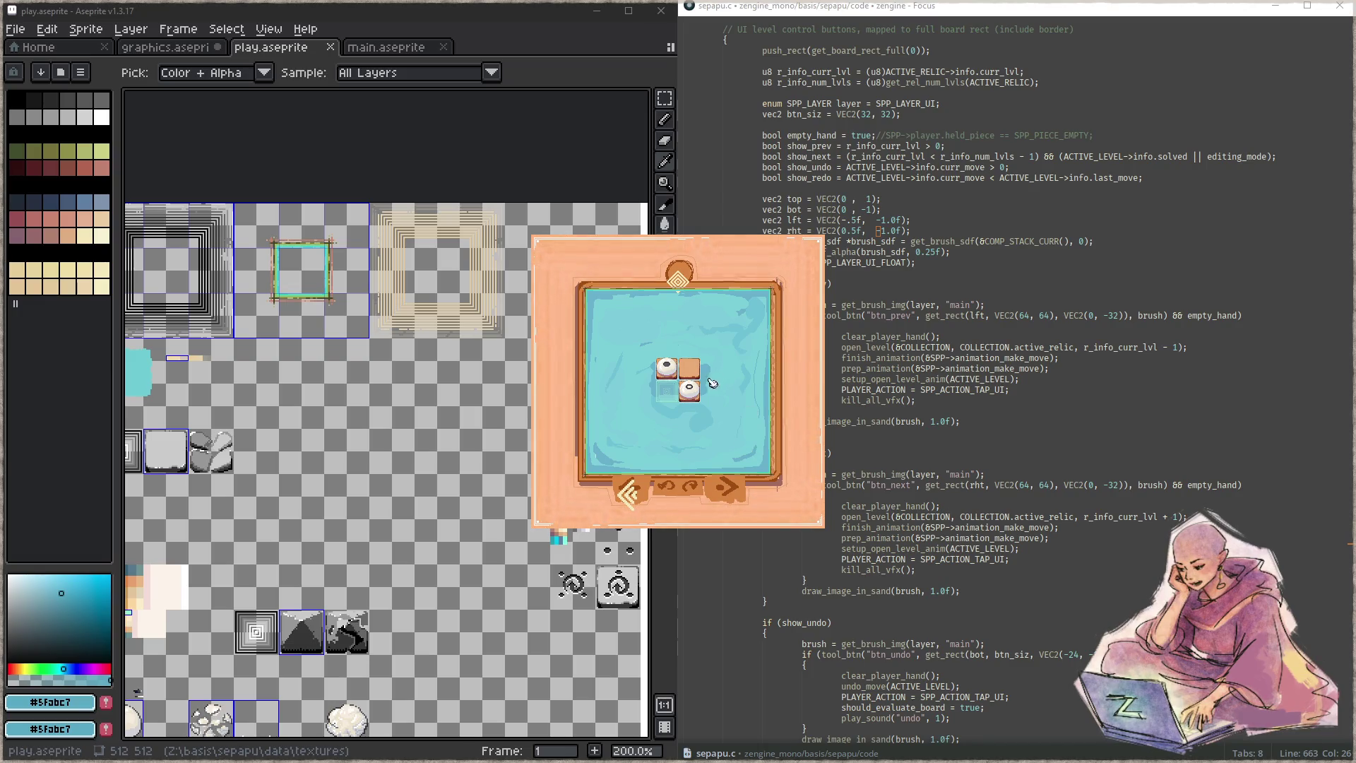
{"action": "left_click", "coordinate": [689, 388]}
{"action": "left_click", "coordinate": [667, 368]}
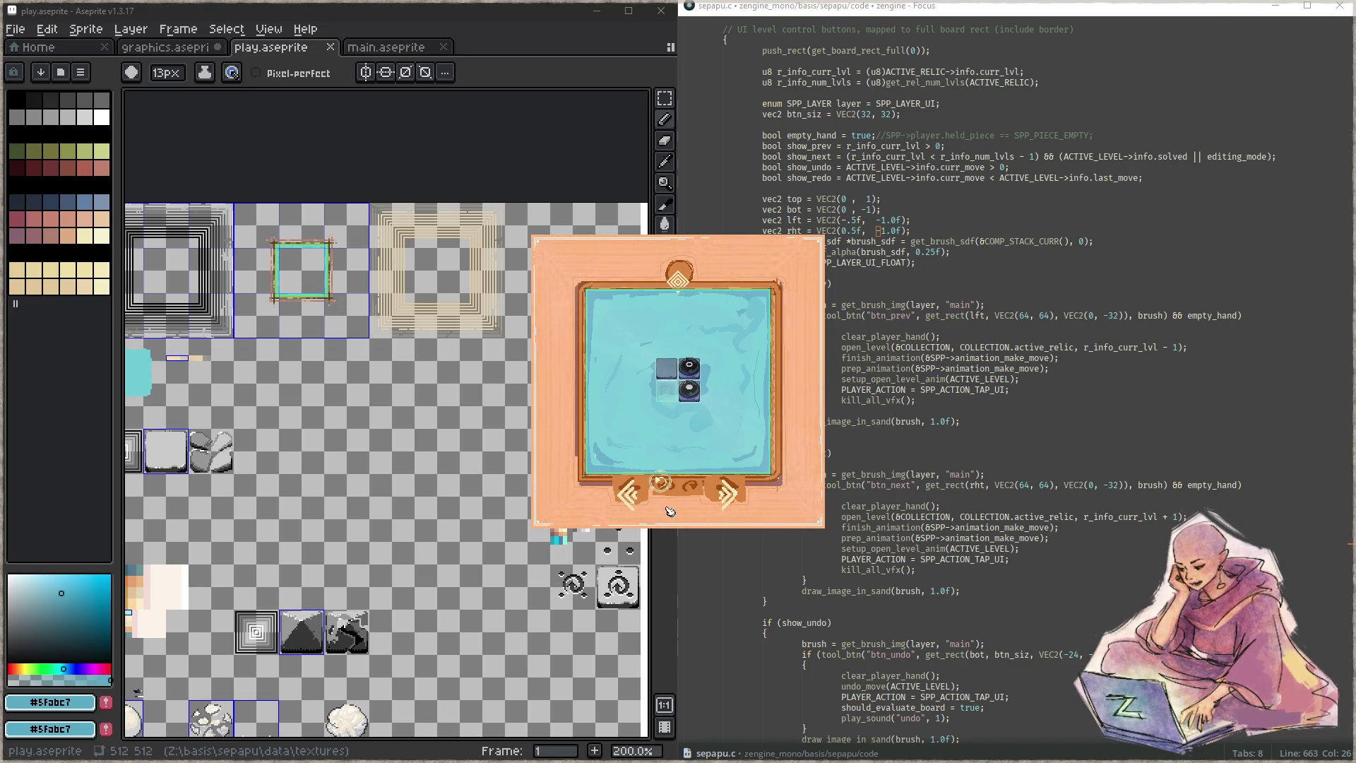
- Close the game and set the undo button's vertical offset to -16
{"action": "key", "text": "Escape"}
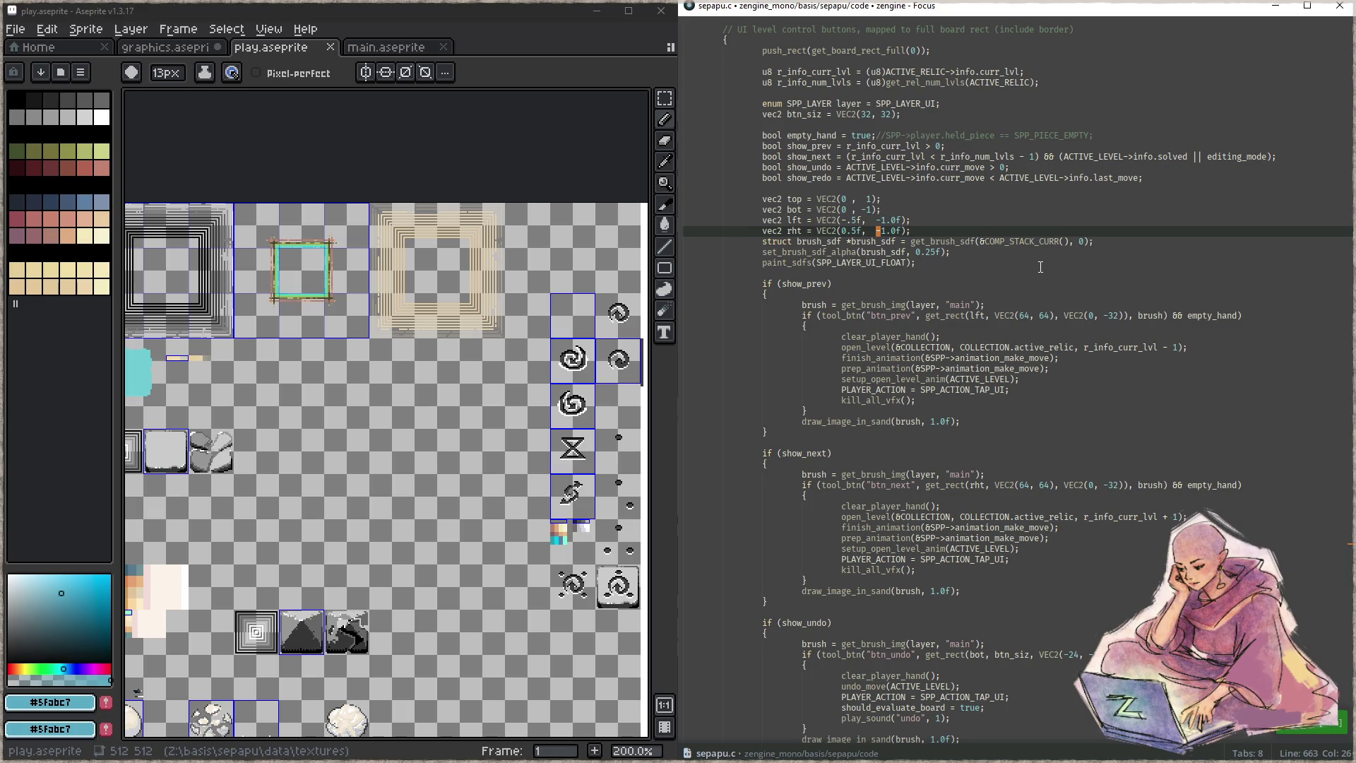
{"action": "scroll", "coordinate": [1041, 267], "scroll_direction": "down", "scroll_amount": 5}
{"action": "scroll", "coordinate": [1031, 304], "scroll_direction": "down", "scroll_amount": 5}
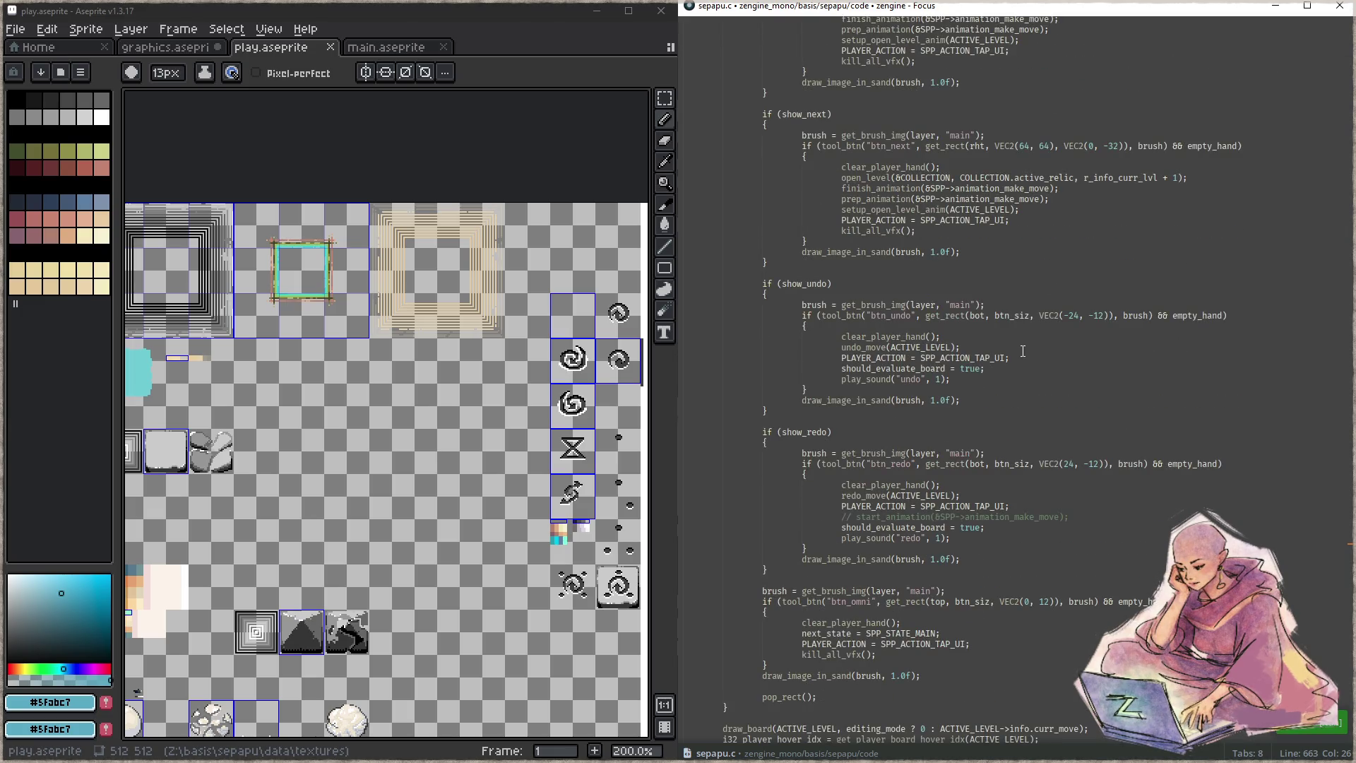
{"action": "scroll", "coordinate": [1022, 351], "scroll_direction": "up", "scroll_amount": 5}
{"action": "scroll", "coordinate": [1017, 346], "scroll_direction": "up", "scroll_amount": 5}
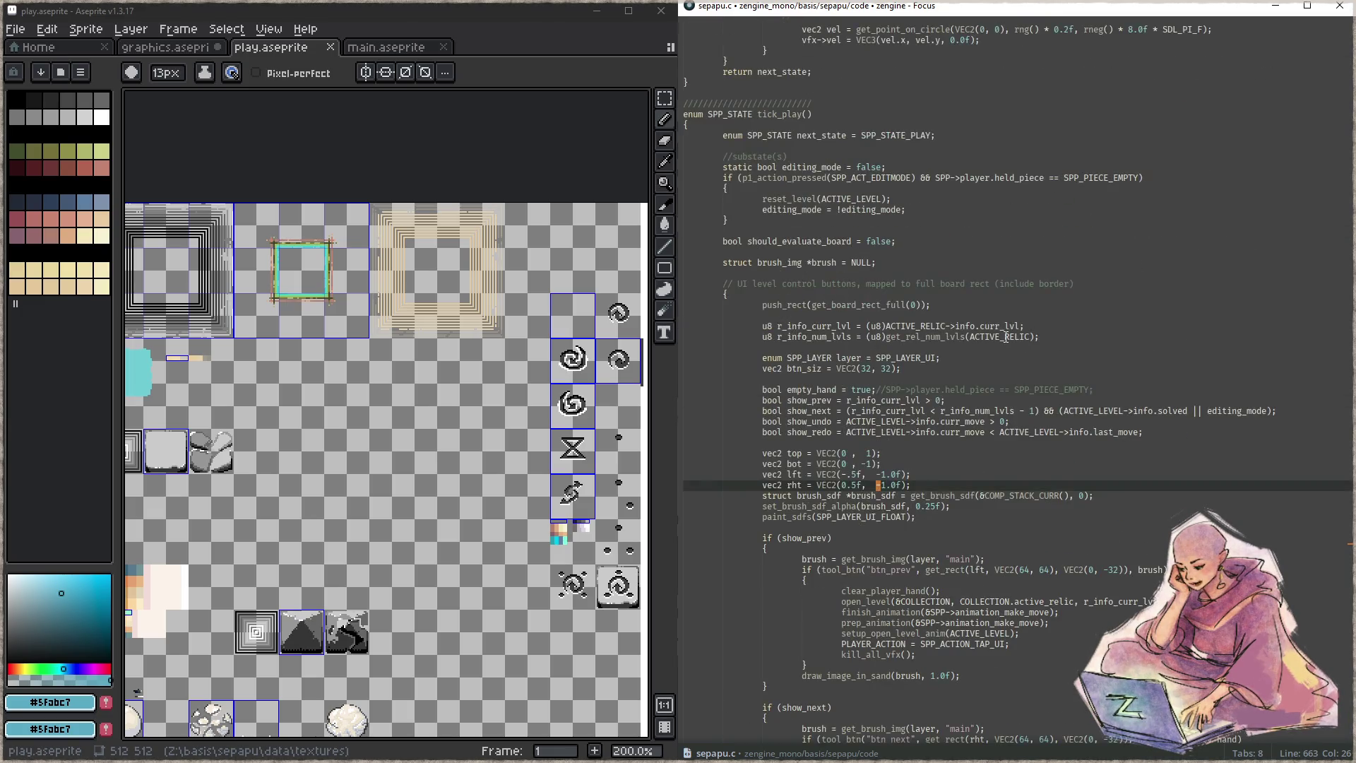
{"action": "scroll", "coordinate": [1006, 337], "scroll_direction": "up", "scroll_amount": 5}
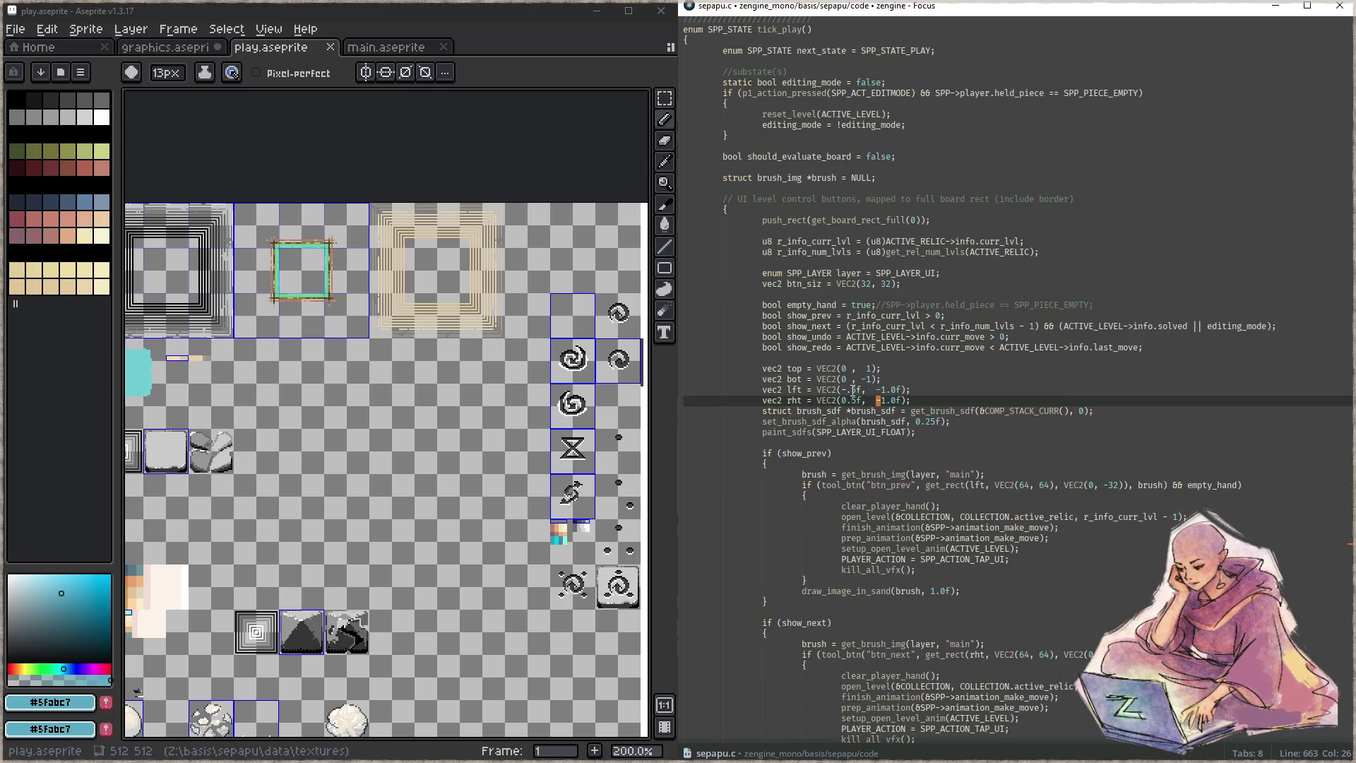
{"action": "scroll", "coordinate": [852, 389], "scroll_direction": "down", "scroll_amount": 10}
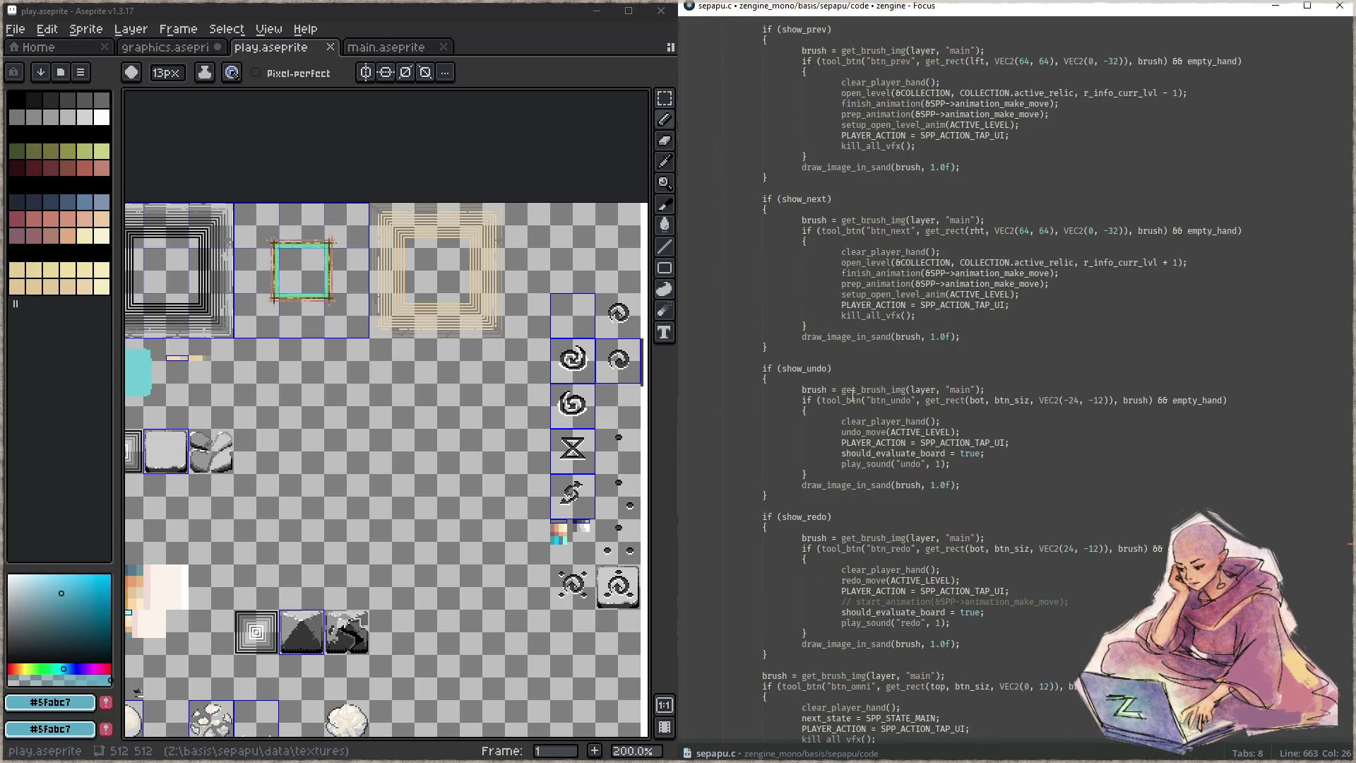
{"action": "left_click", "coordinate": [1105, 401]}
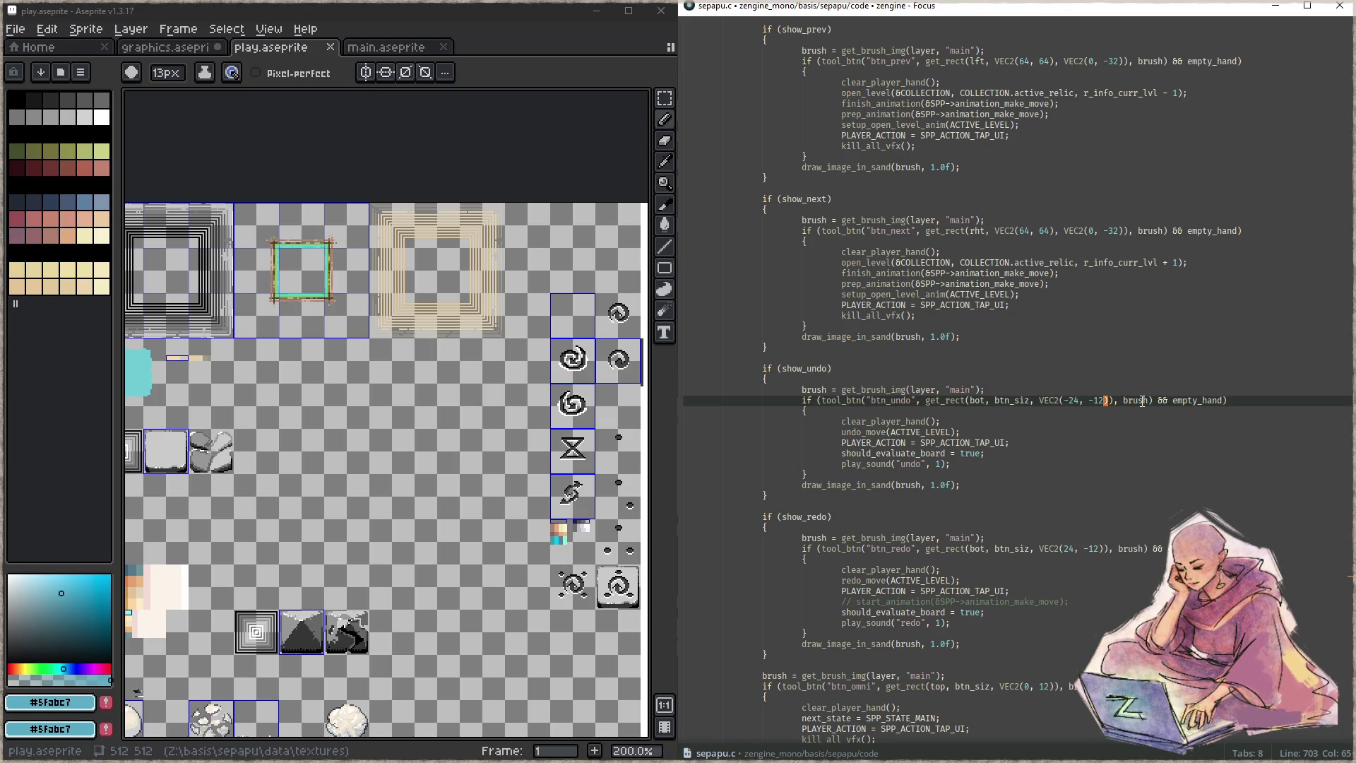
{"action": "key", "text": "BackSpace"}
{"action": "type", "text": "6"}
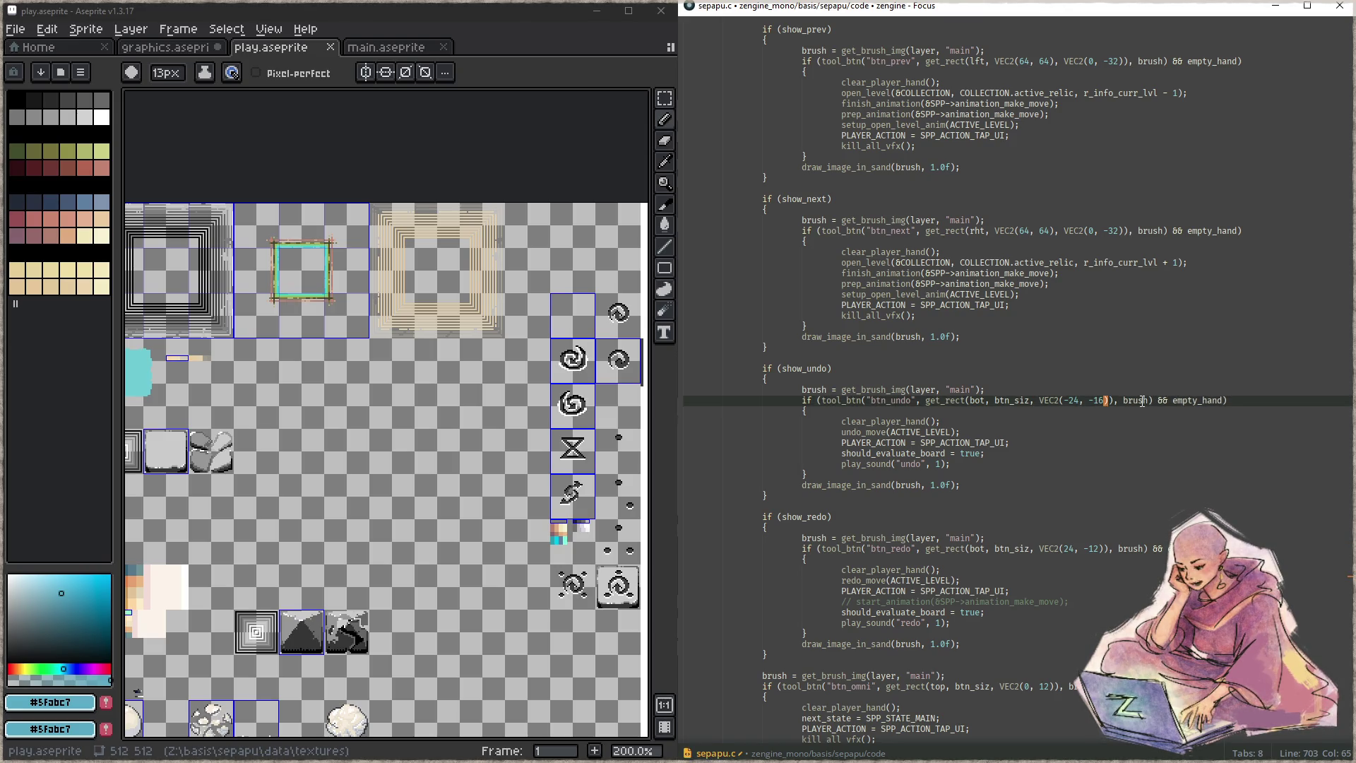
- Set the redo button offset to VEC2(20, -16) and save sepapu.c
{"action": "key", "text": "Down"}
{"action": "key", "text": "Down"}
{"action": "key", "text": "Down"}
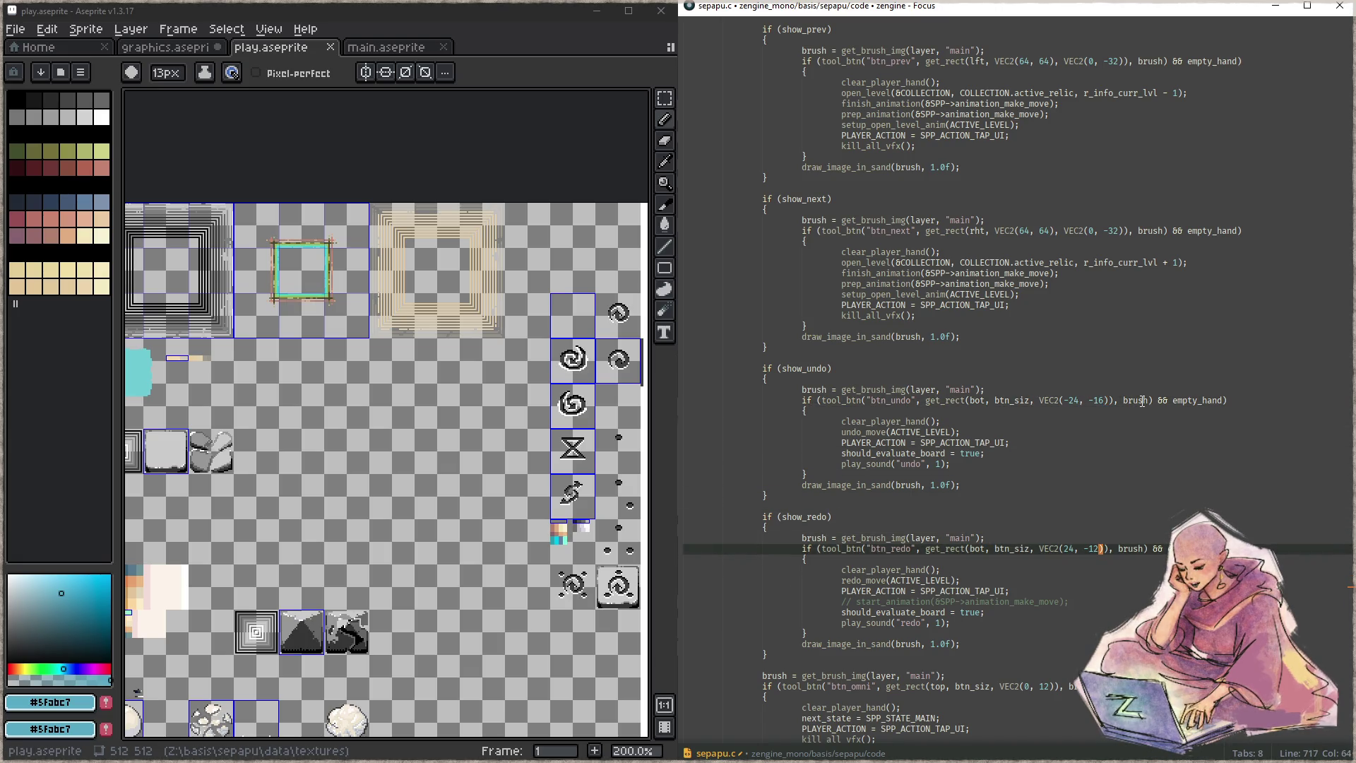
{"action": "key", "text": "Delete"}
{"action": "type", "text": "6"}
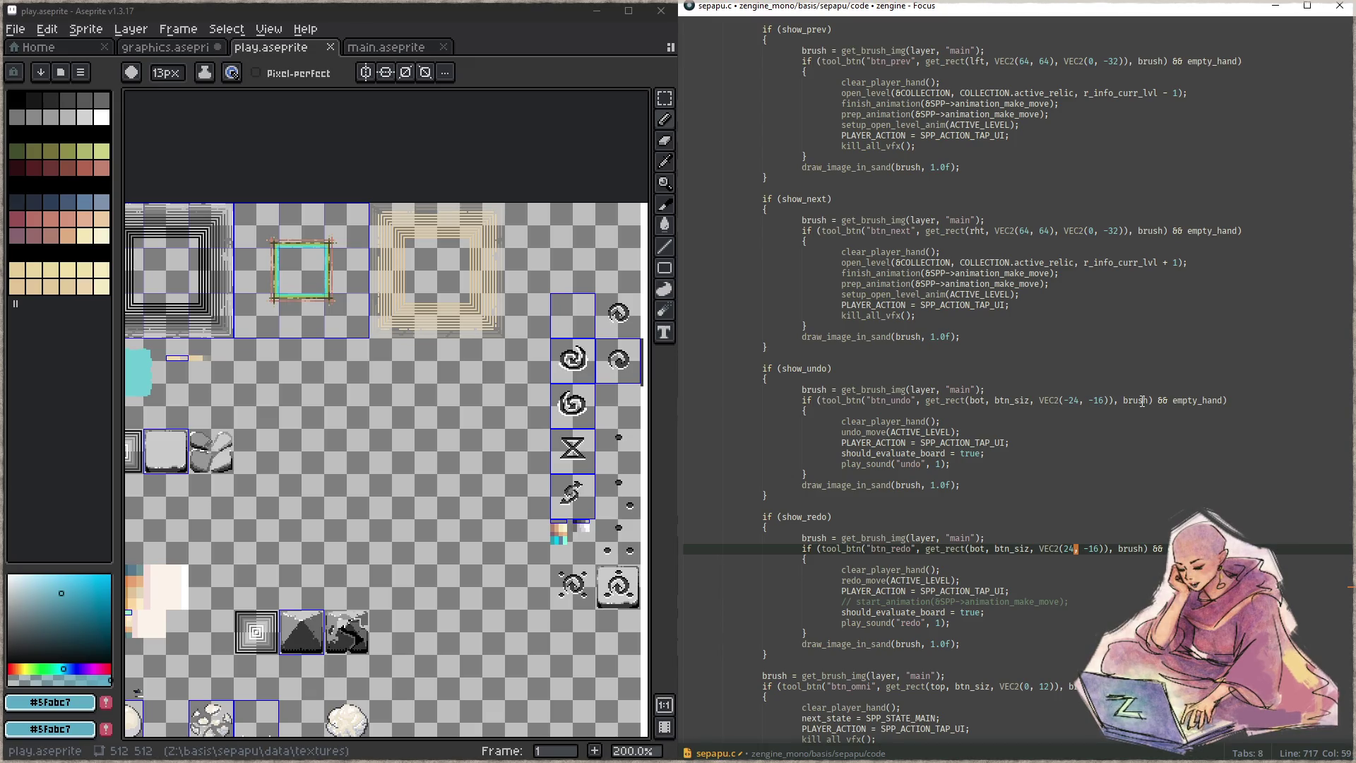
{"action": "key", "text": "BackSpace"}
{"action": "type", "text": "0"}
{"action": "key", "text": "Up"}
{"action": "key", "text": "Up"}
{"action": "key", "text": "Up"}
{"action": "key", "text": "Up"}
{"action": "key", "text": "Up"}
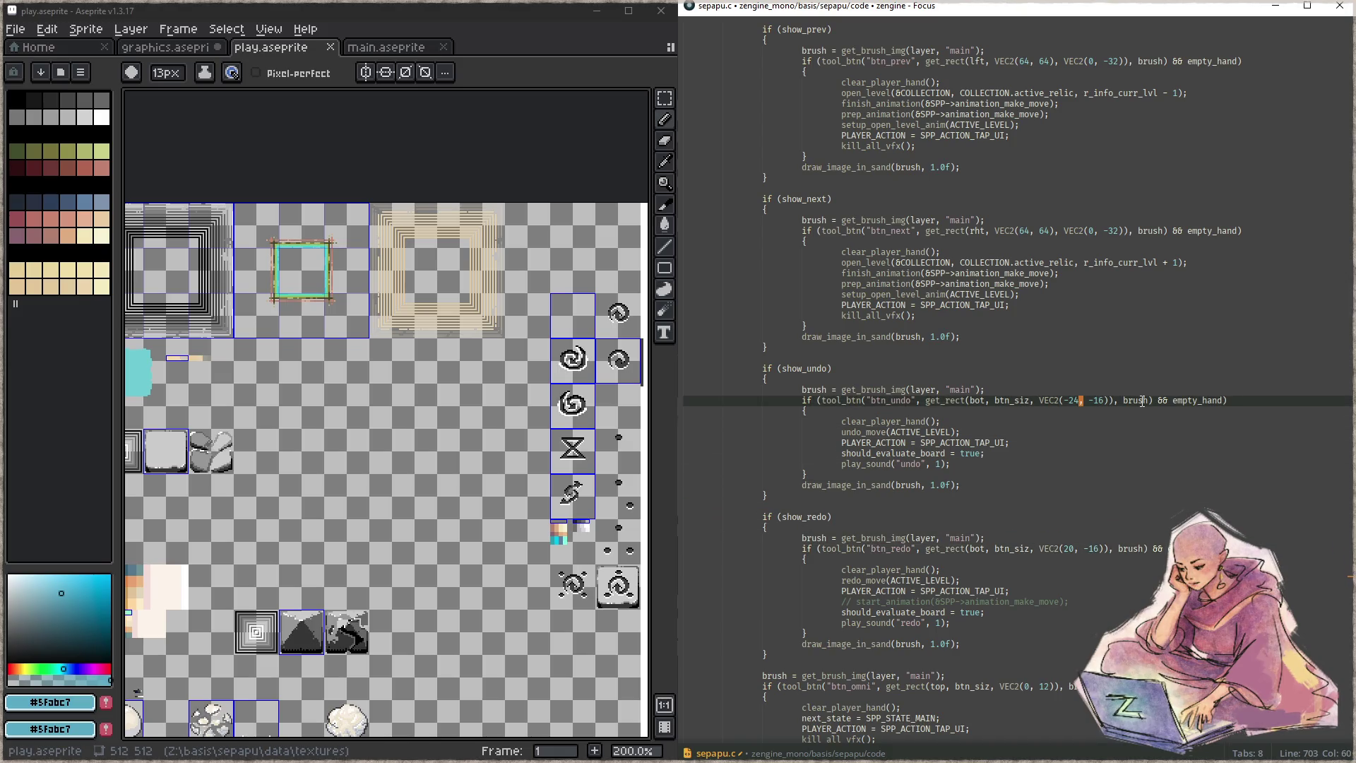
{"action": "type", "text": "0"}
{"action": "key", "text": "ctrl+s"}
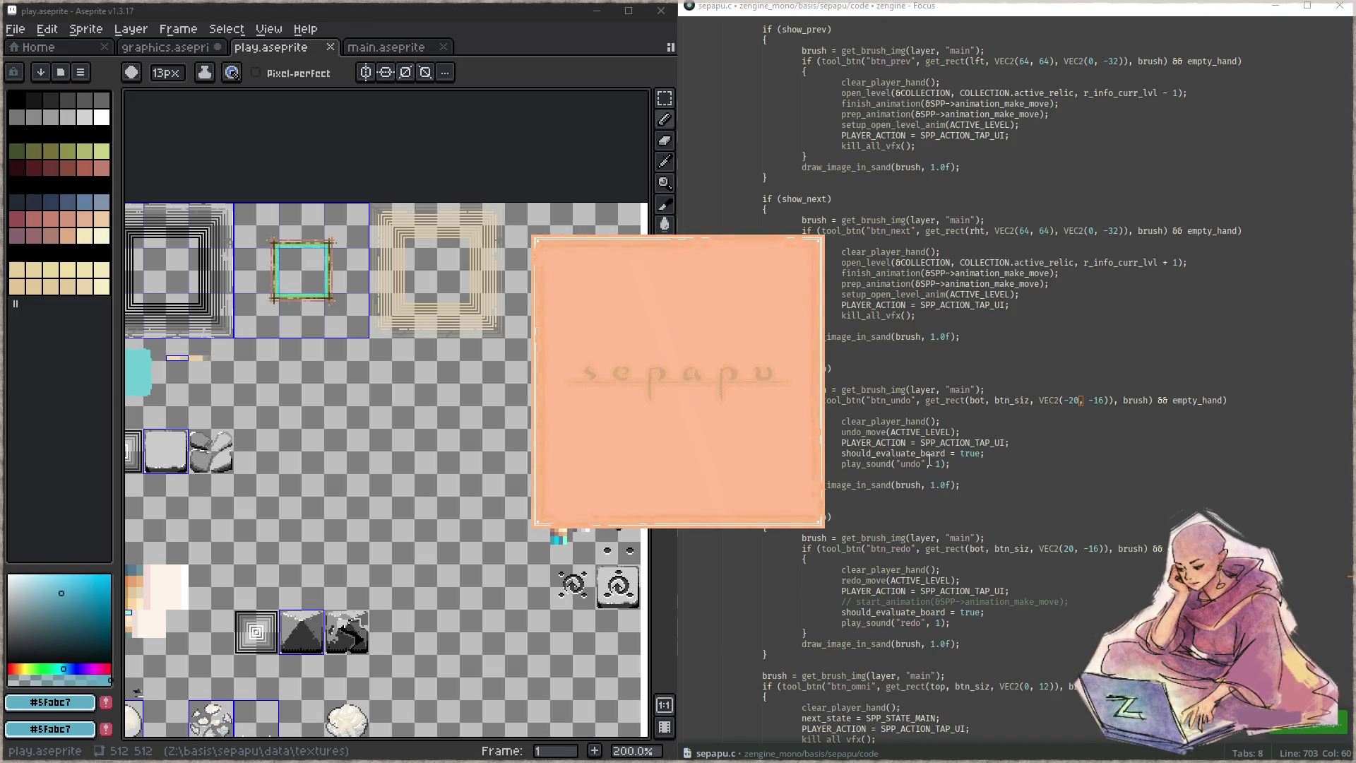
- Enter the level board and try the next and previous level buttons
{"action": "left_click", "coordinate": [667, 445]}
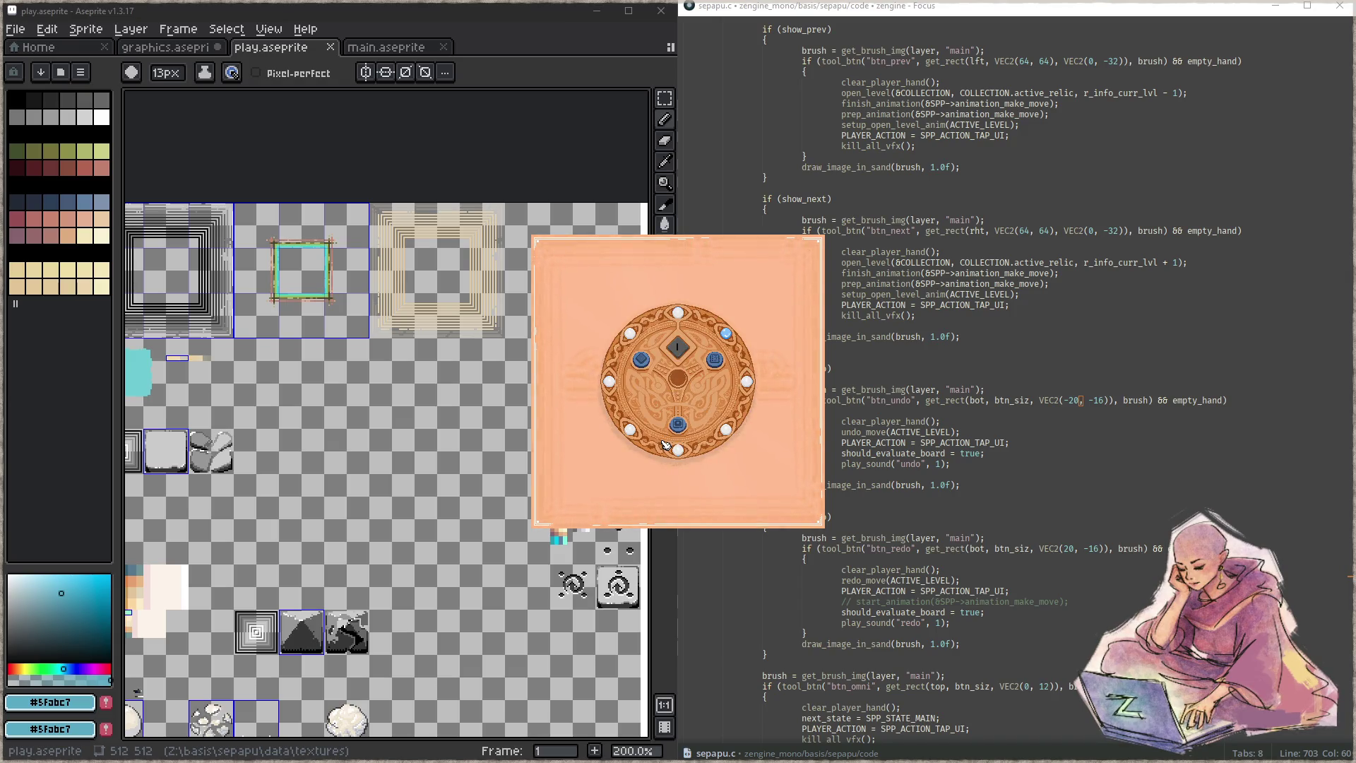
{"action": "left_click", "coordinate": [681, 433]}
{"action": "left_click", "coordinate": [727, 491]}
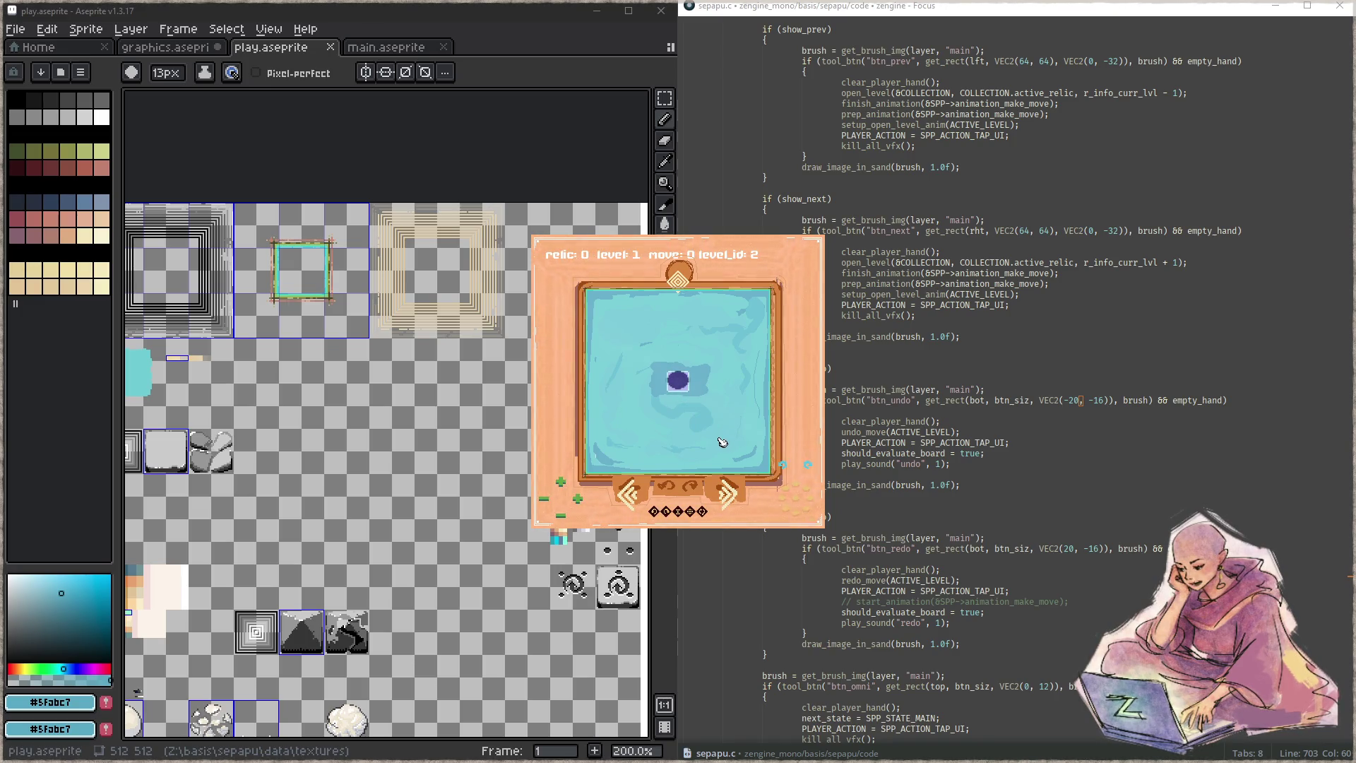
{"action": "left_click", "coordinate": [626, 498]}
{"action": "left_click", "coordinate": [729, 496]}
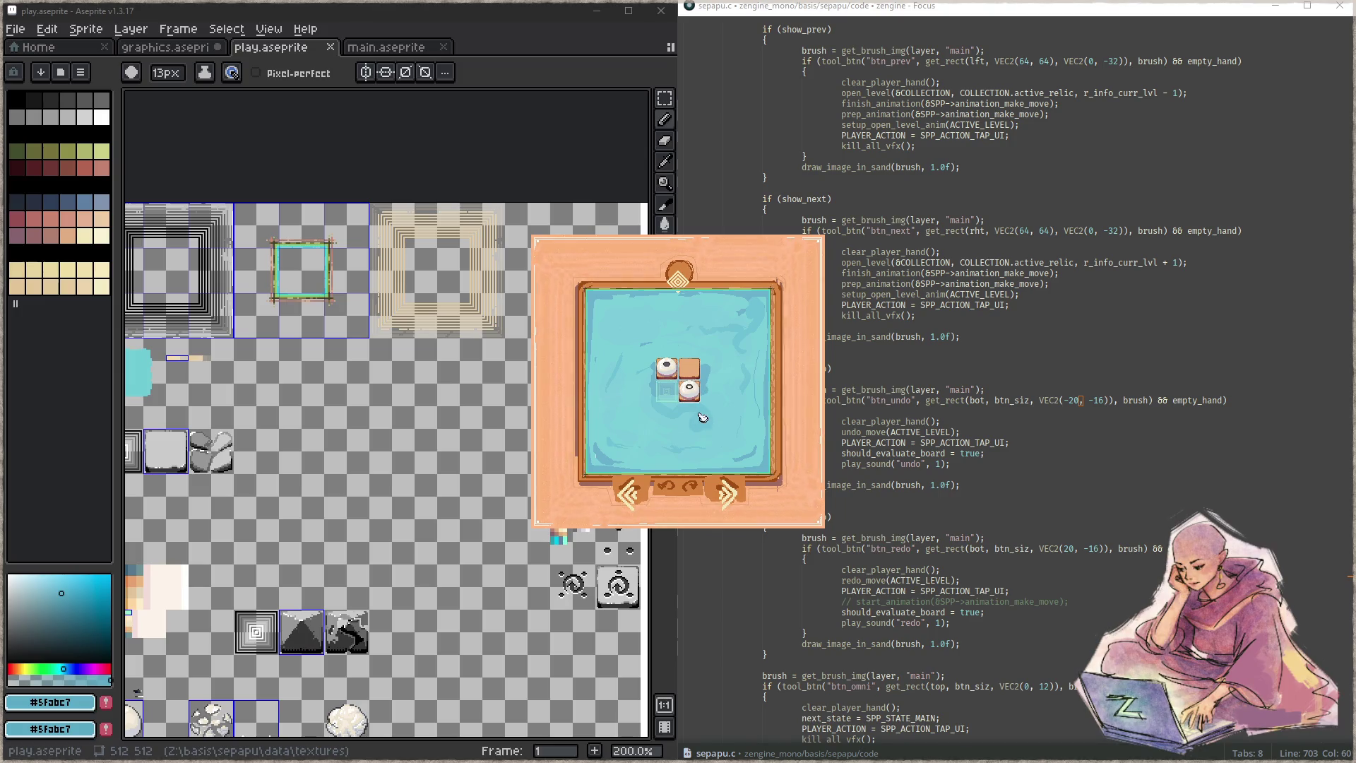
- Move a piece, undo and redo it, then close the game
{"action": "left_click", "coordinate": [692, 368]}
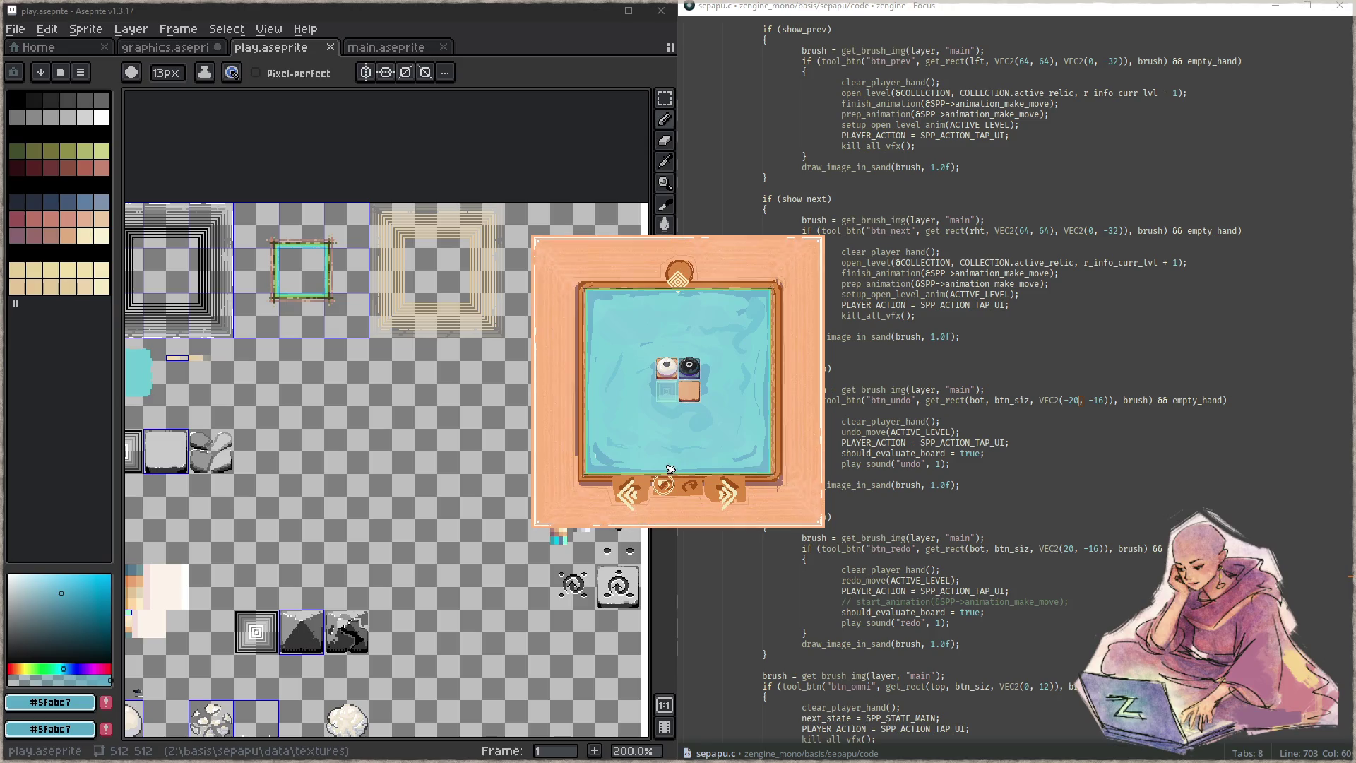
{"action": "left_click", "coordinate": [665, 481]}
{"action": "left_click", "coordinate": [693, 486]}
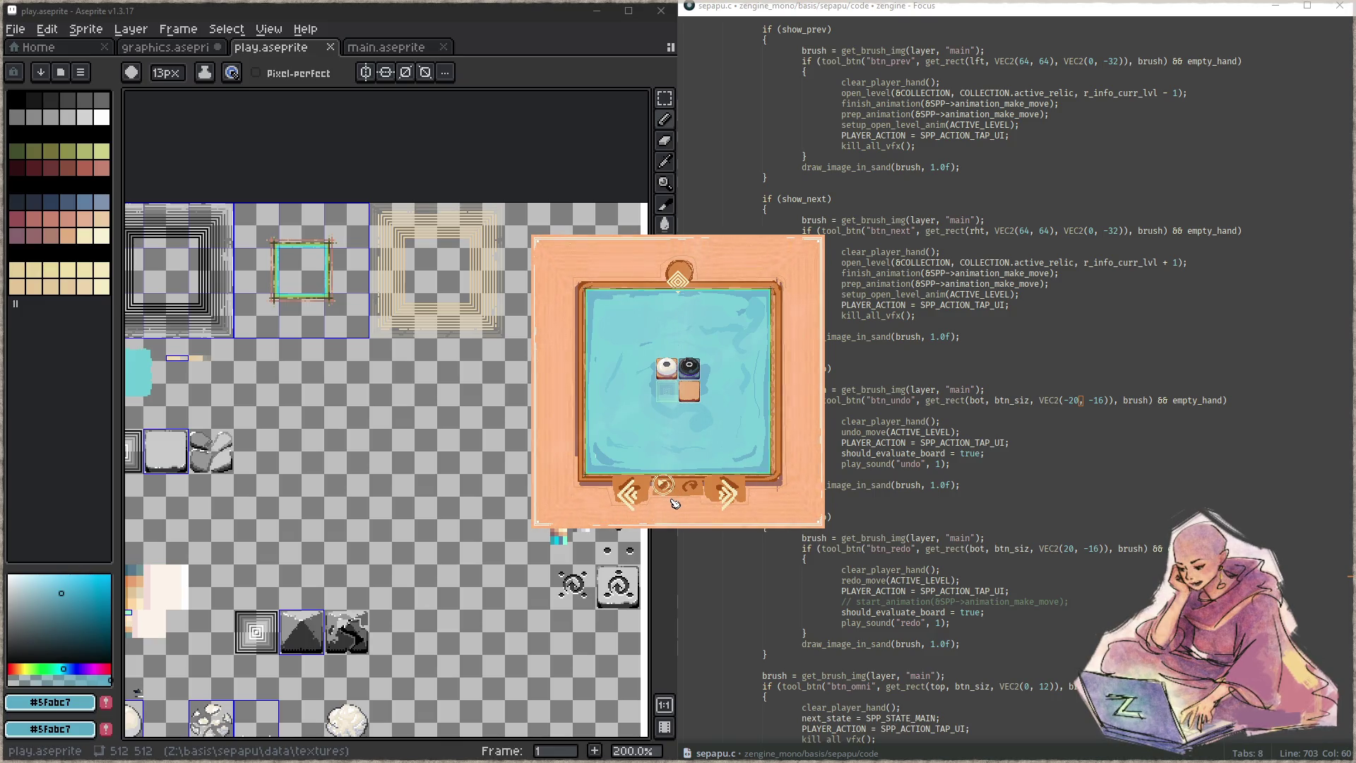
{"action": "key", "text": "Escape"}
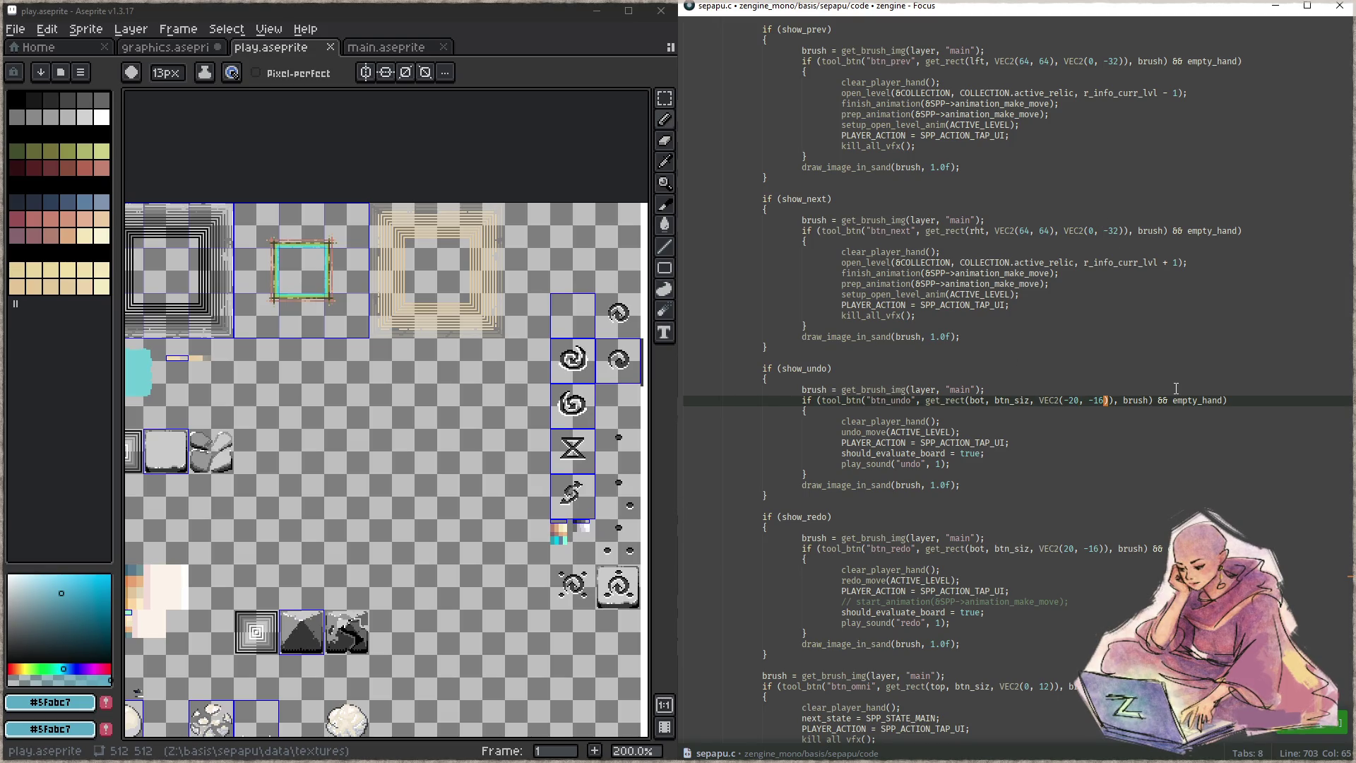
- Change both undo and redo vertical offsets to -24, save, and build the game
{"action": "key", "text": "Left"}
{"action": "key", "text": "ctrl+d"}
{"action": "key", "text": "ctrl+d"}
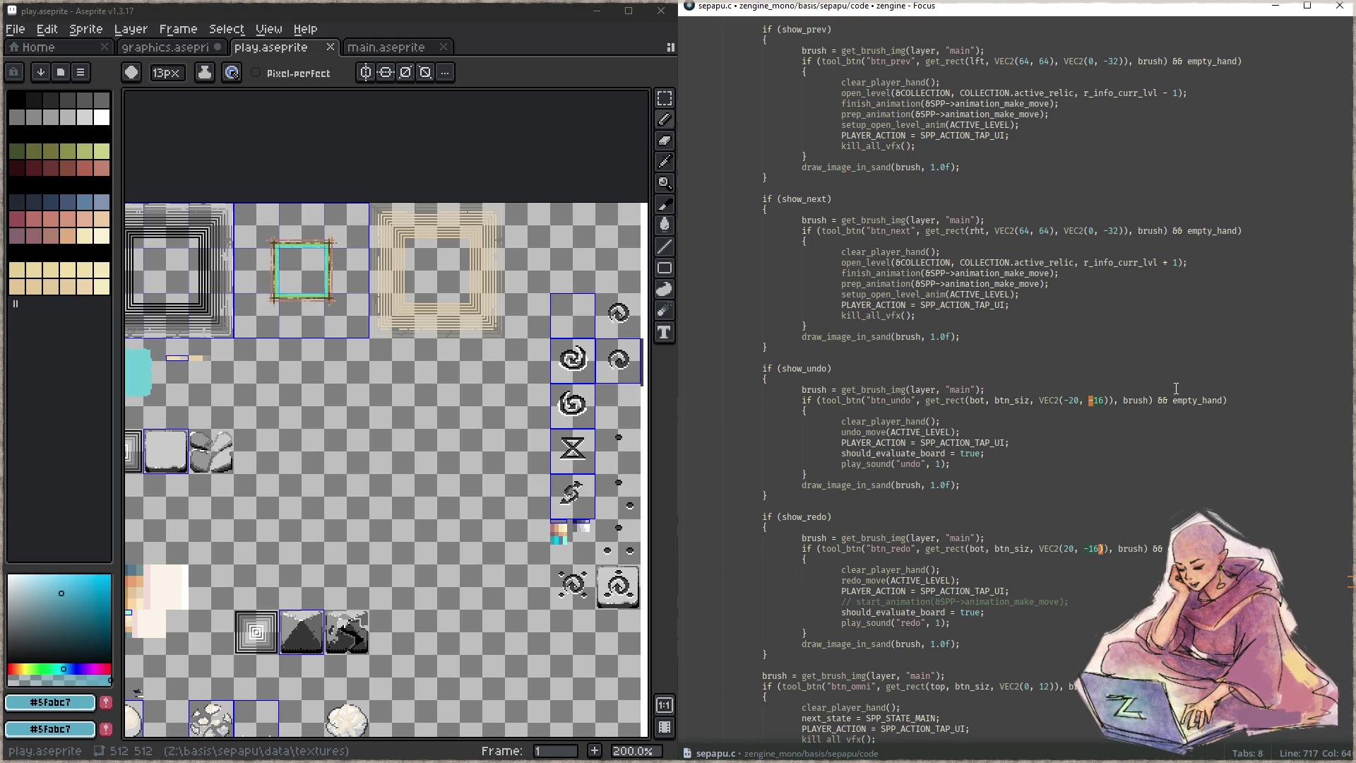
{"action": "type", "text": "24"}
{"action": "key", "text": "ctrl+s"}
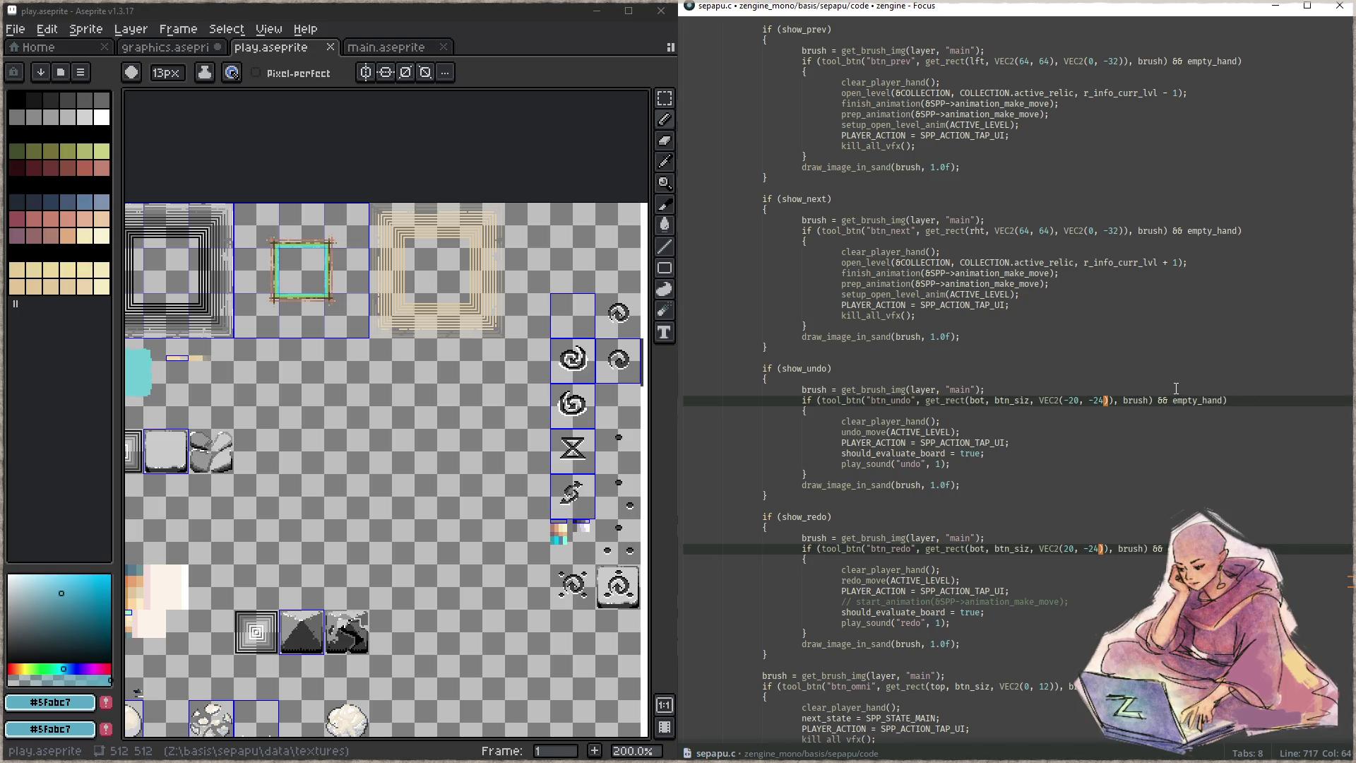
{"action": "key", "text": "F5"}
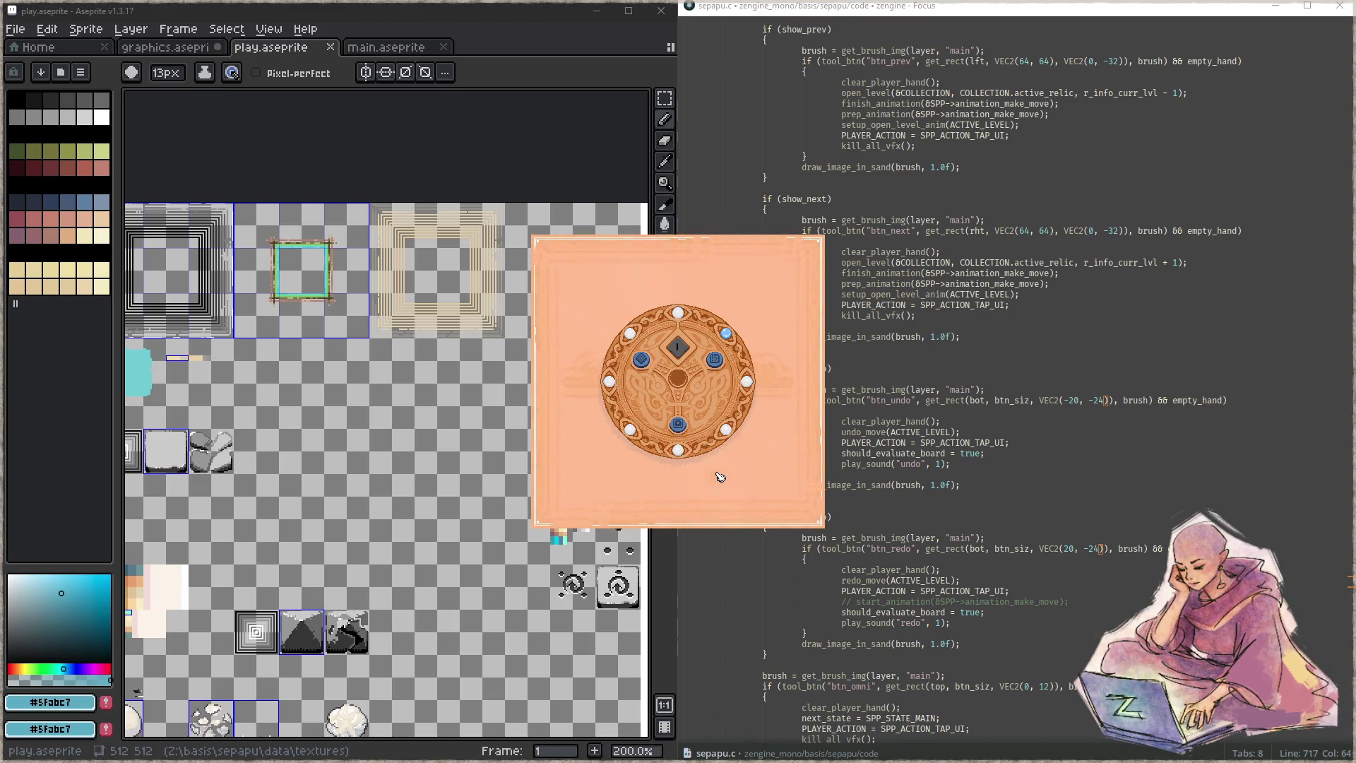
- Advance two levels, test a move with undo and redo, then close the game
{"action": "left_click", "coordinate": [684, 428]}
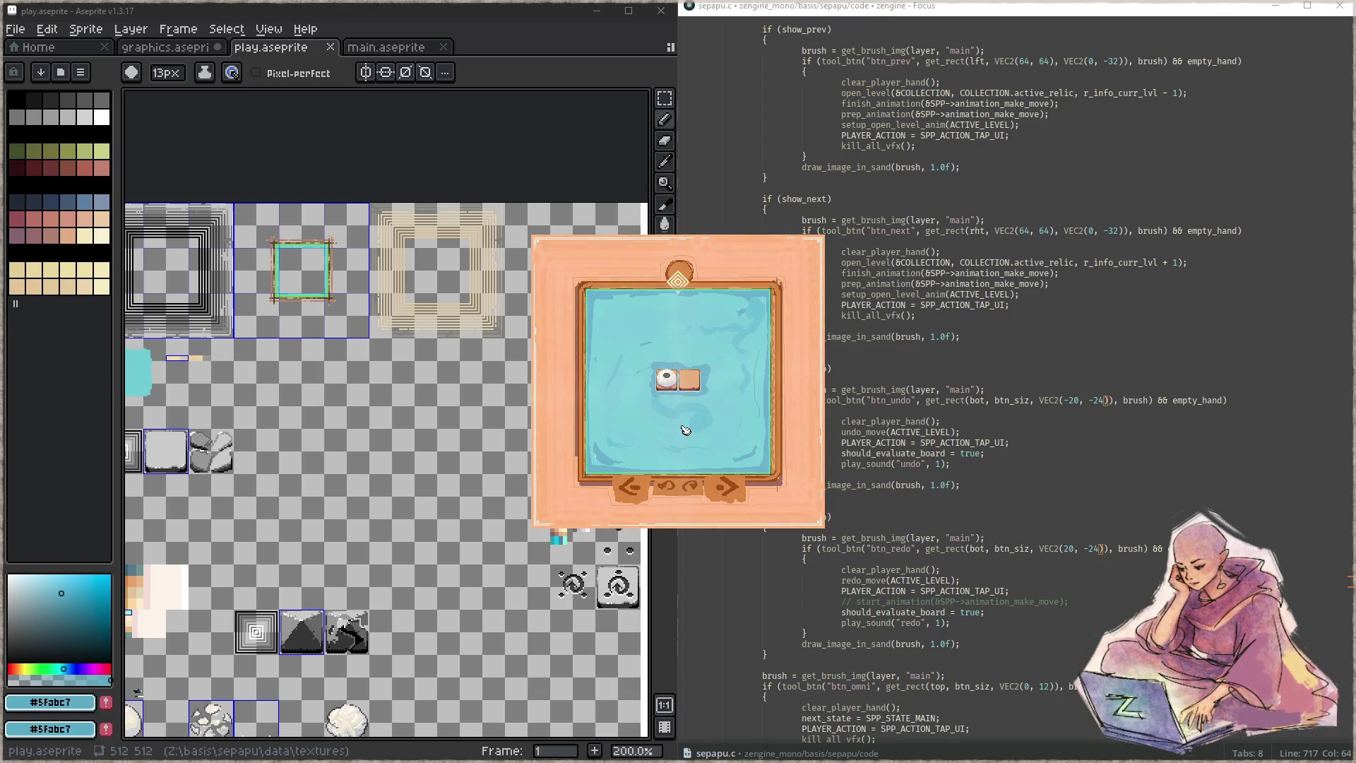
{"action": "left_click", "coordinate": [732, 493]}
{"action": "left_click", "coordinate": [732, 491]}
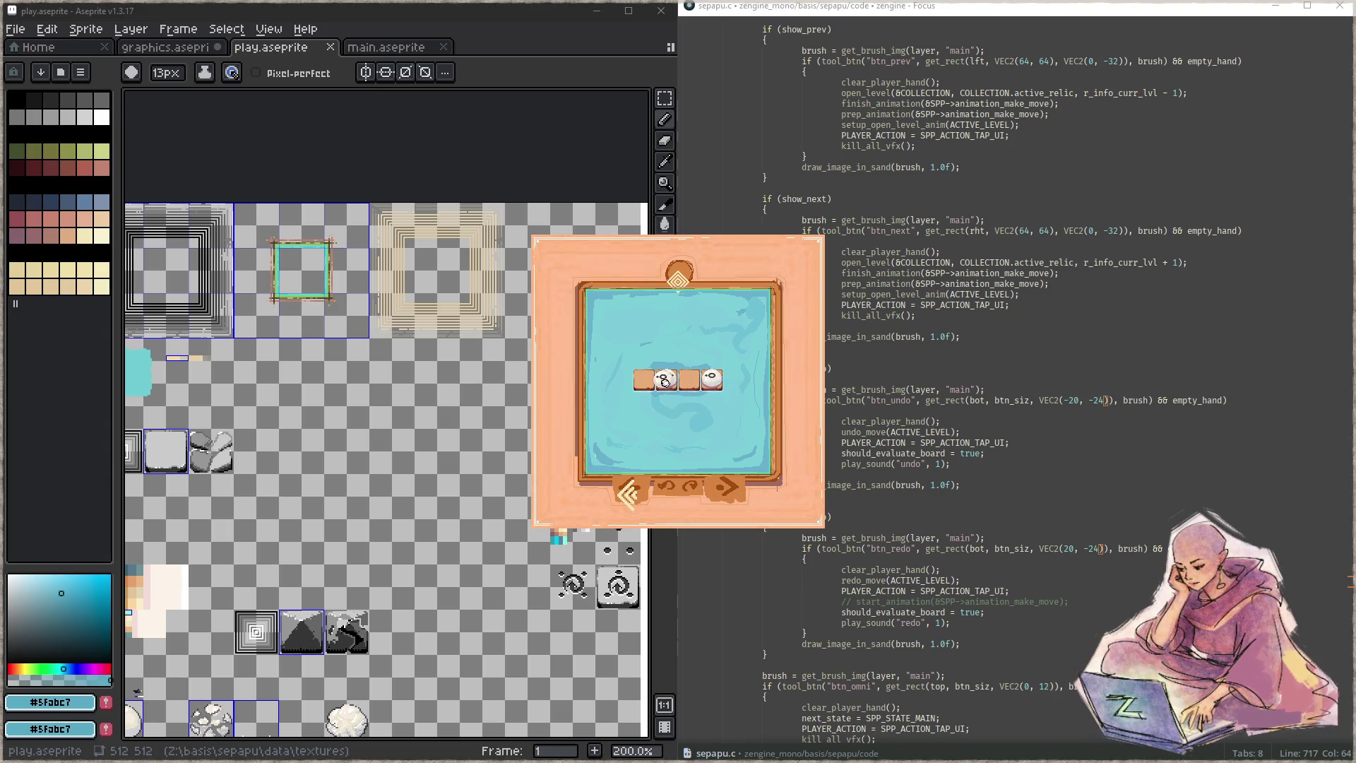
{"action": "left_click", "coordinate": [665, 495]}
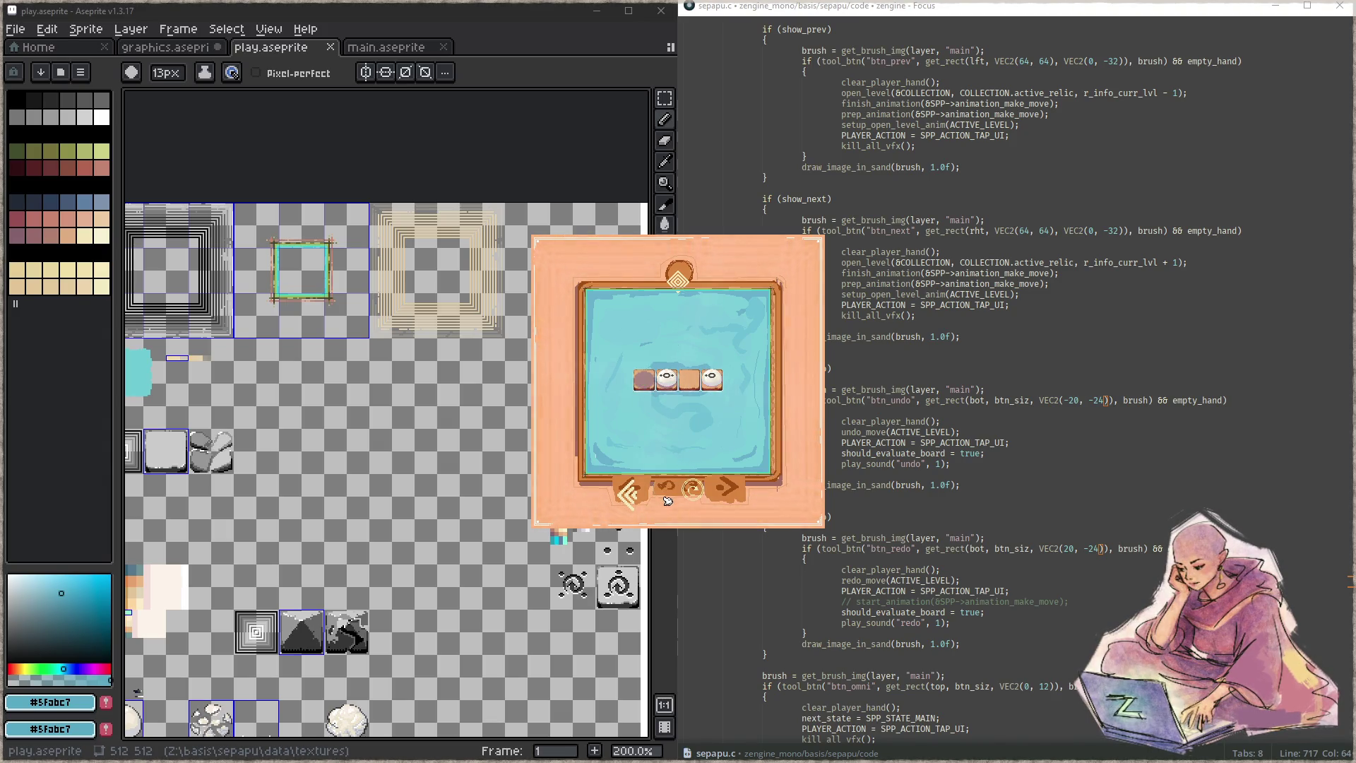
{"action": "left_click", "coordinate": [694, 495]}
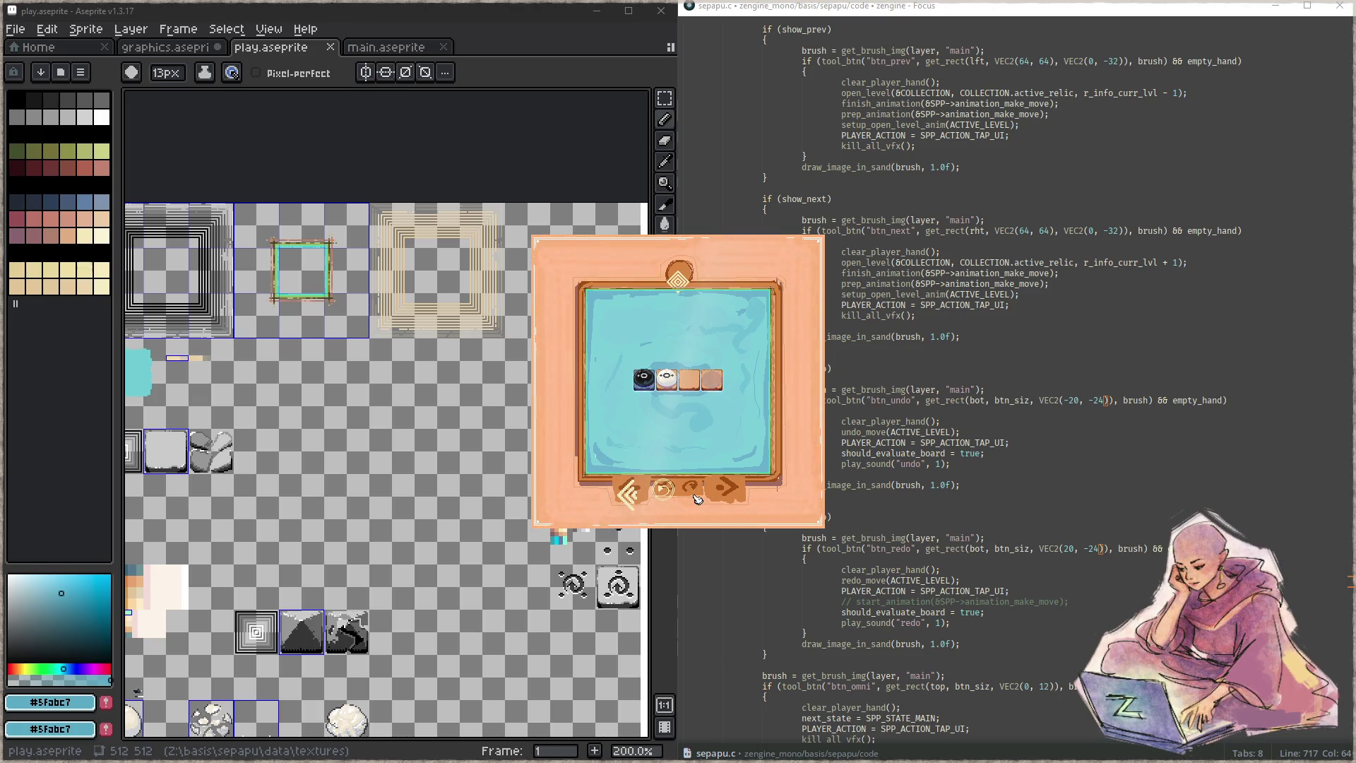
{"action": "left_click", "coordinate": [696, 500]}
{"action": "left_click", "coordinate": [695, 500]}
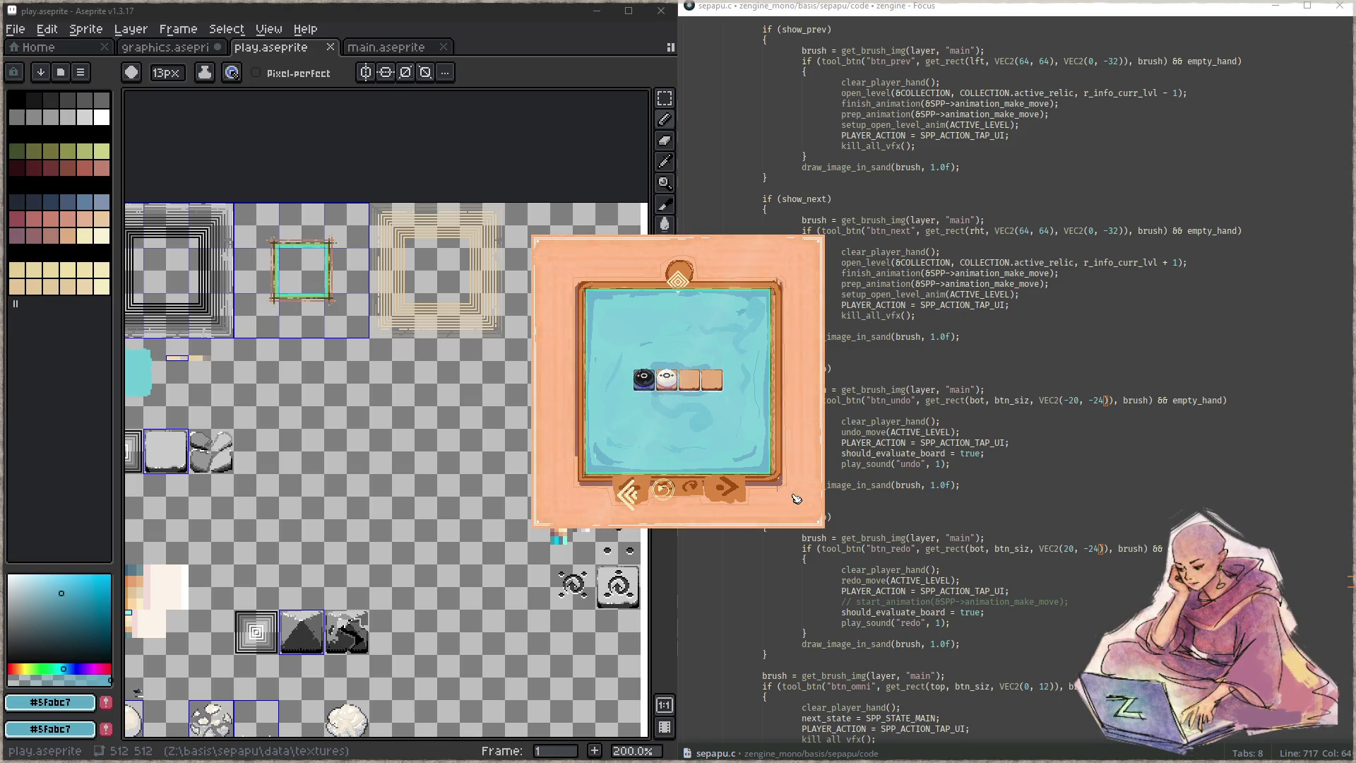
{"action": "left_click", "coordinate": [691, 280]}
{"action": "left_click", "coordinate": [1042, 445]}
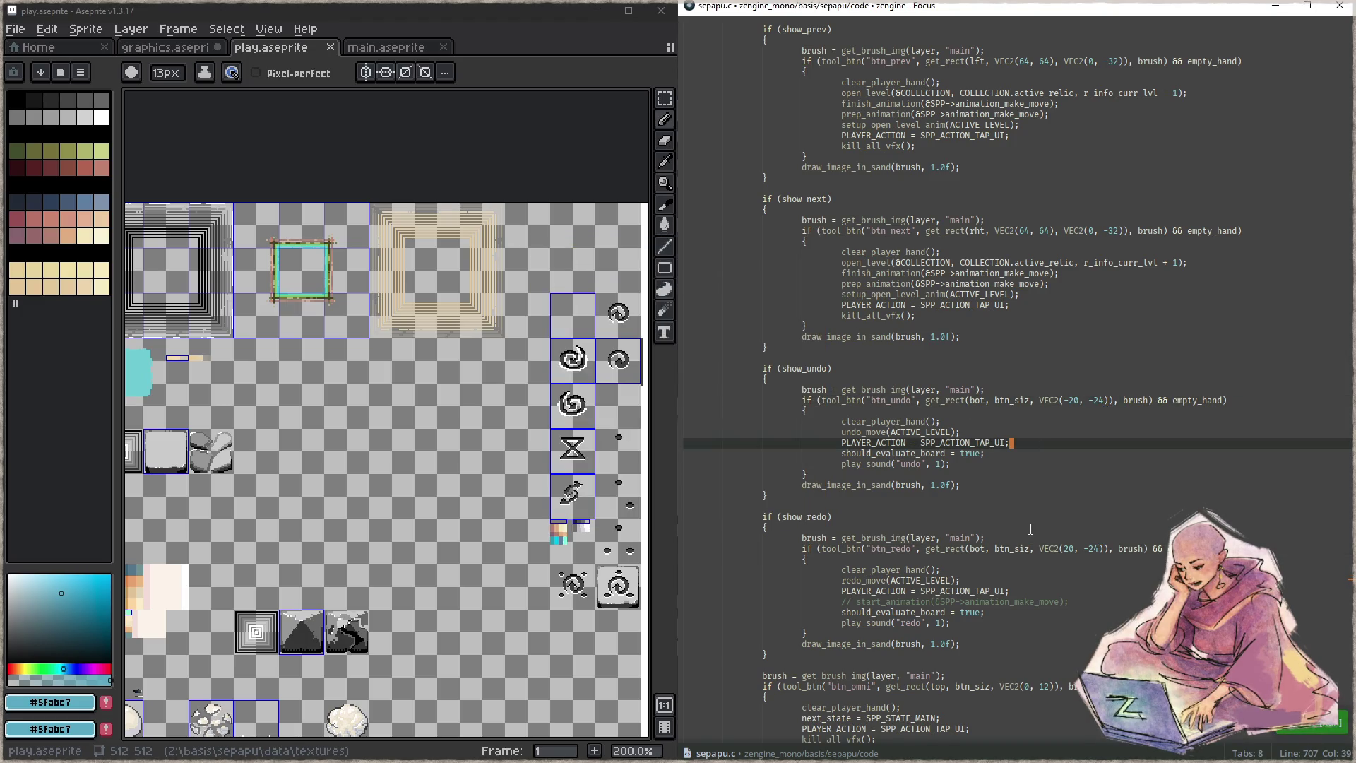
- Change btn_omni's offset from VEC2(0, 12) to VEC2(0, 24), rebuild, and view a level enlarged
{"action": "scroll", "coordinate": [1031, 529], "scroll_direction": "down", "scroll_amount": 5}
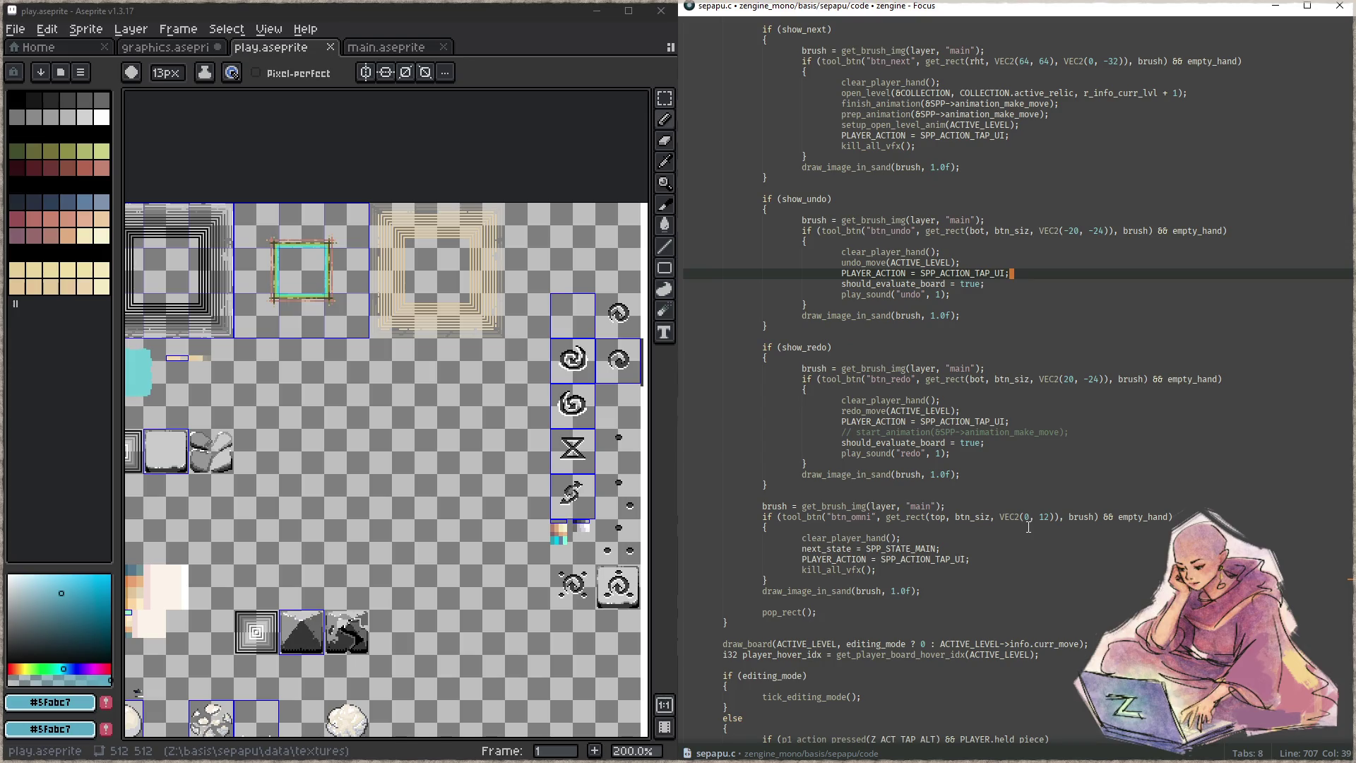
{"action": "left_click", "coordinate": [1051, 518]}
{"action": "key", "text": "BackSpace"}
{"action": "key", "text": "BackSpace"}
{"action": "type", "text": "24"}
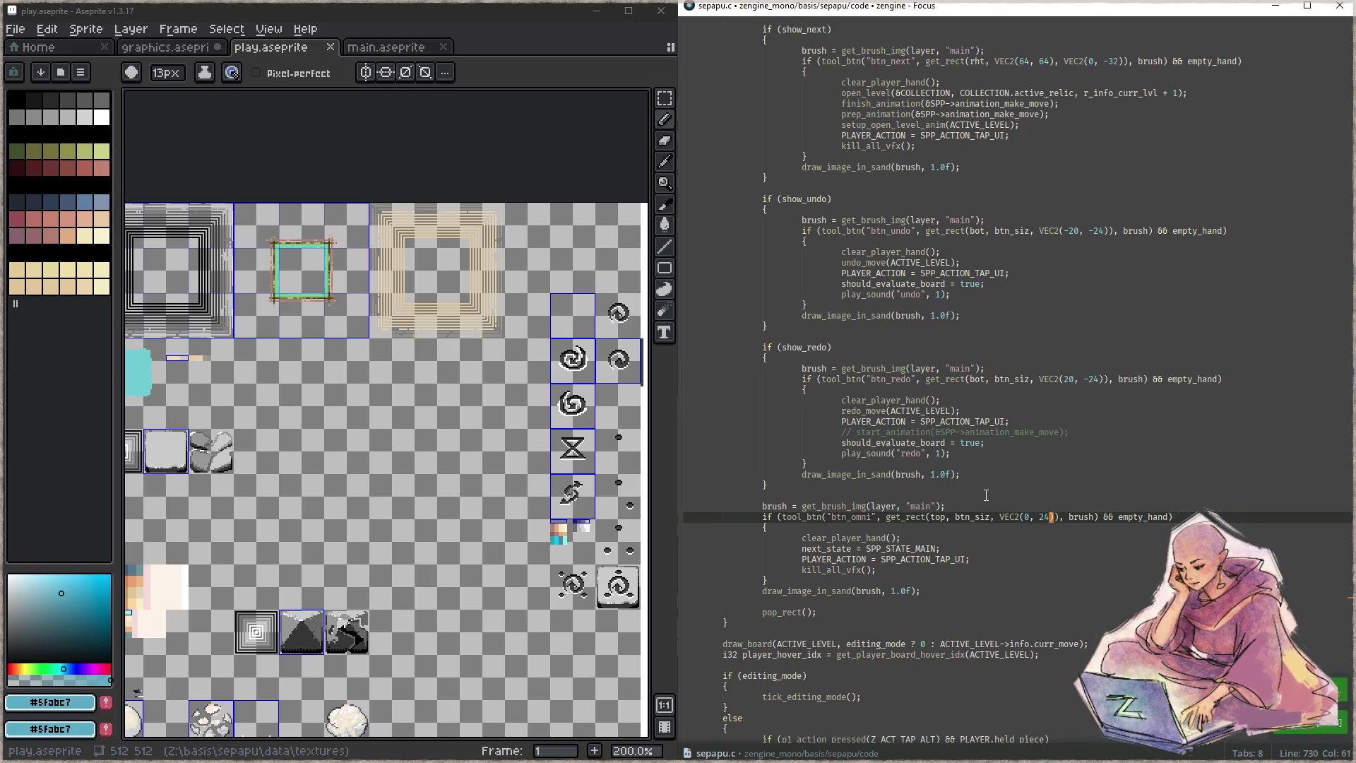
{"action": "key", "text": "F5"}
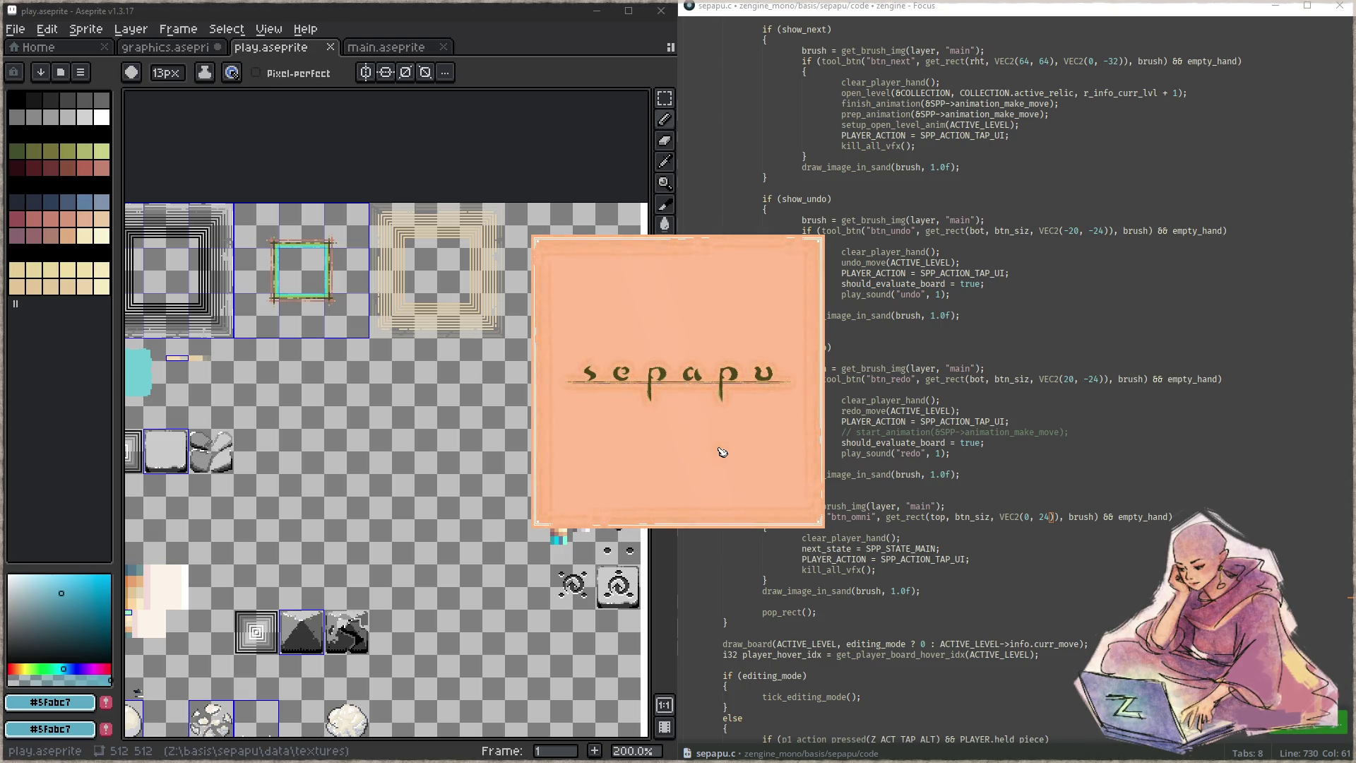
{"action": "left_click", "coordinate": [678, 428]}
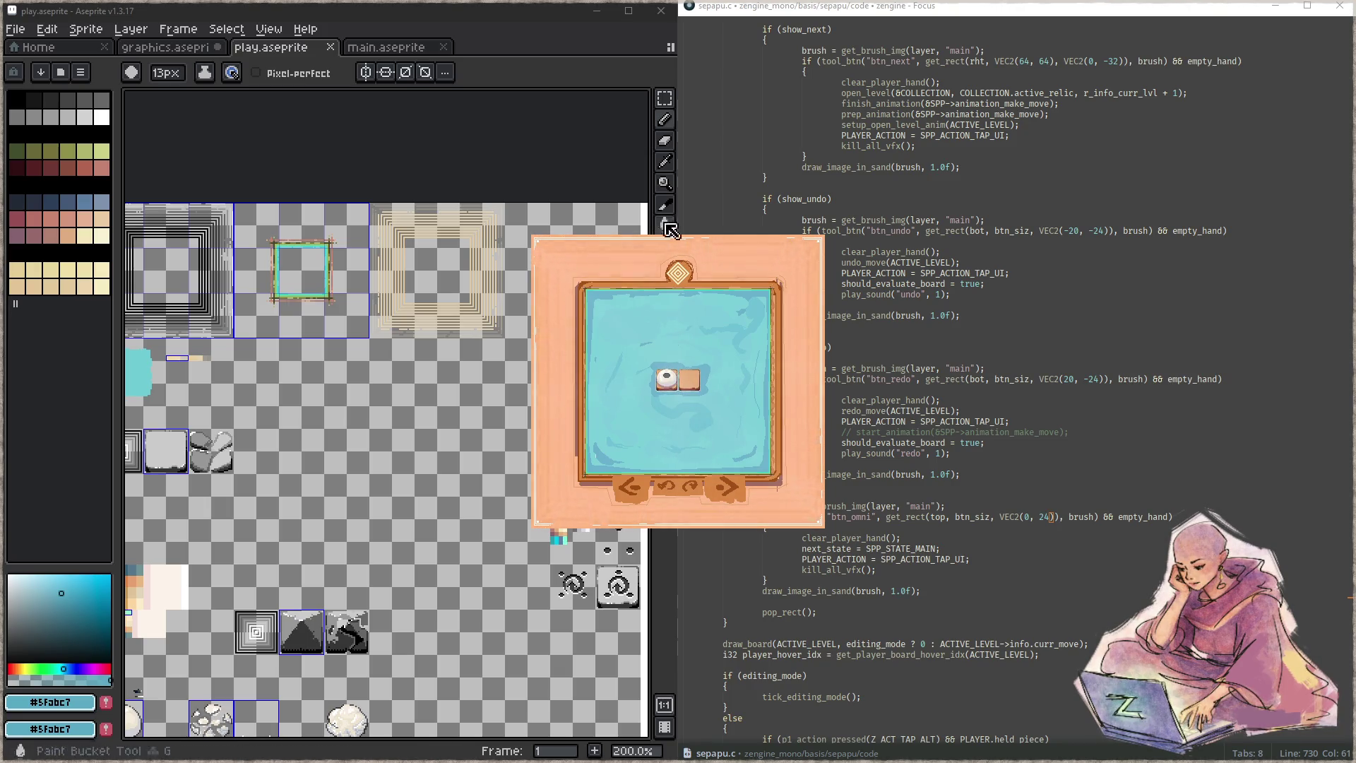
{"action": "key", "text": "super+Right"}
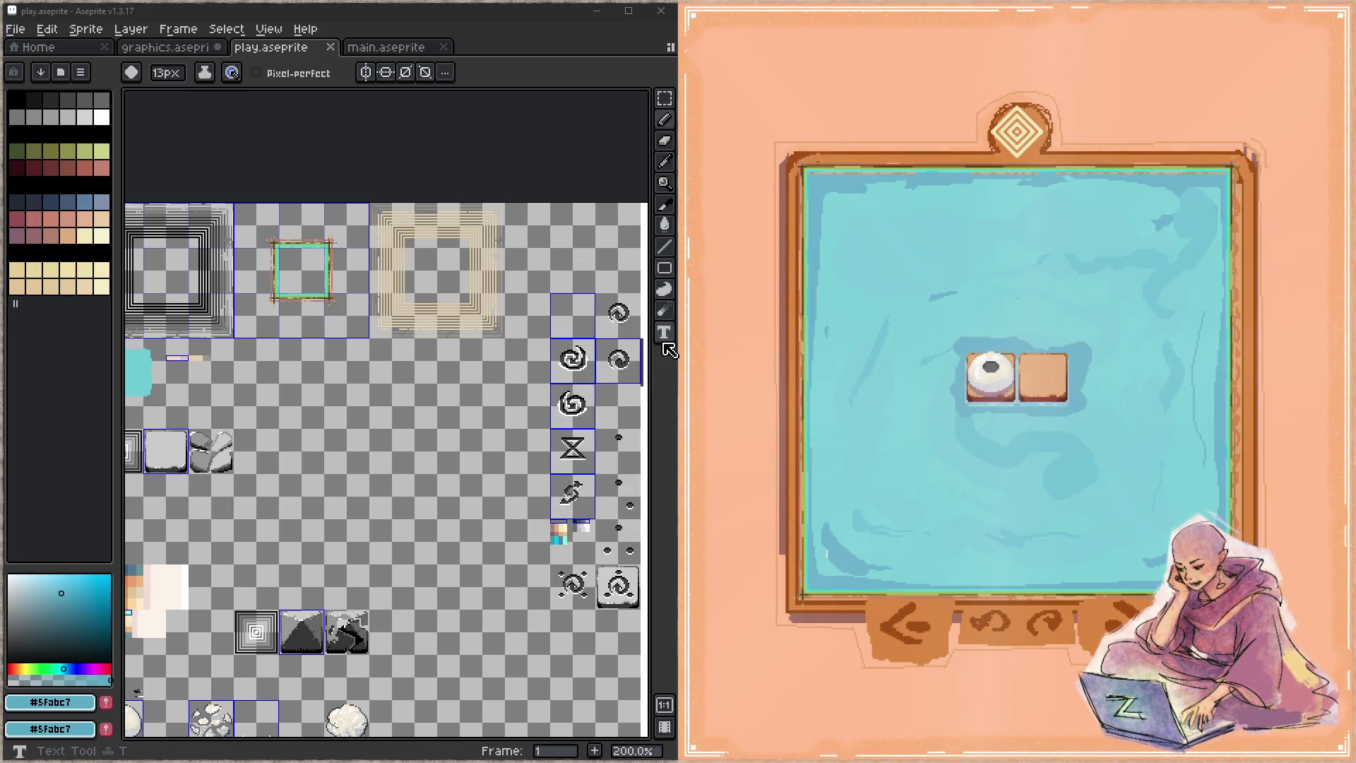
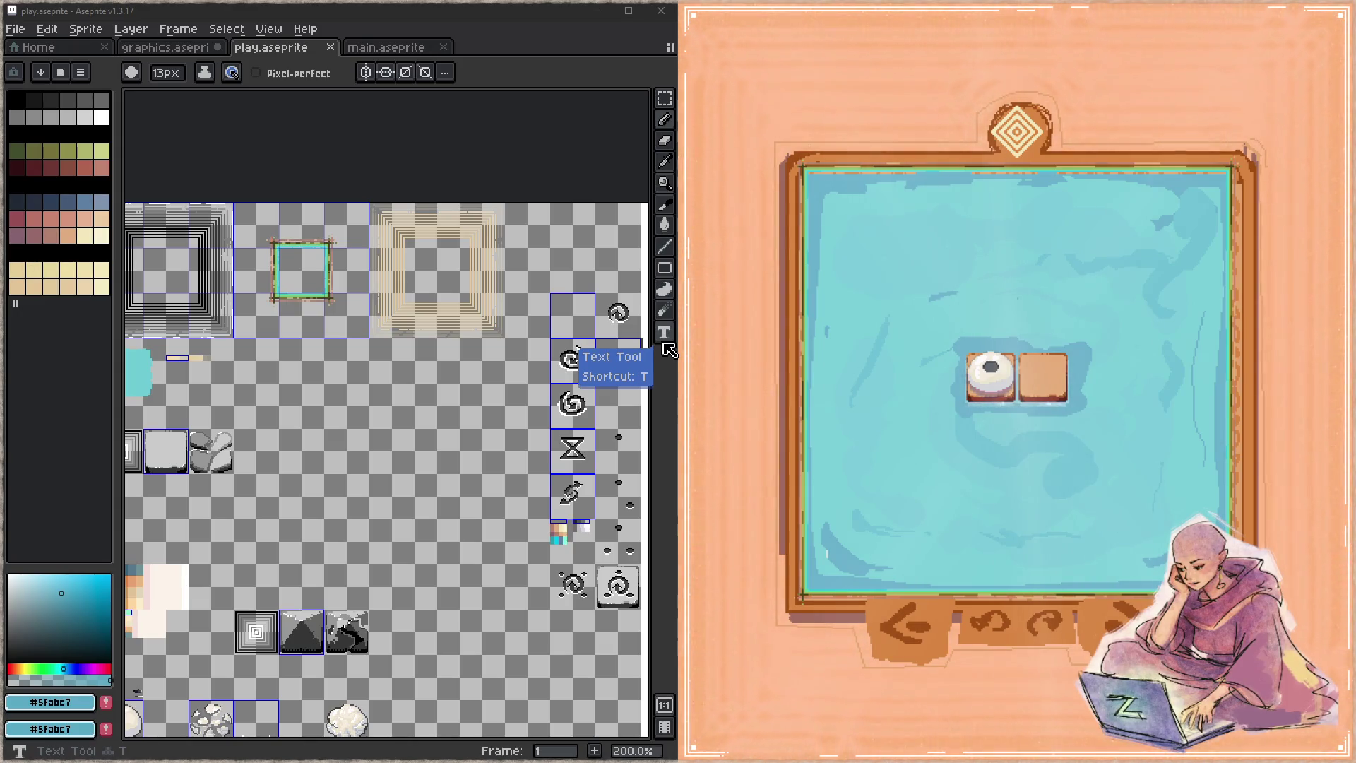
- Switch to graphics.aseprite, pan across the board art, and show the layers timeline
{"action": "left_click", "coordinate": [173, 48]}
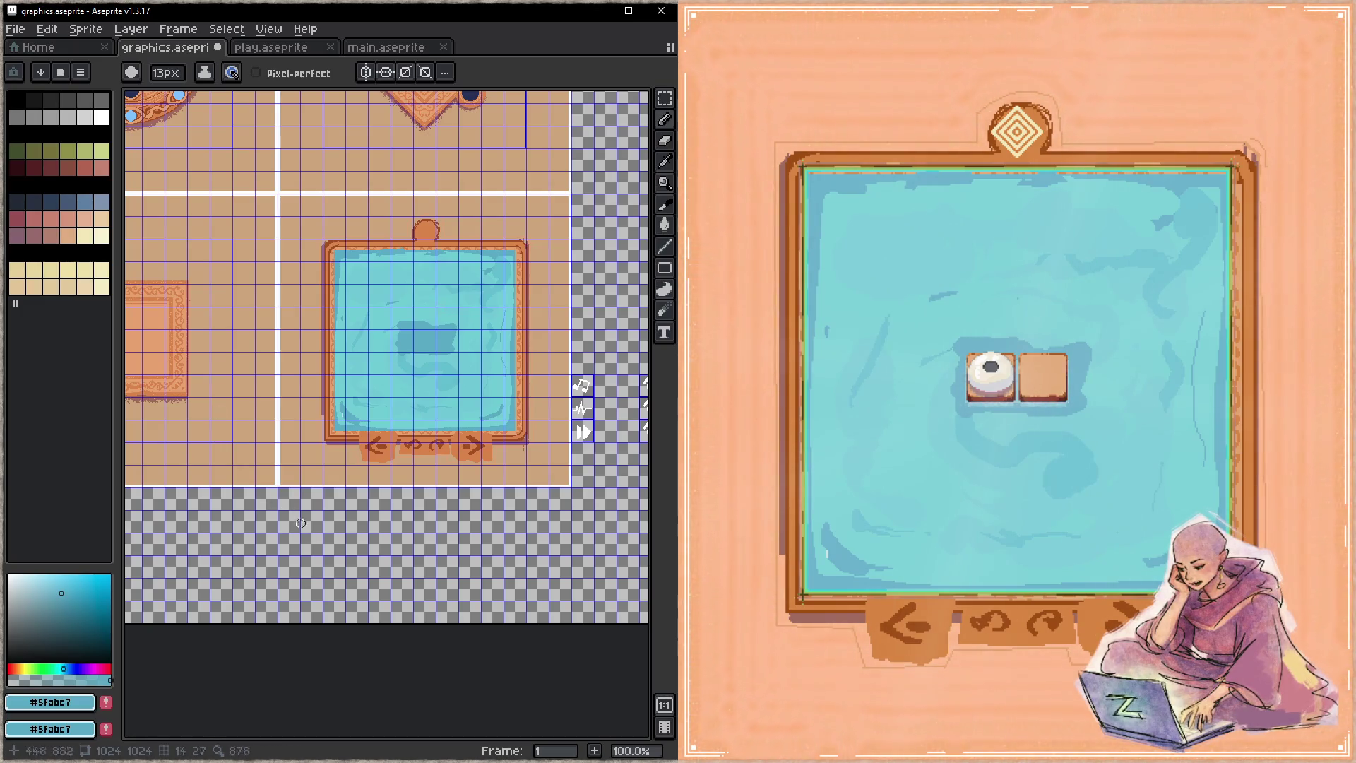
{"action": "left_click_drag", "start_coordinate": [393, 478], "coordinate": [355, 465]}
{"action": "key", "text": "Tab"}
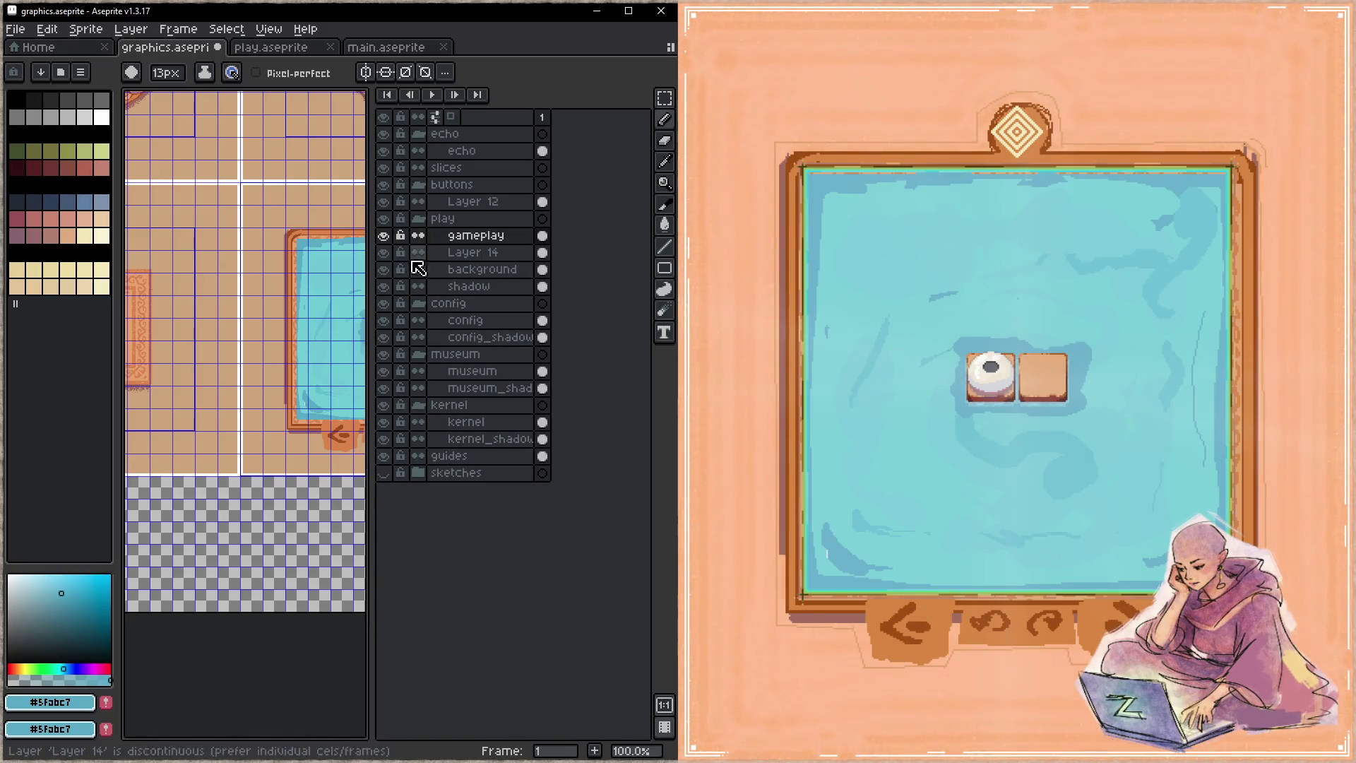
- Check the gameplay layer and Layer 14, then rename Layer 14 to 'ui'
{"action": "left_click", "coordinate": [384, 236]}
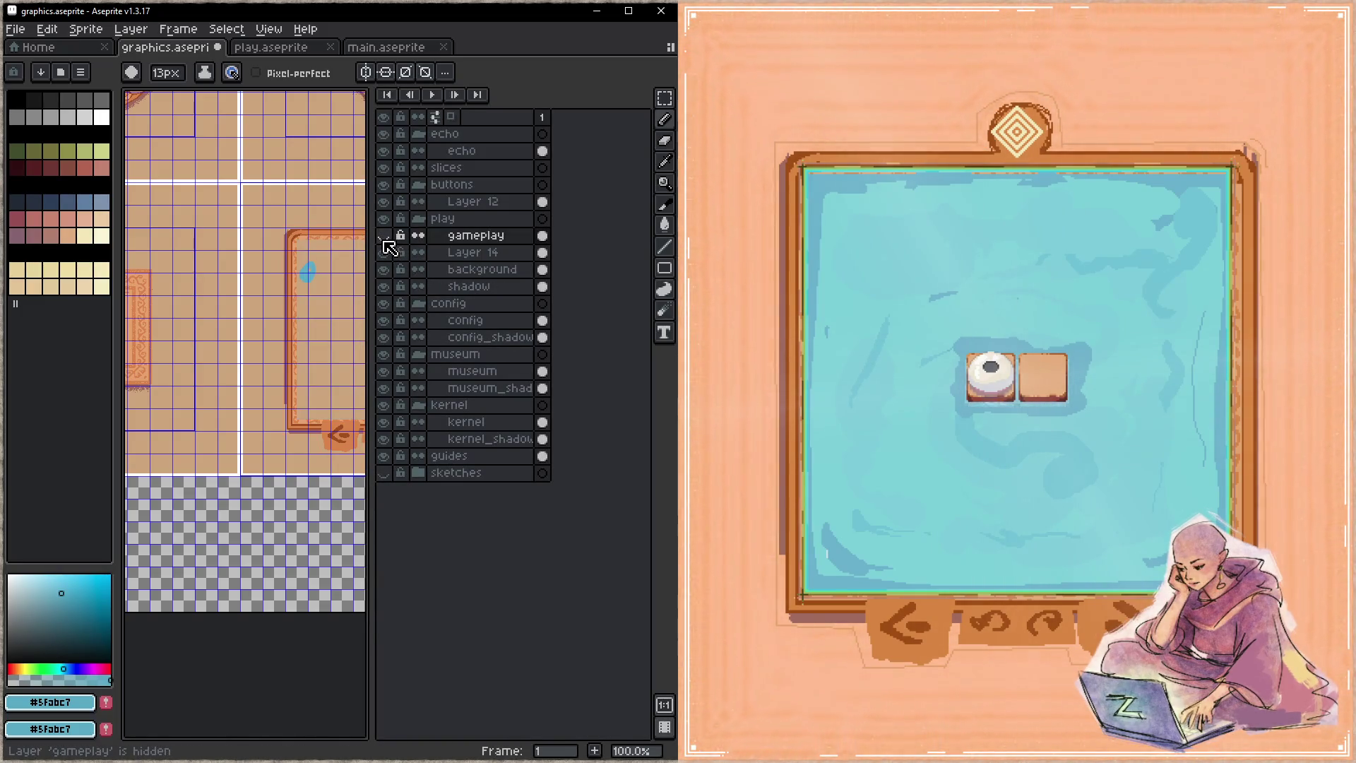
{"action": "left_click", "coordinate": [384, 236]}
{"action": "left_click", "coordinate": [383, 253]}
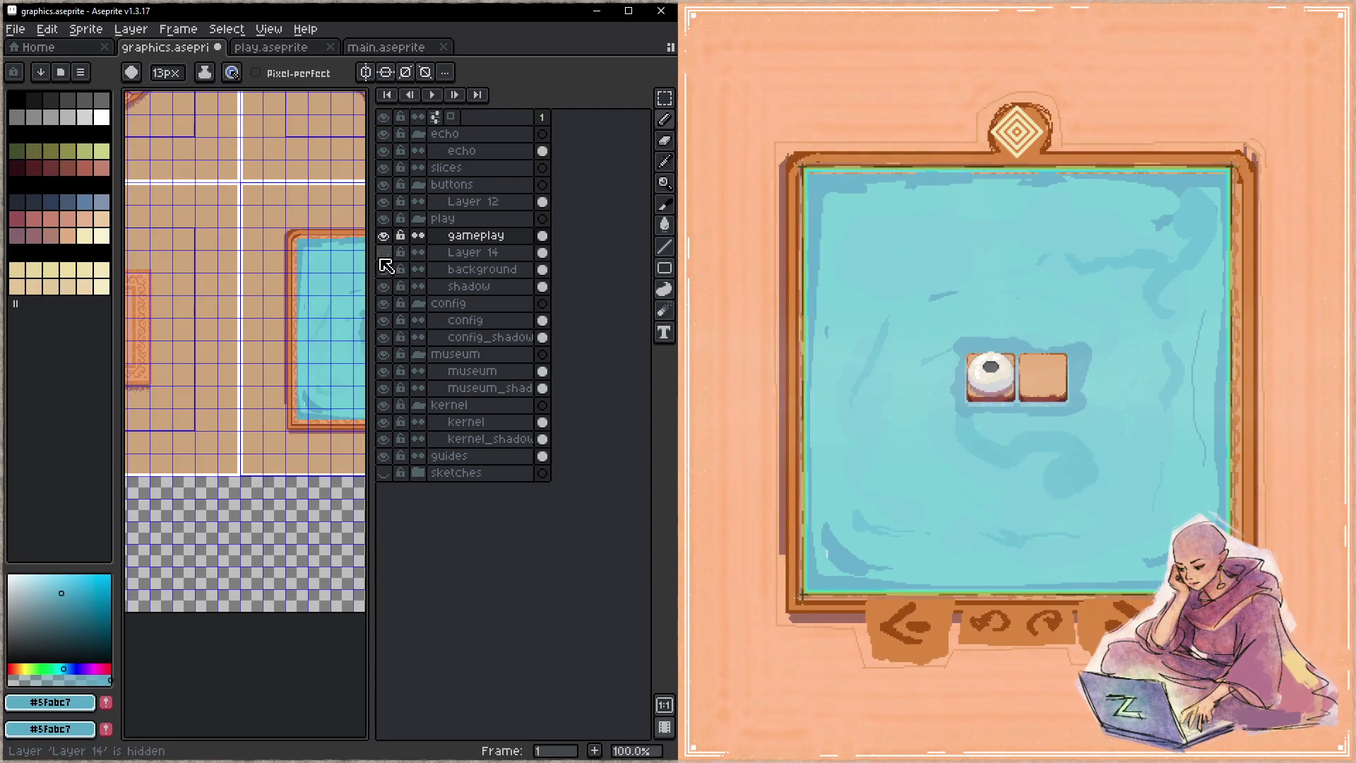
{"action": "left_click", "coordinate": [384, 253]}
{"action": "double_click", "coordinate": [469, 253]}
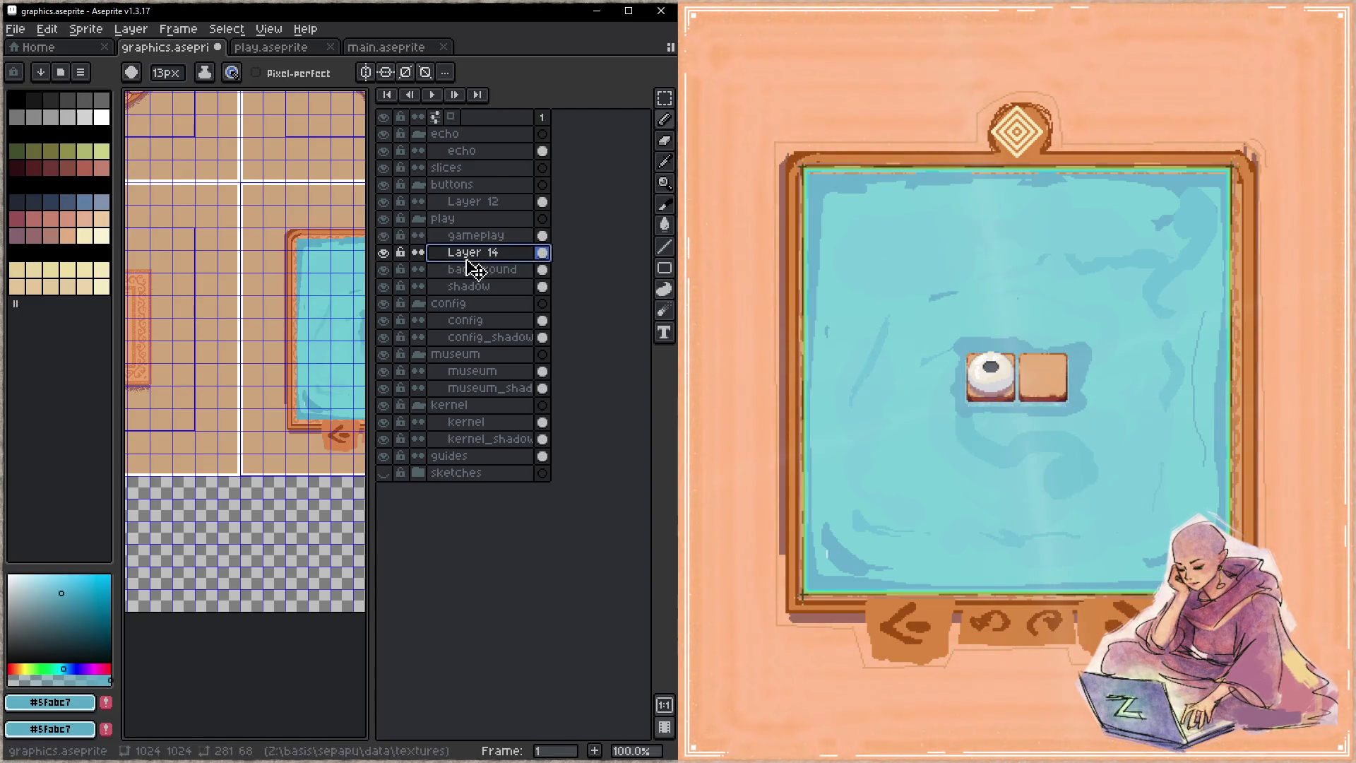
{"action": "type", "text": "ui"}
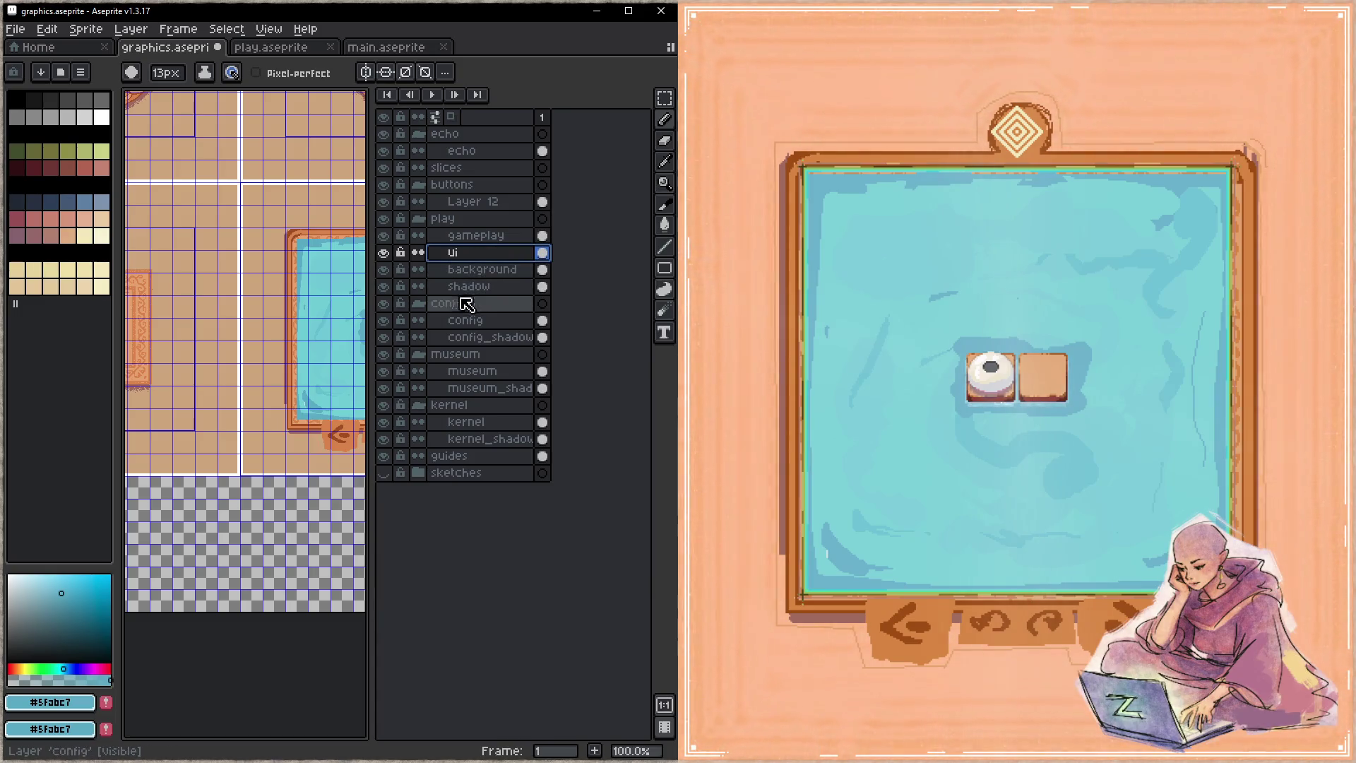
- Toggle the background, shadow and ui layers to inspect them, then close the layer list
{"action": "left_click", "coordinate": [384, 269]}
{"action": "left_click", "coordinate": [383, 270]}
{"action": "left_click", "coordinate": [383, 287]}
{"action": "left_click", "coordinate": [384, 287]}
{"action": "left_click", "coordinate": [384, 287]}
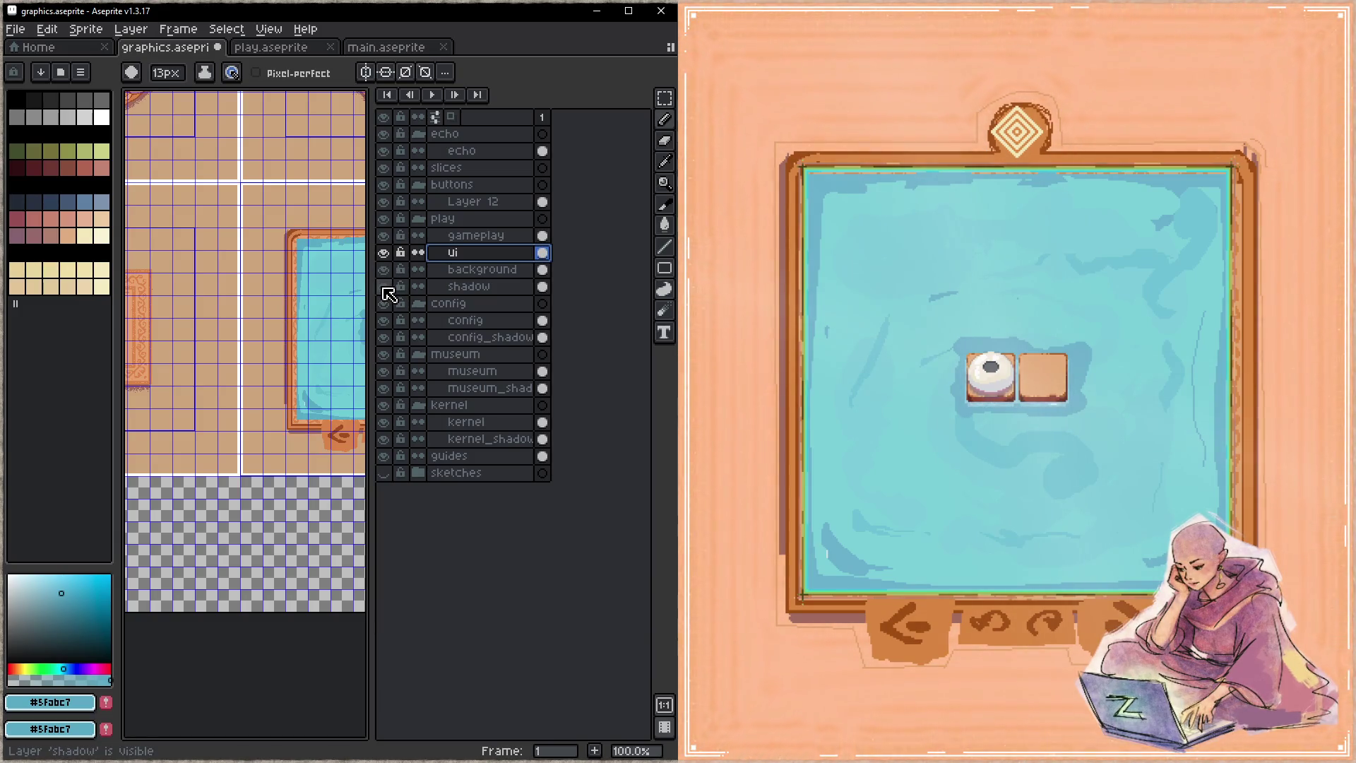
{"action": "left_click", "coordinate": [385, 255]}
{"action": "left_click", "coordinate": [385, 254]}
{"action": "key", "text": "Tab"}
- Eyedrop the rug edge's orange-brown #d88541 as the paint colour and return to the brush
{"action": "mouse_move", "coordinate": [364, 374]}
{"action": "left_mouse_down"}
{"action": "mouse_move", "coordinate": [416, 447]}
{"action": "mouse_move", "coordinate": [394, 469]}
{"action": "left_mouse_up"}
{"action": "scroll", "coordinate": [417, 447], "scroll_direction": "up", "scroll_amount": 1}
{"action": "left_click_drag", "start_coordinate": [508, 605], "coordinate": [521, 485]}
{"action": "mouse_move", "coordinate": [342, 412]}
{"action": "left_mouse_down"}
{"action": "mouse_move", "coordinate": [365, 598]}
{"action": "mouse_move", "coordinate": [642, 515]}
{"action": "left_mouse_up"}
{"action": "key", "text": "i"}
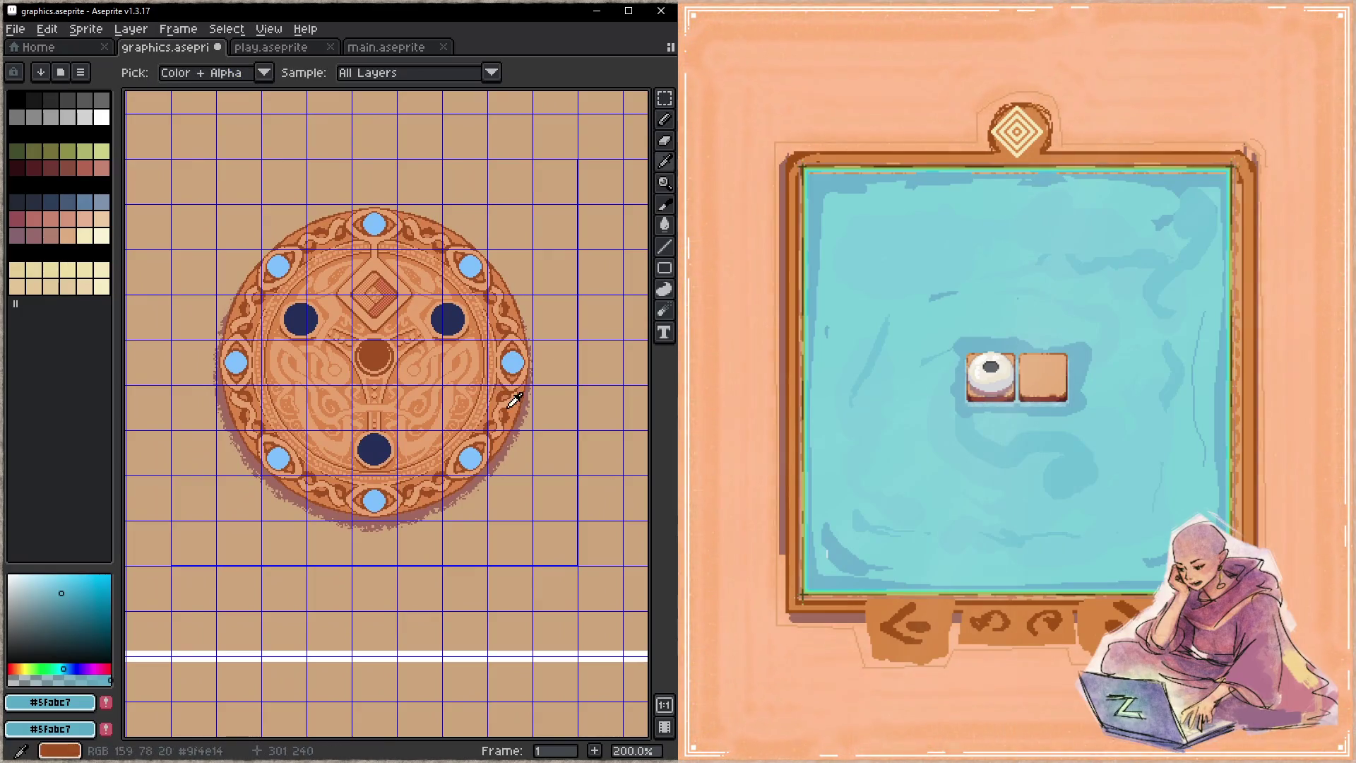
{"action": "left_click", "coordinate": [503, 312]}
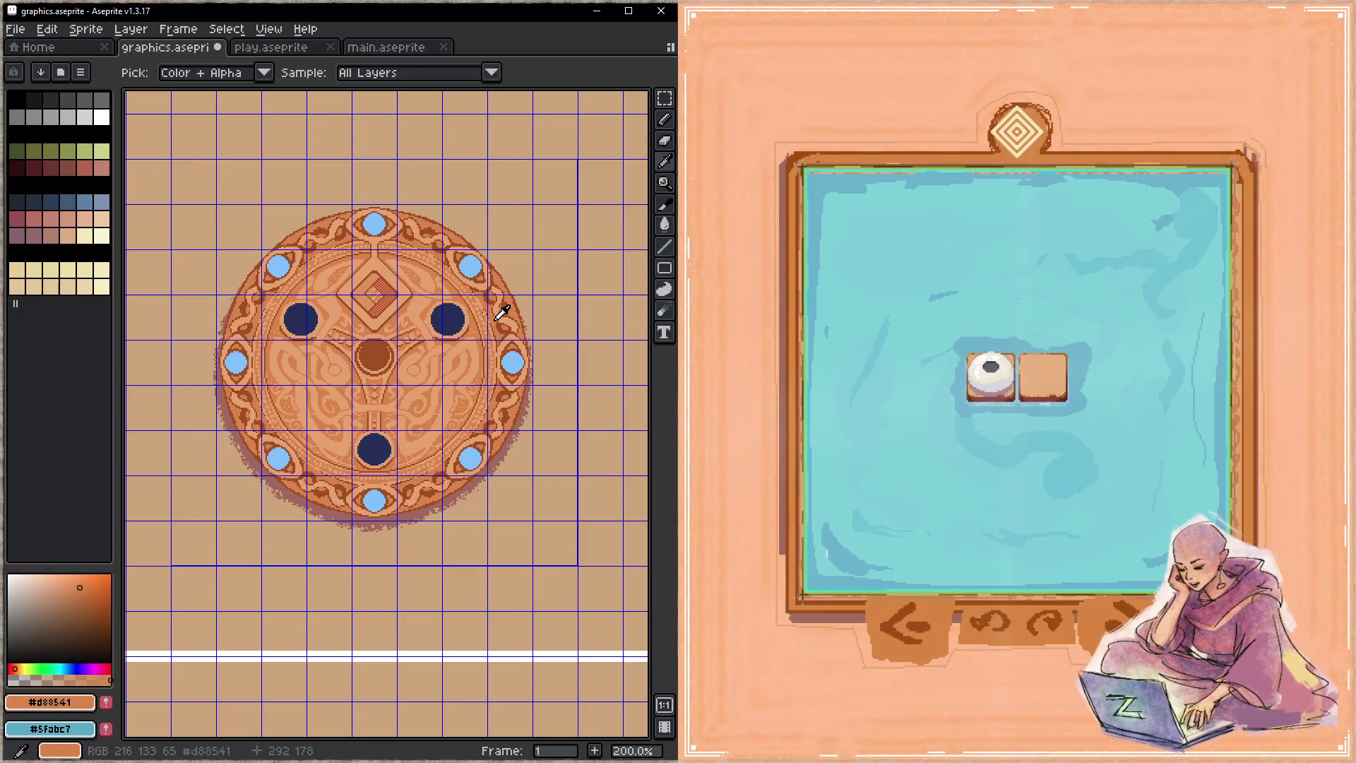
{"action": "key", "text": "h"}
{"action": "mouse_move", "coordinate": [566, 491]}
{"action": "left_mouse_down"}
{"action": "mouse_move", "coordinate": [271, 338]}
{"action": "mouse_move", "coordinate": [307, 379]}
{"action": "left_mouse_up"}
{"action": "key", "text": "b"}
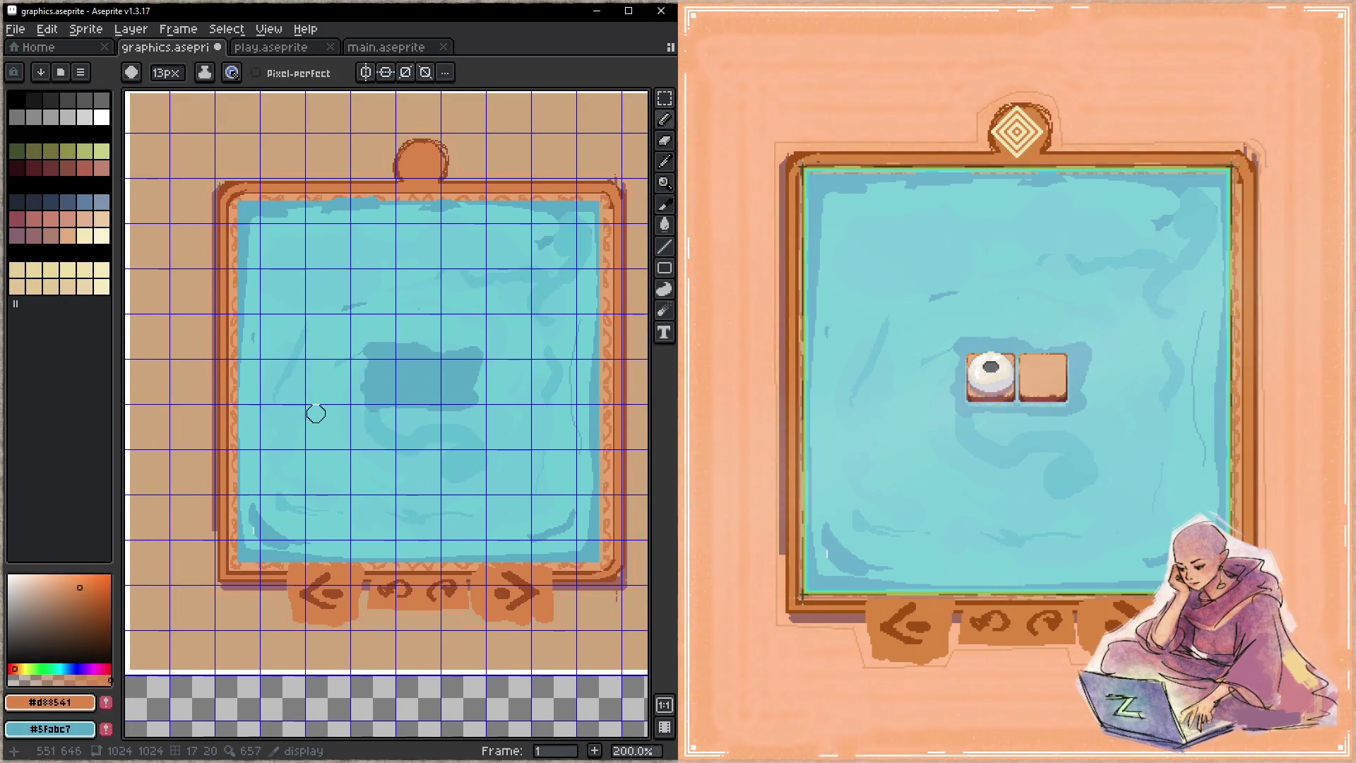
- Close the extra screenshot.png tabs and bring graphics.aseprite back to the front
{"action": "key", "text": "F12"}
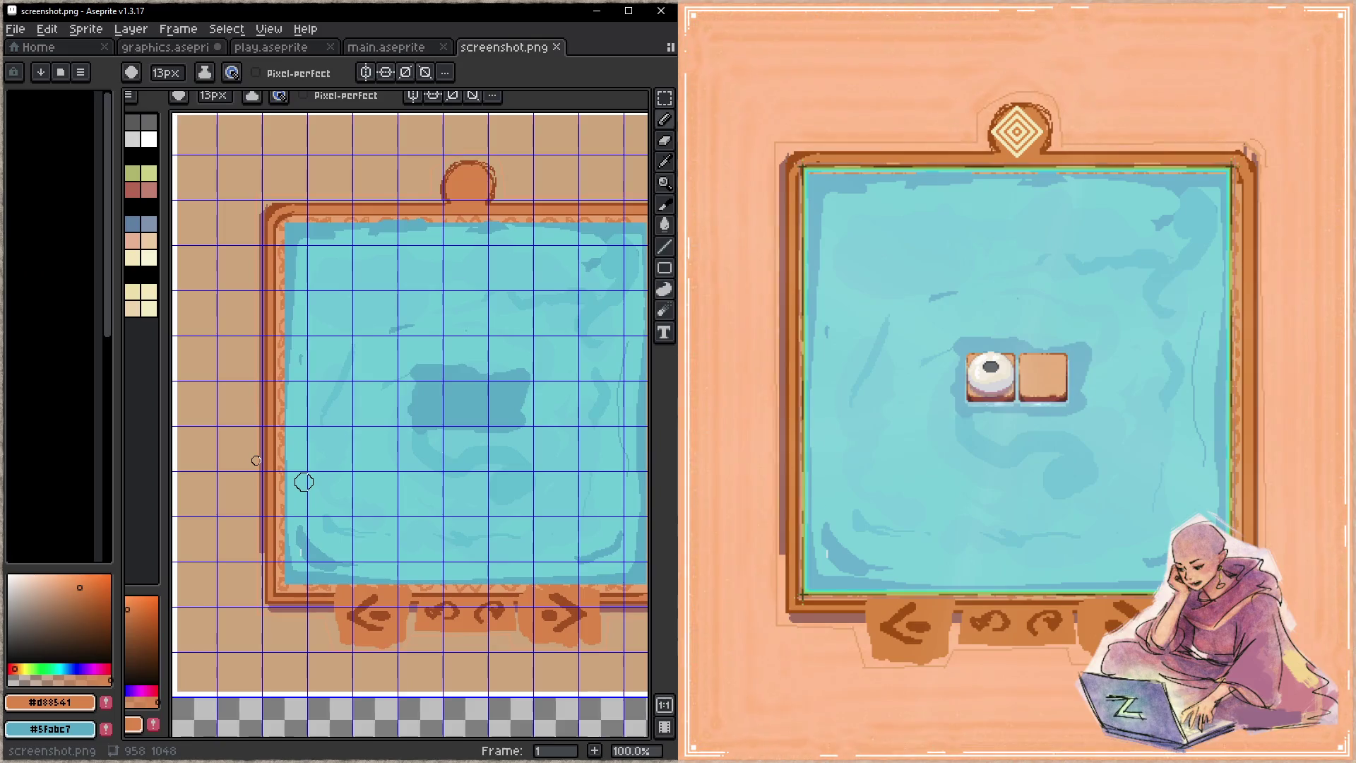
{"action": "key", "text": "F12"}
{"action": "key", "text": "F12"}
{"action": "key", "text": "F12"}
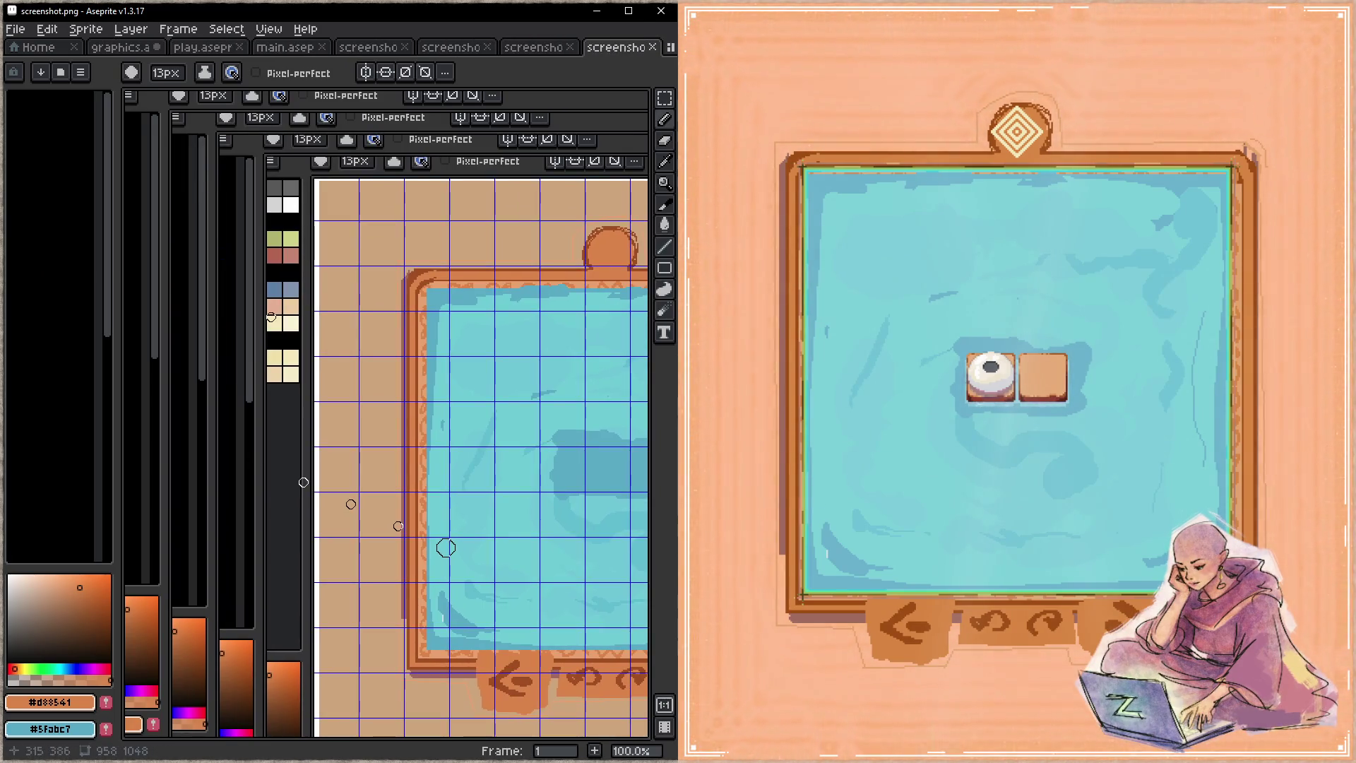
{"action": "middle_click", "coordinate": [622, 52]}
{"action": "middle_click", "coordinate": [622, 52]}
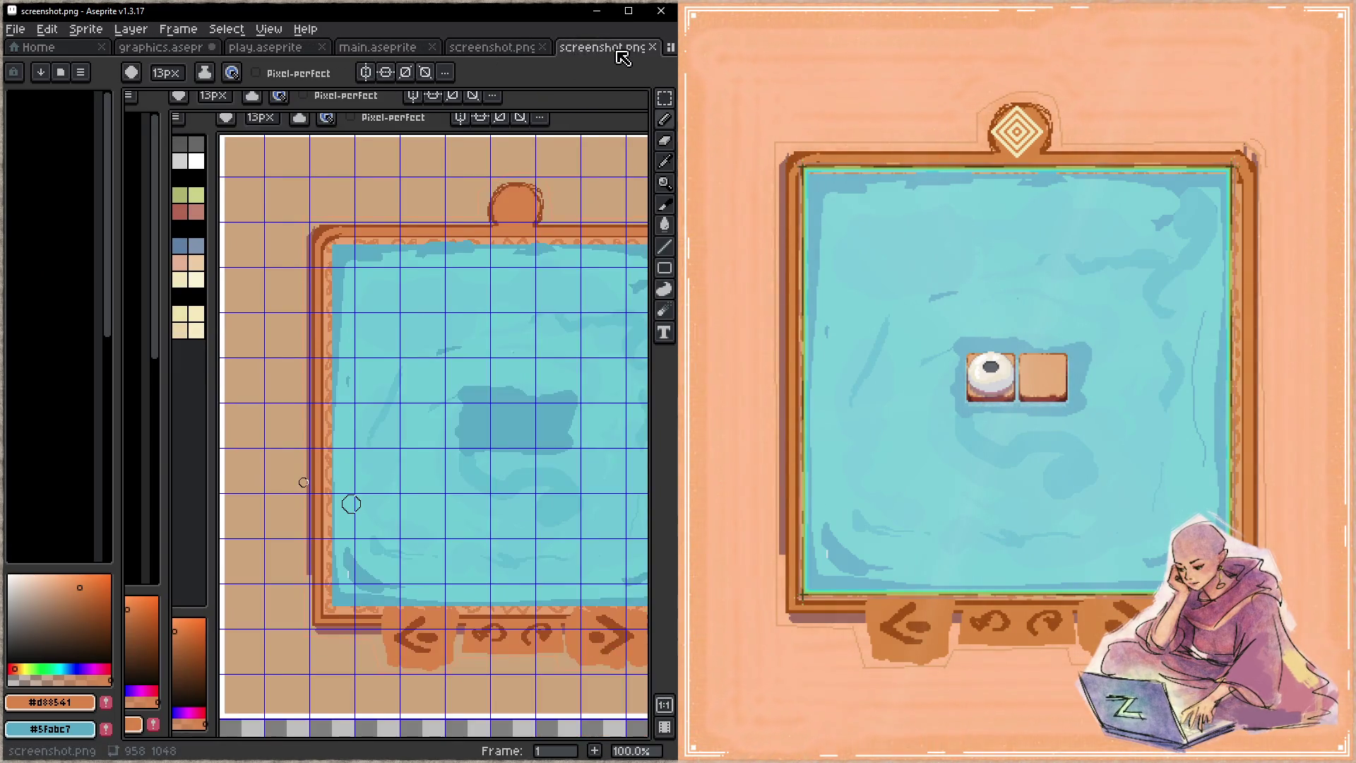
{"action": "middle_click", "coordinate": [591, 53]}
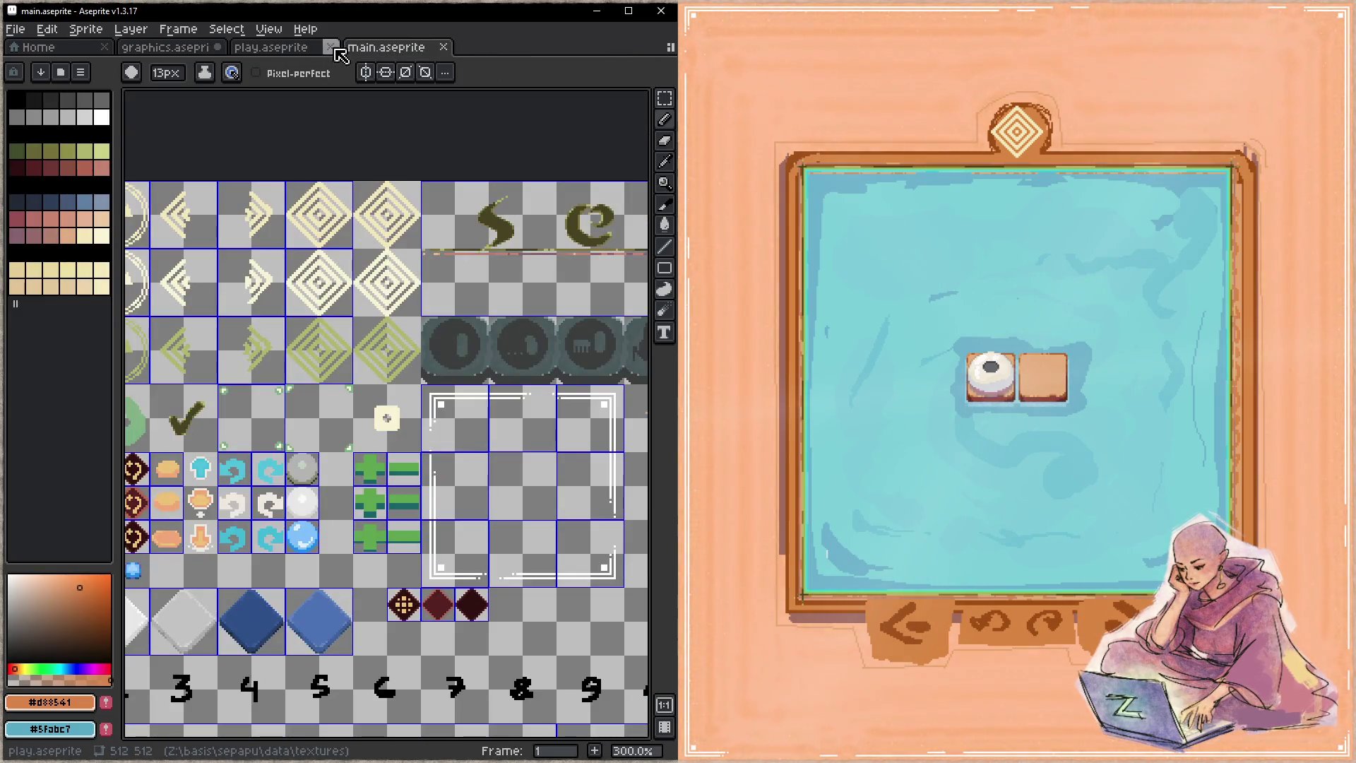
{"action": "left_click", "coordinate": [175, 48]}
{"action": "left_click", "coordinate": [269, 35]}
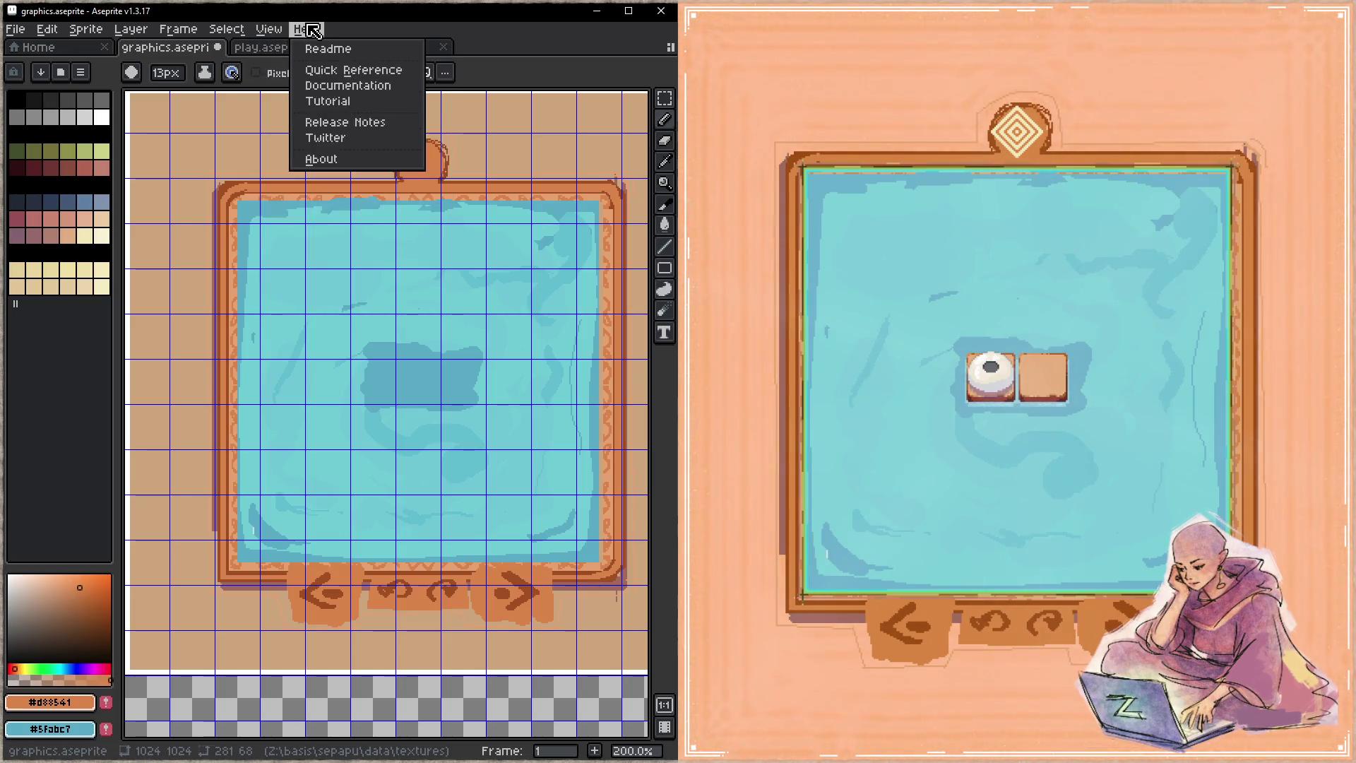
{"action": "mouse_move", "coordinate": [26, 34]}
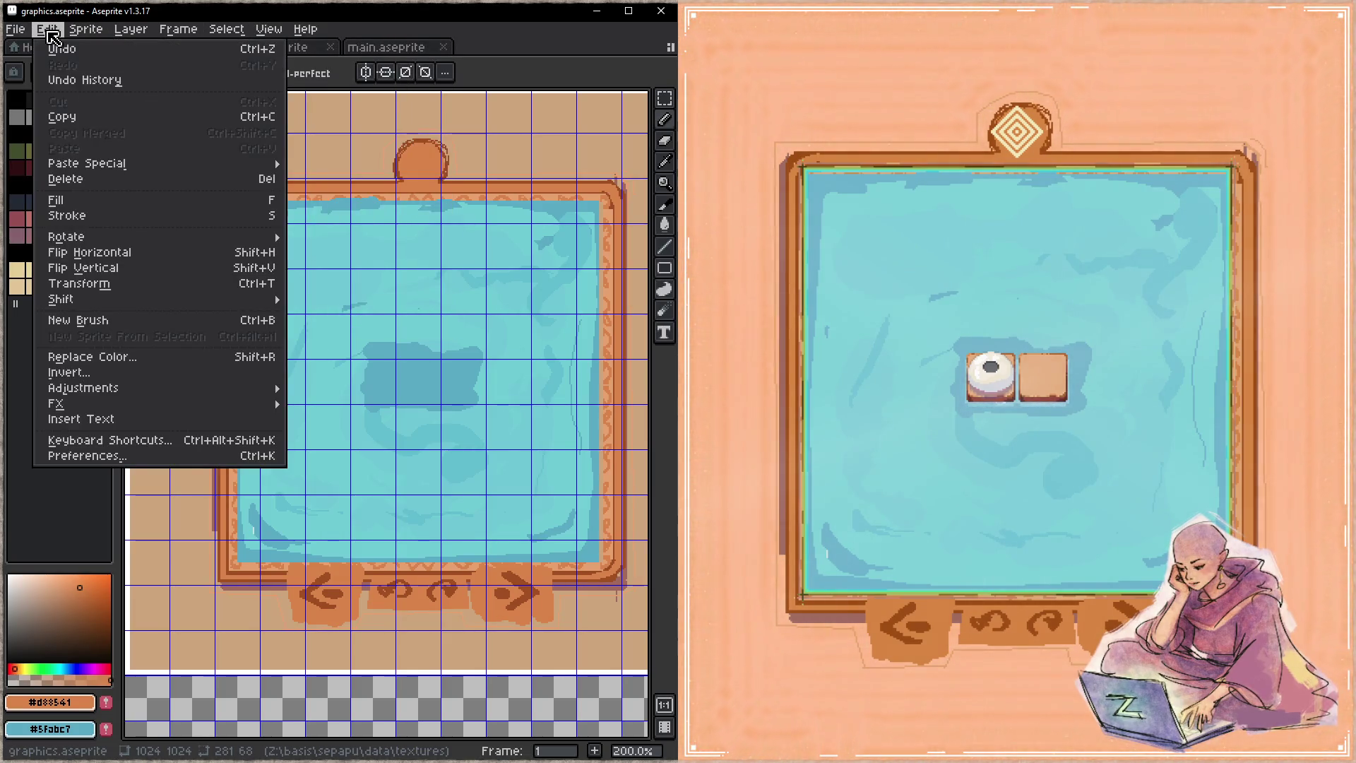
- Paint the frame's right edge and top-right corner in orange #d88541, then save graphics.aseprite
{"action": "mouse_move", "coordinate": [99, 38]}
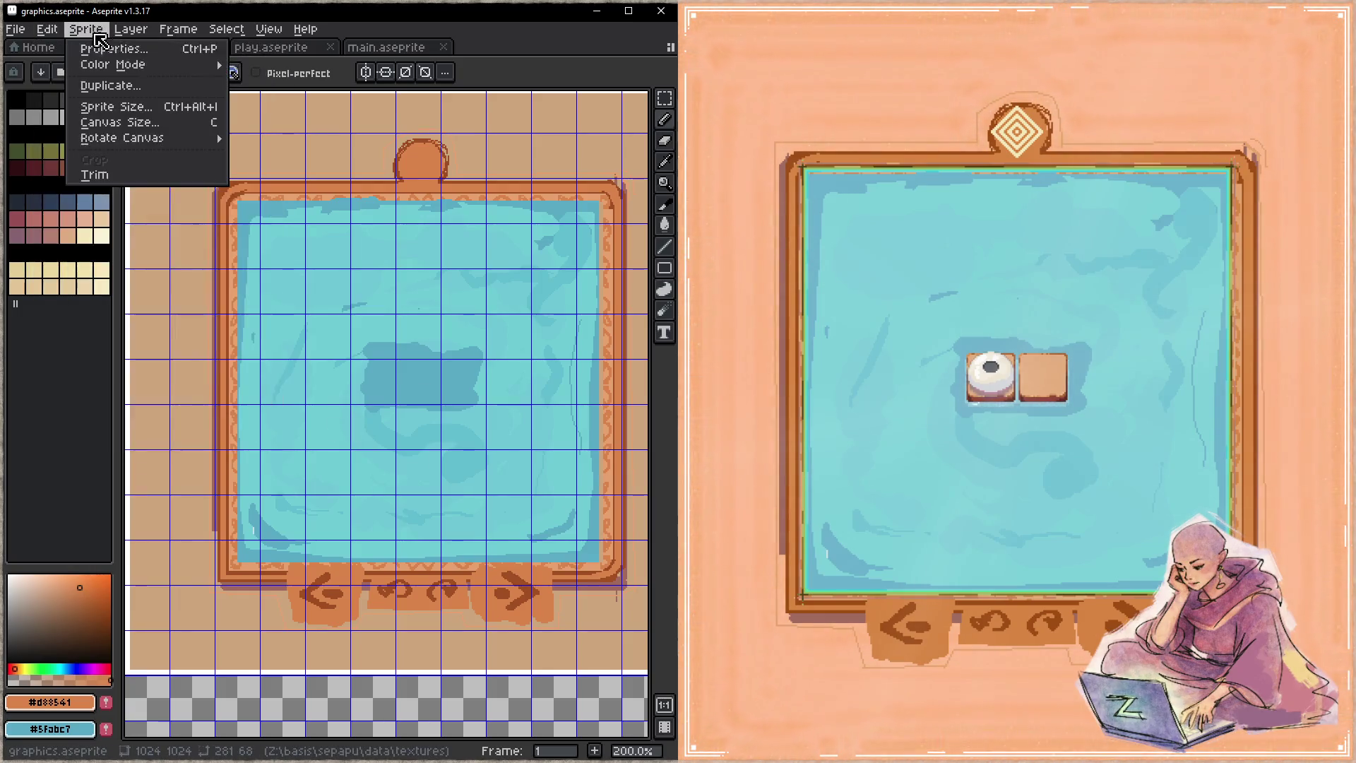
{"action": "left_click", "coordinate": [379, 418]}
{"action": "mouse_move", "coordinate": [118, 338]}
{"action": "left_mouse_down"}
{"action": "mouse_move", "coordinate": [21, 338]}
{"action": "mouse_move", "coordinate": [118, 346]}
{"action": "left_mouse_up"}
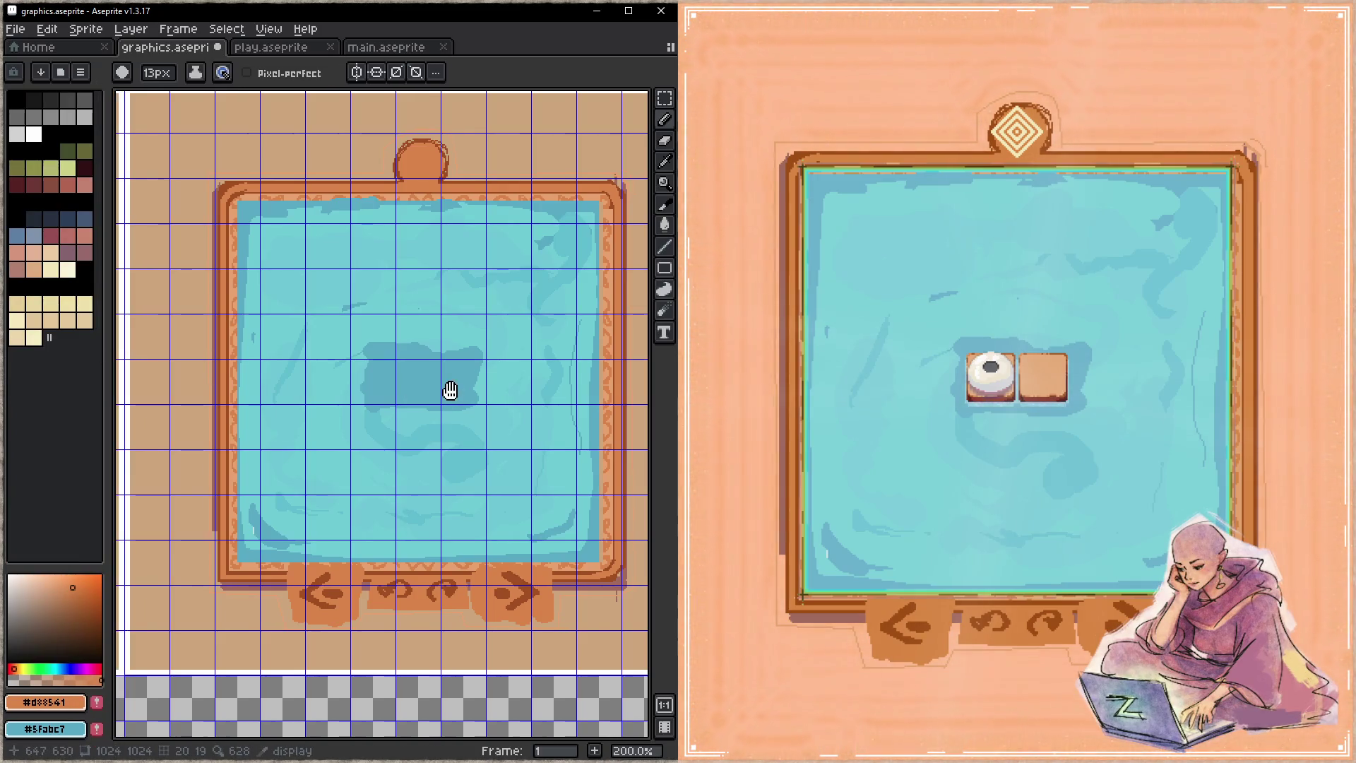
{"action": "left_click_drag", "start_coordinate": [450, 391], "coordinate": [426, 391]}
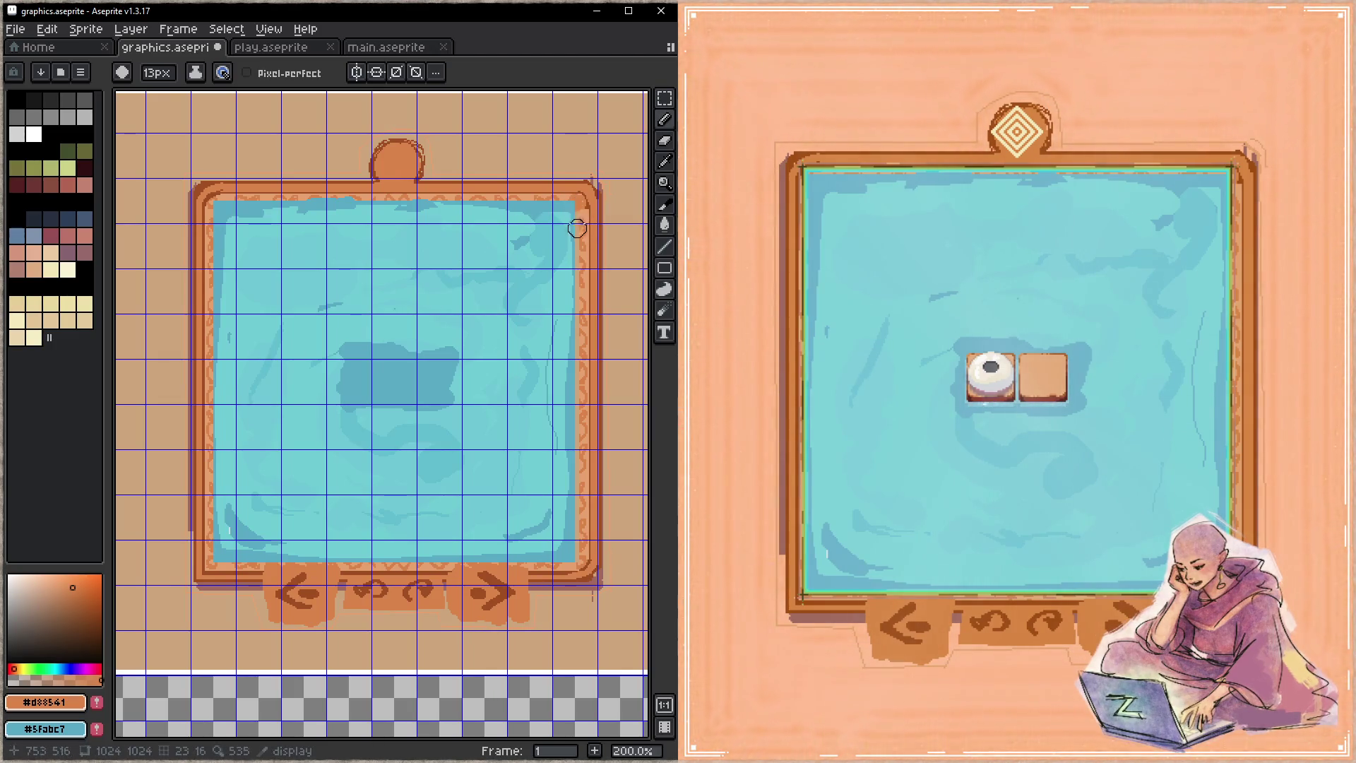
{"action": "mouse_move", "coordinate": [577, 216]}
{"action": "left_mouse_down"}
{"action": "mouse_move", "coordinate": [577, 246]}
{"action": "mouse_move", "coordinate": [570, 224]}
{"action": "mouse_move", "coordinate": [340, 197]}
{"action": "mouse_move", "coordinate": [212, 389]}
{"action": "mouse_move", "coordinate": [220, 564]}
{"action": "mouse_move", "coordinate": [579, 301]}
{"action": "mouse_move", "coordinate": [576, 333]}
{"action": "left_mouse_up"}
{"action": "left_click", "coordinate": [575, 206]}
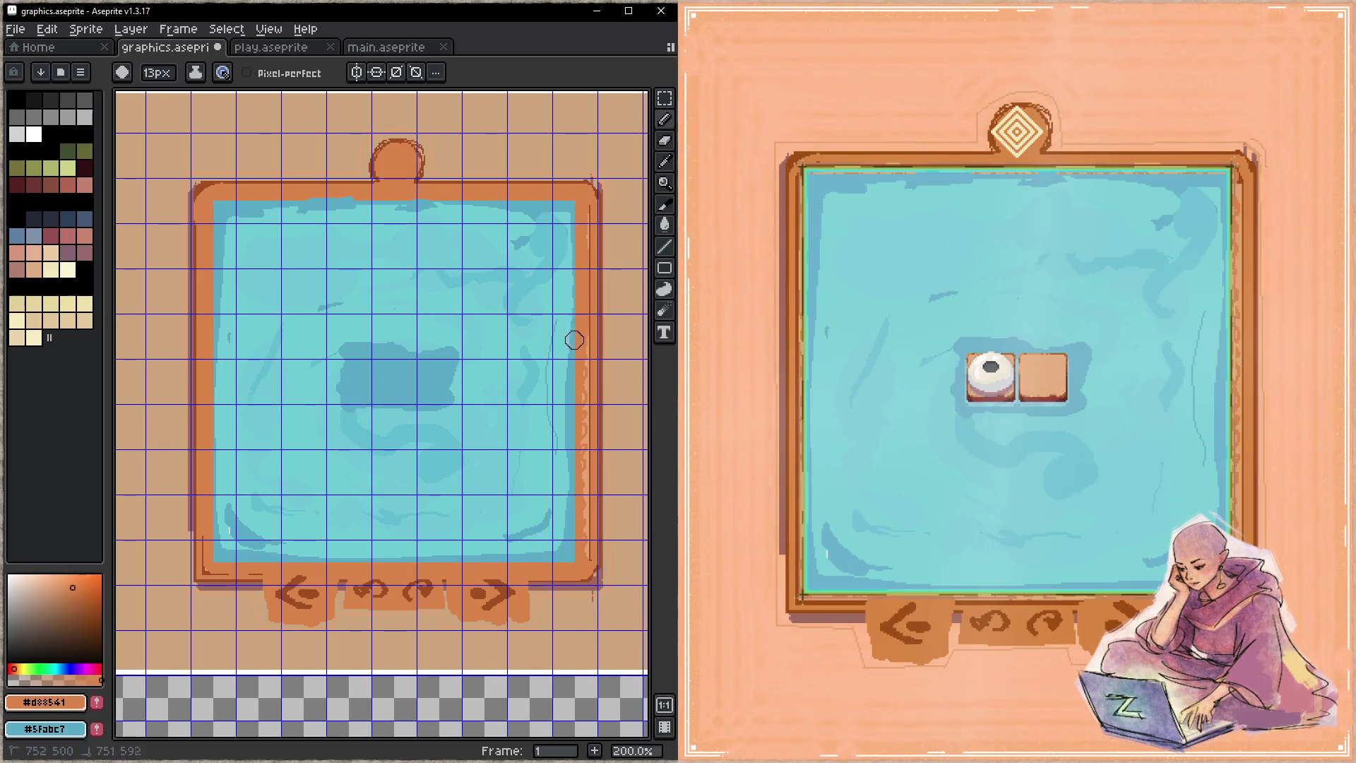
{"action": "key", "text": "ctrl+s"}
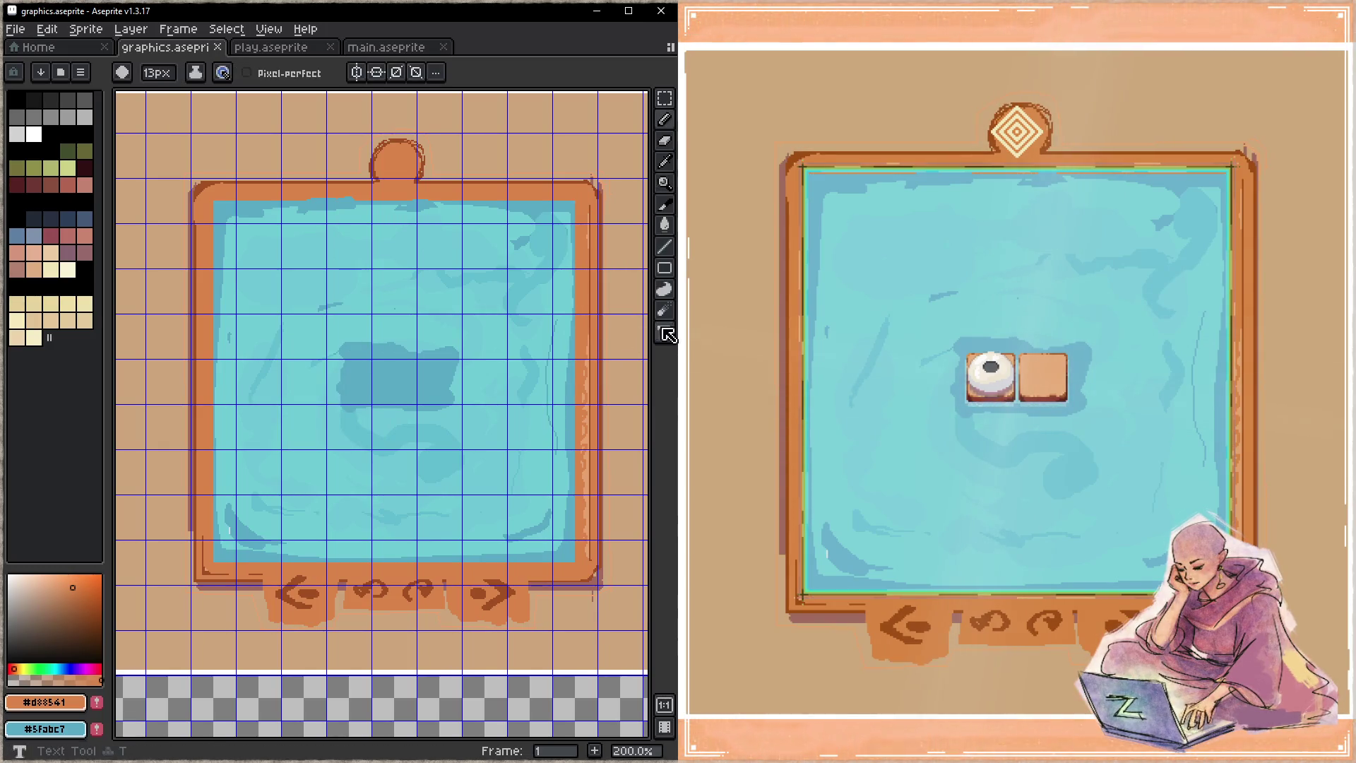
- Hide the sketches layer, save, and repaint the frame's top-left corner in orange
{"action": "key", "text": "Tab"}
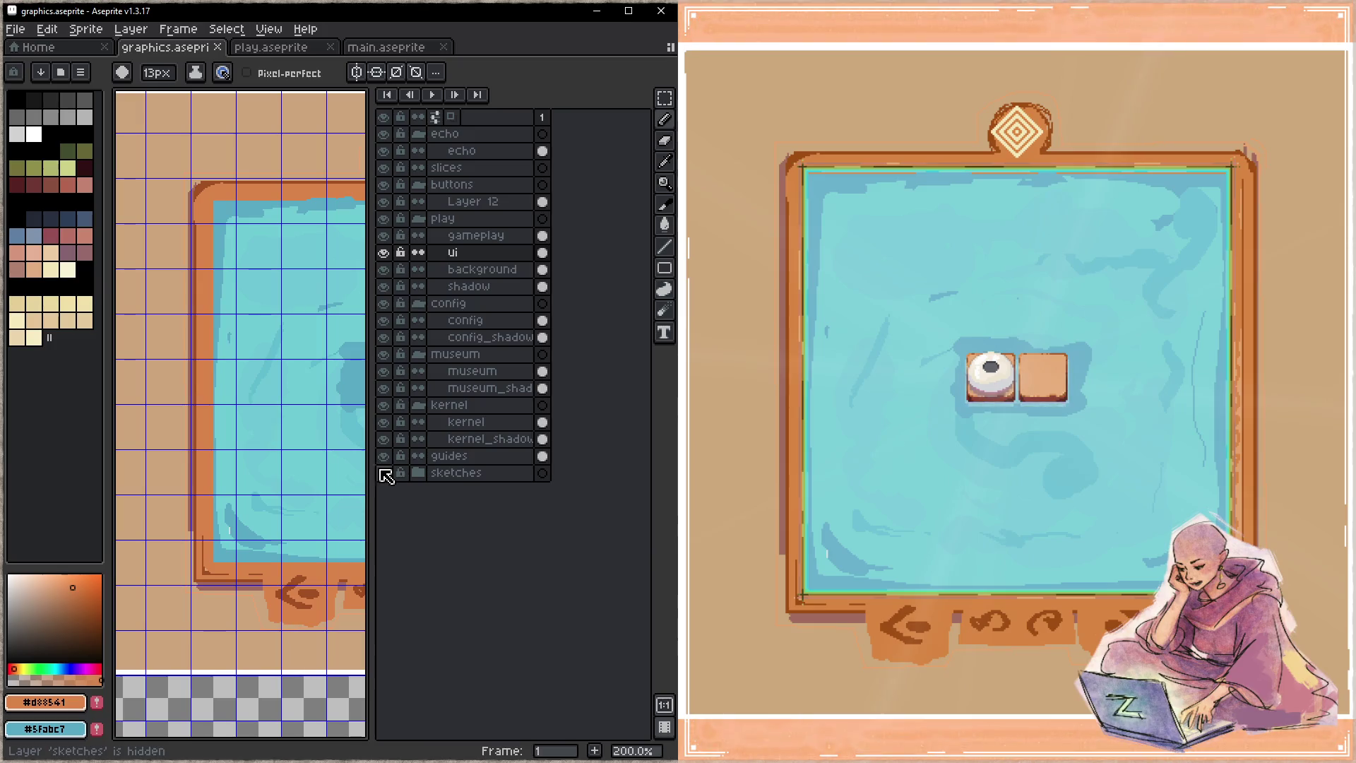
{"action": "left_click", "coordinate": [384, 472]}
{"action": "key", "text": "Tab"}
{"action": "key", "text": "ctrl+s"}
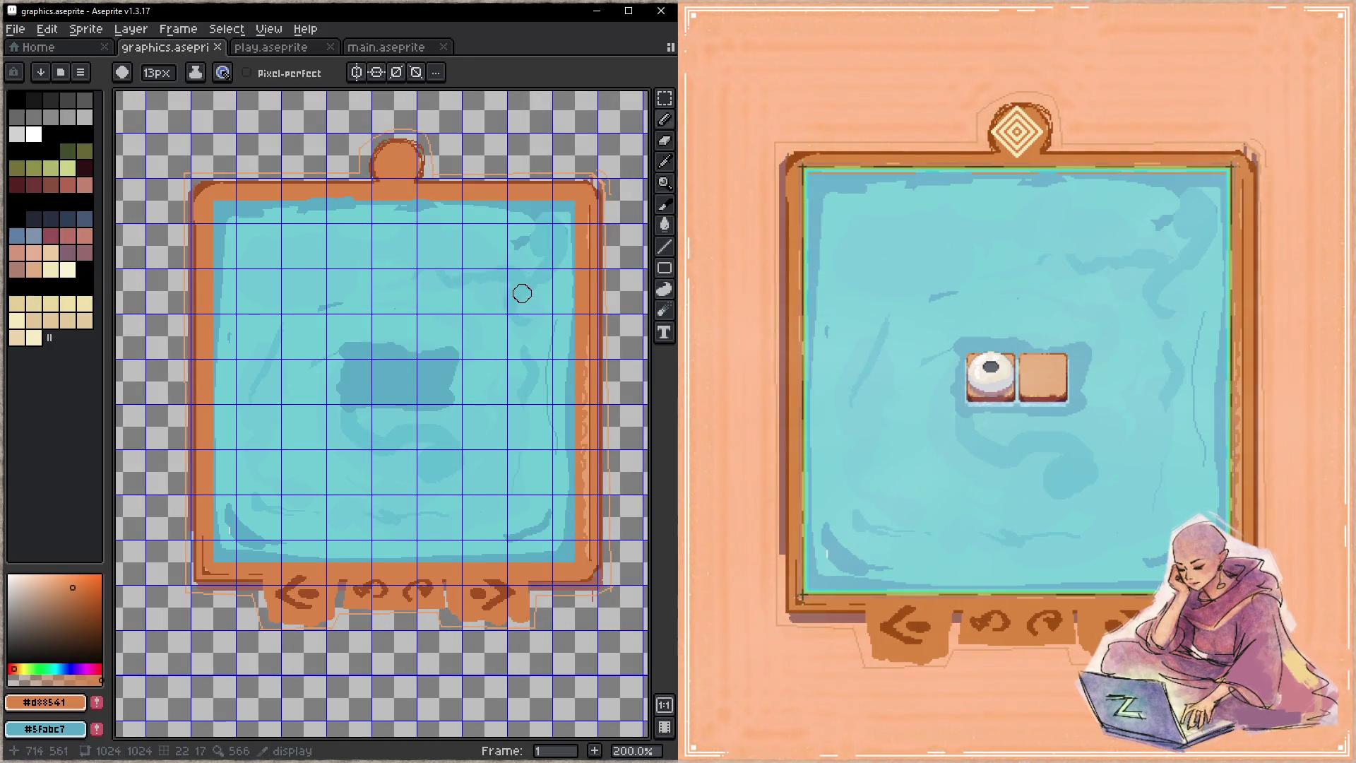
{"action": "key", "text": "Tab"}
{"action": "key", "text": "Tab"}
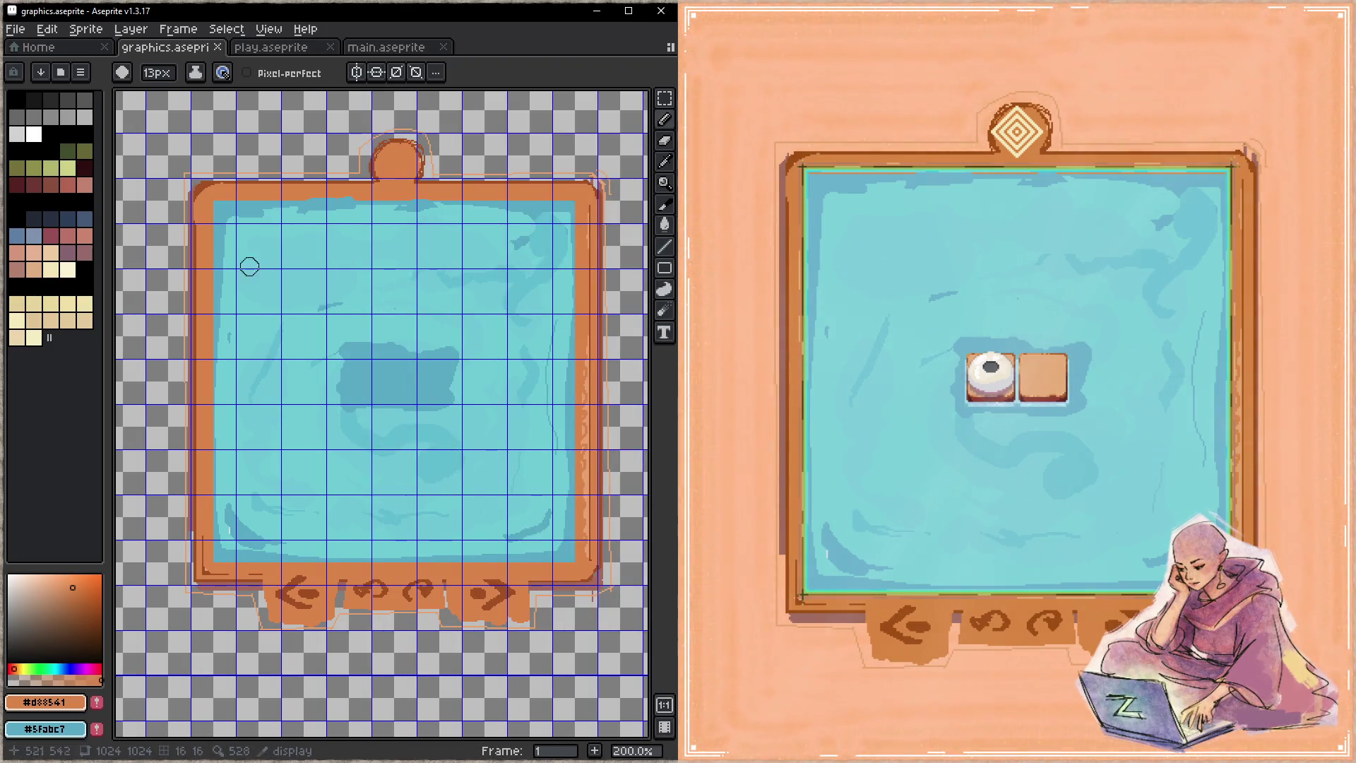
{"action": "left_click_drag", "start_coordinate": [211, 196], "coordinate": [200, 212]}
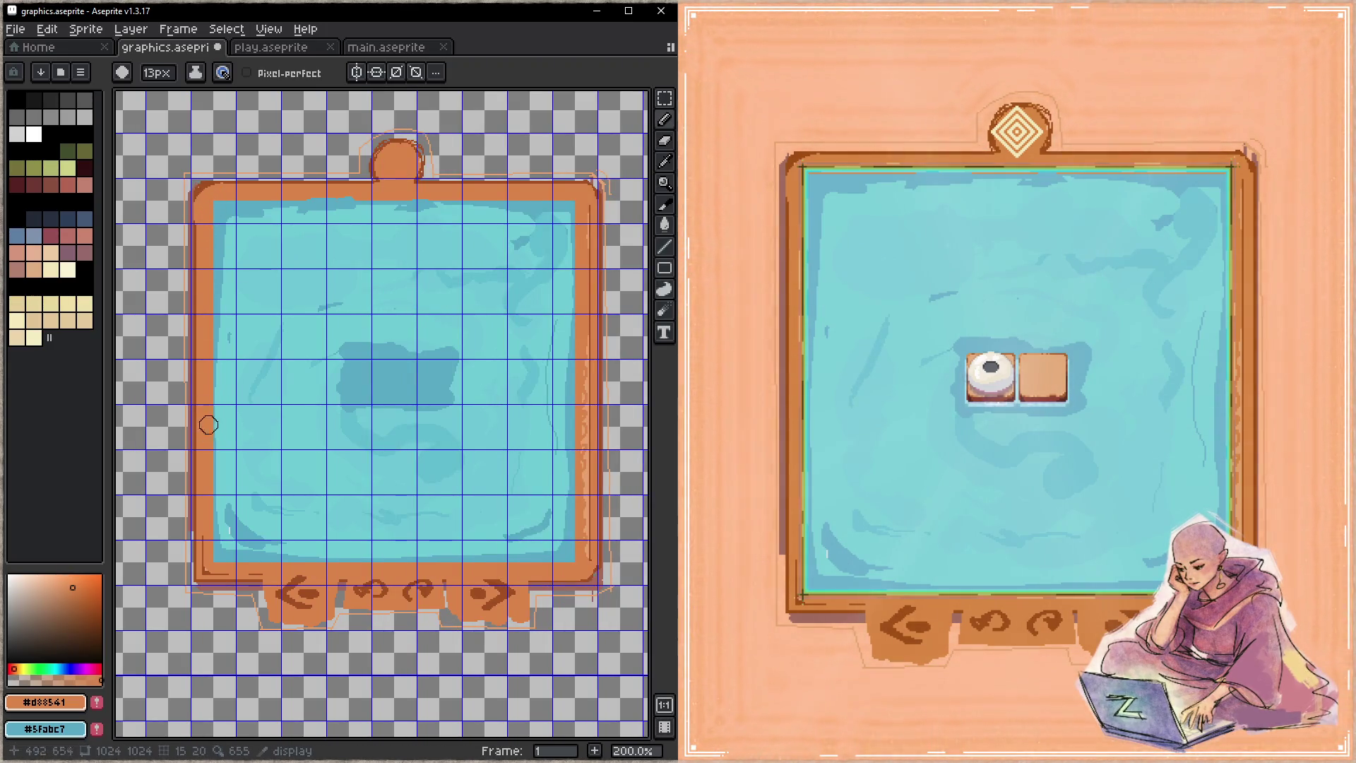
- Turn off pressure-controlled brush size and draw straight orange lines along all four frame edges
{"action": "left_click", "coordinate": [223, 72]}
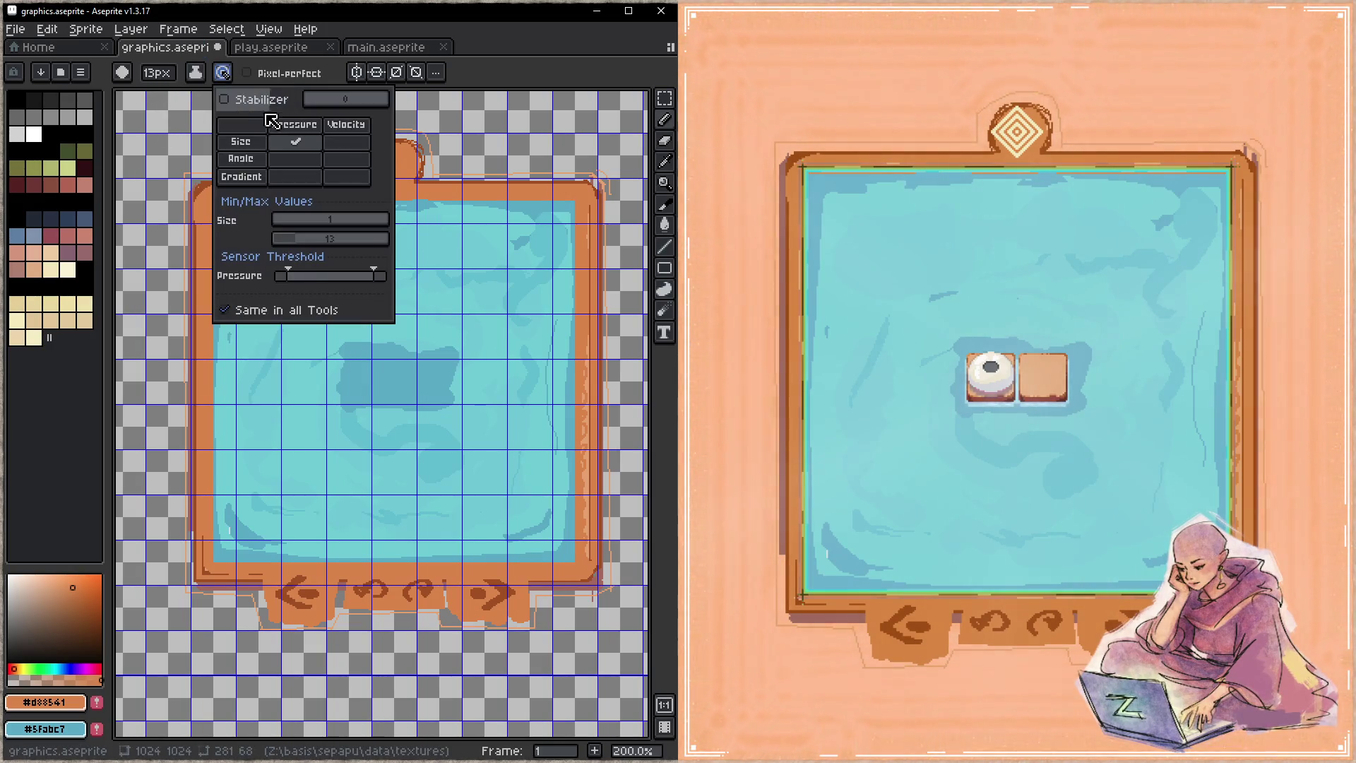
{"action": "left_click", "coordinate": [295, 142]}
{"action": "left_click", "coordinate": [193, 207]}
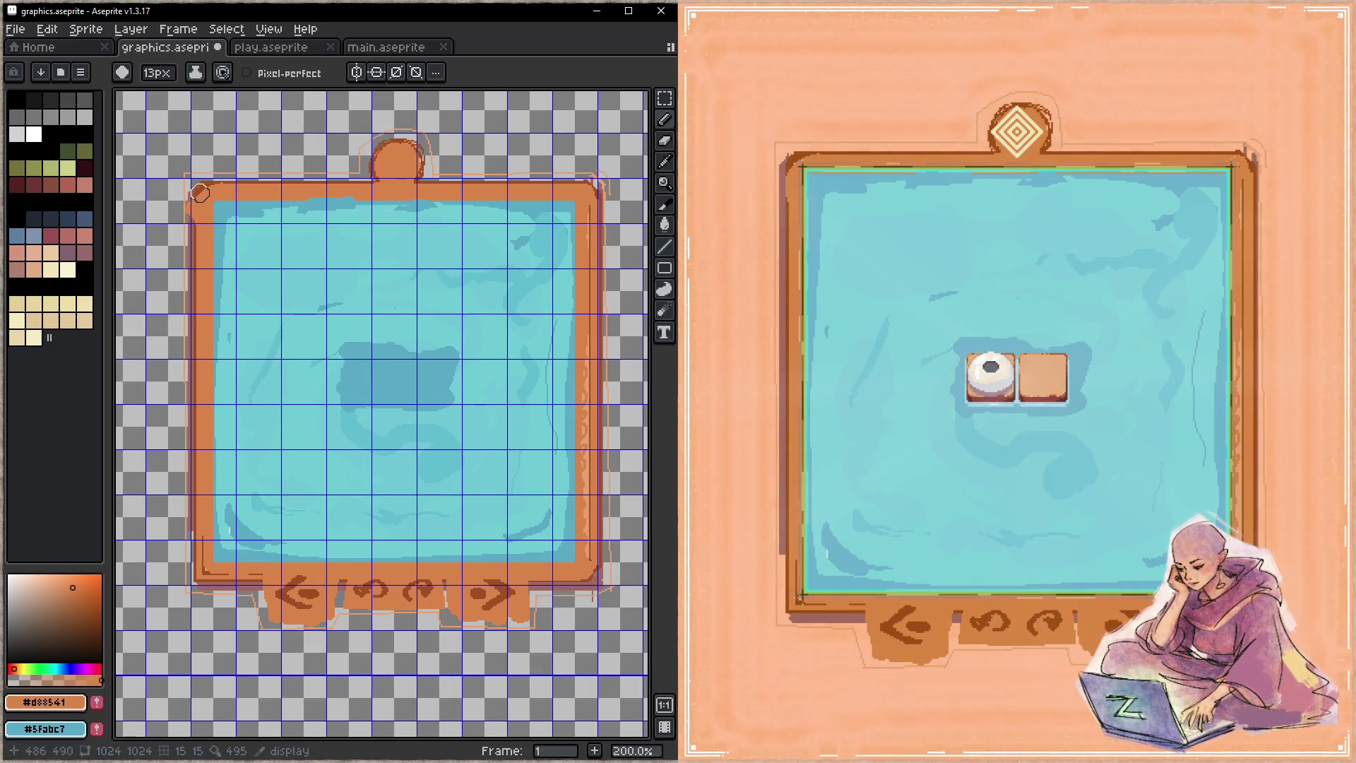
{"action": "left_click", "coordinate": [210, 578], "text": "shift"}
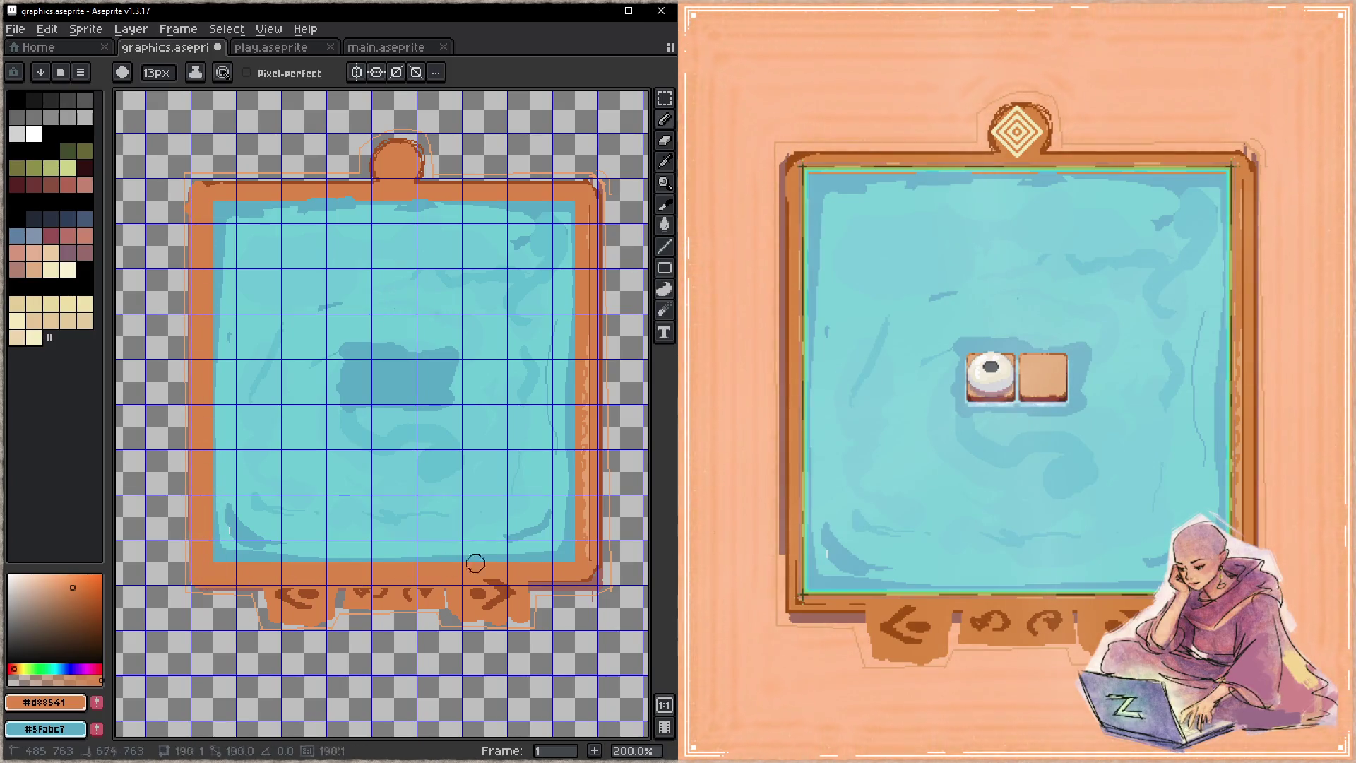
{"action": "left_click", "coordinate": [587, 575], "text": "shift"}
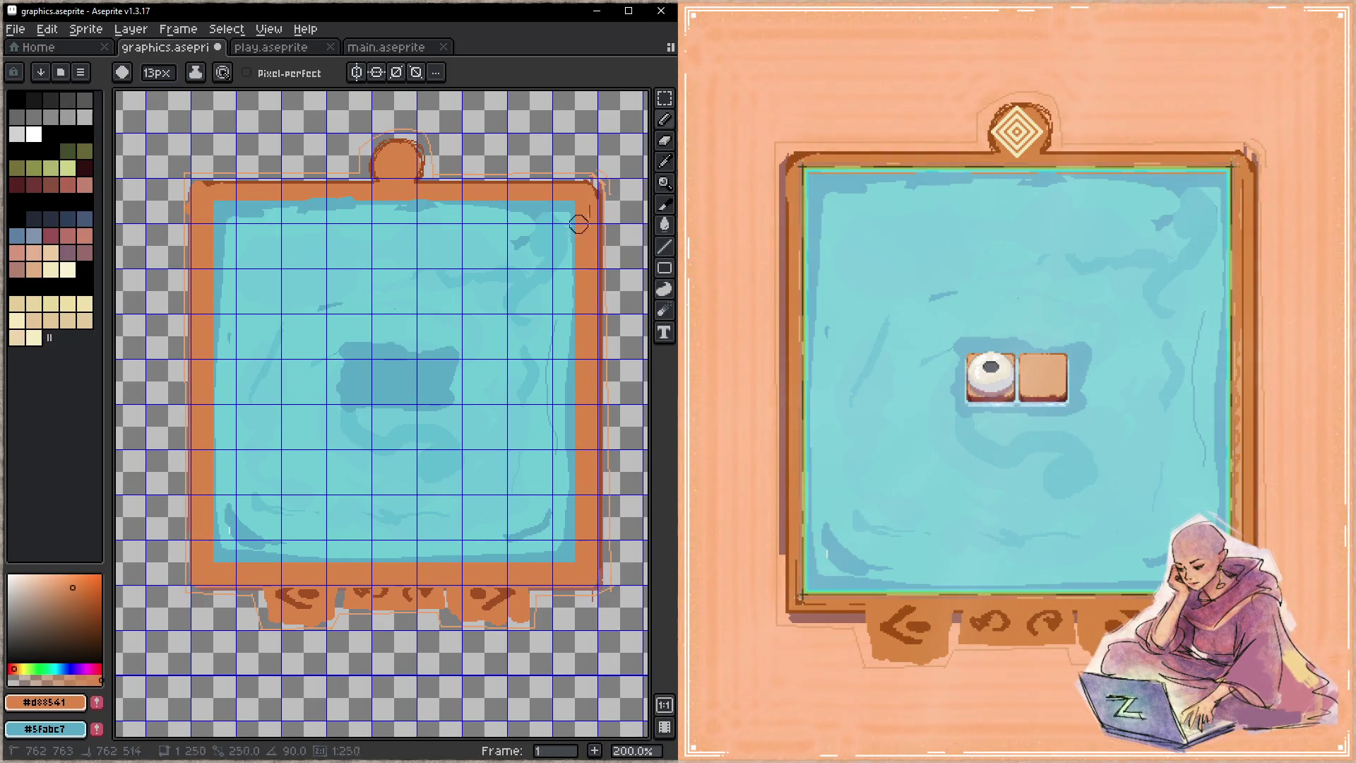
{"action": "left_click", "coordinate": [590, 194], "text": "shift"}
{"action": "left_click", "coordinate": [260, 195], "text": "shift"}
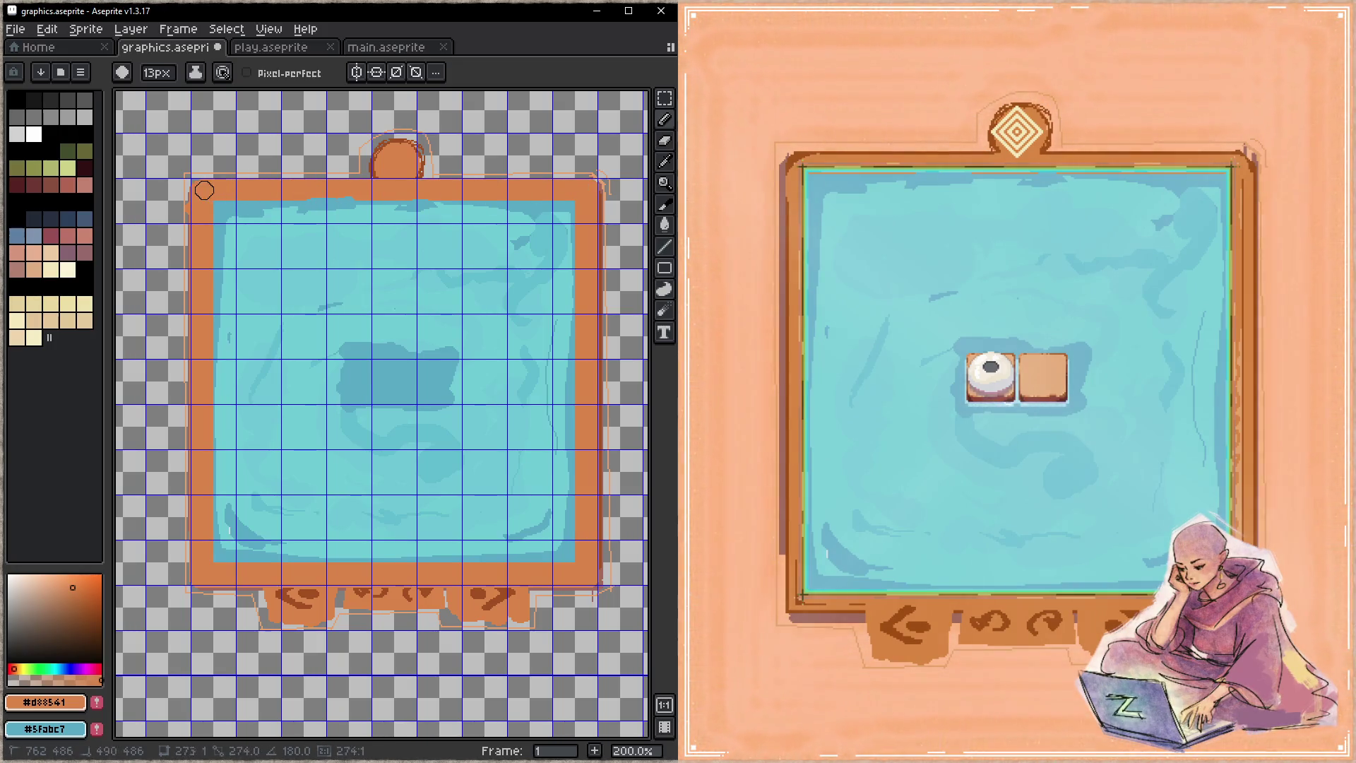
{"action": "key", "text": "Tab"}
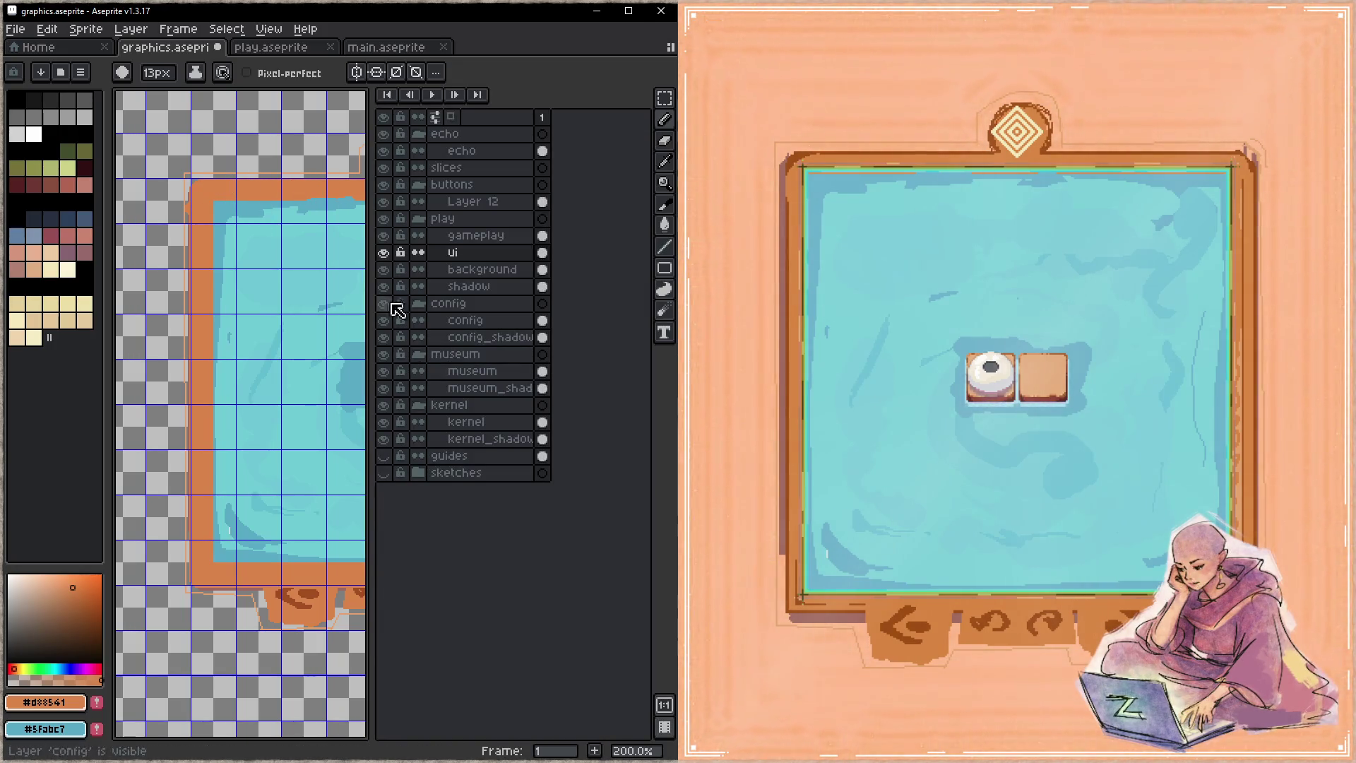
- Save, then stroke orange over the frame's top-right corner, top edge and right edge
{"action": "key", "text": "Tab"}
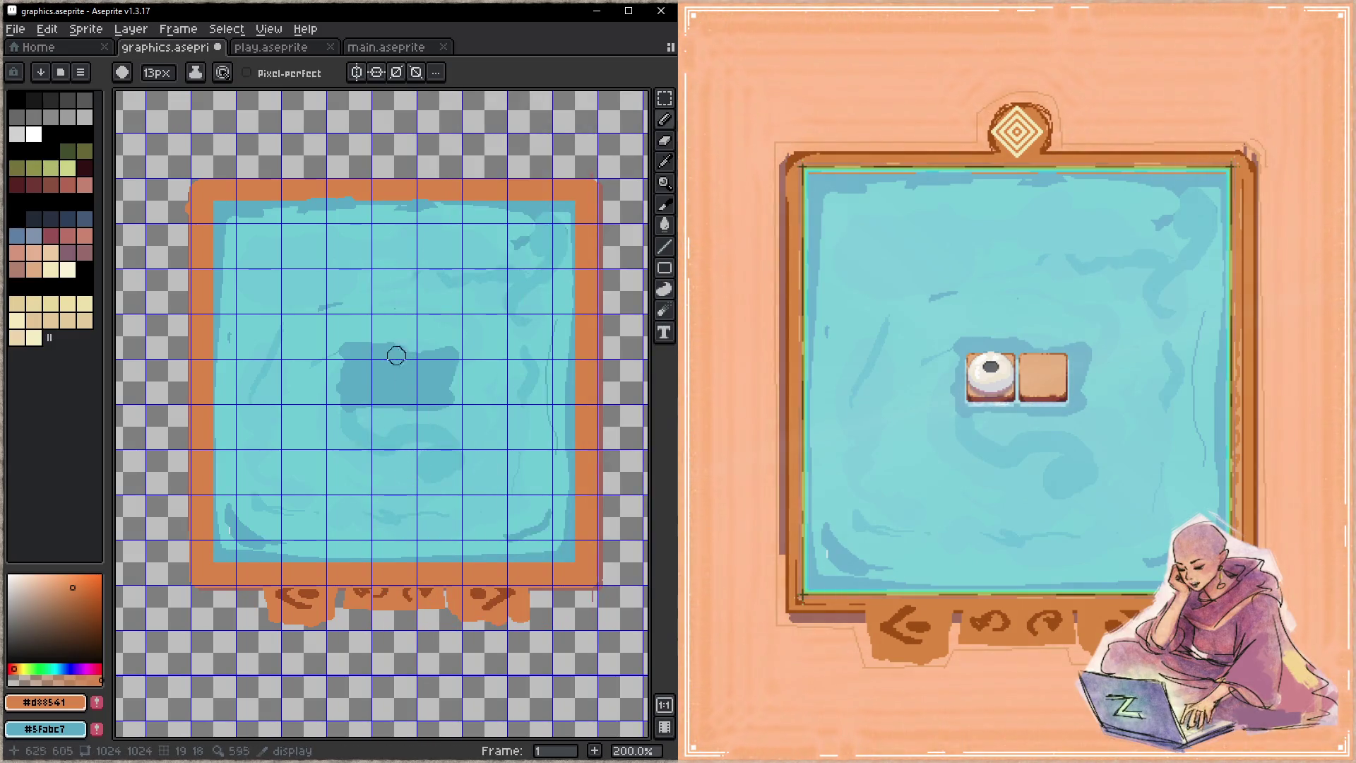
{"action": "key", "text": "ctrl+s"}
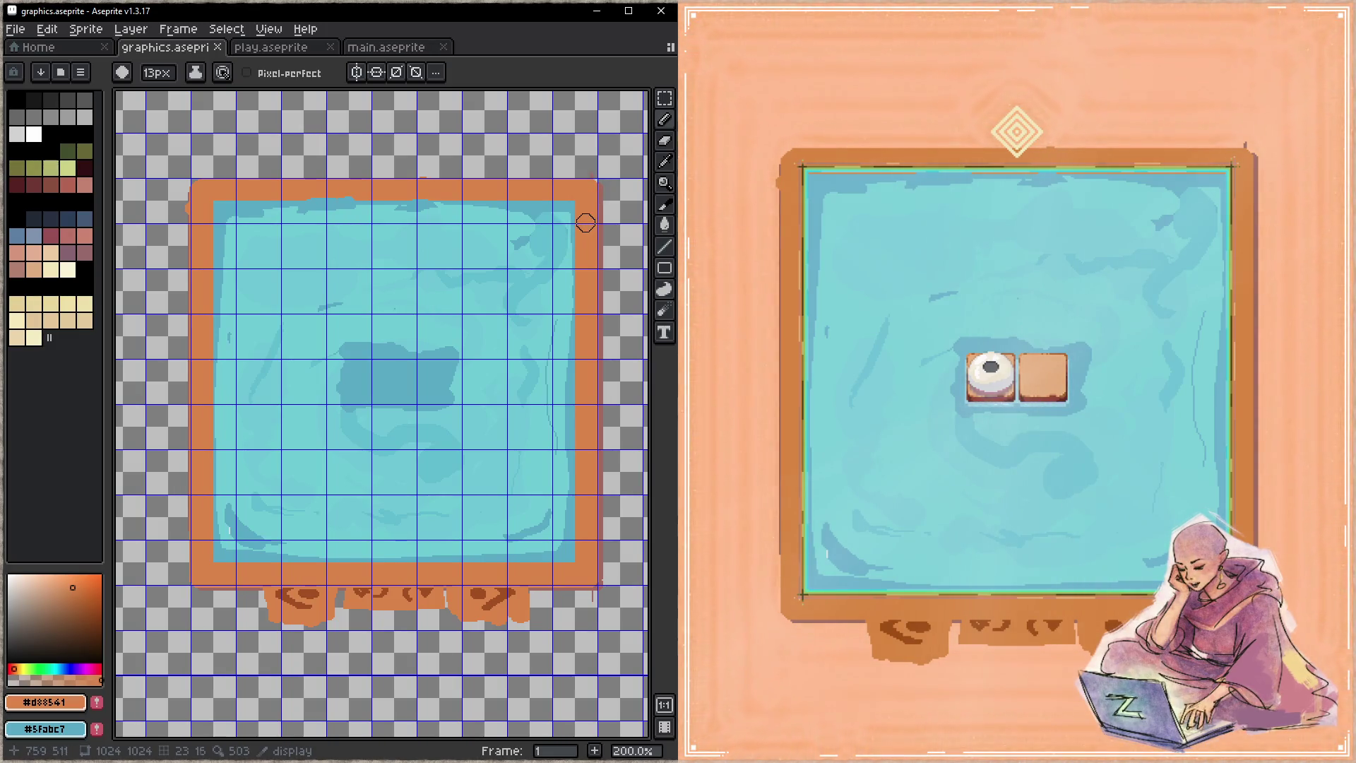
{"action": "left_click_drag", "start_coordinate": [586, 182], "coordinate": [459, 189]}
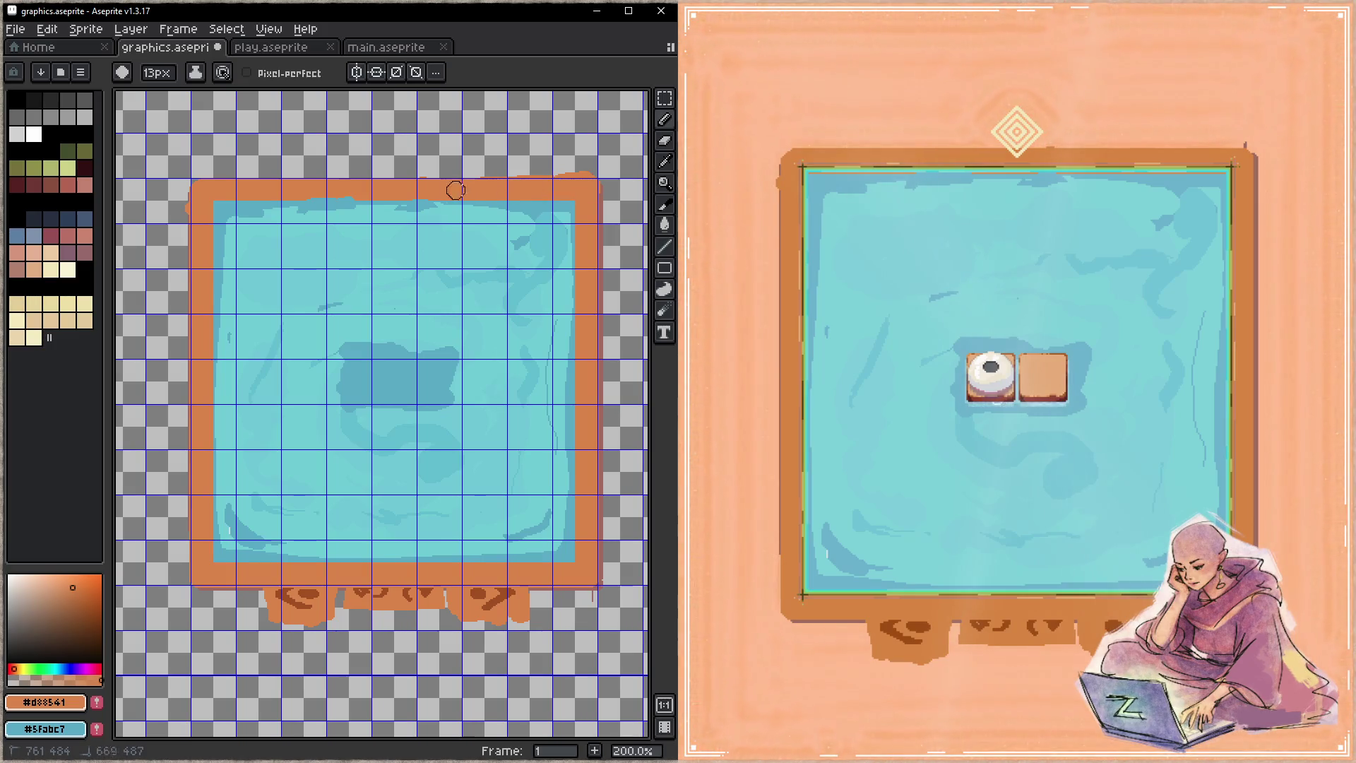
{"action": "mouse_move", "coordinate": [579, 185]}
{"action": "left_mouse_down"}
{"action": "mouse_move", "coordinate": [204, 192]}
{"action": "mouse_move", "coordinate": [196, 574]}
{"action": "mouse_move", "coordinate": [587, 583]}
{"action": "mouse_move", "coordinate": [591, 186]}
{"action": "left_mouse_up"}
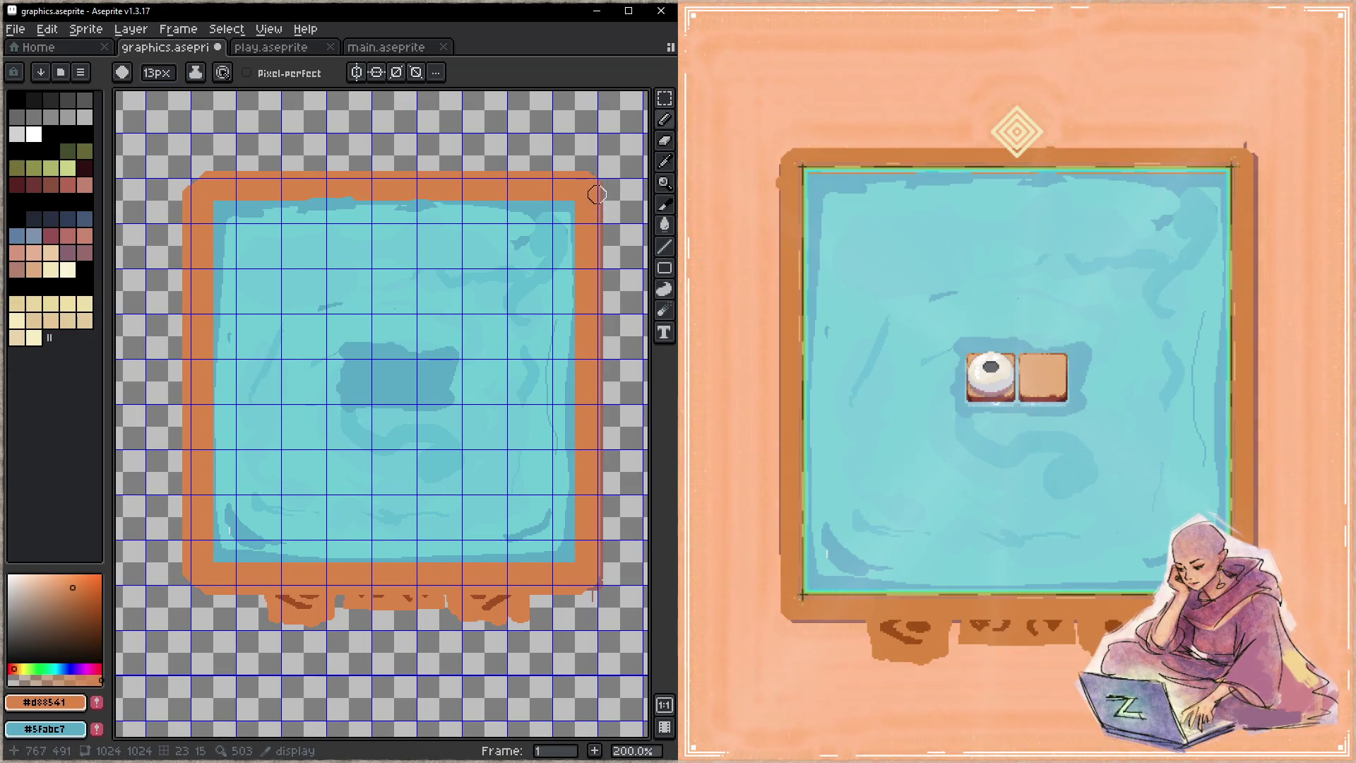
{"action": "left_click_drag", "start_coordinate": [594, 189], "coordinate": [600, 576]}
{"action": "key", "text": "Tab"}
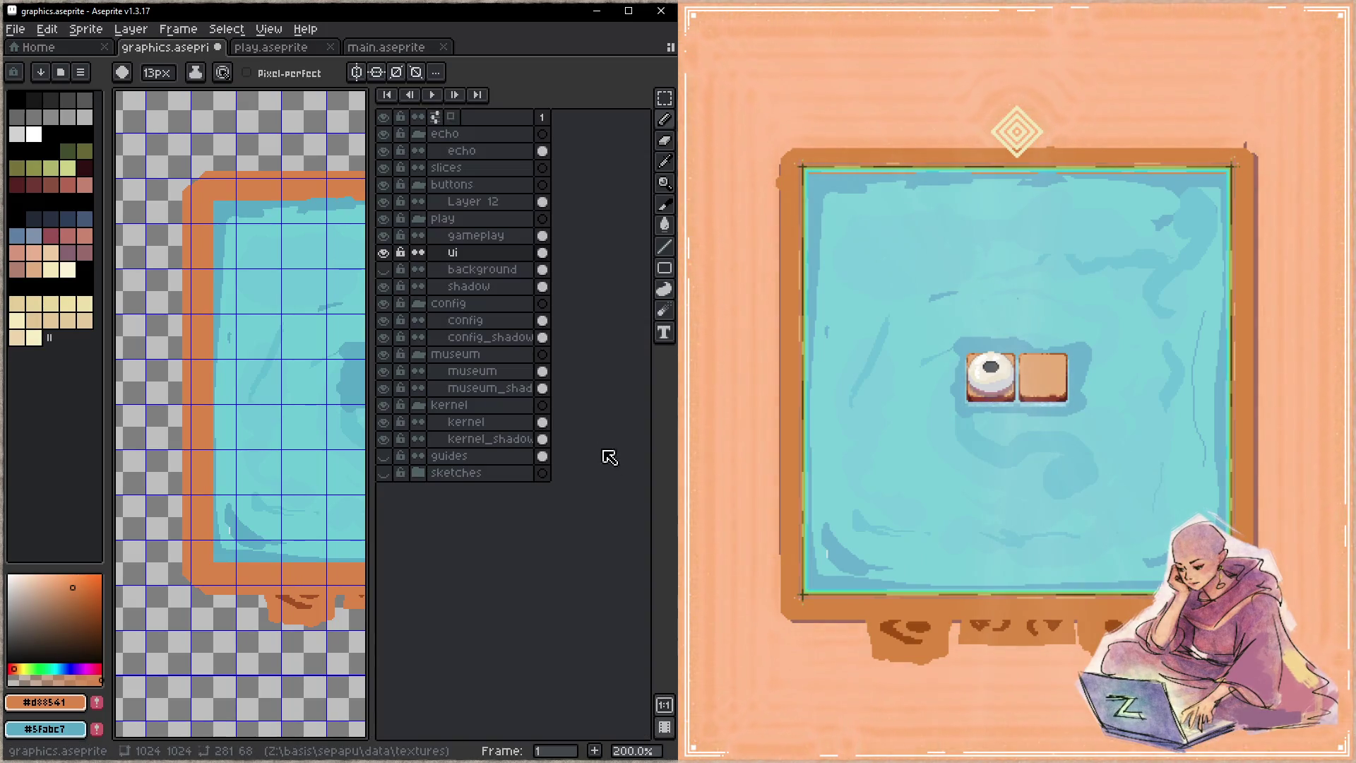
- Paint a peaked orange bump above the centre of the frame's top border and save
{"action": "key", "text": "Tab"}
{"action": "key", "text": "ctrl+s"}
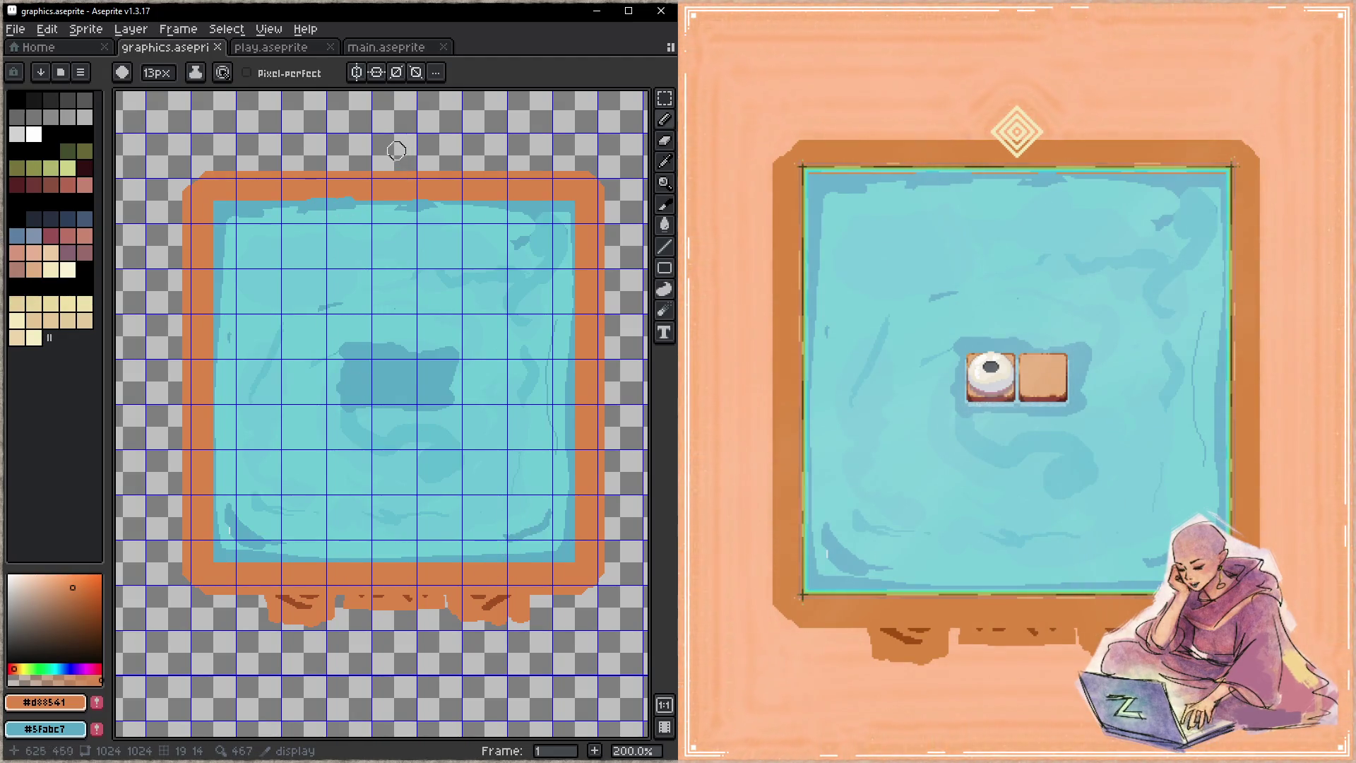
{"action": "mouse_move", "coordinate": [392, 144]}
{"action": "left_mouse_down"}
{"action": "mouse_move", "coordinate": [392, 159]}
{"action": "mouse_move", "coordinate": [391, 144]}
{"action": "mouse_move", "coordinate": [357, 167]}
{"action": "left_mouse_up"}
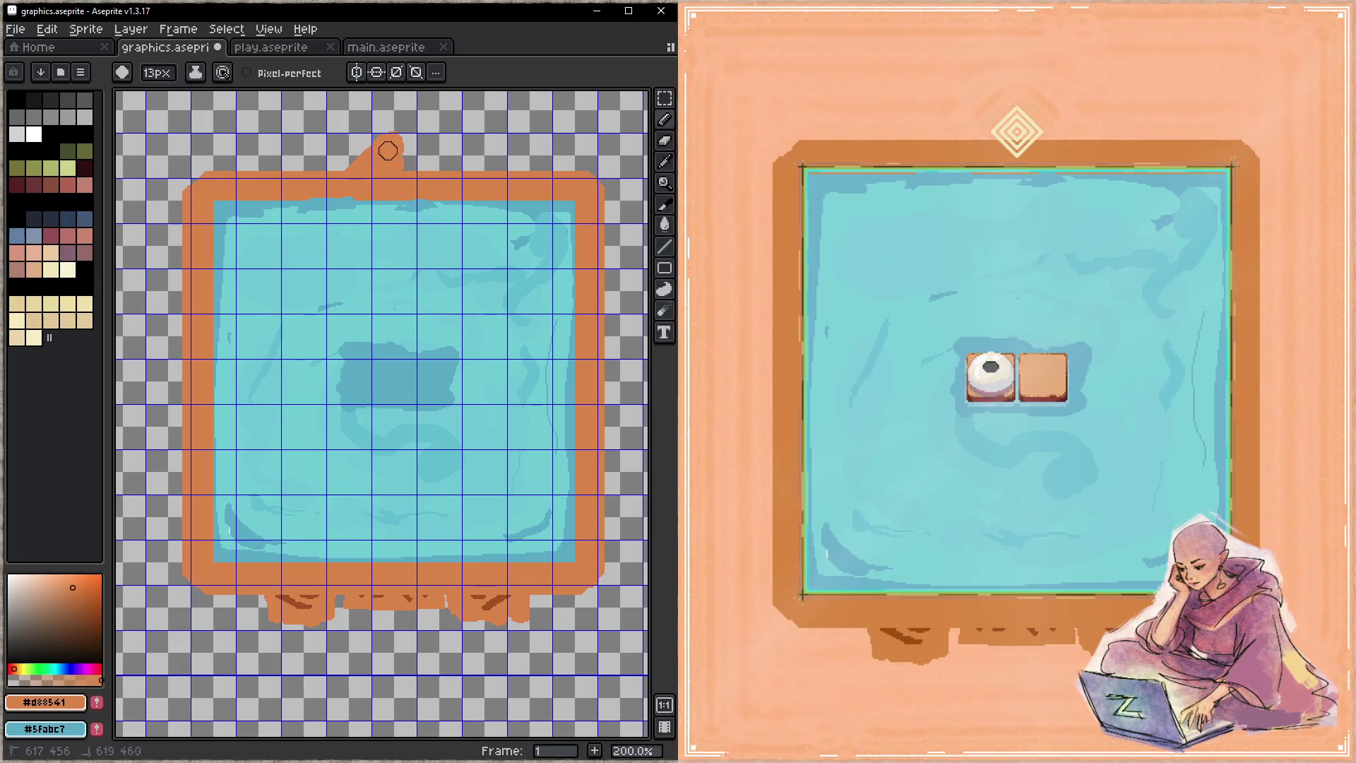
{"action": "left_click_drag", "start_coordinate": [435, 176], "coordinate": [404, 151]}
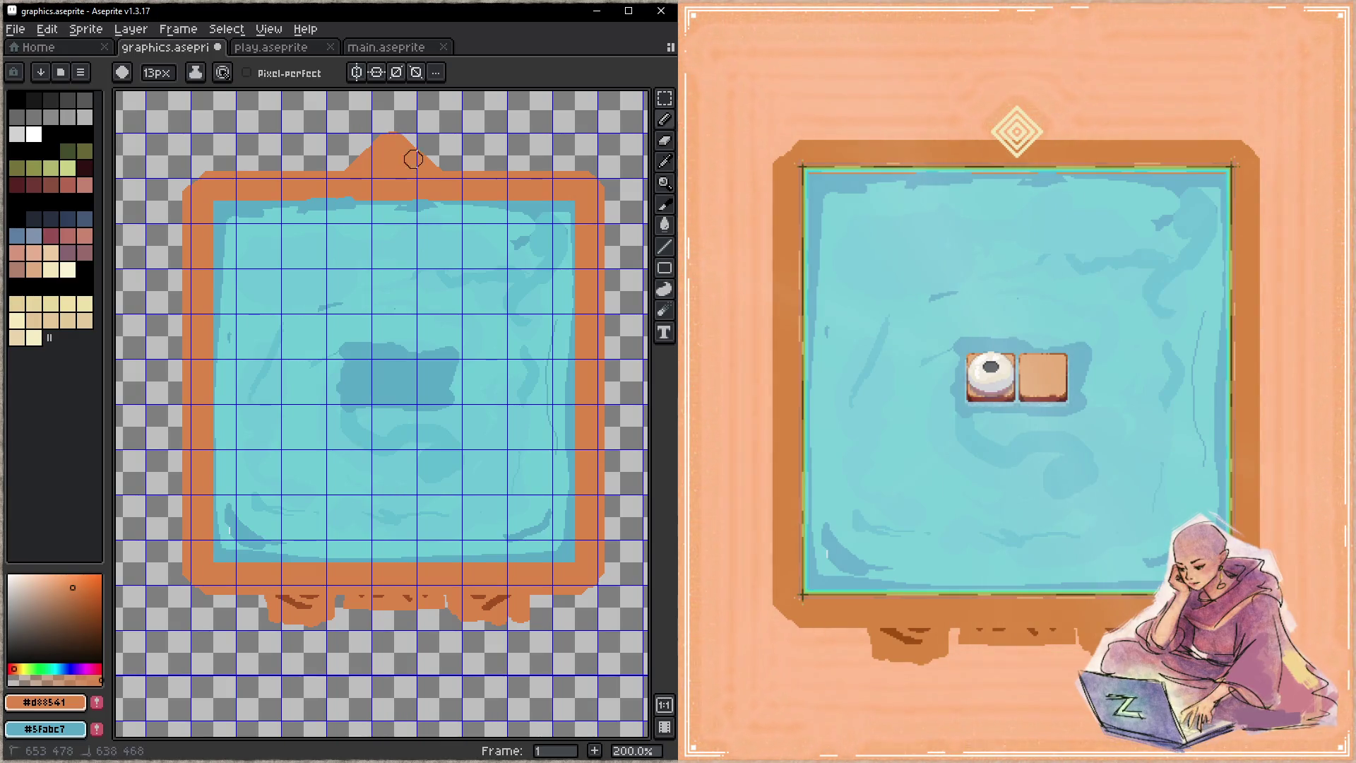
{"action": "key", "text": "ctrl+s"}
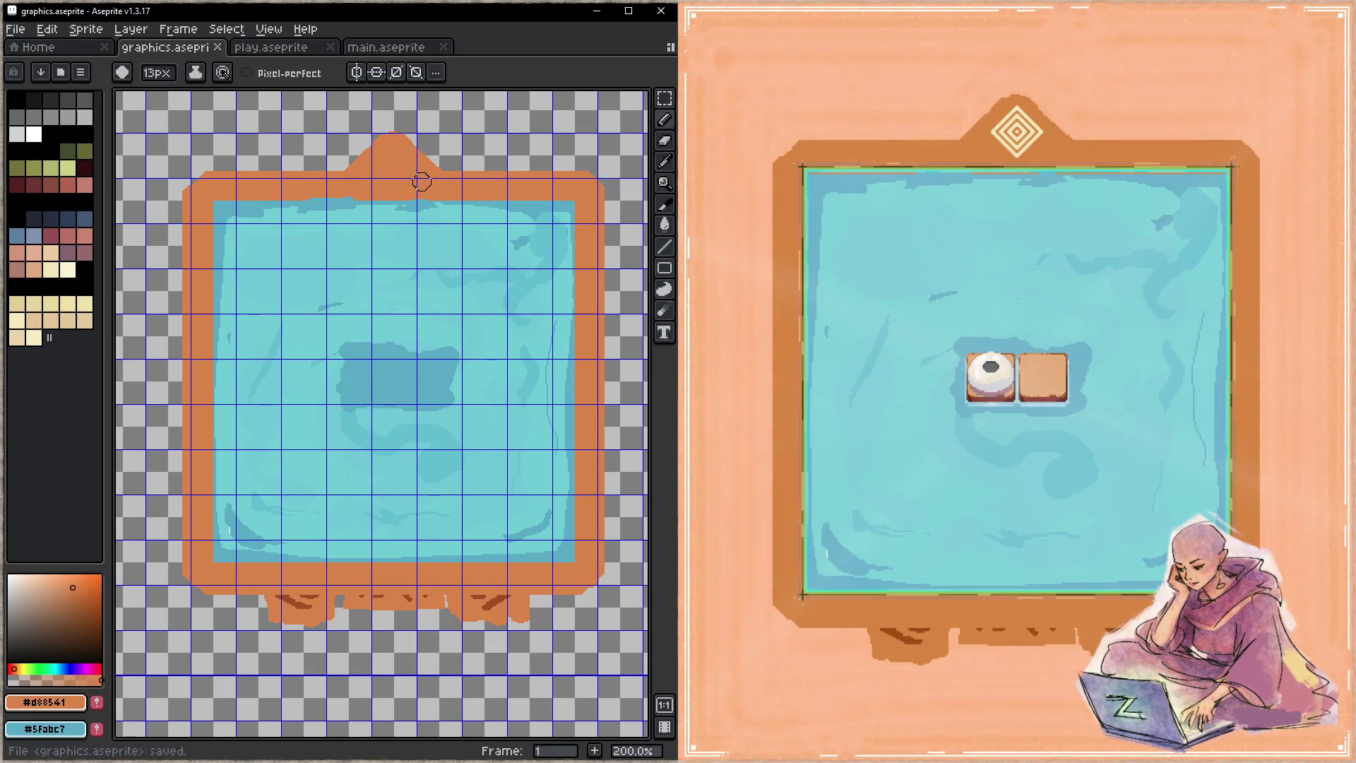
- Erase pixels off the bump's left slope, save, and touch up orange along the frame edge
{"action": "key", "text": "e"}
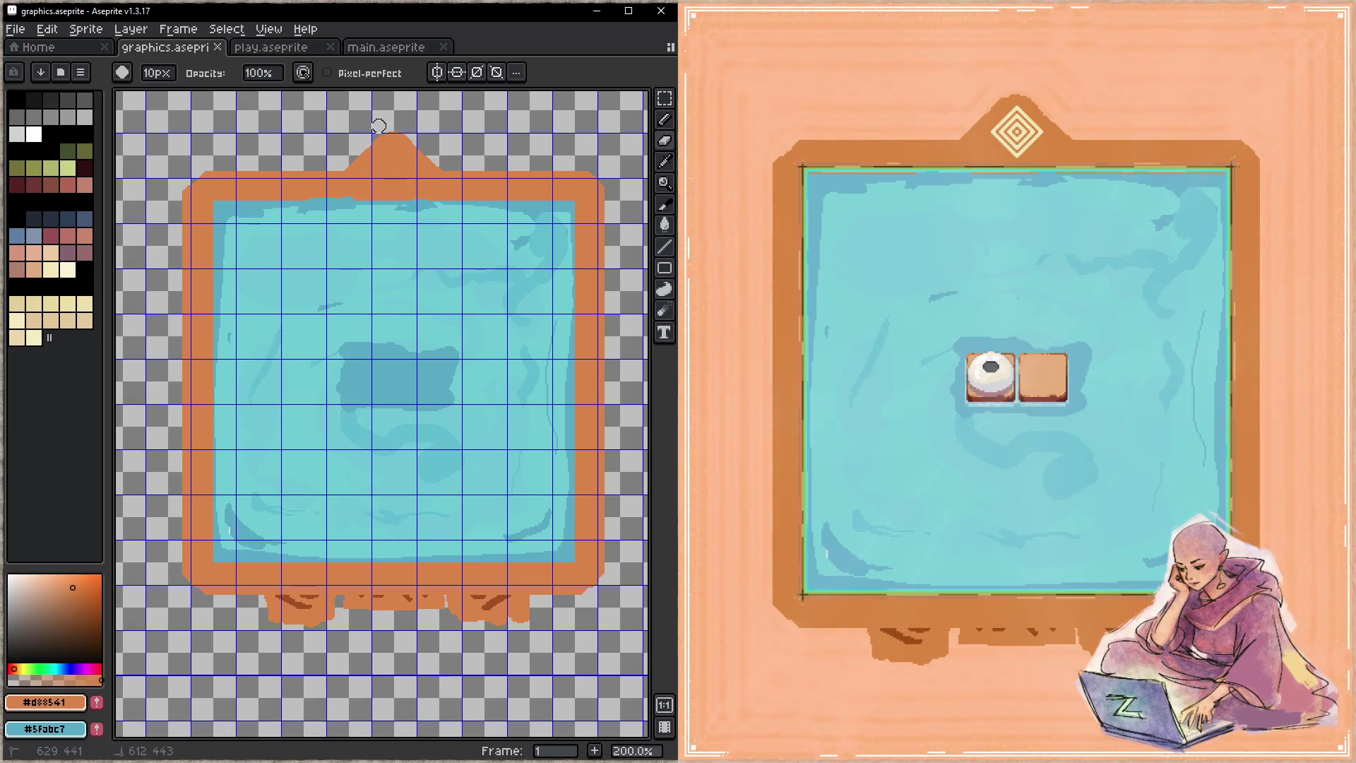
{"action": "left_click_drag", "start_coordinate": [367, 161], "coordinate": [354, 171]}
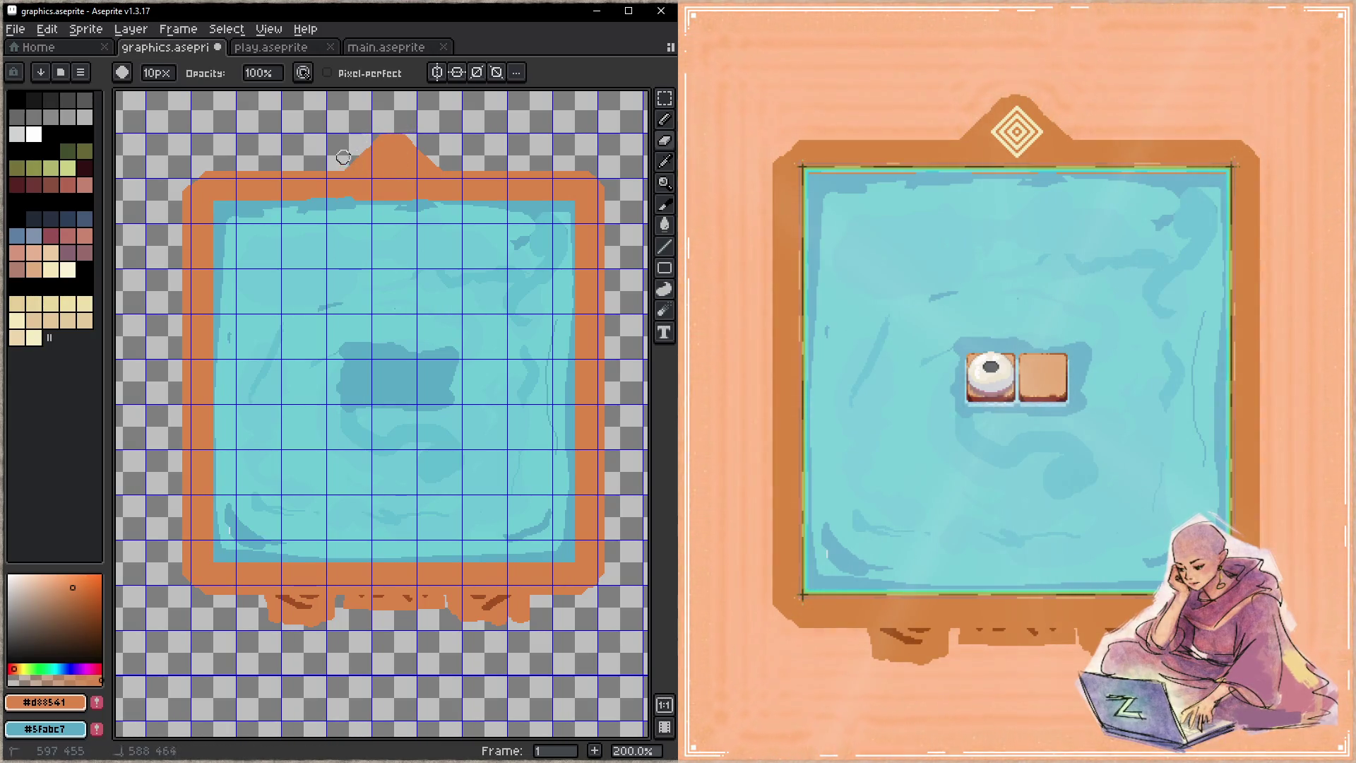
{"action": "key", "text": "ctrl+s"}
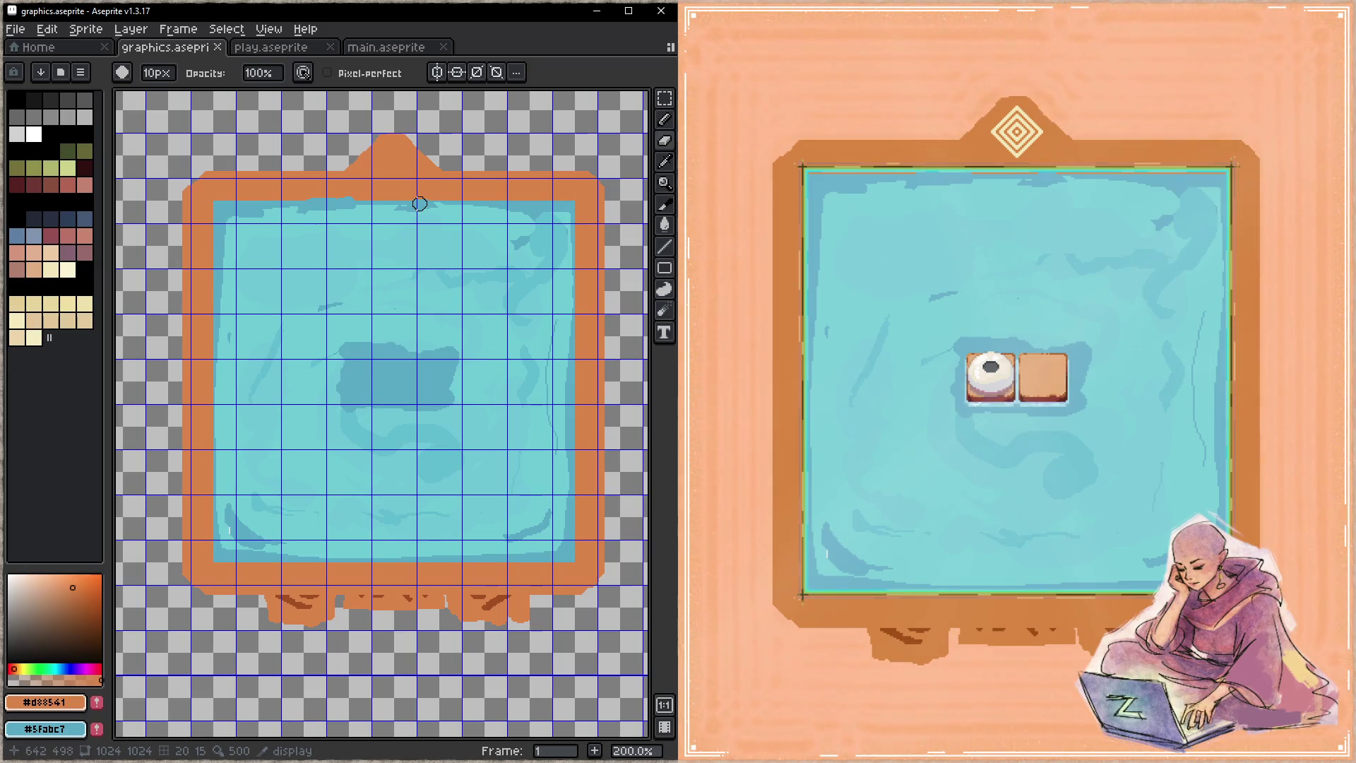
{"action": "key", "text": "b"}
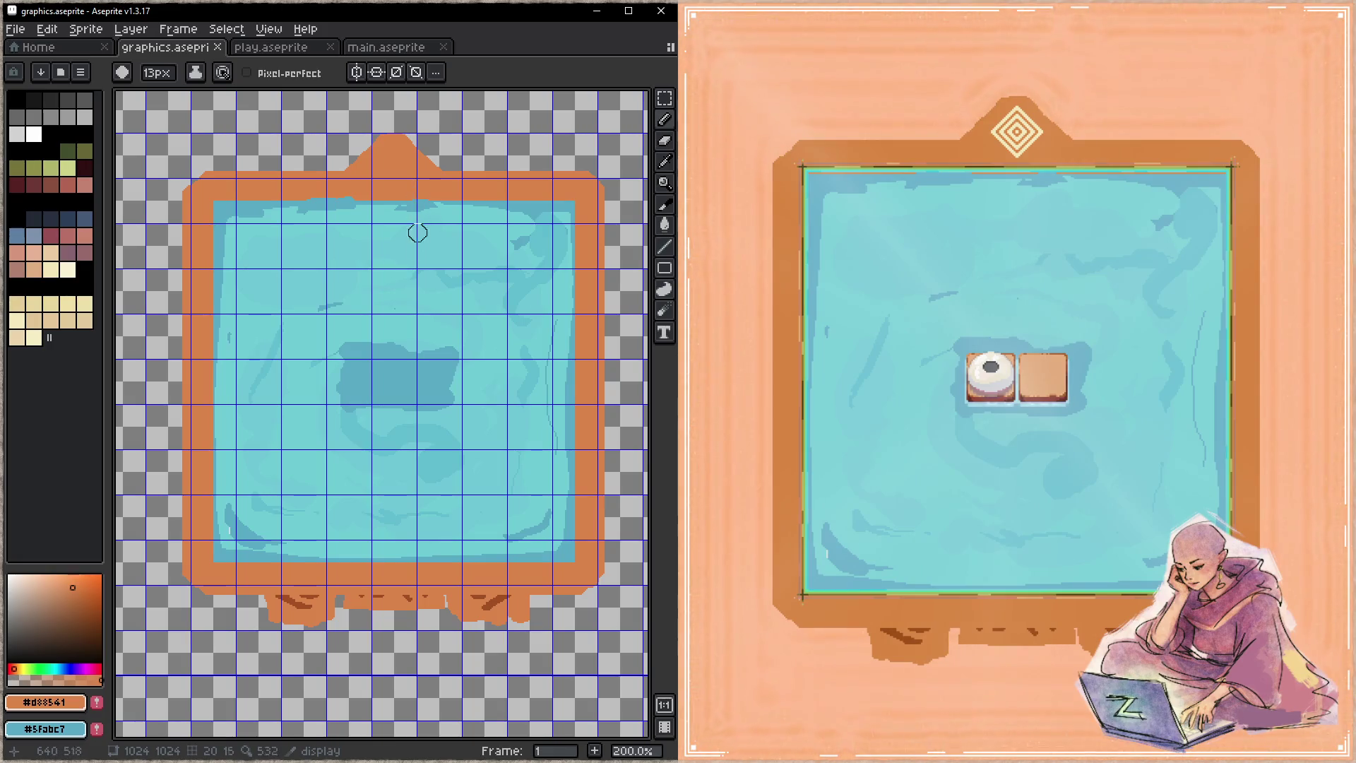
{"action": "mouse_move", "coordinate": [201, 337]}
{"action": "left_mouse_down"}
{"action": "mouse_move", "coordinate": [203, 485]}
{"action": "mouse_move", "coordinate": [268, 624]}
{"action": "left_mouse_up"}
{"action": "key", "text": "z"}
{"action": "mouse_move", "coordinate": [196, 596]}
{"action": "left_mouse_down"}
{"action": "mouse_move", "coordinate": [269, 580]}
{"action": "mouse_move", "coordinate": [176, 575]}
{"action": "left_mouse_up"}
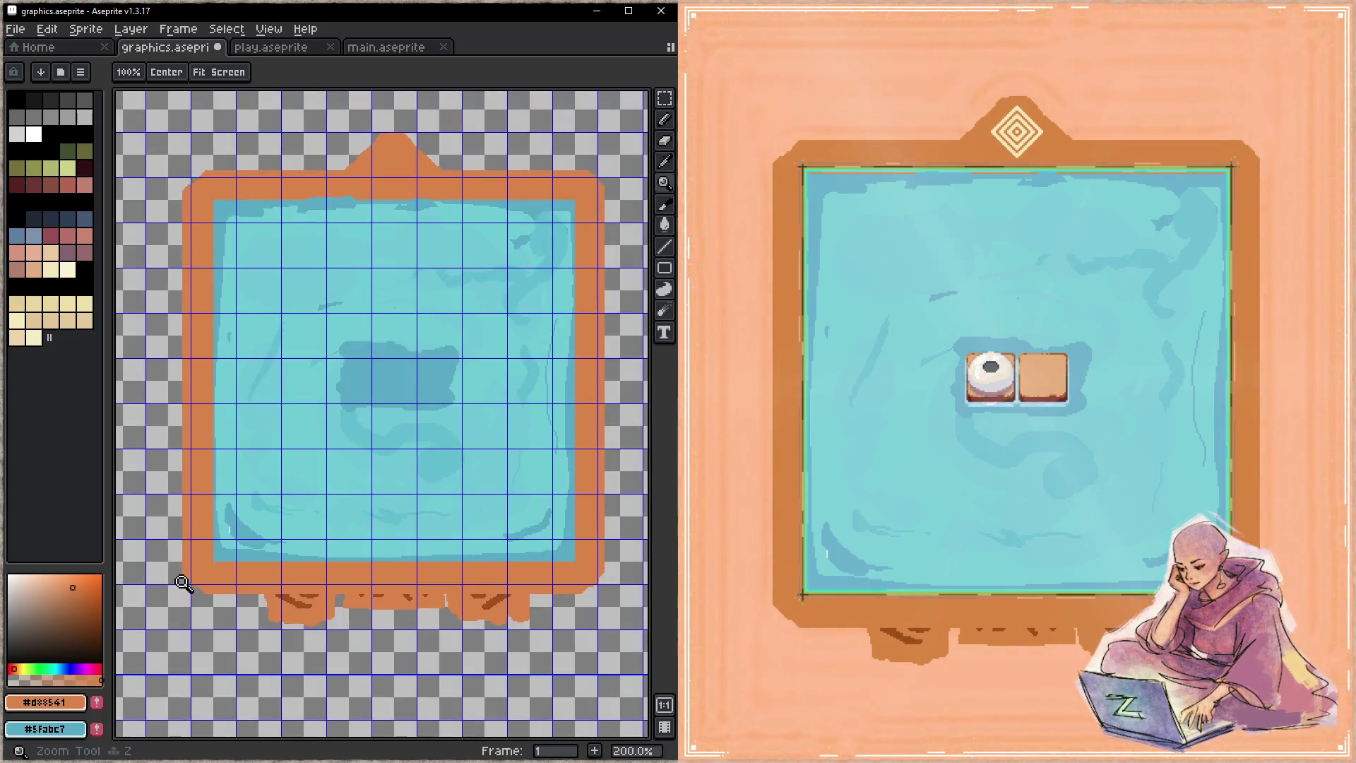
- Cover the bottom edge's dark stroke, fill the bottom-left notch, and extend orange along the bottom
{"action": "key", "text": "b"}
{"action": "left_click_drag", "start_coordinate": [345, 580], "coordinate": [305, 533]}
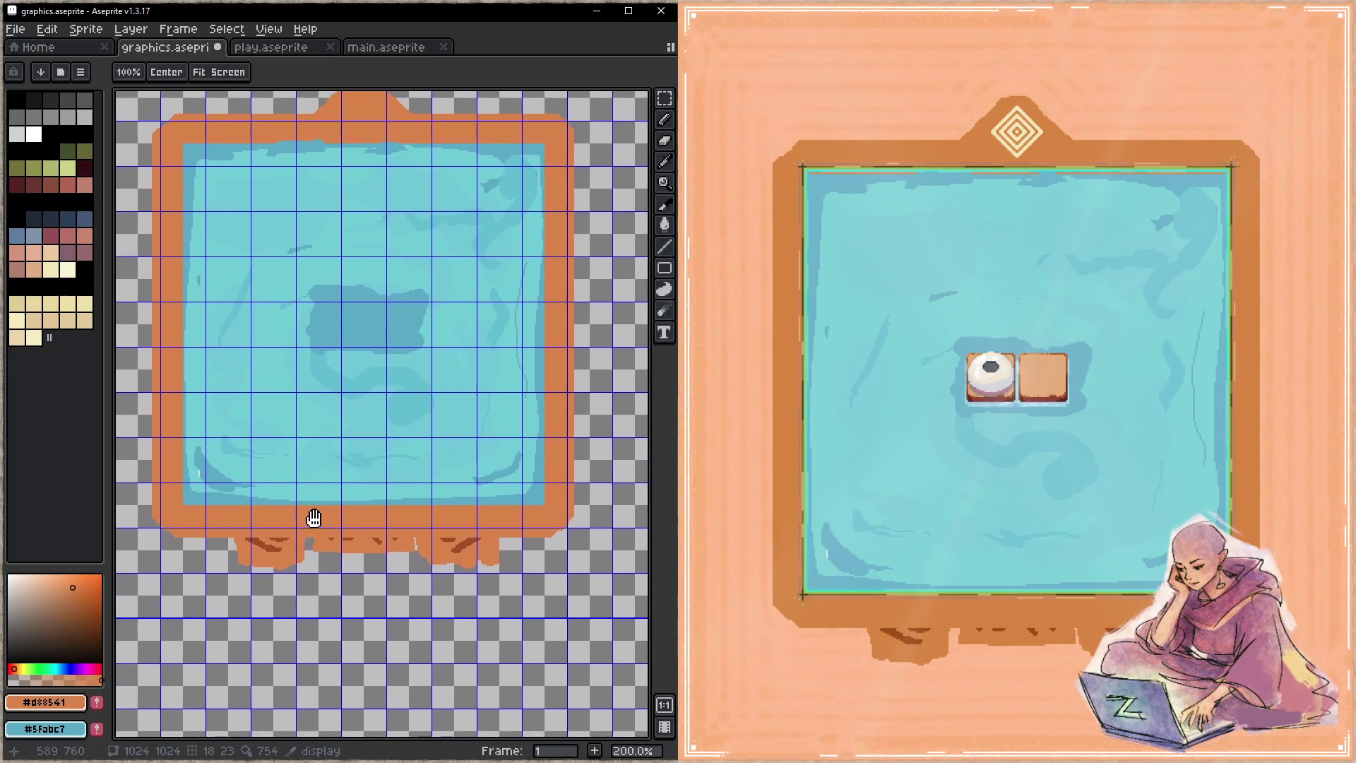
{"action": "left_click", "coordinate": [887, 495]}
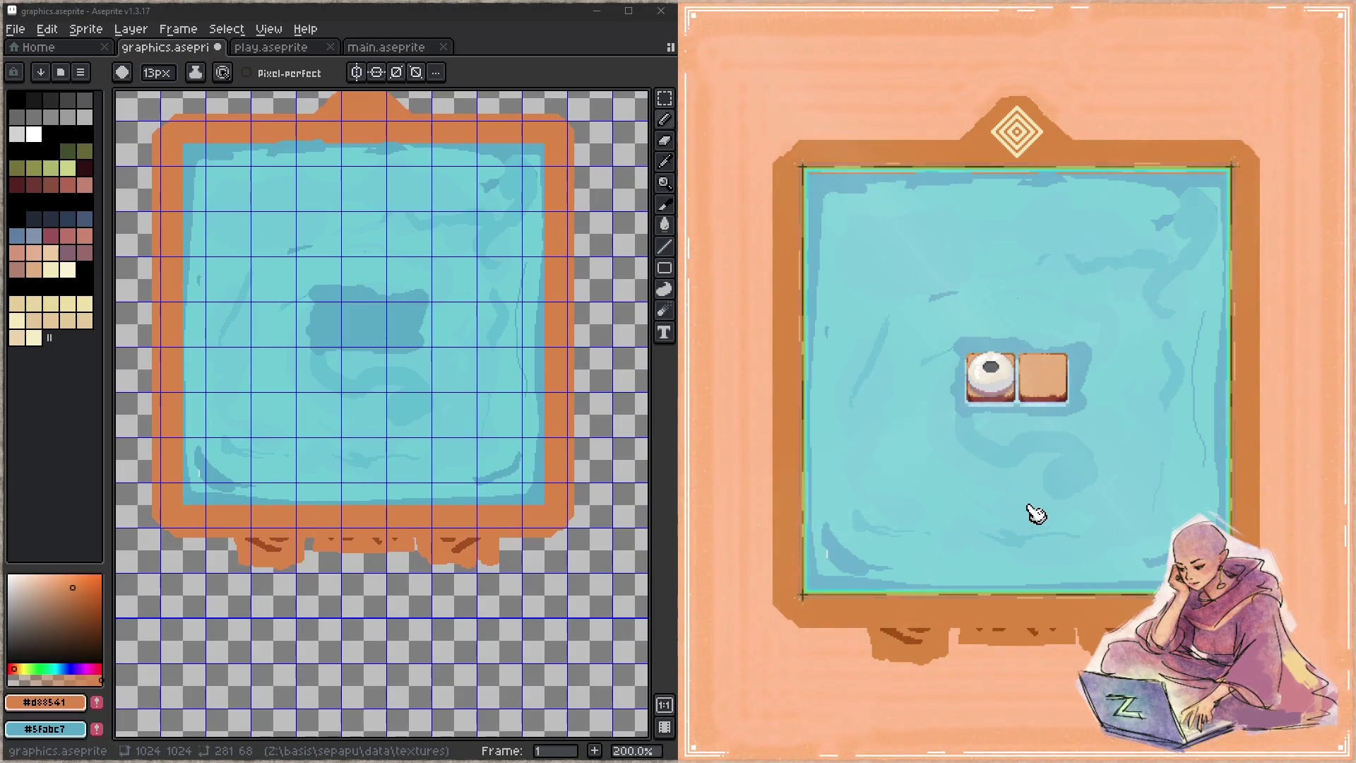
{"action": "left_click", "coordinate": [1124, 615]}
{"action": "left_click", "coordinate": [1124, 615]}
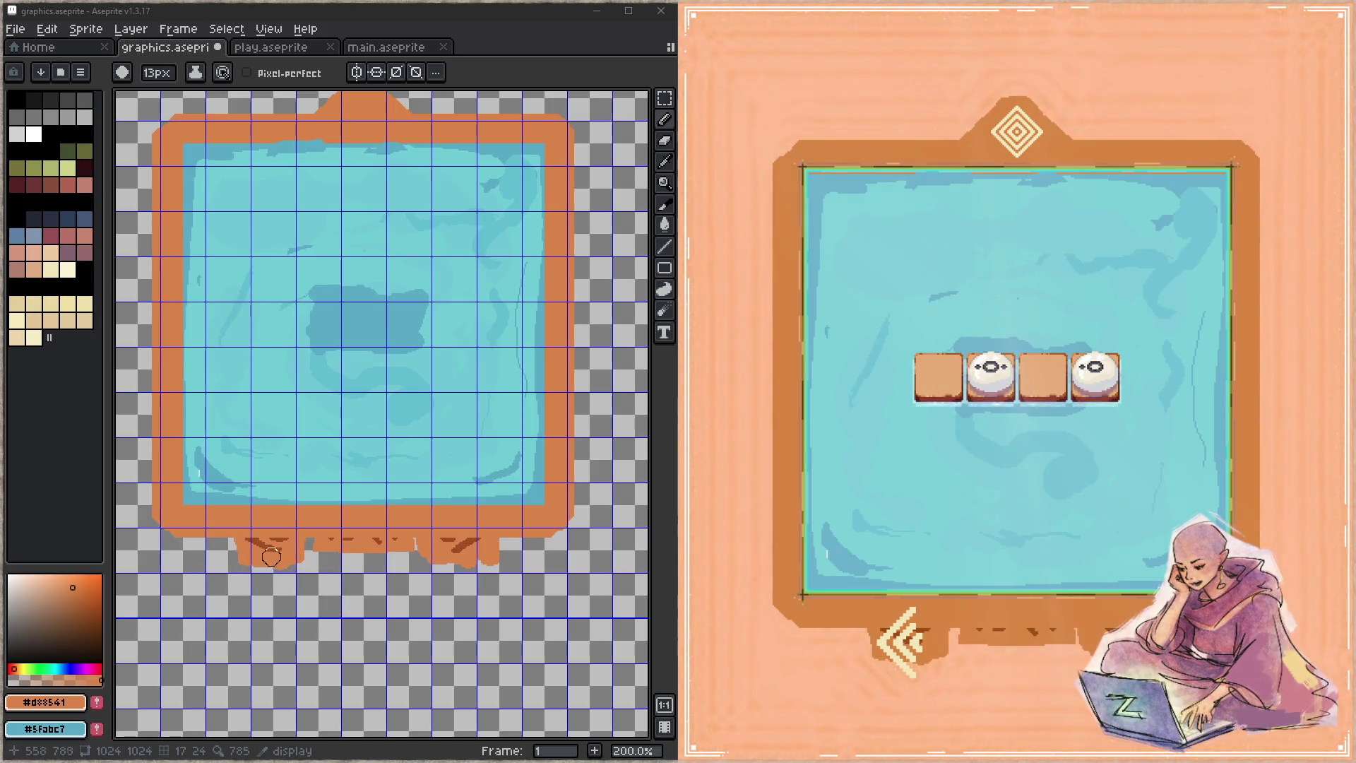
{"action": "mouse_move", "coordinate": [278, 560]}
{"action": "left_mouse_down"}
{"action": "mouse_move", "coordinate": [250, 565]}
{"action": "mouse_move", "coordinate": [293, 562]}
{"action": "left_mouse_up"}
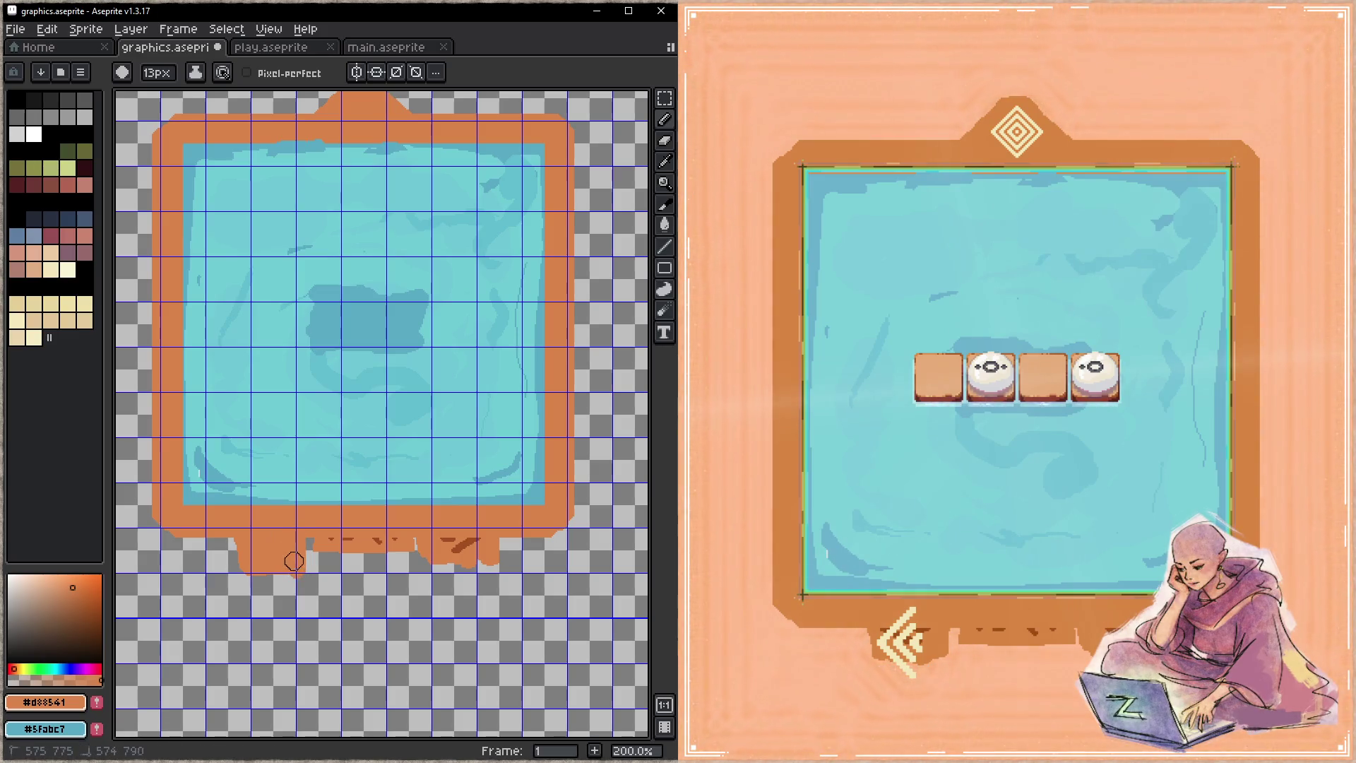
{"action": "left_click_drag", "start_coordinate": [253, 572], "coordinate": [248, 561]}
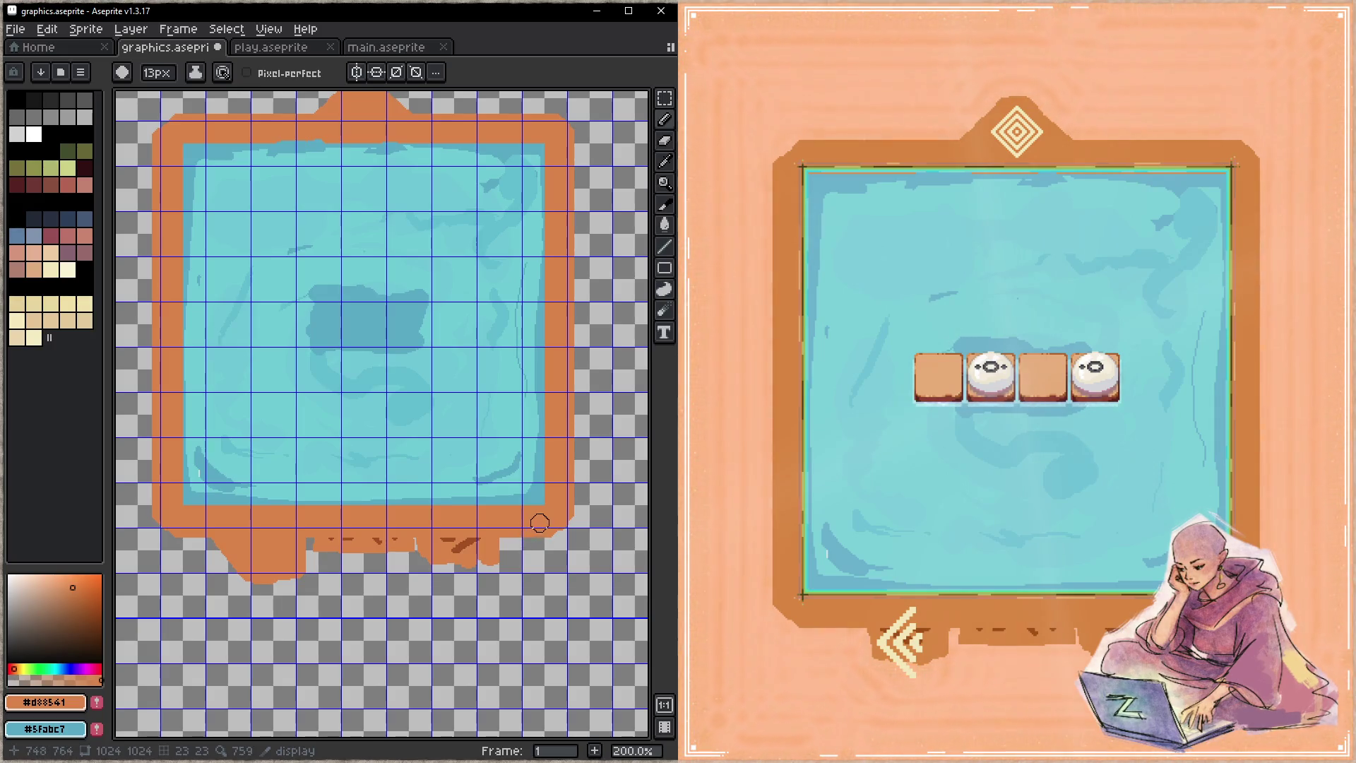
{"action": "left_click_drag", "start_coordinate": [539, 527], "coordinate": [510, 538]}
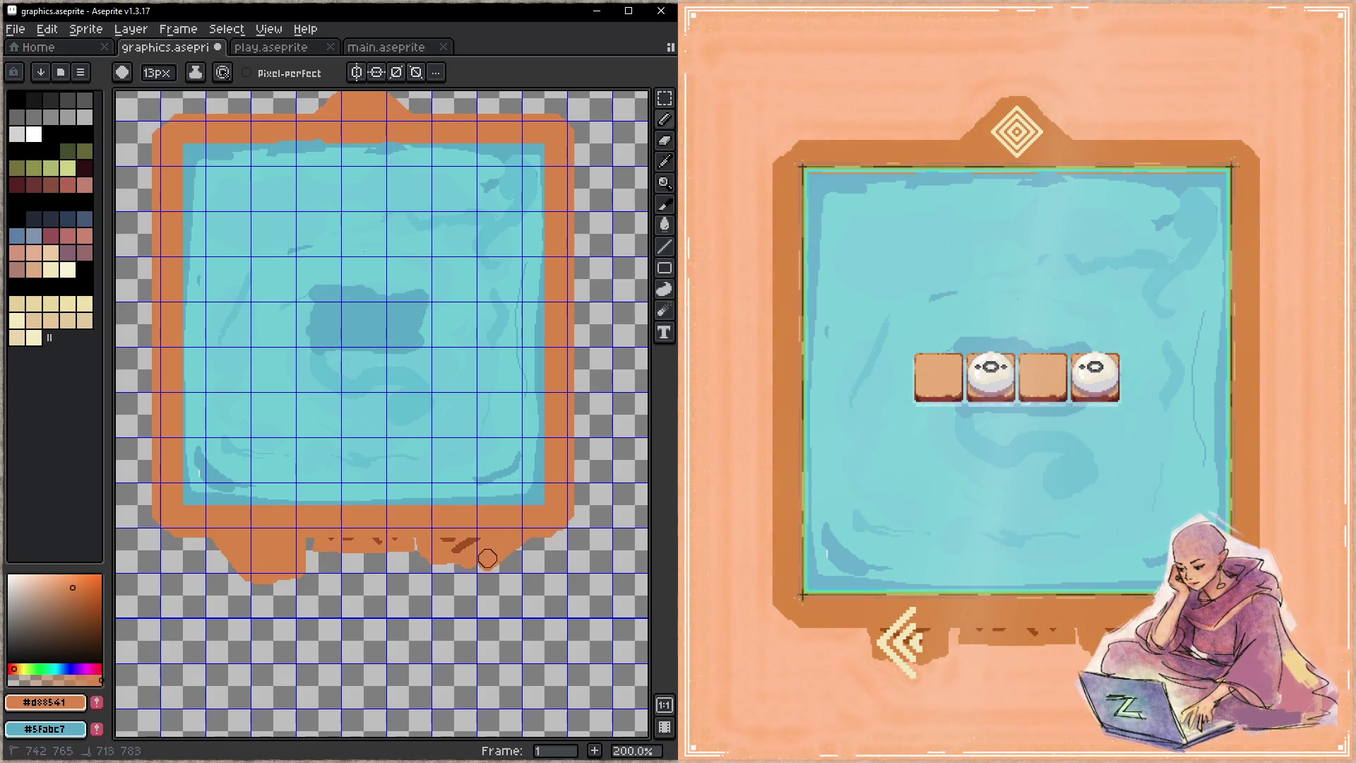
{"action": "left_click_drag", "start_coordinate": [486, 560], "coordinate": [435, 571]}
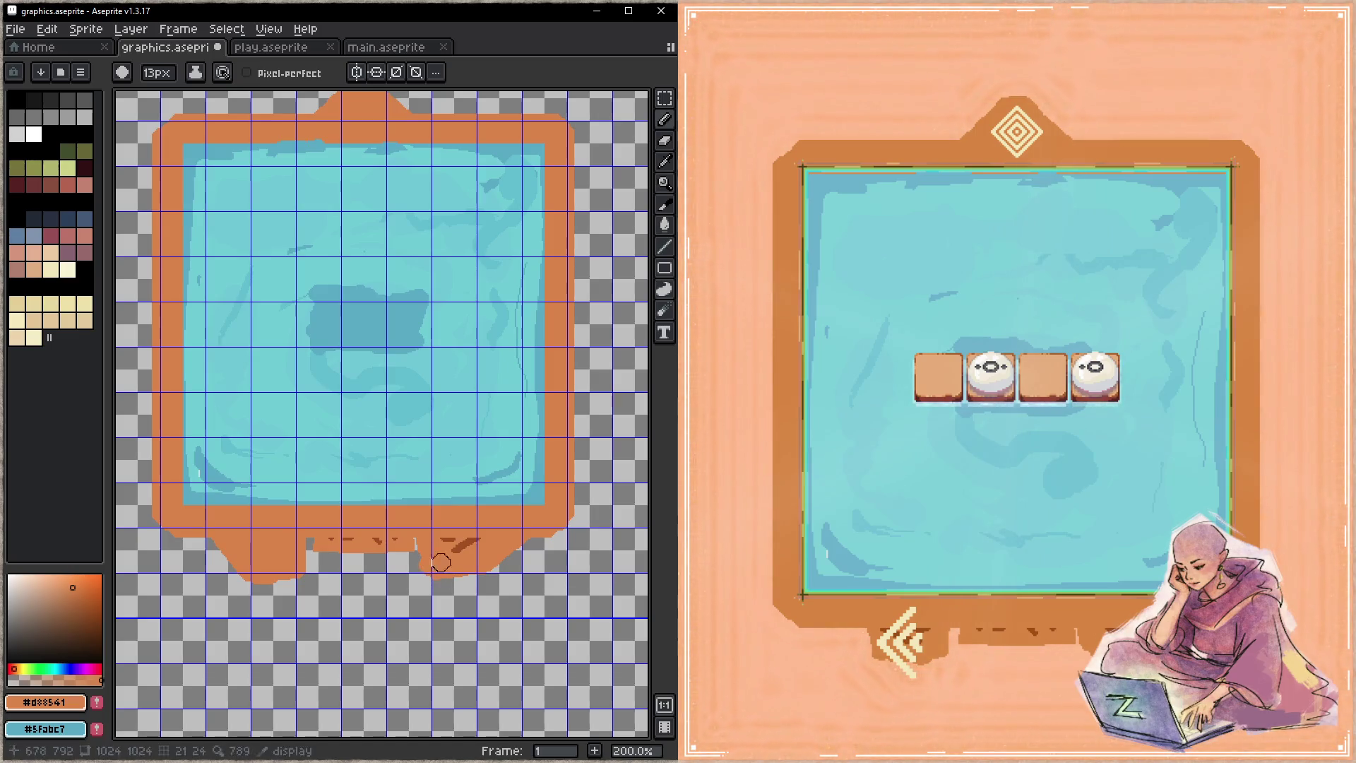
- Erase stray orange and carve a notch on the bottom edge, cover dark marks, and save
{"action": "key", "text": "e"}
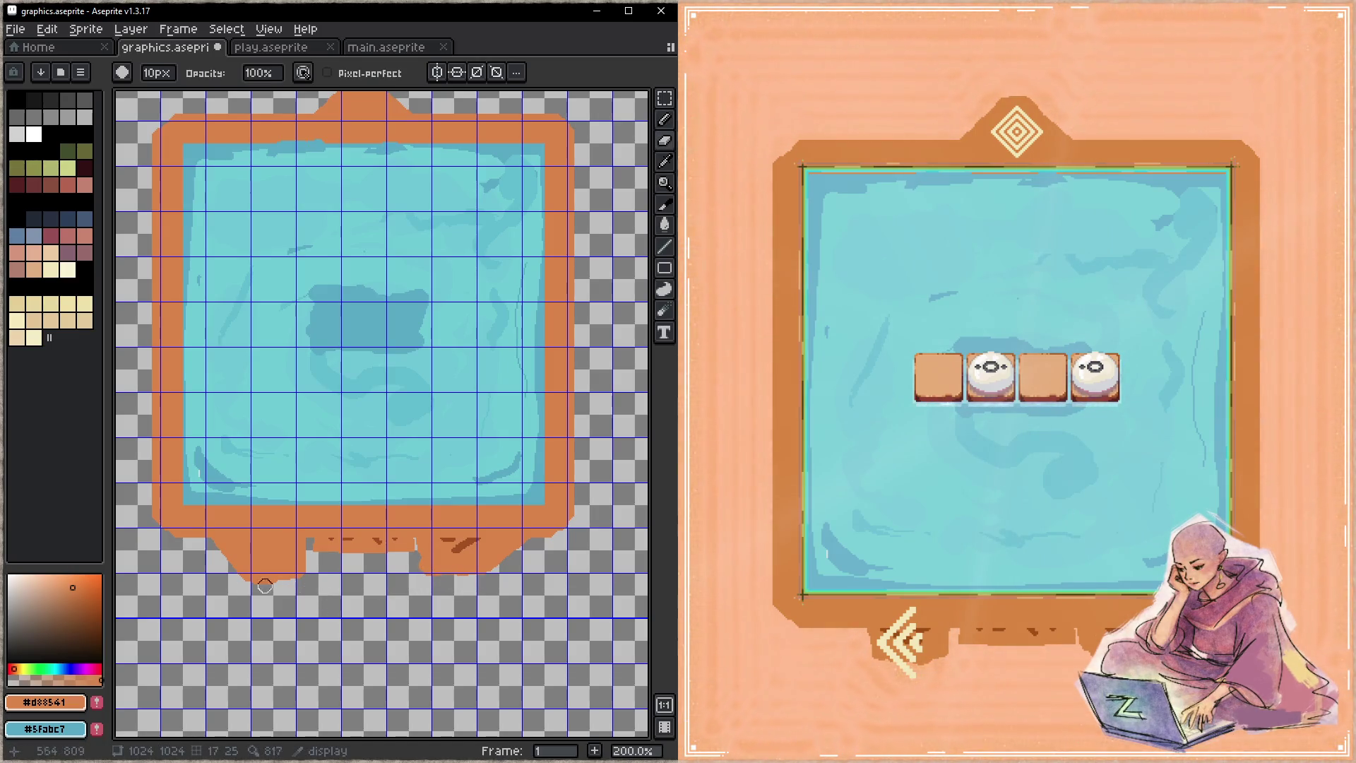
{"action": "left_click_drag", "start_coordinate": [228, 579], "coordinate": [304, 577]}
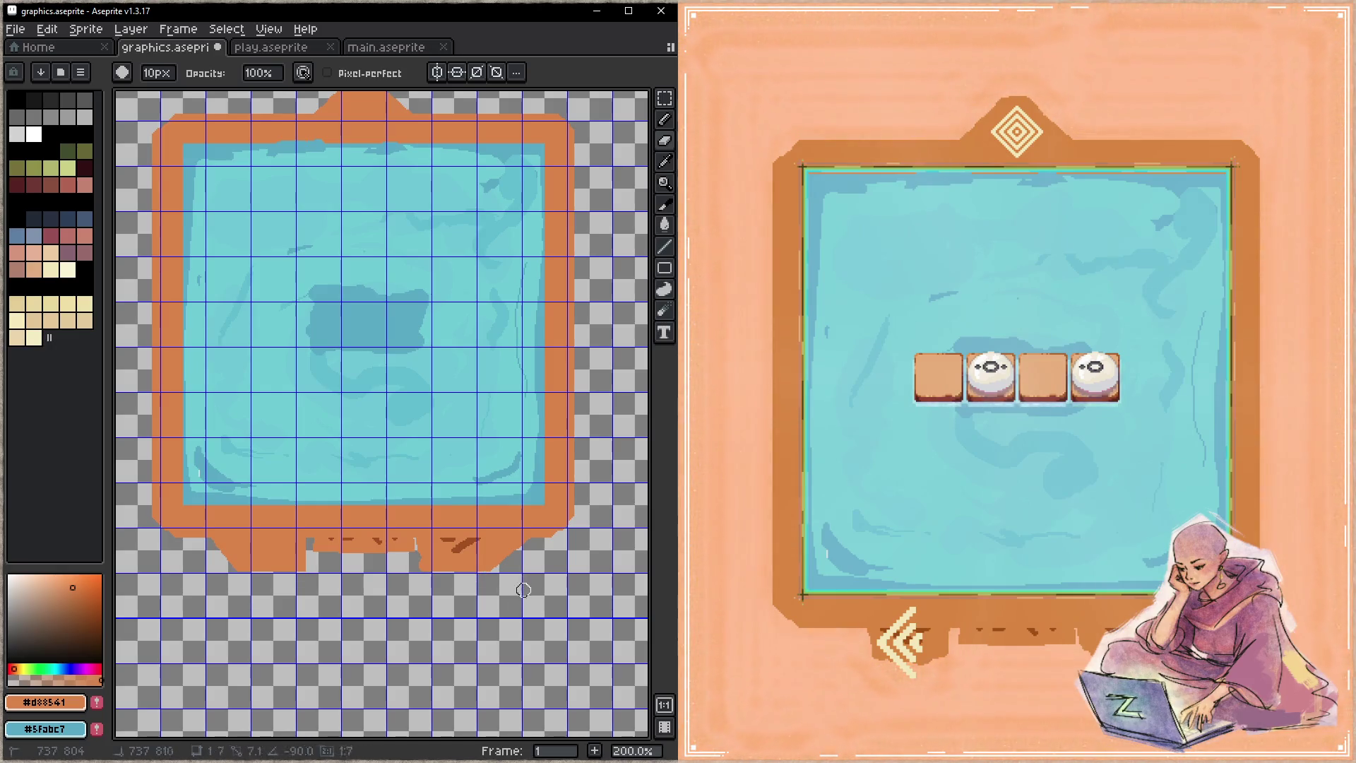
{"action": "key", "text": "ctrl+s"}
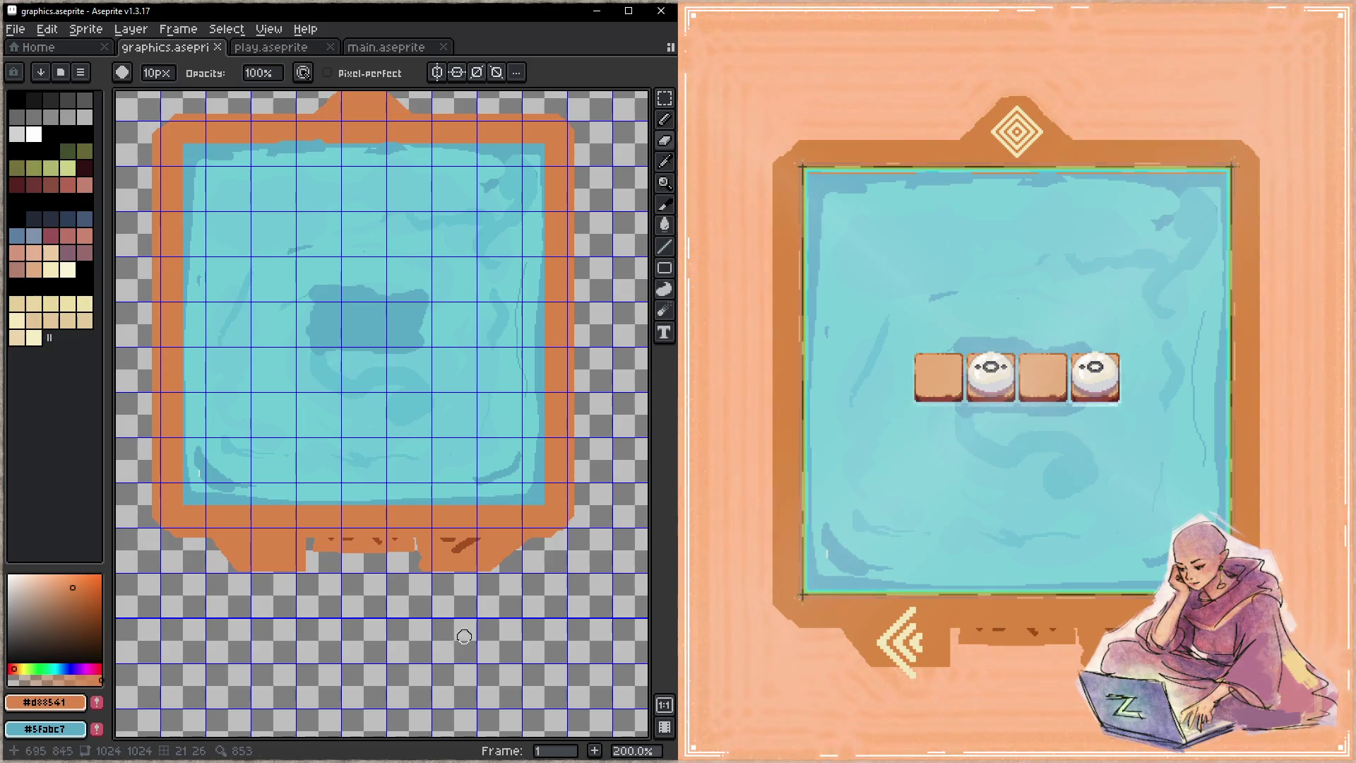
{"action": "left_click_drag", "start_coordinate": [415, 541], "coordinate": [414, 563]}
{"action": "left_click_drag", "start_coordinate": [315, 548], "coordinate": [312, 558]}
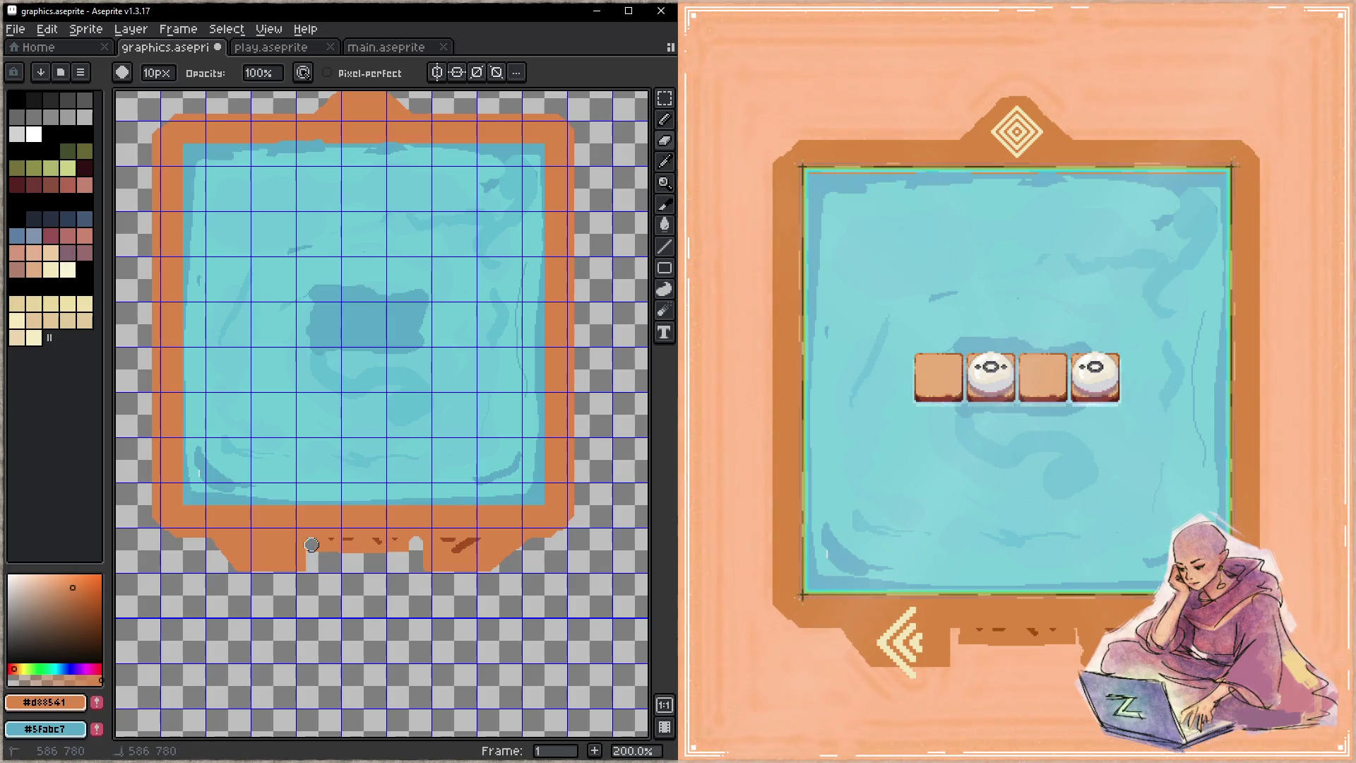
{"action": "key", "text": "b"}
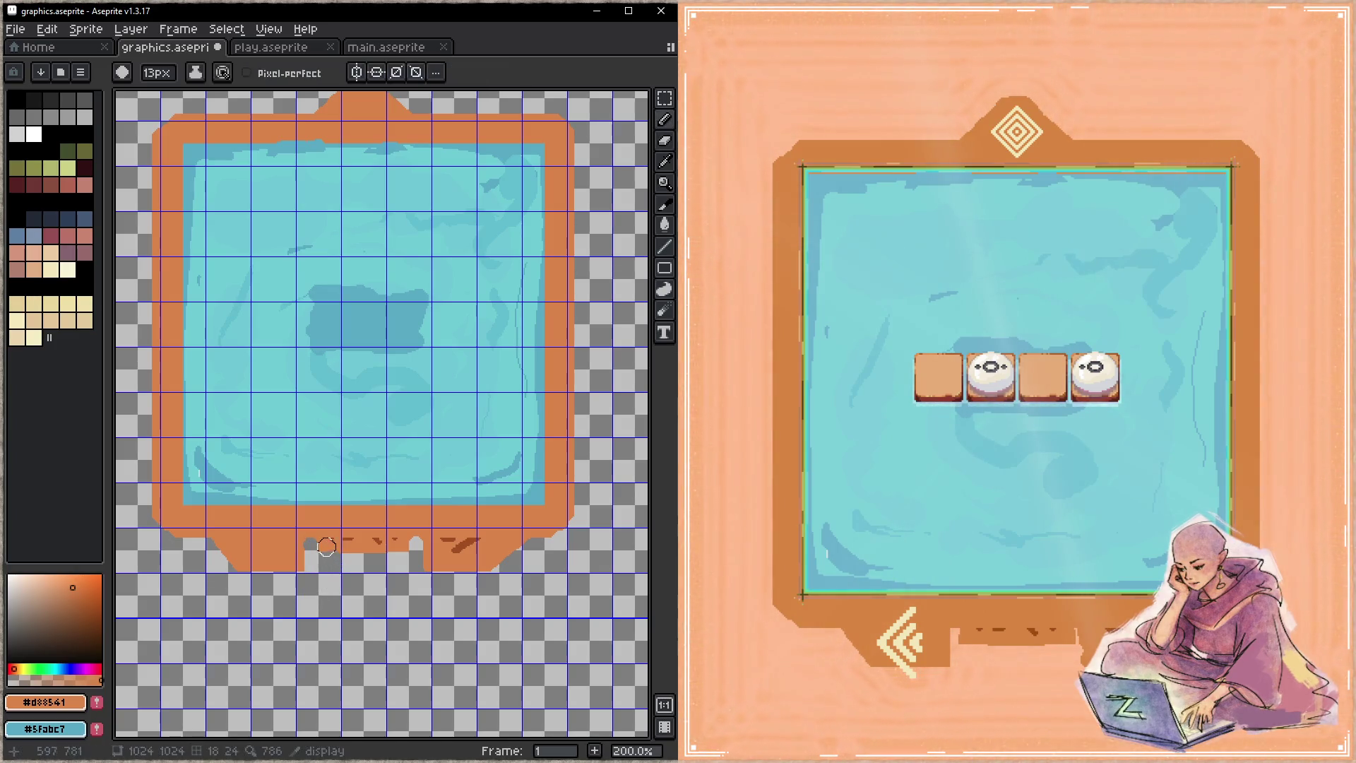
{"action": "mouse_move", "coordinate": [394, 552]}
{"action": "left_mouse_down"}
{"action": "mouse_move", "coordinate": [368, 563]}
{"action": "mouse_move", "coordinate": [395, 561]}
{"action": "left_mouse_up"}
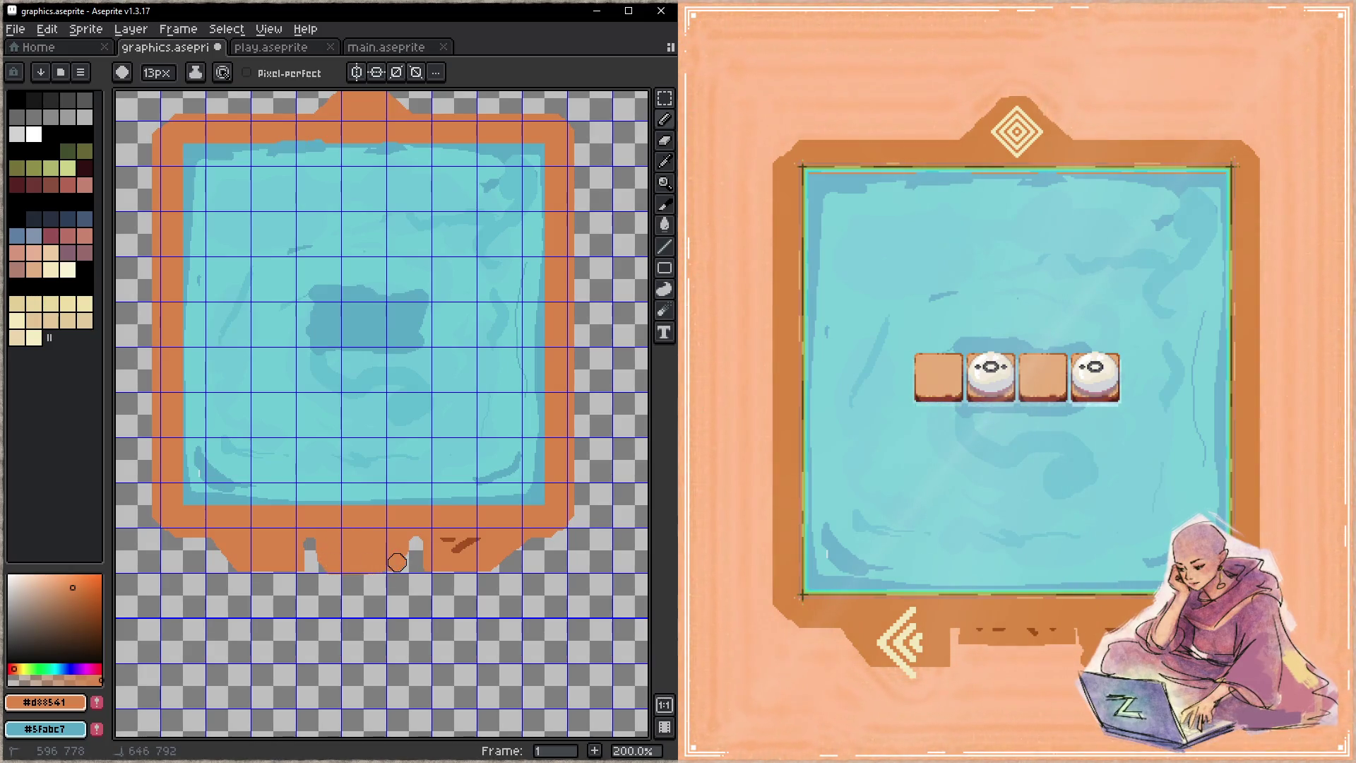
{"action": "key", "text": "ctrl+s"}
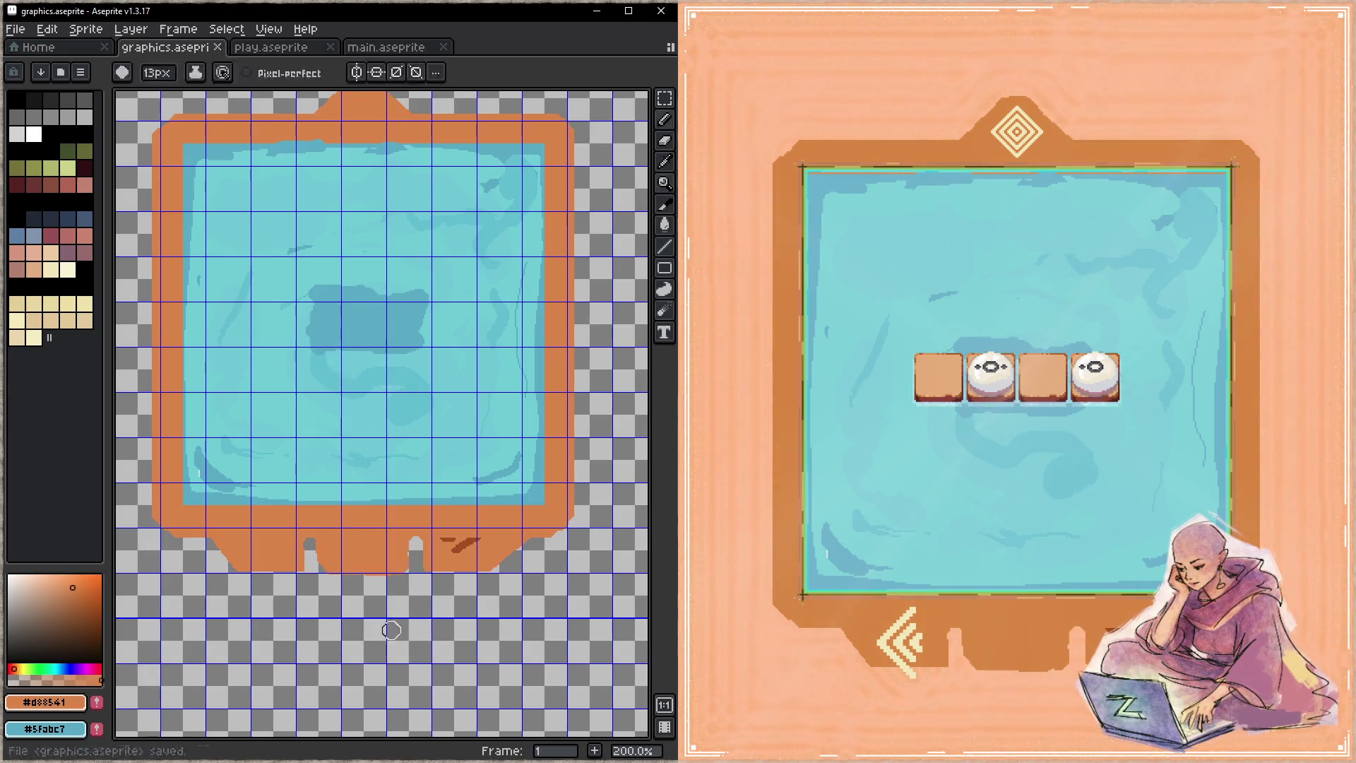
- Fill the remaining bottom-edge notch, save, and erase the dark red mark on the bottom edge
{"action": "left_click_drag", "start_coordinate": [1111, 385], "coordinate": [947, 388]}
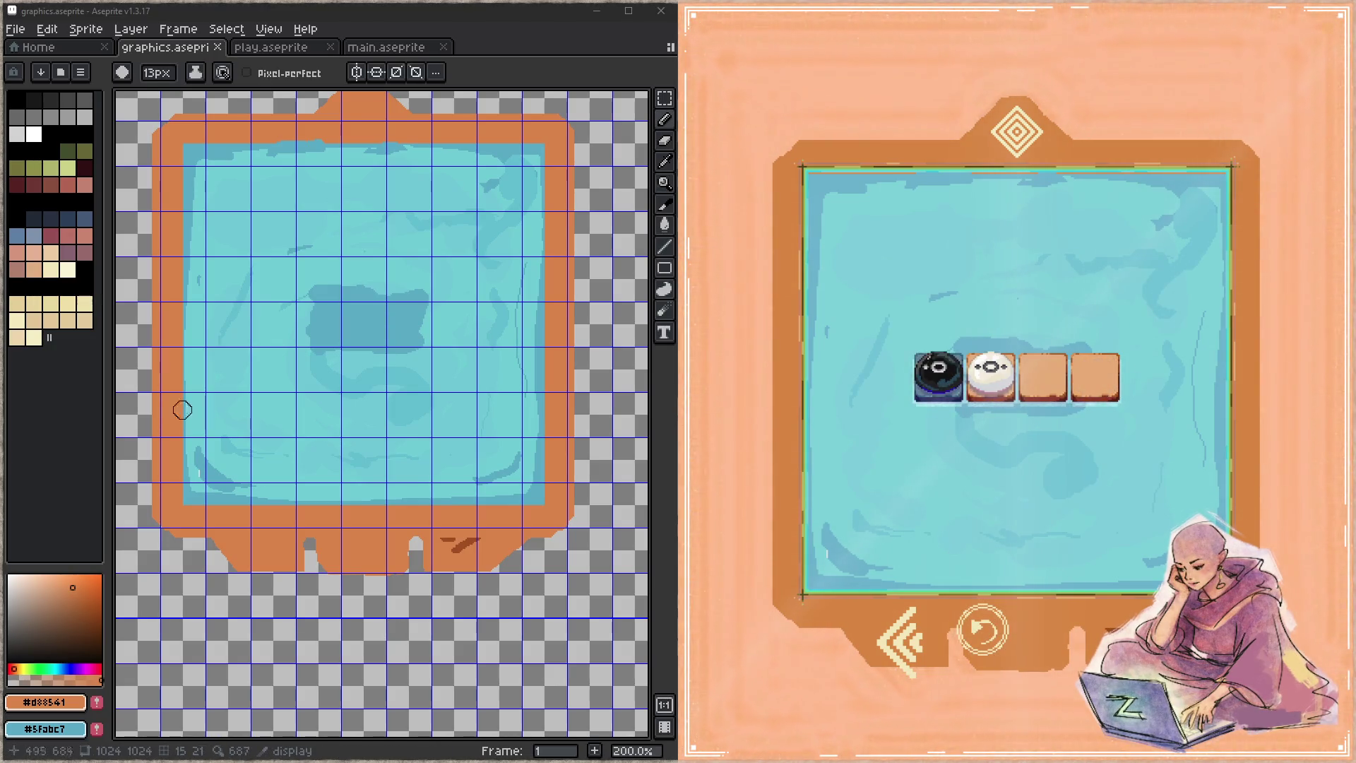
{"action": "left_click", "coordinate": [329, 558]}
{"action": "left_click_drag", "start_coordinate": [319, 543], "coordinate": [315, 542]}
{"action": "left_click_drag", "start_coordinate": [414, 545], "coordinate": [364, 582]}
{"action": "key", "text": "e"}
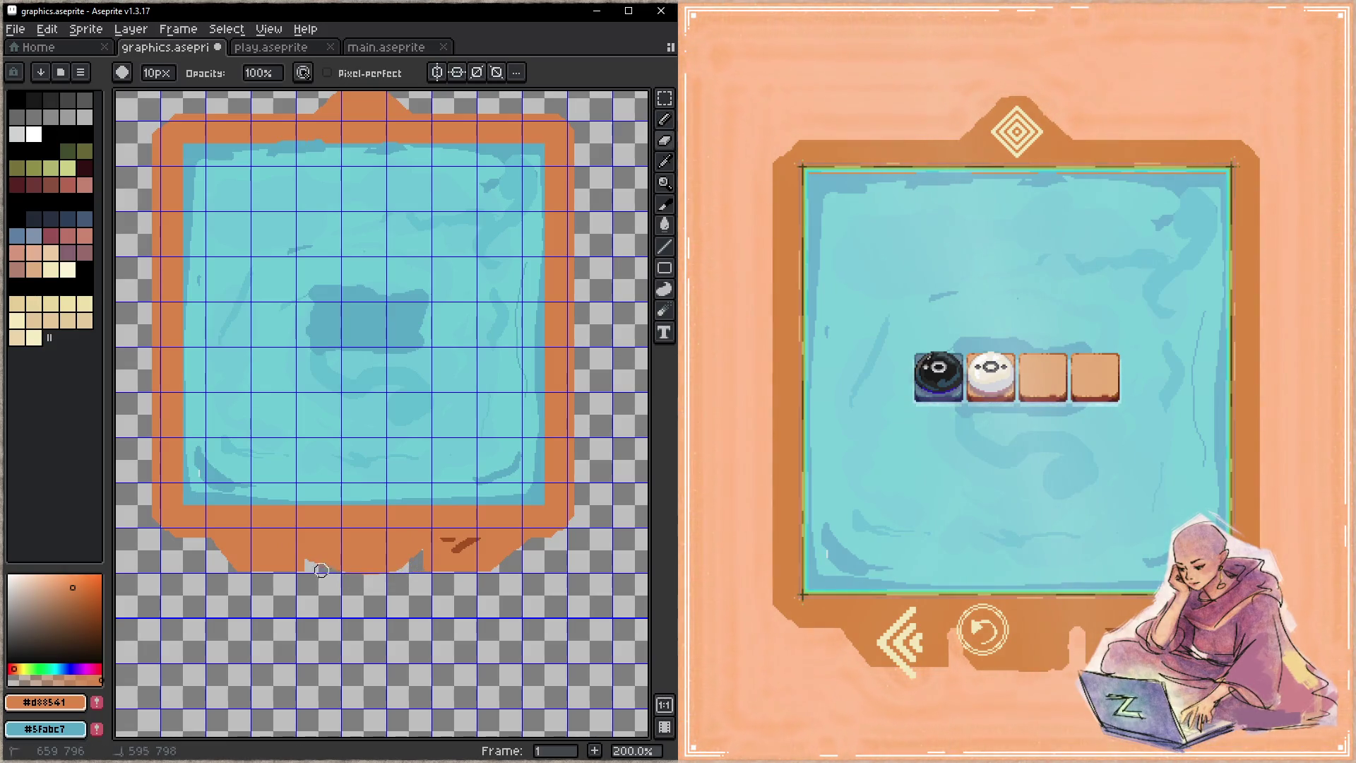
{"action": "key", "text": "ctrl+s"}
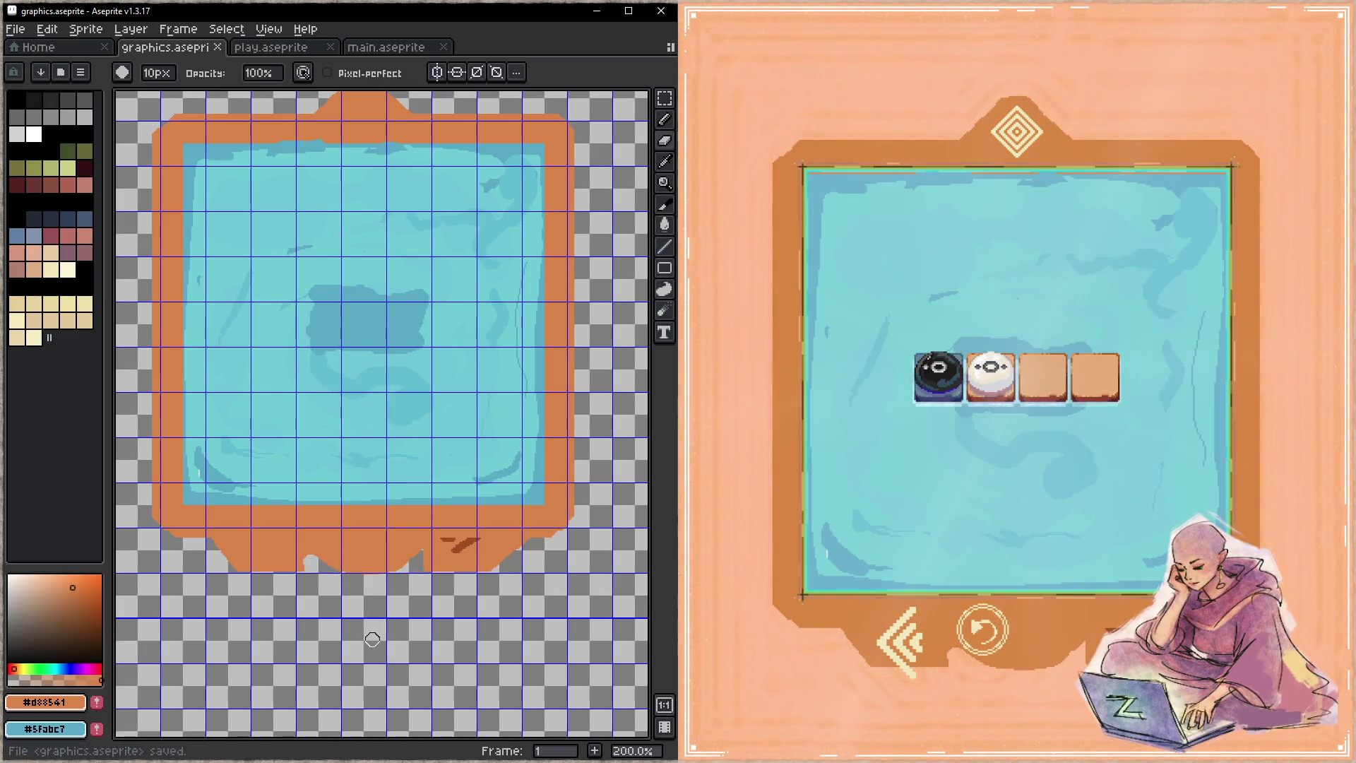
{"action": "key", "text": "e"}
{"action": "left_click_drag", "start_coordinate": [460, 548], "coordinate": [475, 538]}
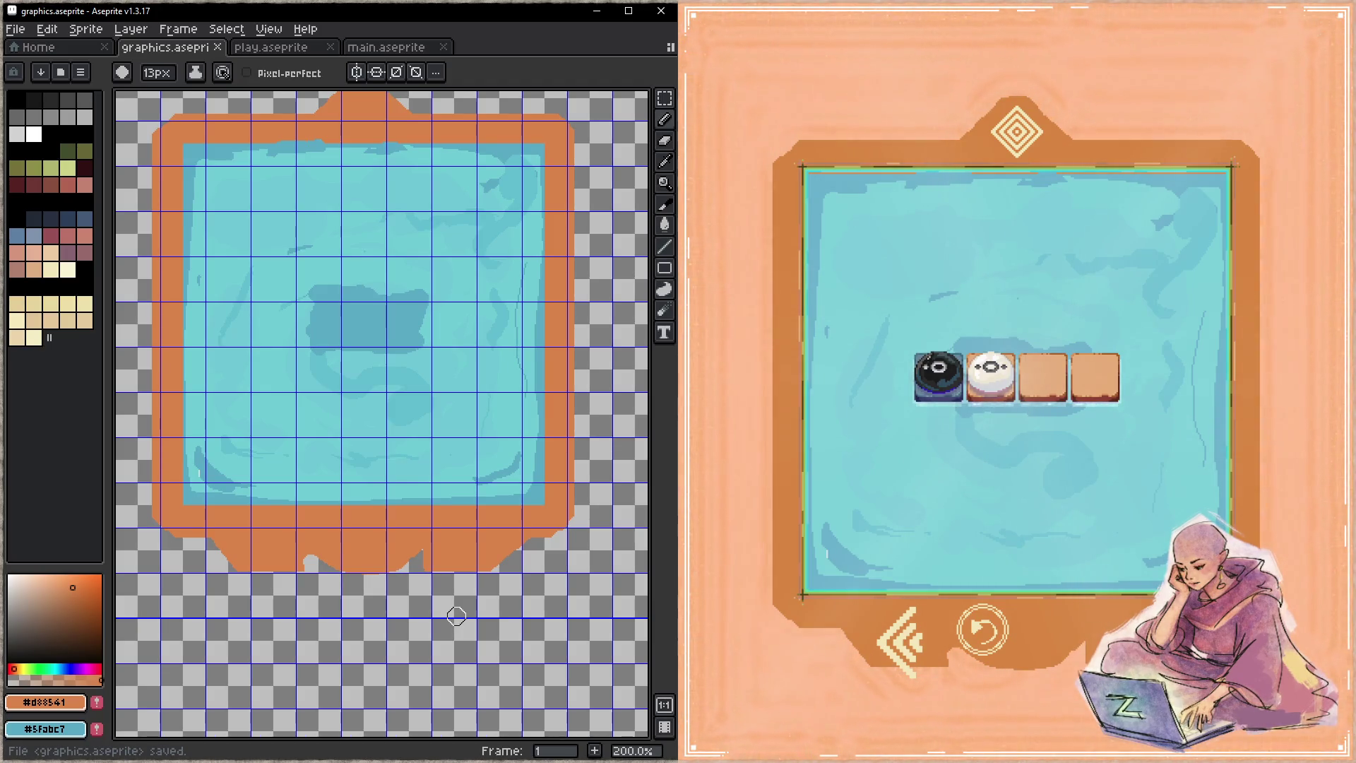
{"action": "key", "text": "Tab"}
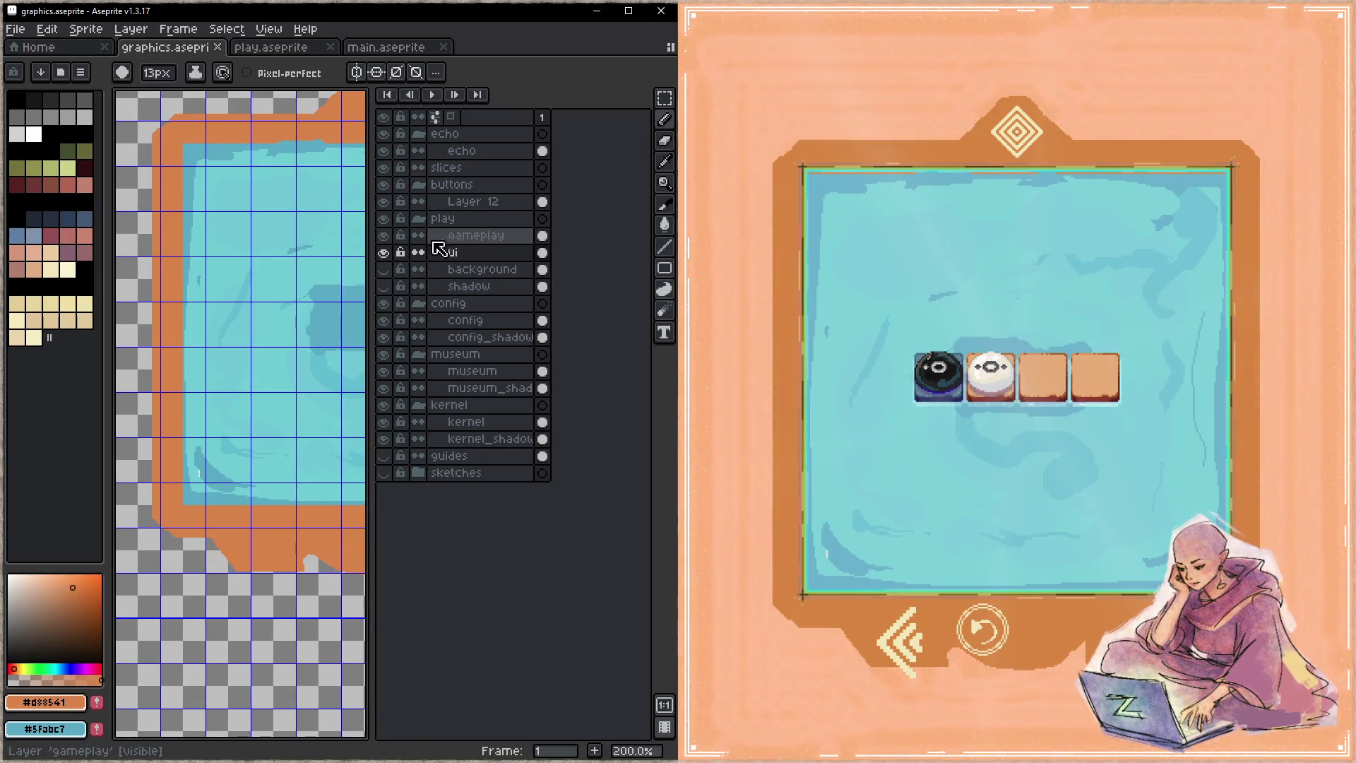
- Sample the board's light cyan, paint it over the board interior, and save
{"action": "key", "text": "Tab"}
{"action": "key", "text": "i"}
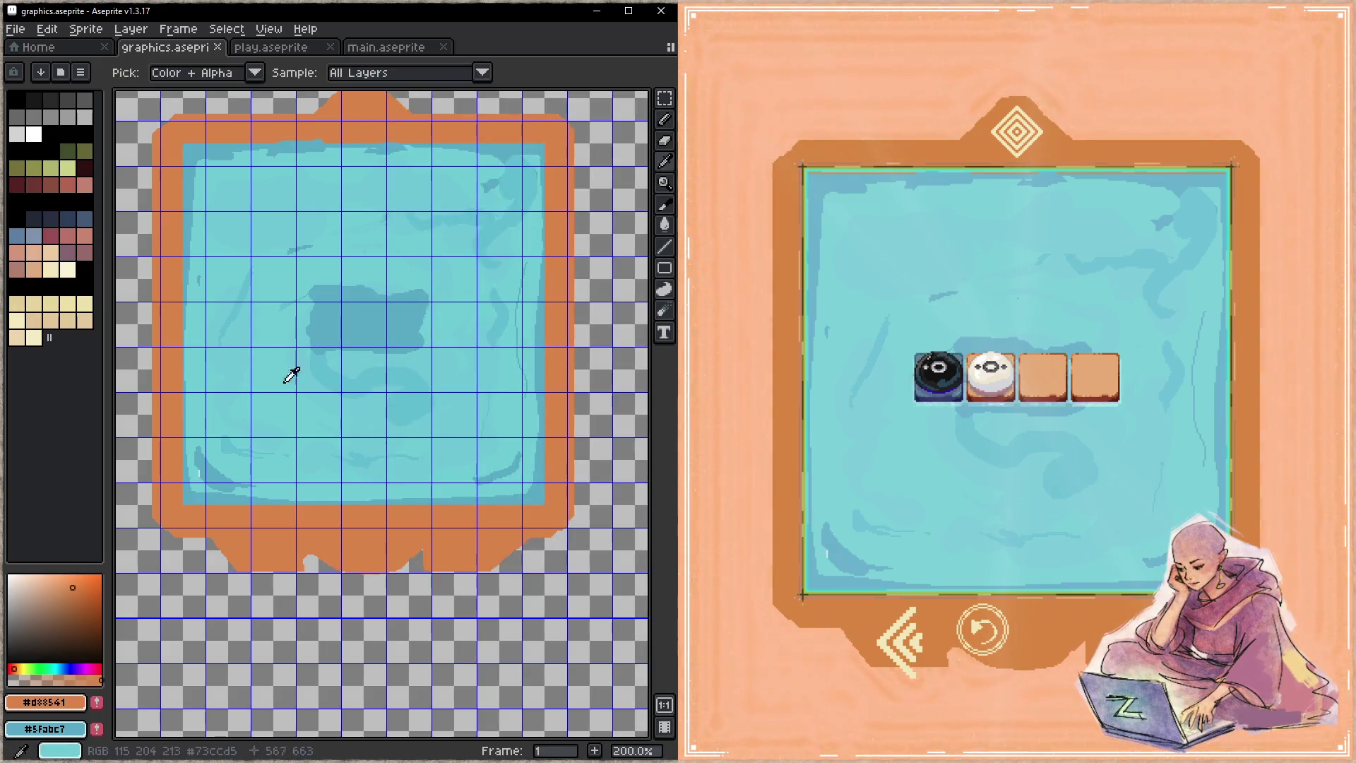
{"action": "left_click", "coordinate": [274, 419]}
{"action": "key", "text": "b"}
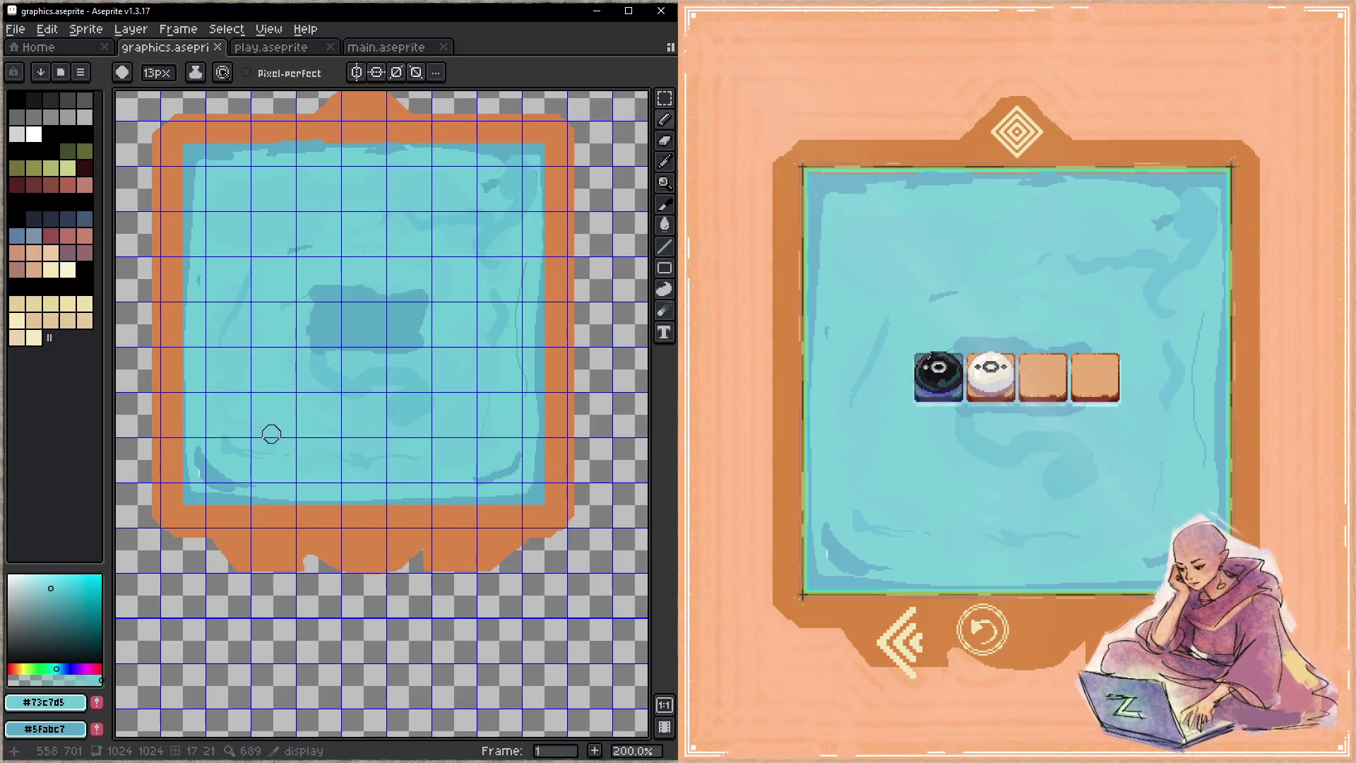
{"action": "scroll", "coordinate": [240, 452], "scroll_direction": "up", "scroll_amount": 10}
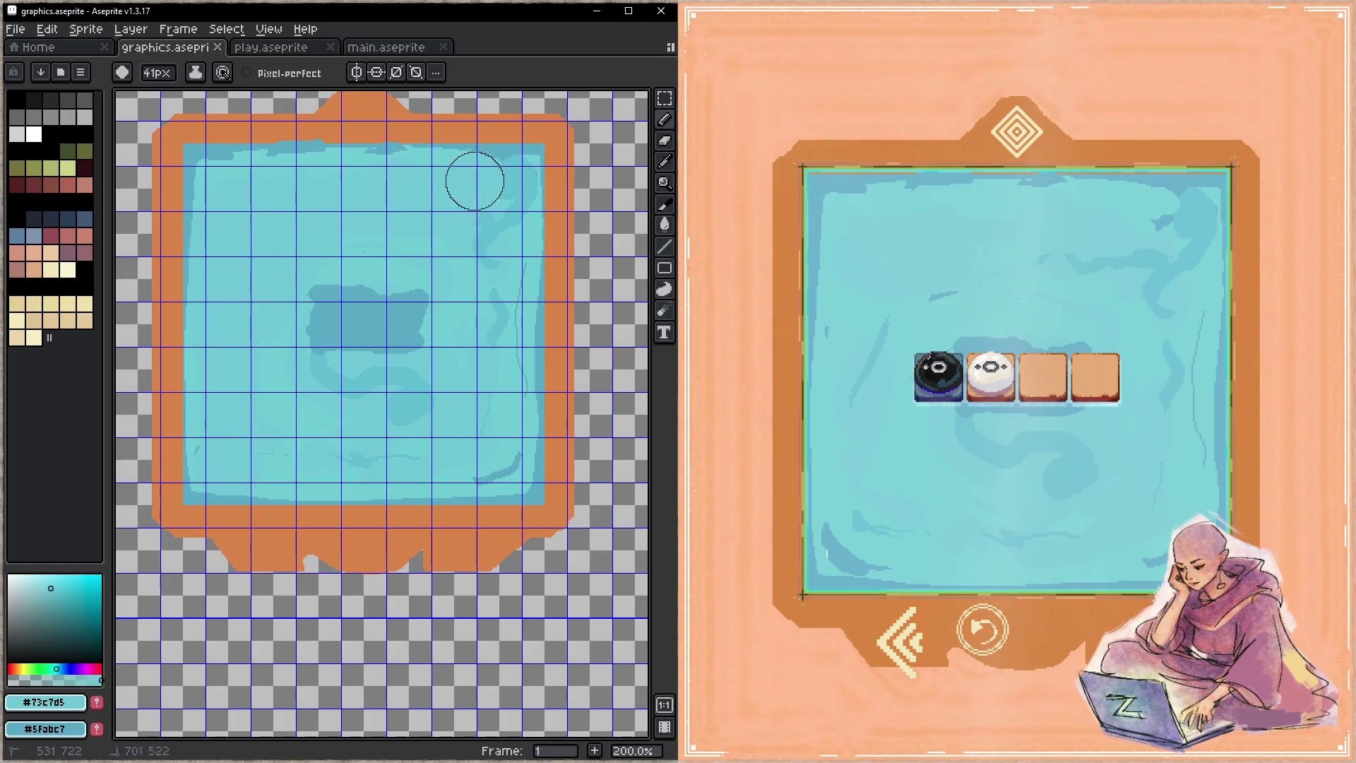
{"action": "left_click_drag", "start_coordinate": [487, 248], "coordinate": [481, 380]}
{"action": "key", "text": "e"}
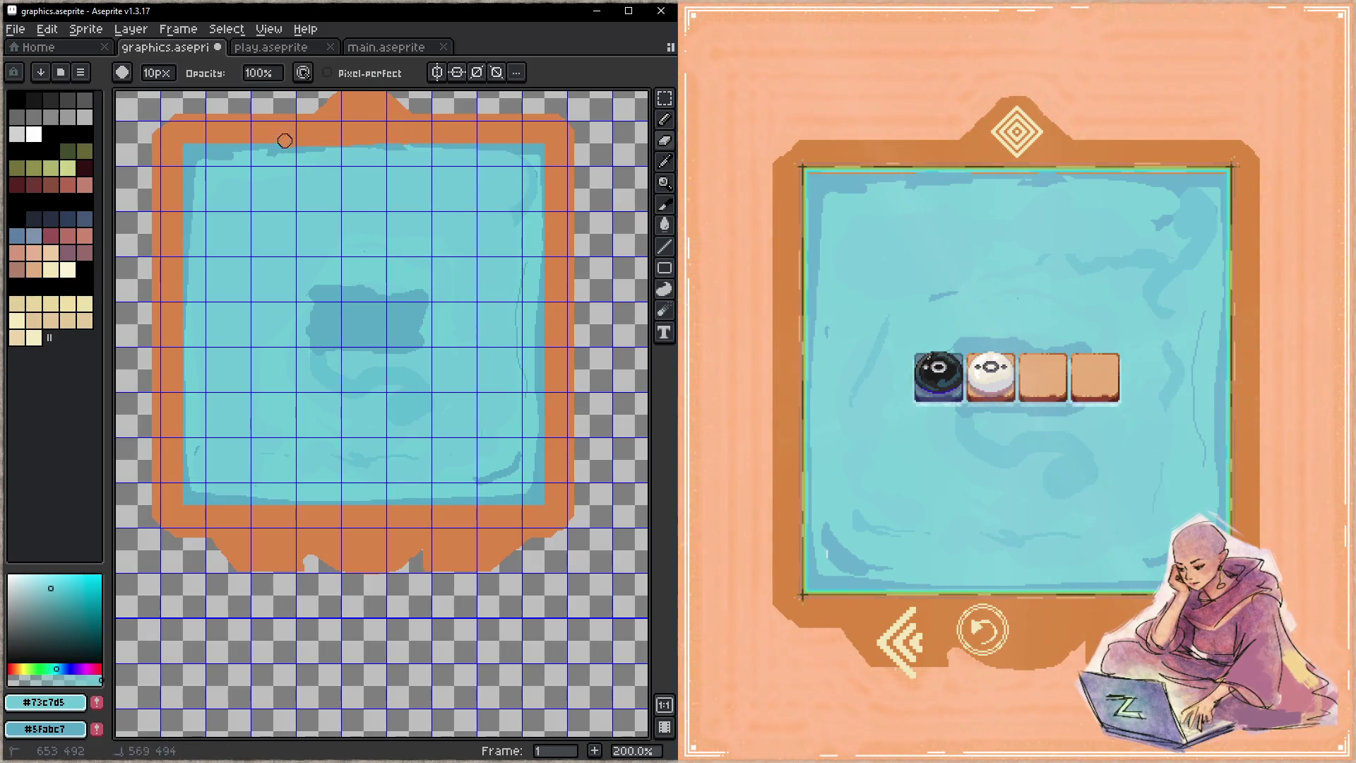
{"action": "key", "text": "ctrl+s"}
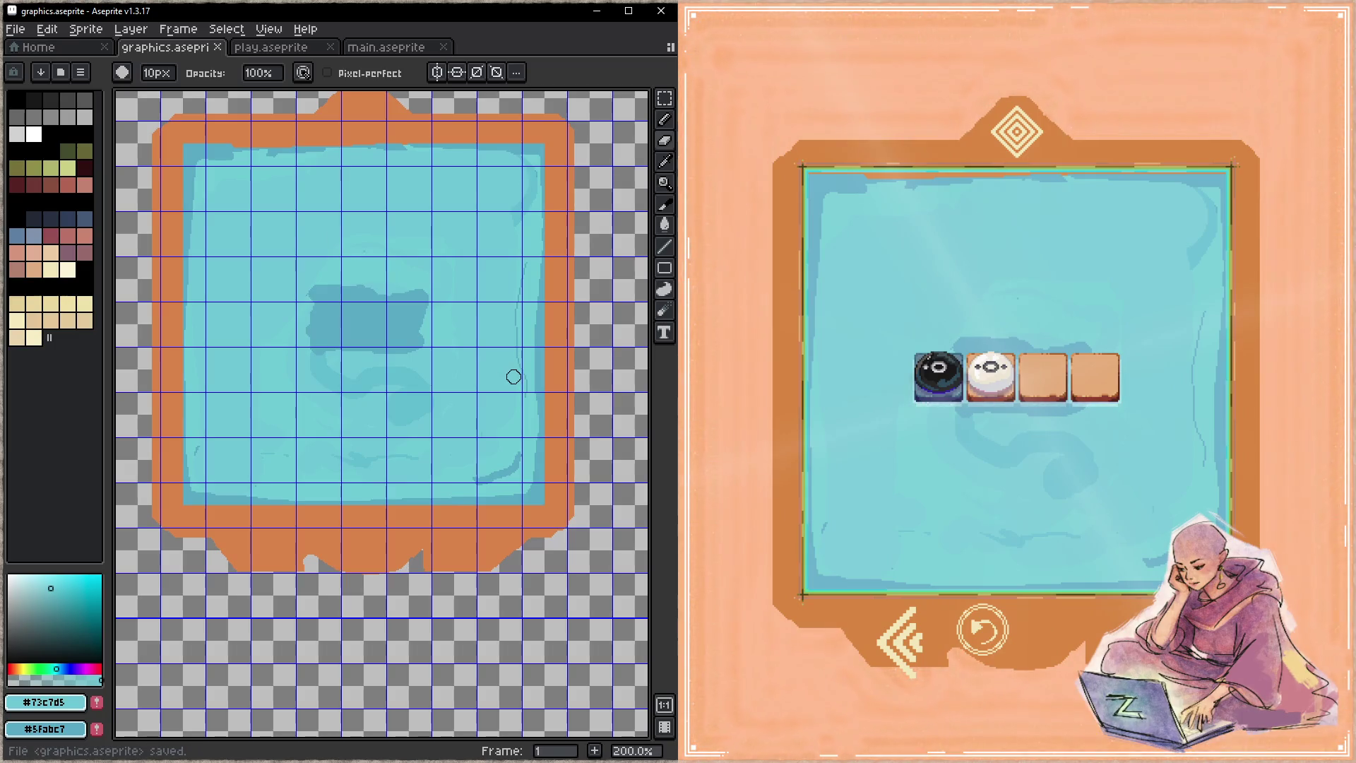
- Paint the darker blue along the board's top inner edge, saving, then enlarge the brush to 22px
{"action": "left_click", "coordinate": [226, 147], "text": "alt"}
{"action": "key", "text": "b"}
{"action": "scroll", "coordinate": [229, 157], "scroll_direction": "down", "scroll_amount": 15, "text": "alt"}
{"action": "scroll", "coordinate": [229, 154], "scroll_direction": "down", "scroll_amount": 15, "text": "alt"}
{"action": "left_click_drag", "start_coordinate": [229, 149], "coordinate": [489, 204]}
{"action": "key", "text": "ctrl+s"}
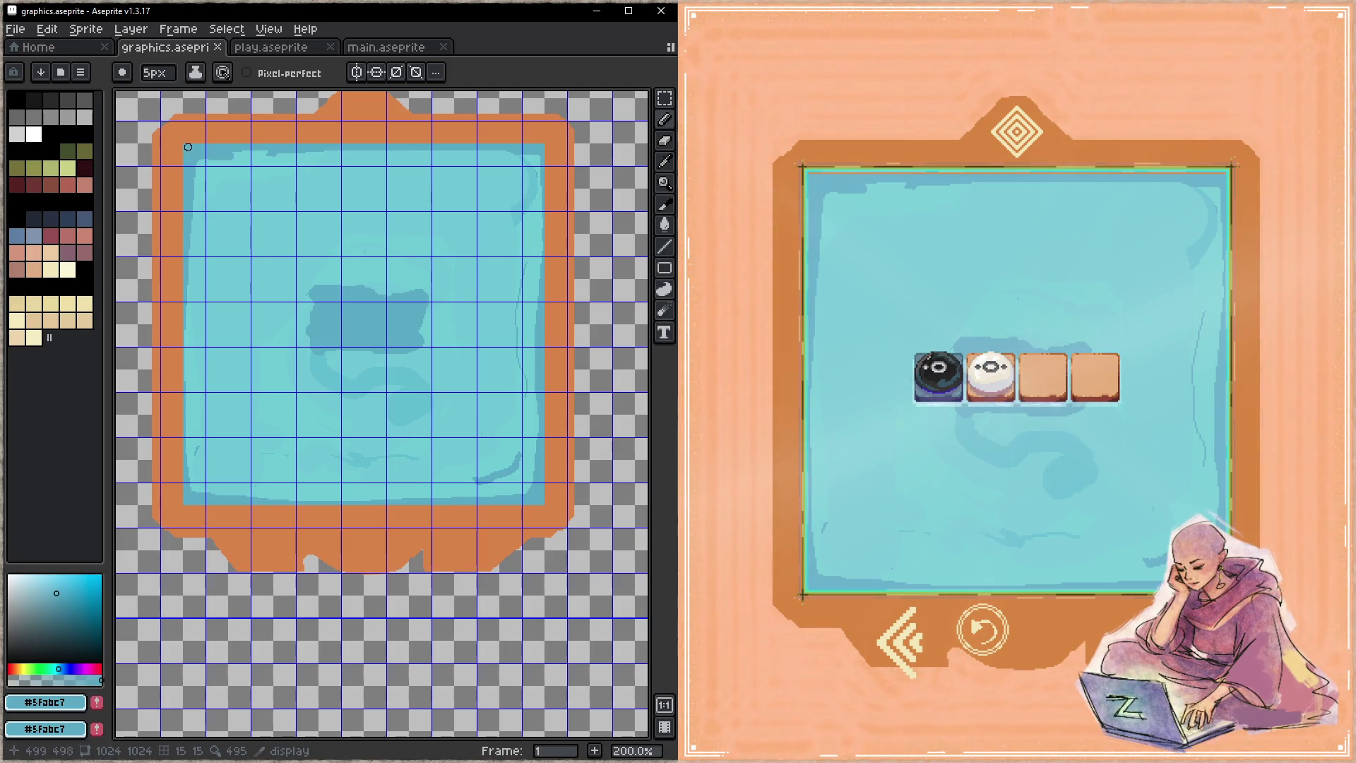
{"action": "left_click_drag", "start_coordinate": [187, 144], "coordinate": [539, 160]}
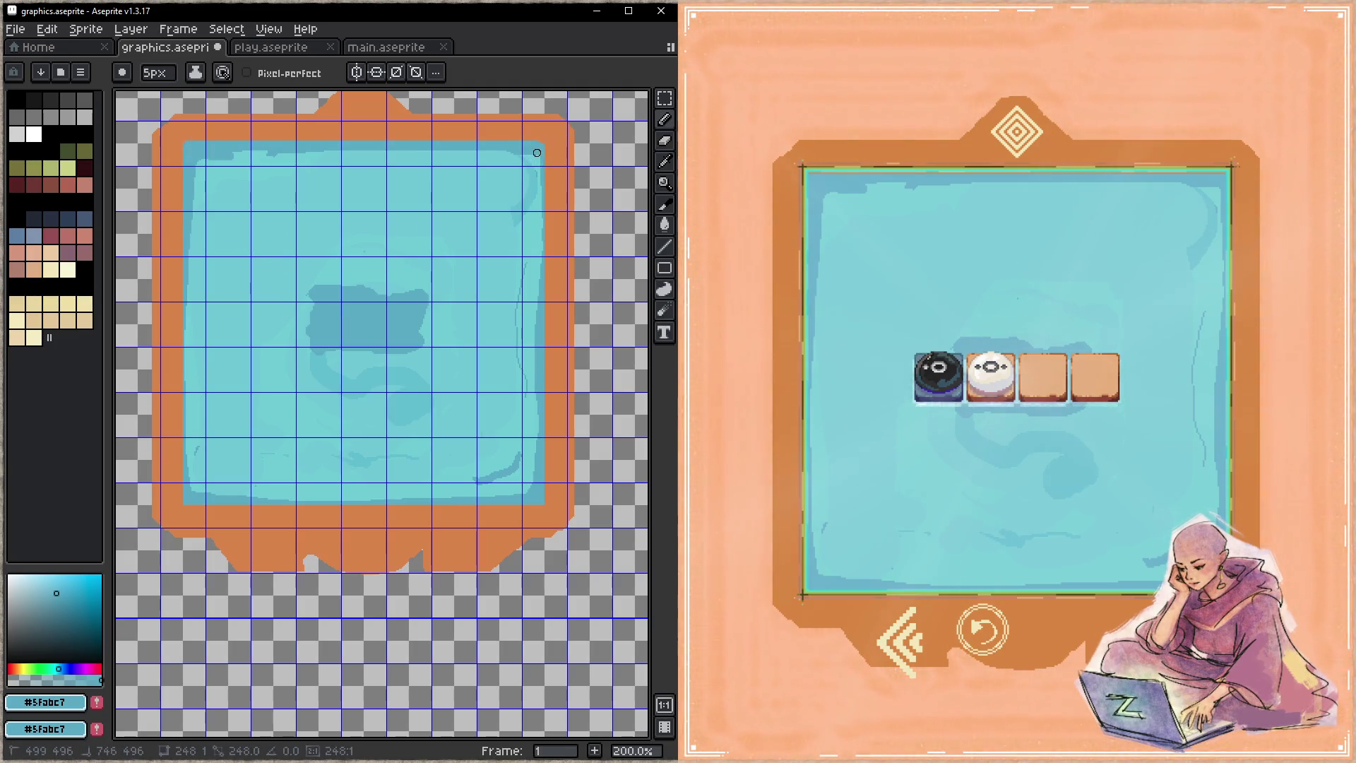
{"action": "key", "text": "ctrl+s"}
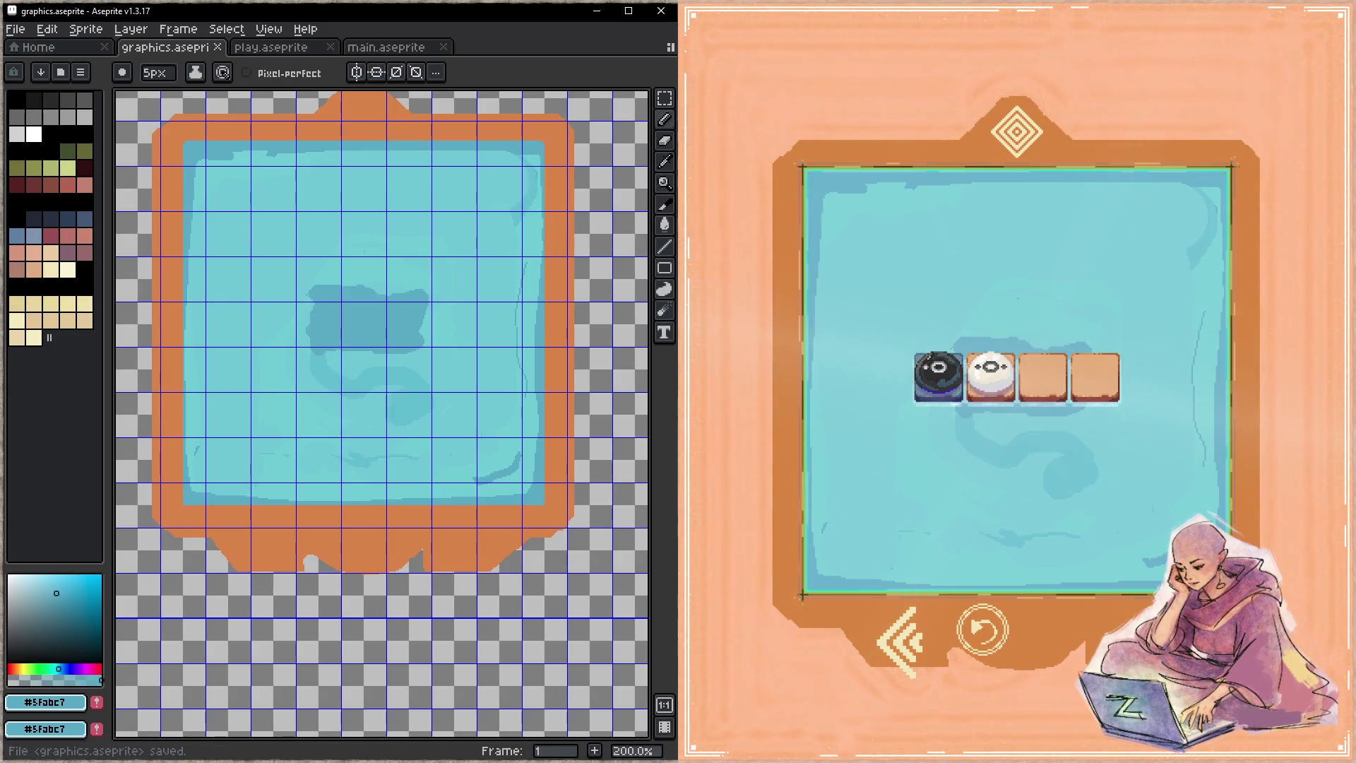
{"action": "left_click", "coordinate": [189, 150]}
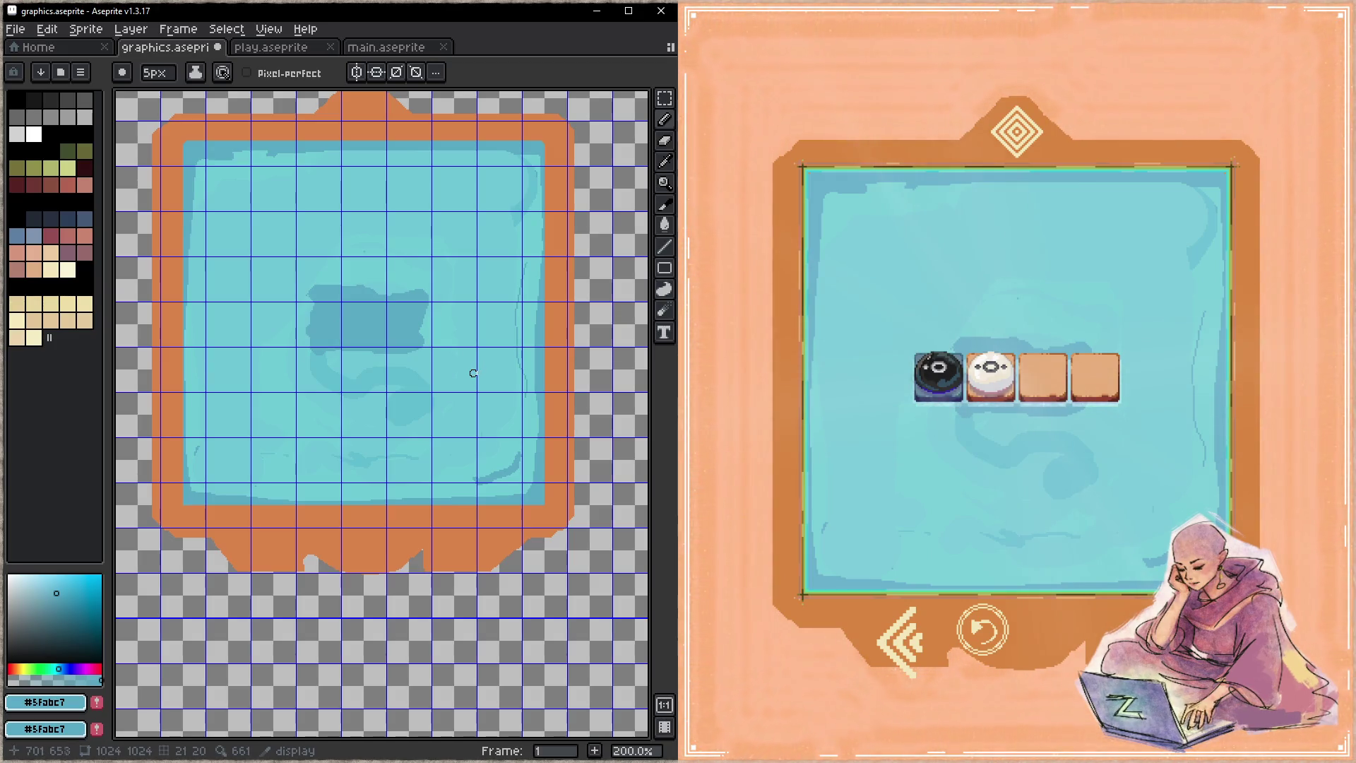
{"action": "left_click", "coordinate": [522, 212], "text": "alt"}
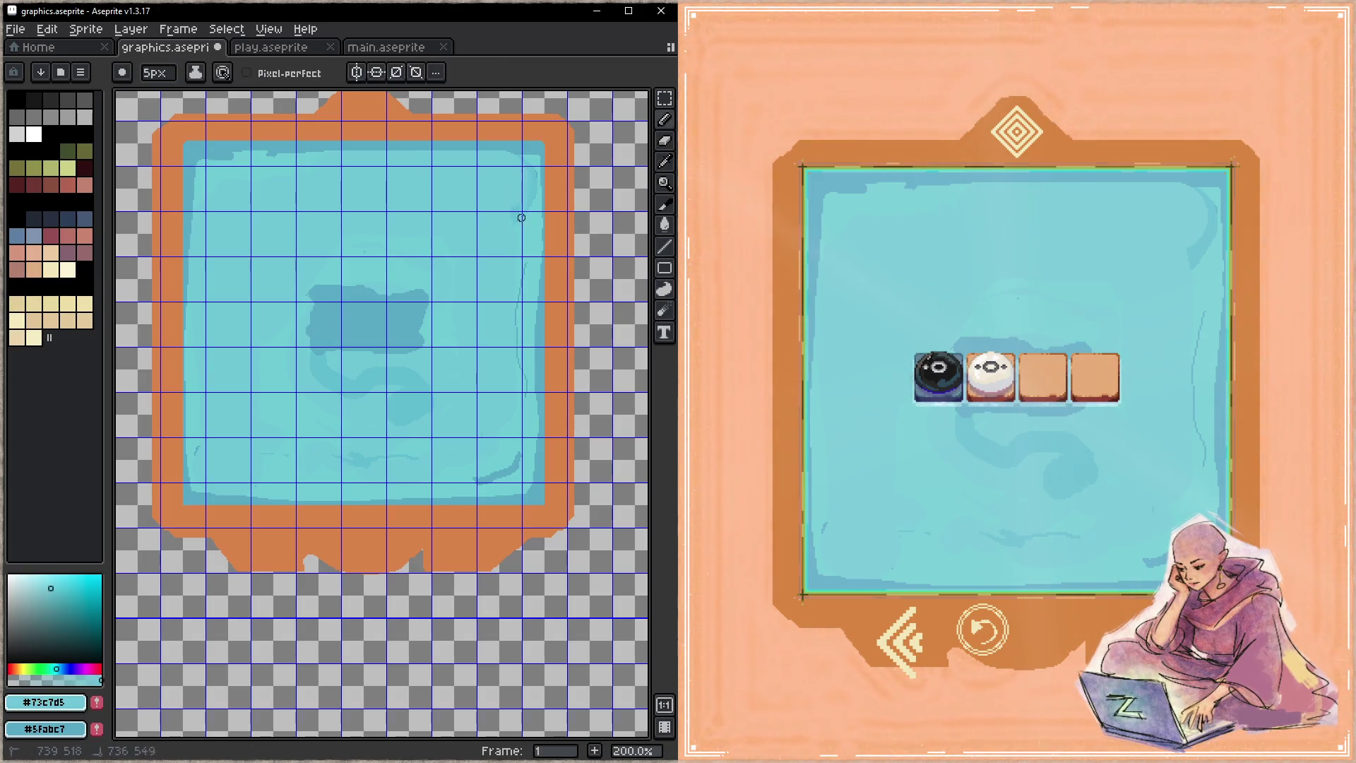
{"action": "key", "text": "plus"}
{"action": "key", "text": "plus"}
{"action": "key", "text": "plus"}
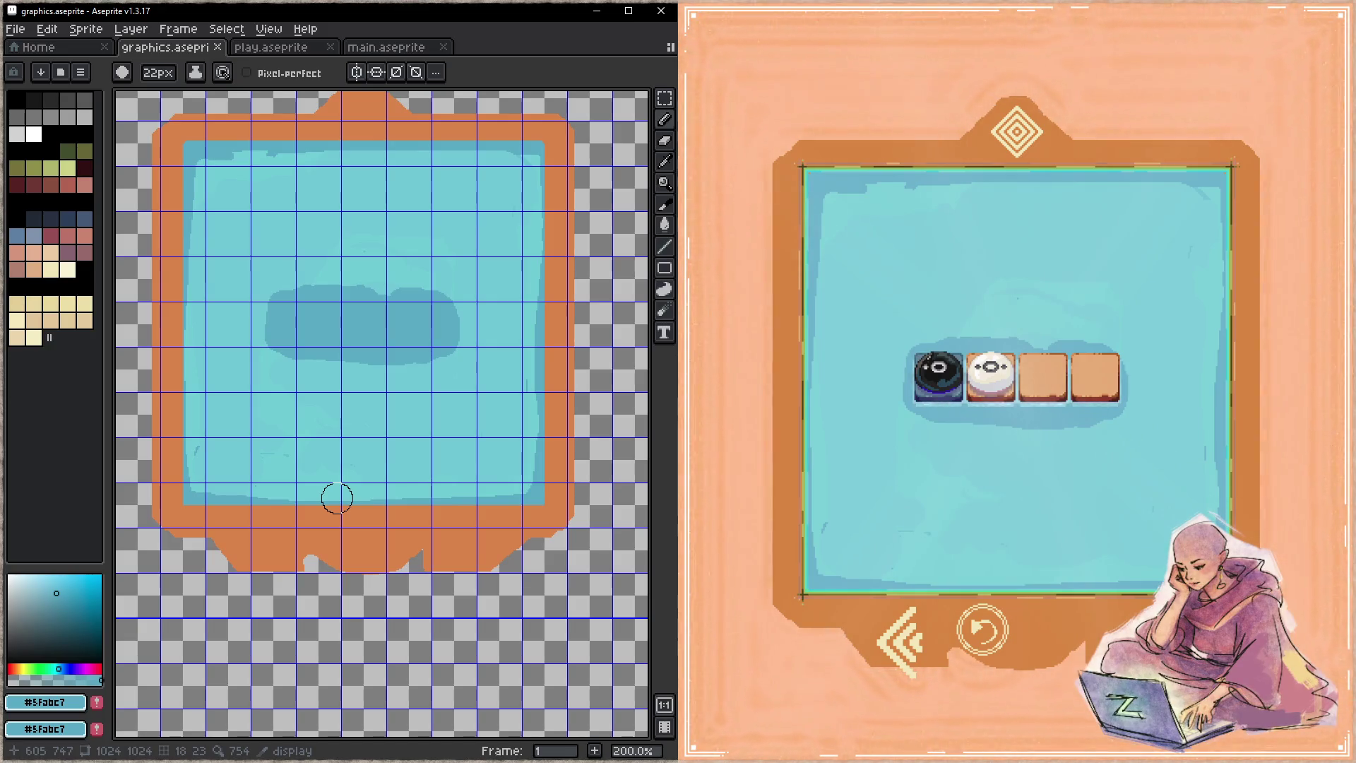
- Sample the border orange, extend the frame's bottom edge downward, and build a lower-left bulge
{"action": "left_click", "coordinate": [279, 537], "text": "alt"}
{"action": "left_click_drag", "start_coordinate": [295, 555], "coordinate": [267, 577]}
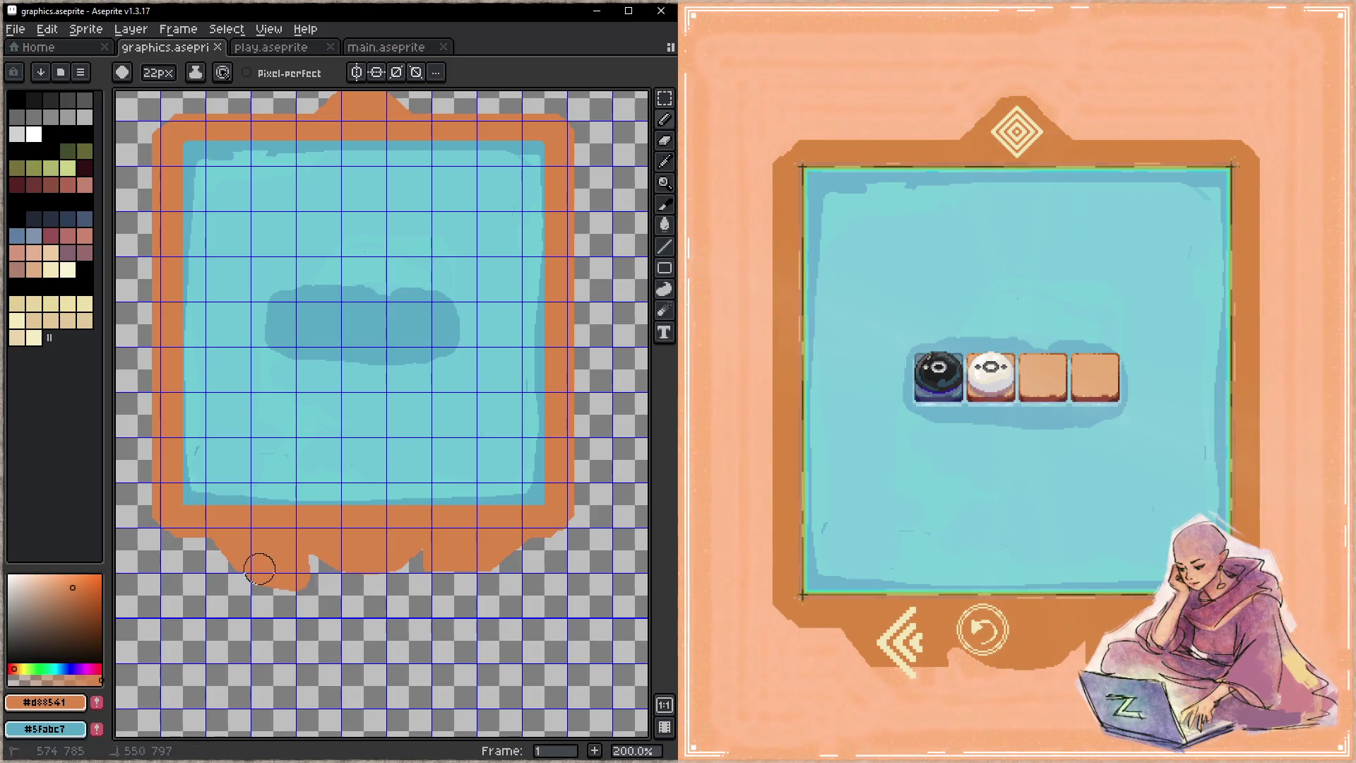
{"action": "left_click_drag", "start_coordinate": [430, 562], "coordinate": [495, 580]}
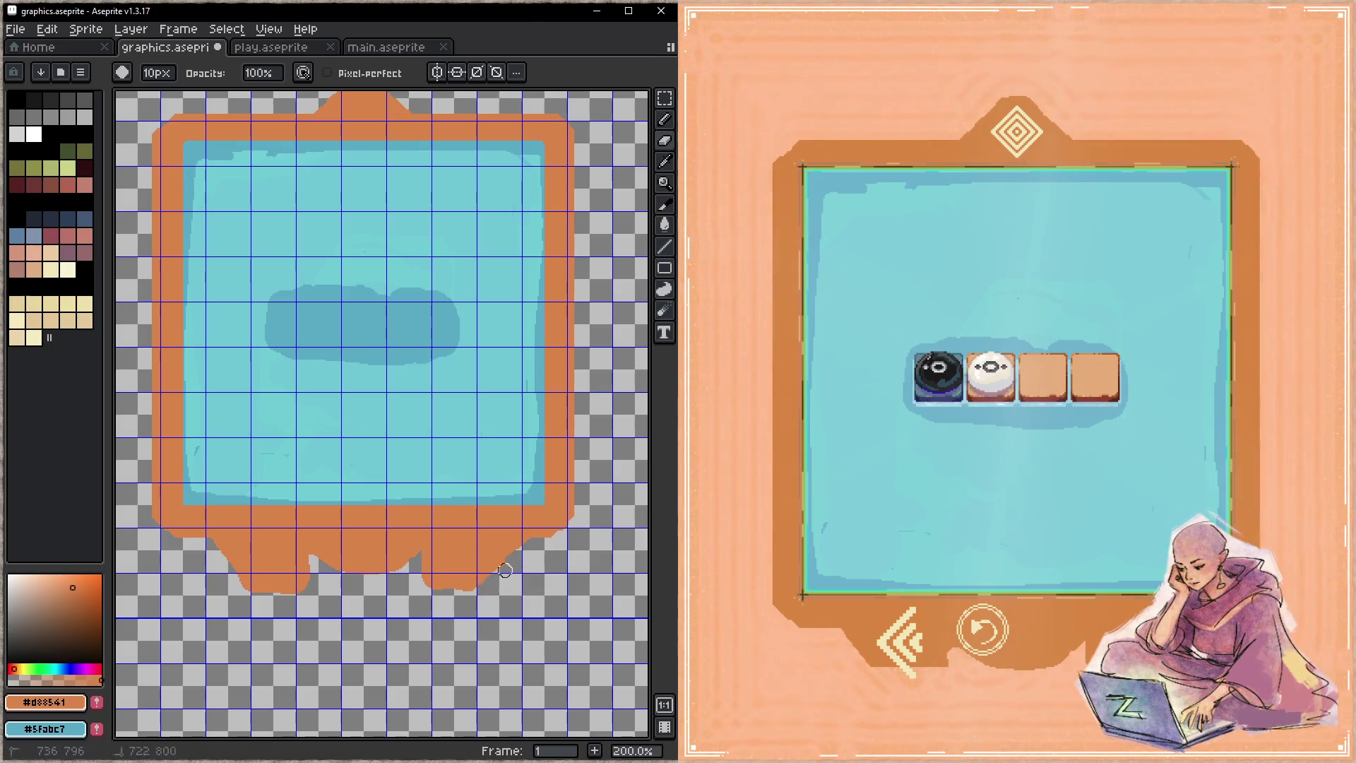
{"action": "key", "text": "ctrl+s"}
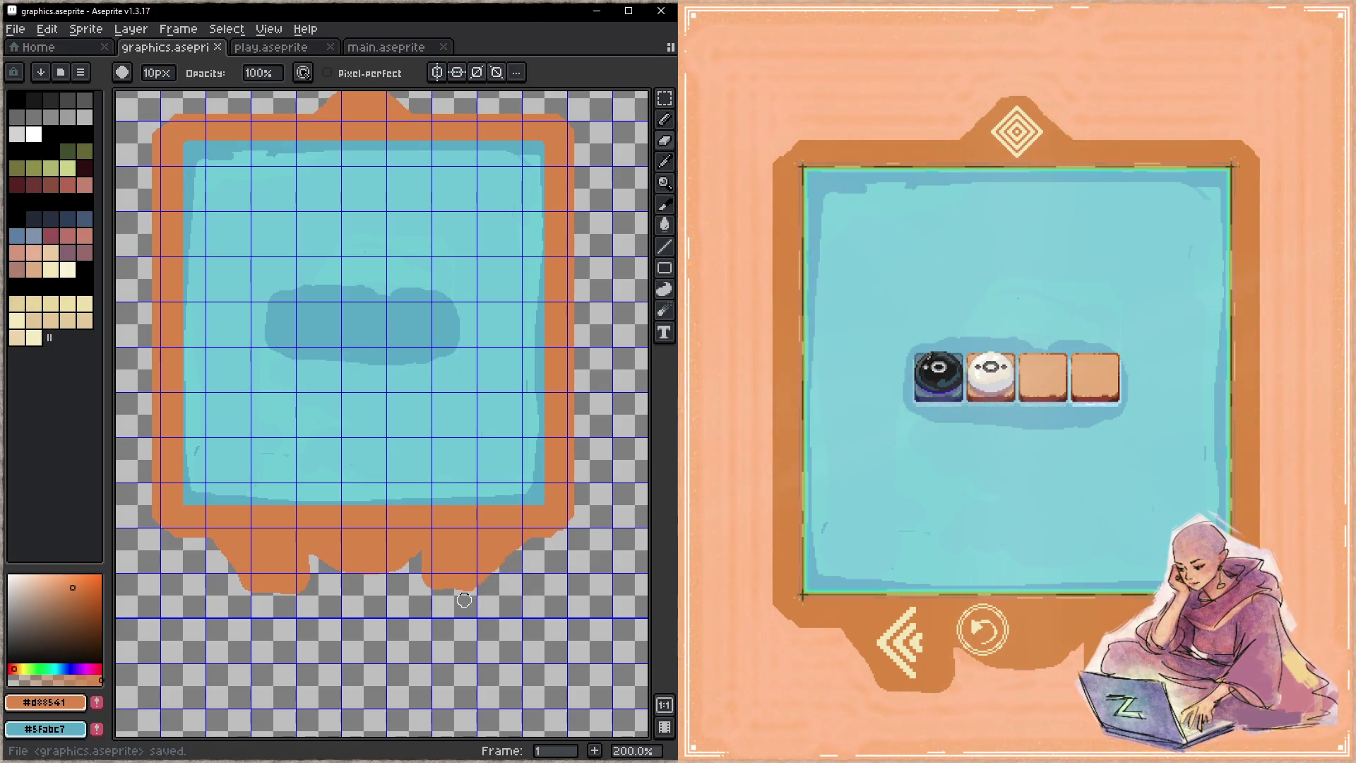
{"action": "key", "text": "b"}
{"action": "left_click_drag", "start_coordinate": [235, 579], "coordinate": [243, 548]}
{"action": "key", "text": "ctrl+s"}
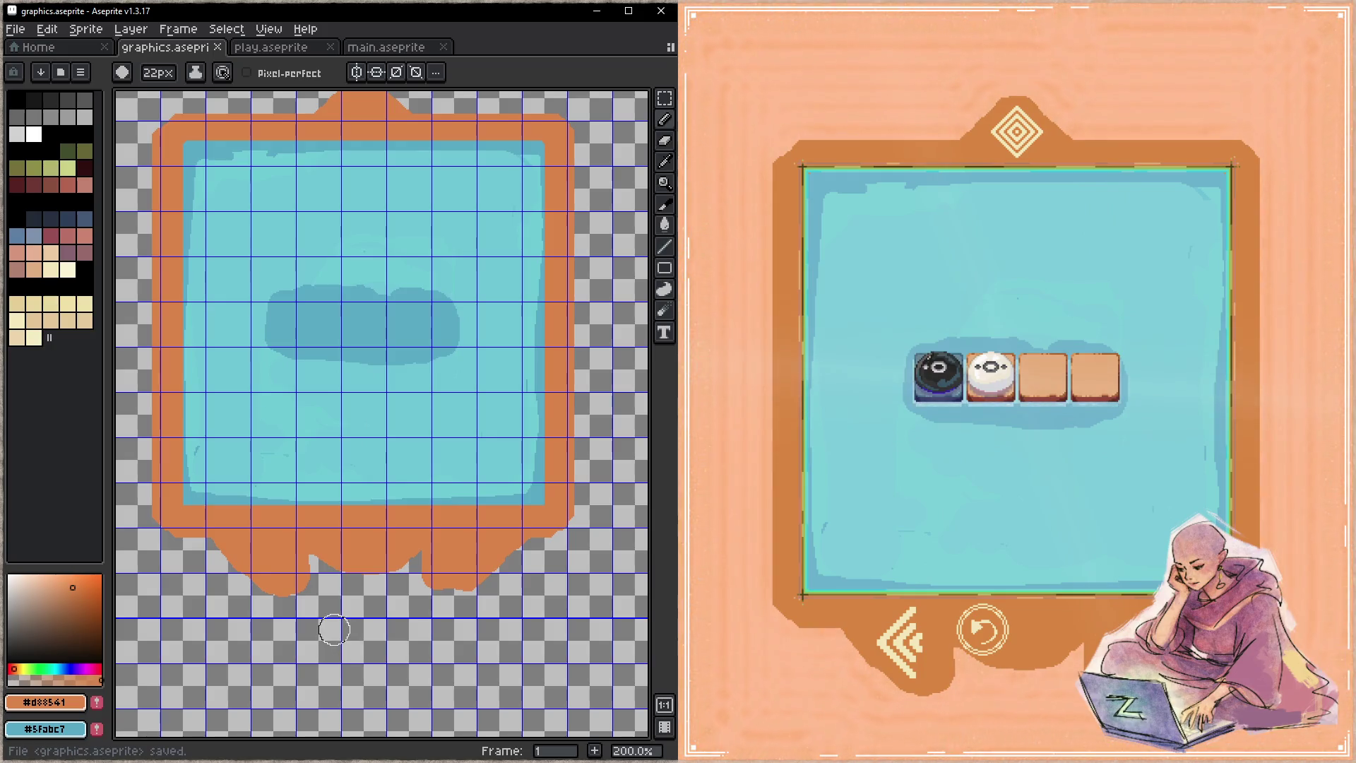
{"action": "left_click_drag", "start_coordinate": [272, 558], "coordinate": [264, 566]}
{"action": "key", "text": "ctrl+s"}
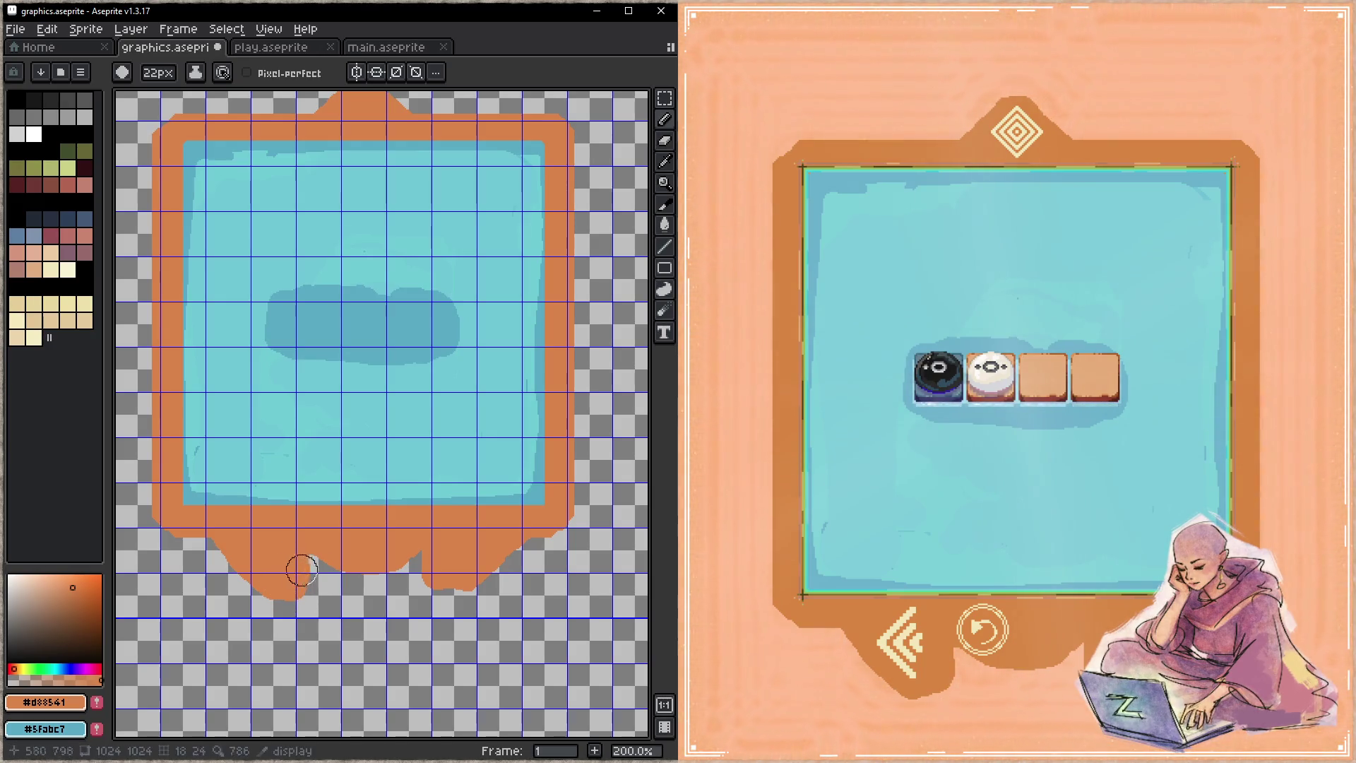
- Carve a notch beside the bulge, then reshape and extend the bottom drip with a 17px brush
{"action": "key", "text": "e"}
{"action": "left_click_drag", "start_coordinate": [311, 562], "coordinate": [313, 600]}
{"action": "key", "text": "ctrl+s"}
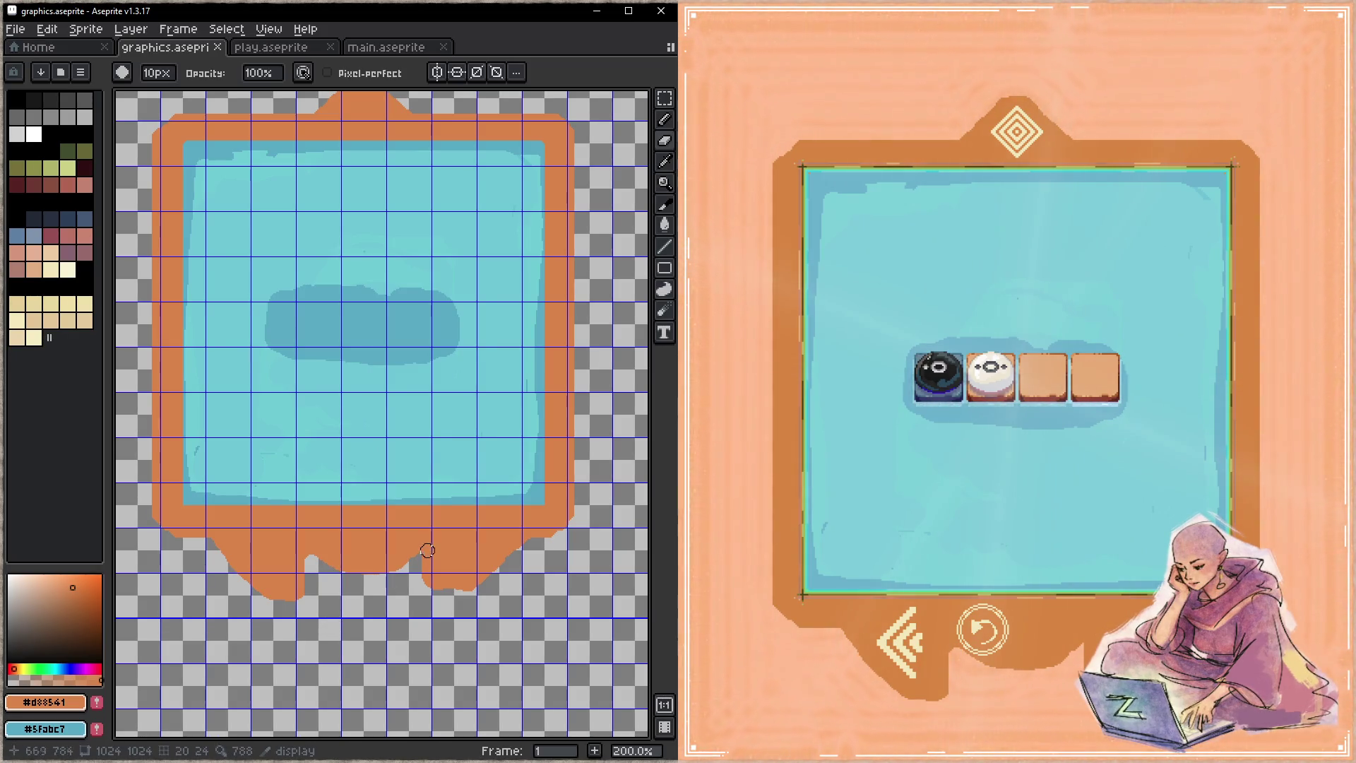
{"action": "key", "text": "shift+r"}
{"action": "left_click_drag", "start_coordinate": [442, 539], "coordinate": [456, 577]}
{"action": "key", "text": "minus"}
{"action": "key", "text": "minus"}
{"action": "key", "text": "minus"}
{"action": "left_click_drag", "start_coordinate": [434, 583], "coordinate": [484, 589]}
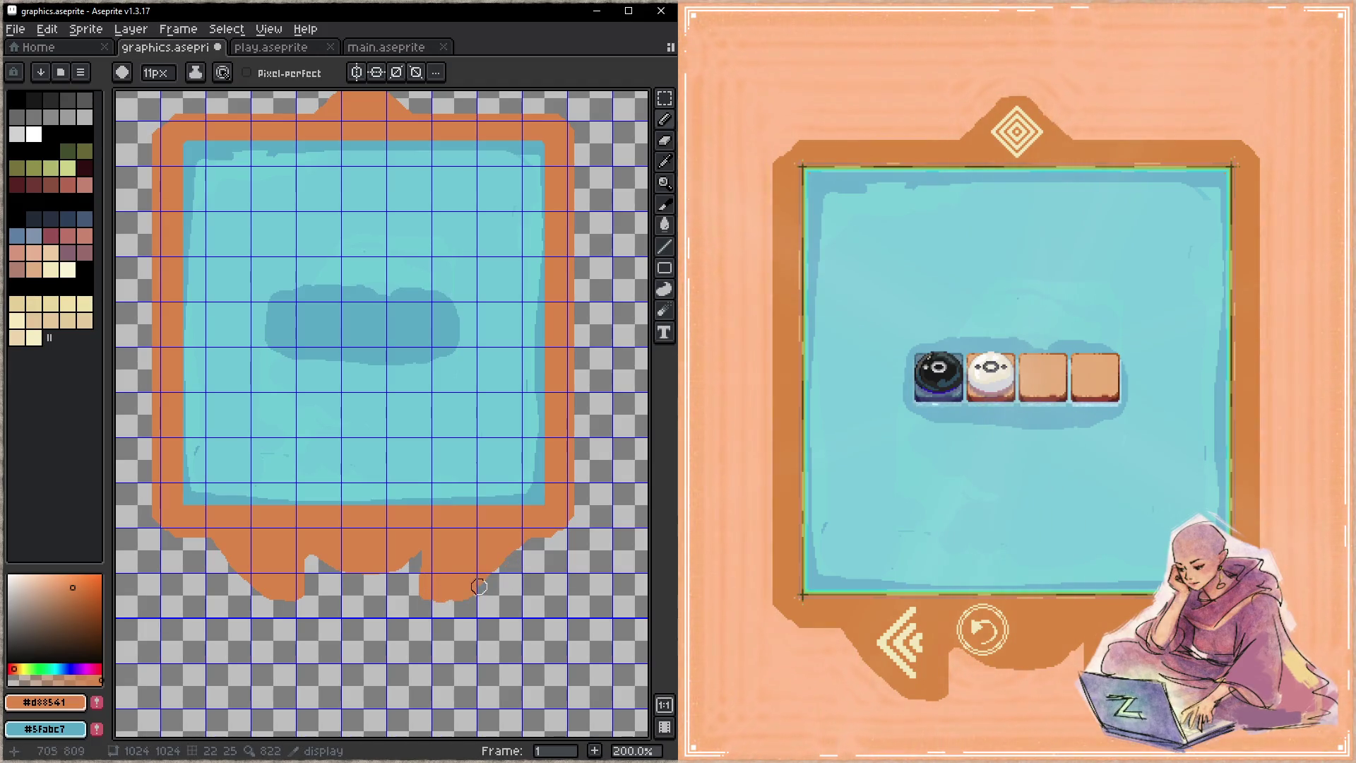
{"action": "key", "text": "ctrl+s"}
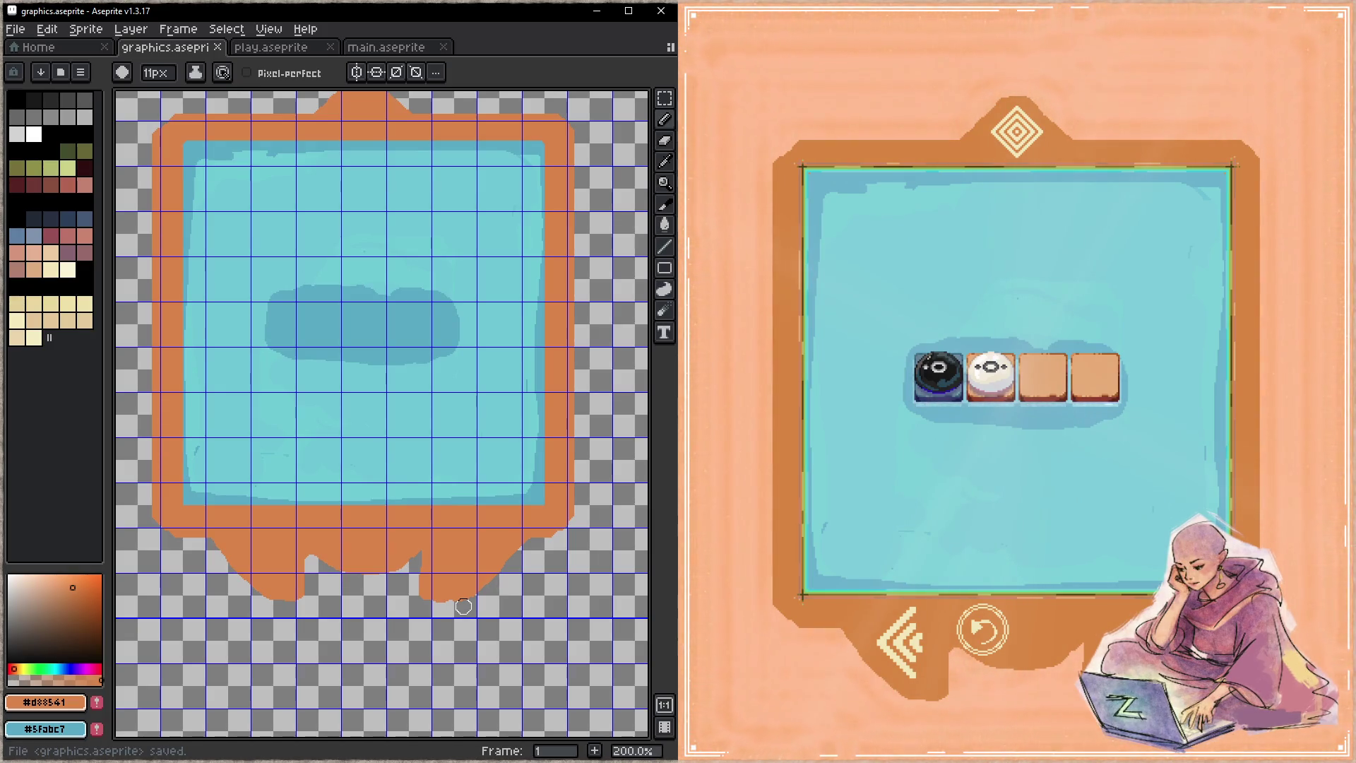
{"action": "scroll", "coordinate": [430, 400], "scroll_direction": "up", "scroll_amount": 5}
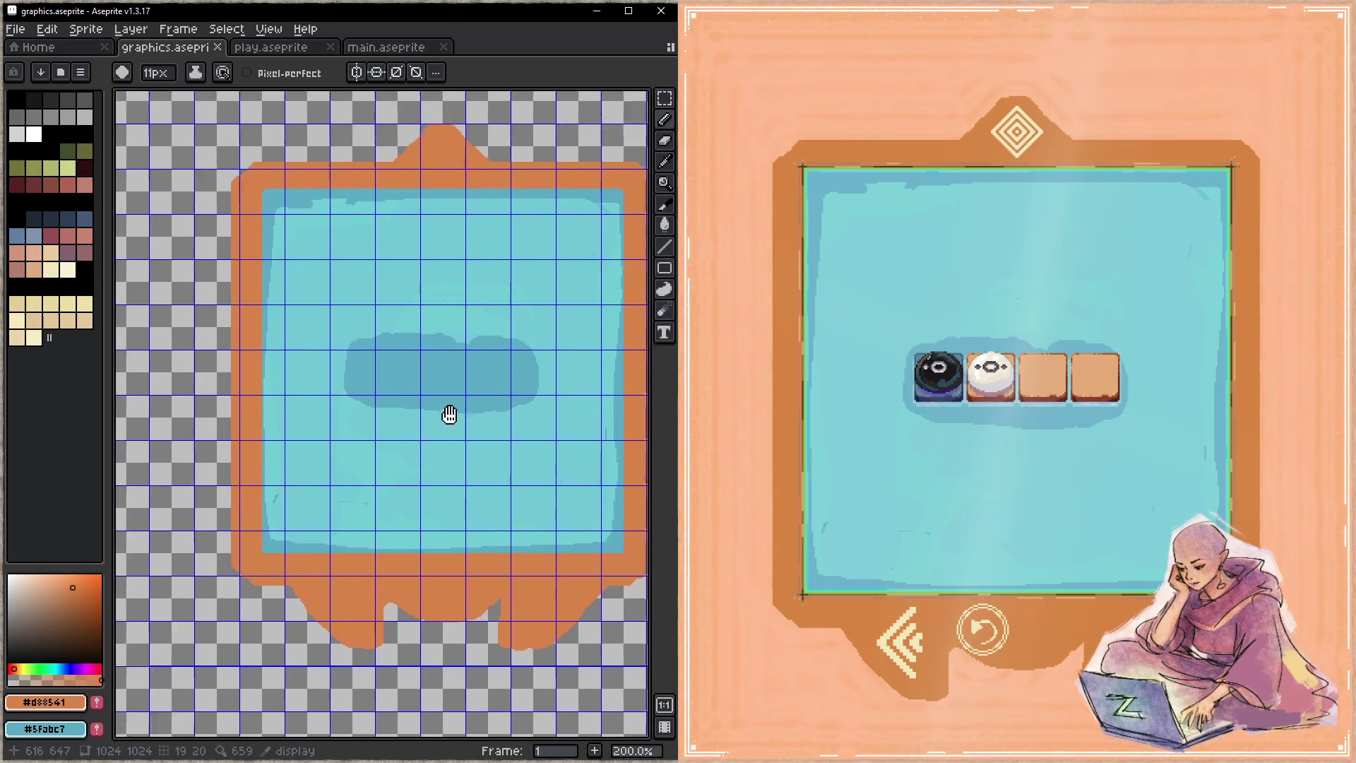
- Pan to the round ornament and sample its dark brown #9f4e14
{"action": "scroll", "coordinate": [293, 323], "scroll_direction": "left", "scroll_amount": 8}
{"action": "scroll", "coordinate": [273, 393], "scroll_direction": "down", "scroll_amount": 5}
{"action": "scroll", "coordinate": [272, 393], "scroll_direction": "left", "scroll_amount": 4}
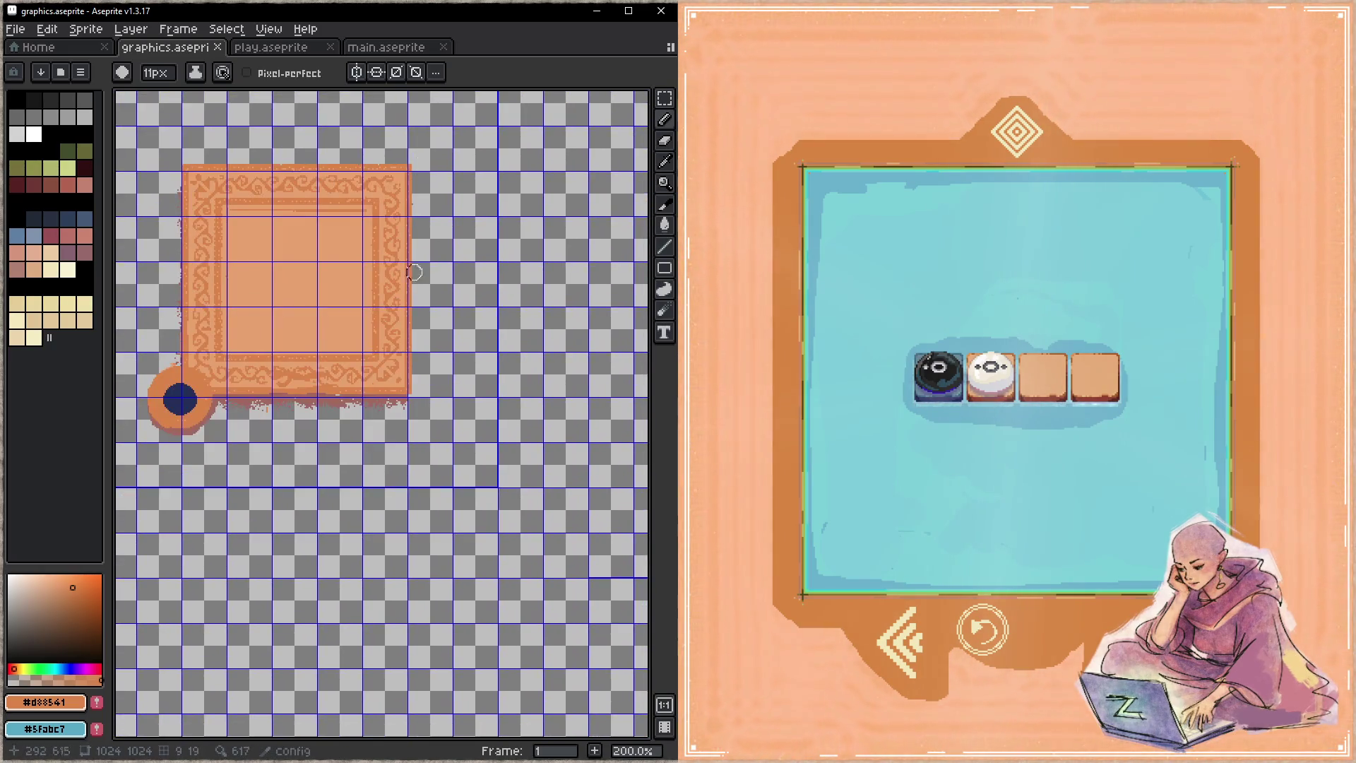
{"action": "key", "text": "space"}
{"action": "mouse_move", "coordinate": [415, 233]}
{"action": "left_mouse_down"}
{"action": "mouse_move", "coordinate": [369, 440]}
{"action": "mouse_move", "coordinate": [393, 428]}
{"action": "left_mouse_up"}
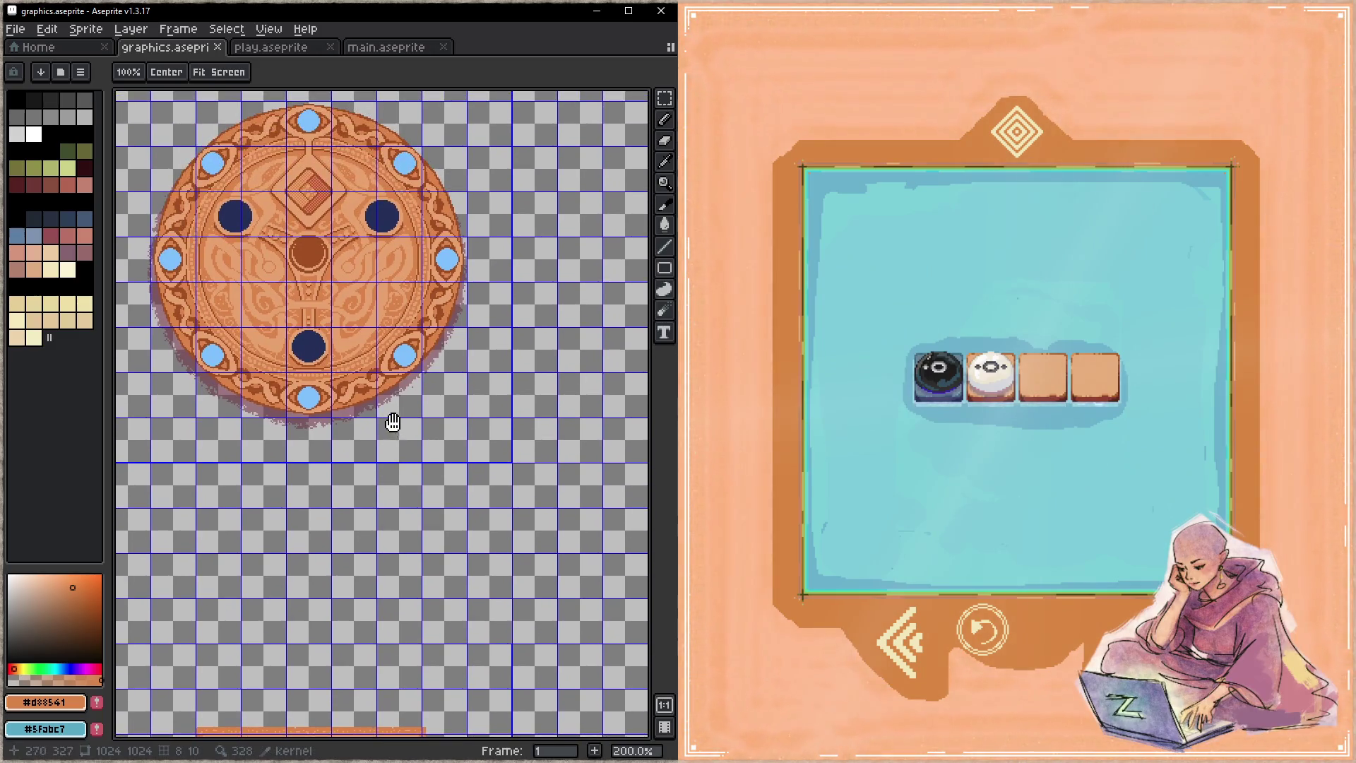
{"action": "key", "text": "i"}
{"action": "left_click", "coordinate": [375, 368]}
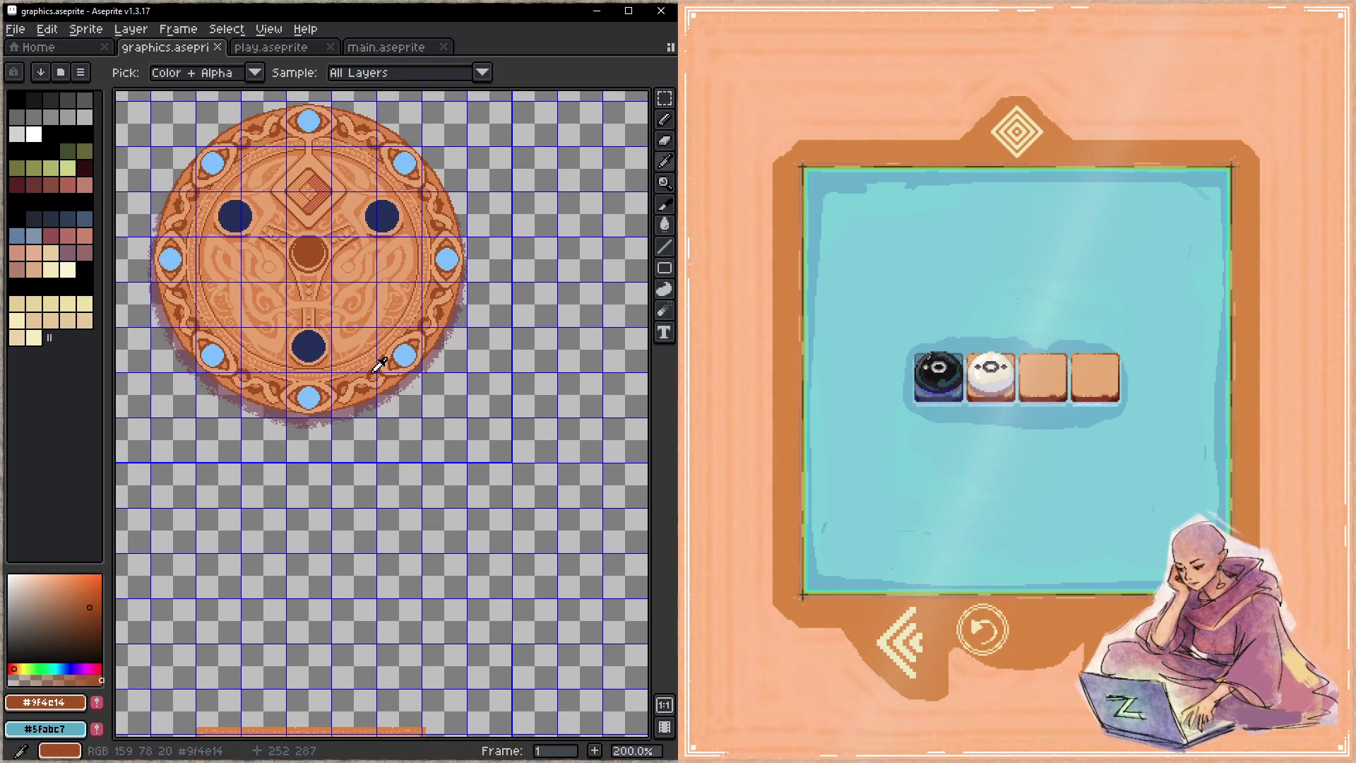
- Return to the game board, set Ink to Lock Alpha, and begin shading the frame edge
{"action": "key", "text": "h"}
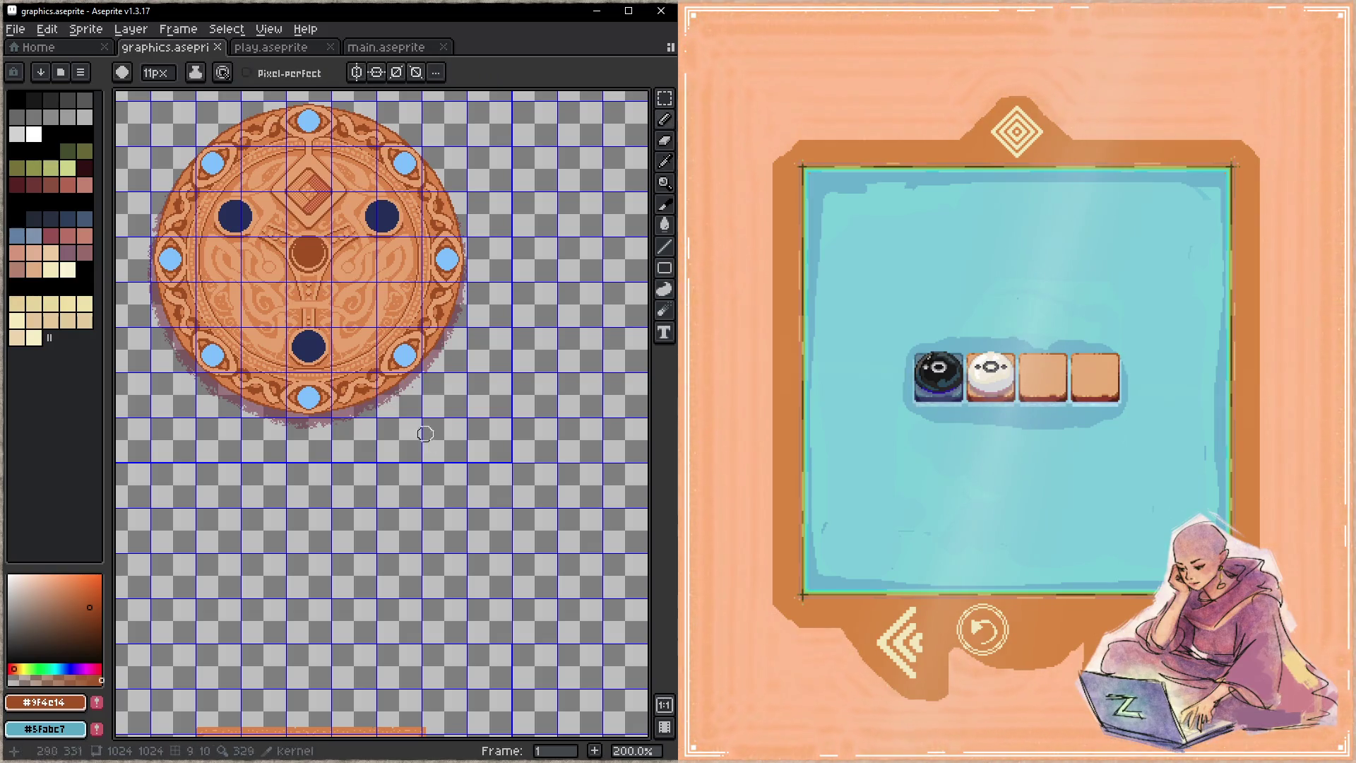
{"action": "left_click_drag", "start_coordinate": [418, 424], "coordinate": [313, 347]}
{"action": "key", "text": "b"}
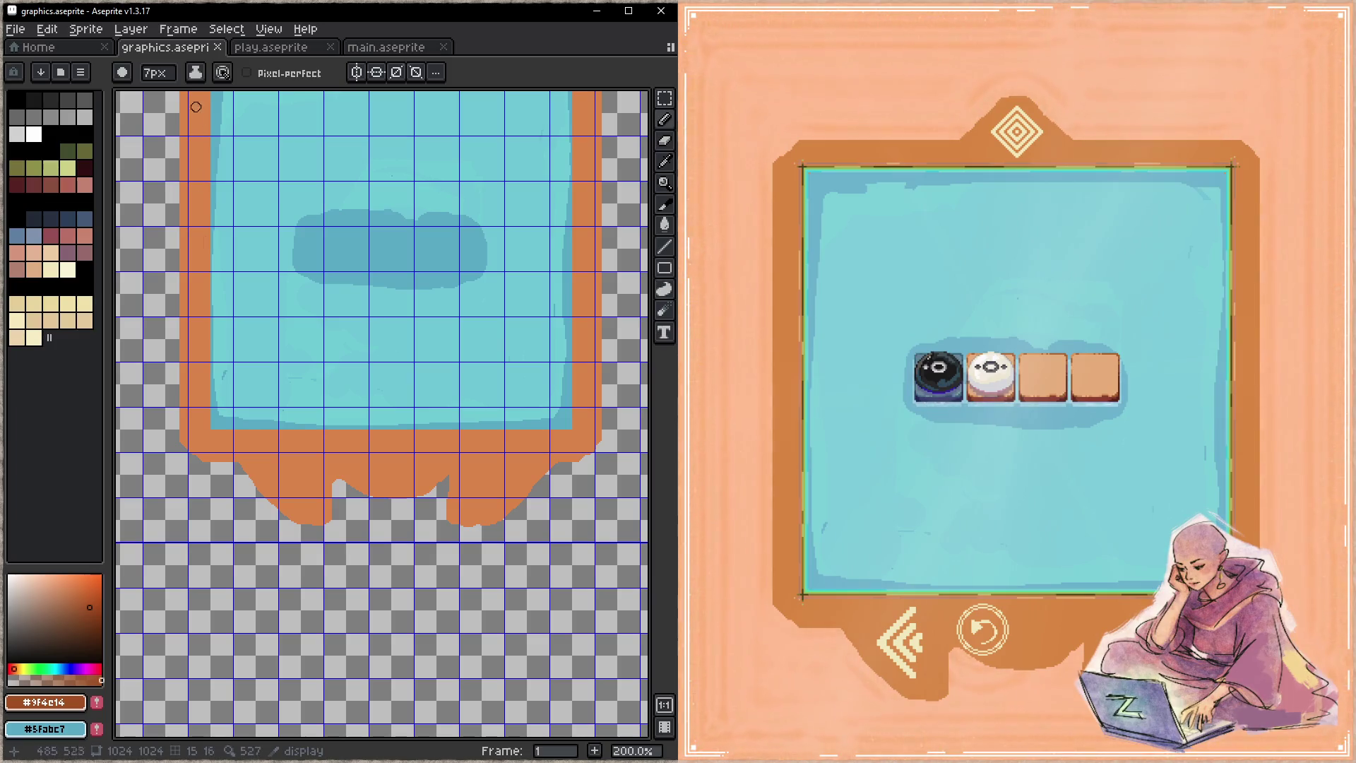
{"action": "left_click", "coordinate": [195, 72]}
{"action": "left_click", "coordinate": [254, 146]}
{"action": "left_click_drag", "start_coordinate": [185, 456], "coordinate": [192, 451]}
- On the ui layer, paint a short dark brown stroke at the frame's bottom-left corner
{"action": "key", "text": "Tab"}
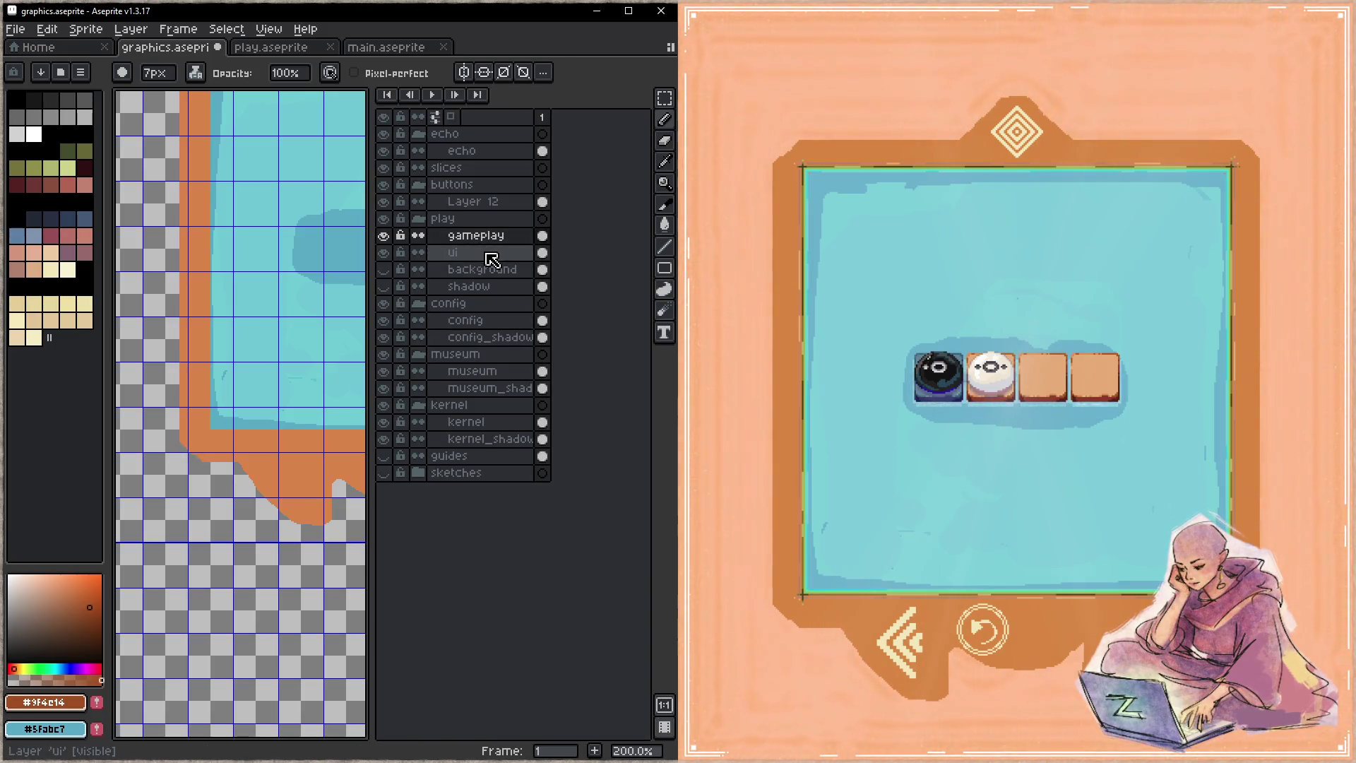
{"action": "left_click", "coordinate": [384, 236]}
{"action": "left_click", "coordinate": [384, 236]}
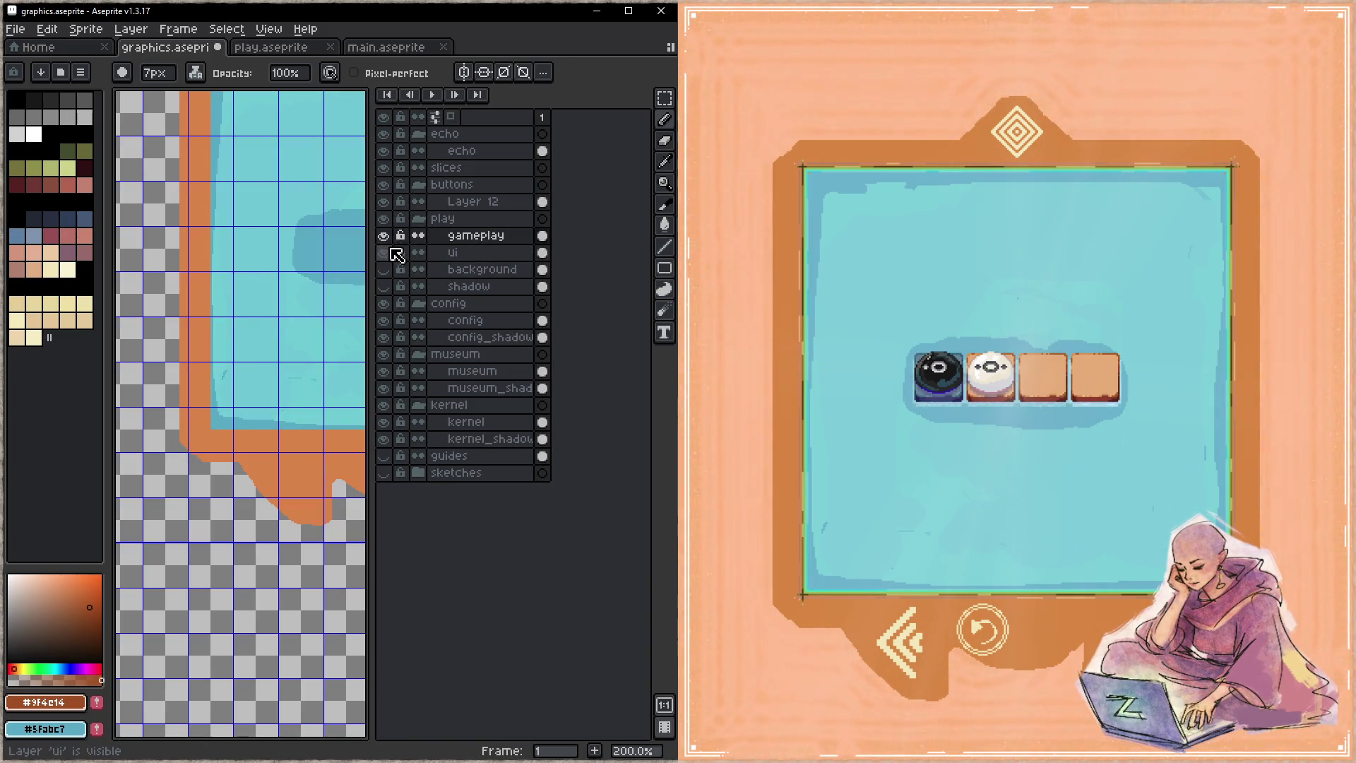
{"action": "left_click", "coordinate": [466, 254]}
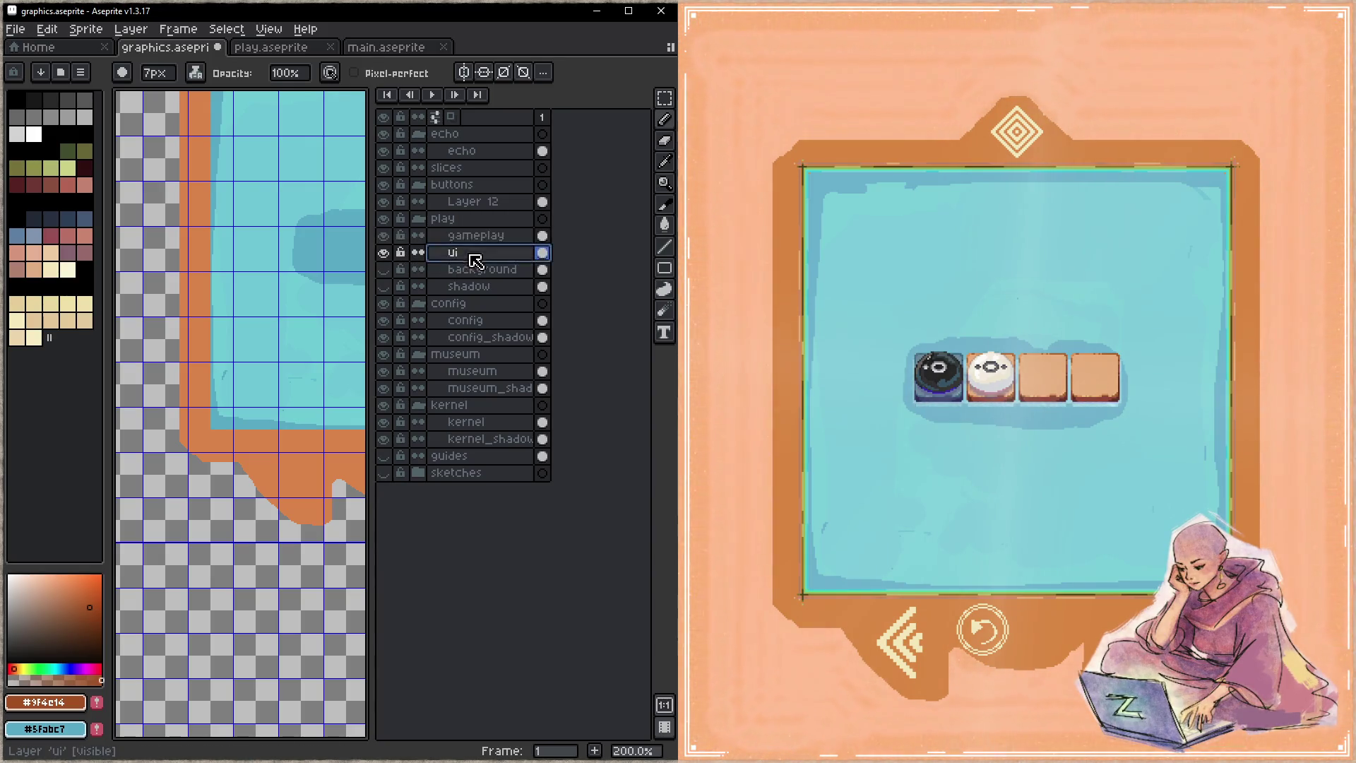
{"action": "key", "text": "Tab"}
{"action": "left_click_drag", "start_coordinate": [188, 449], "coordinate": [237, 465]}
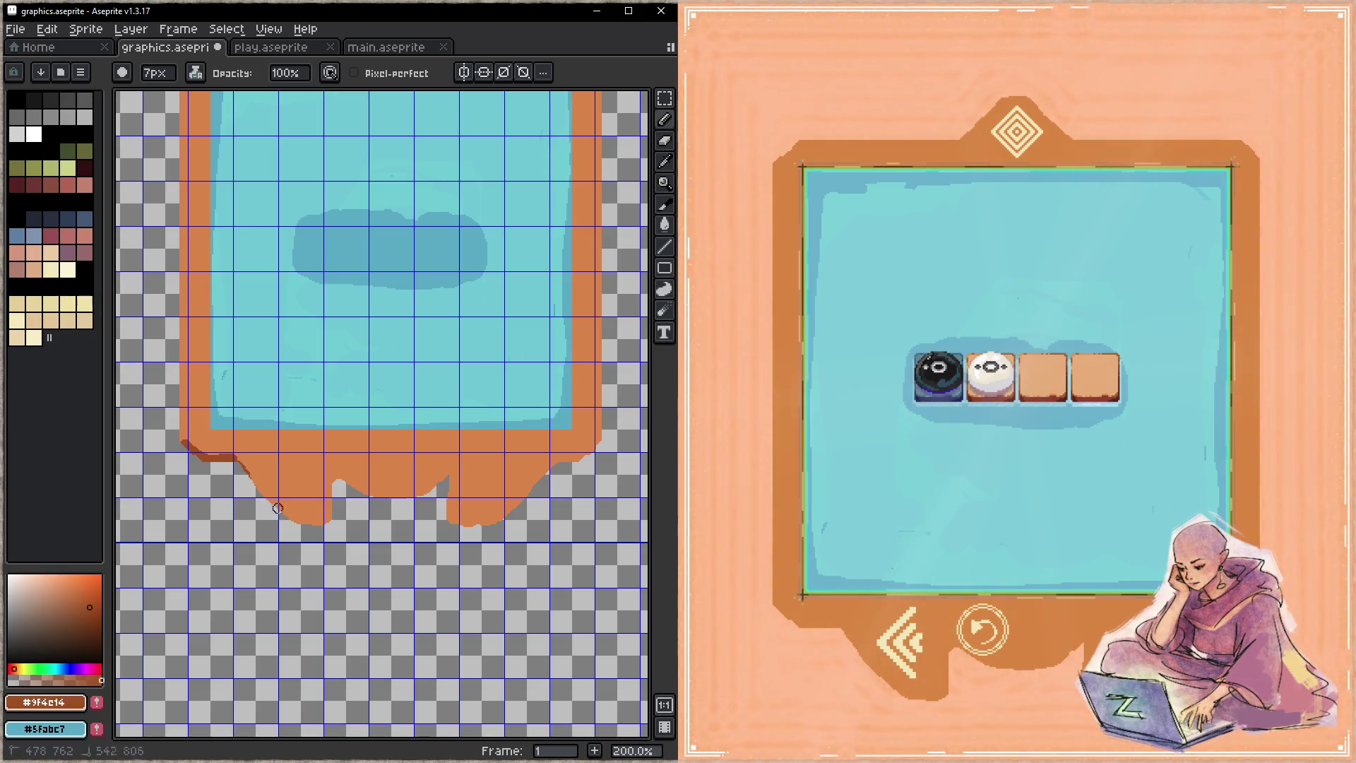
- Make the gameplay layer active and lasso the orange drips below the frame
{"action": "key", "text": "Tab"}
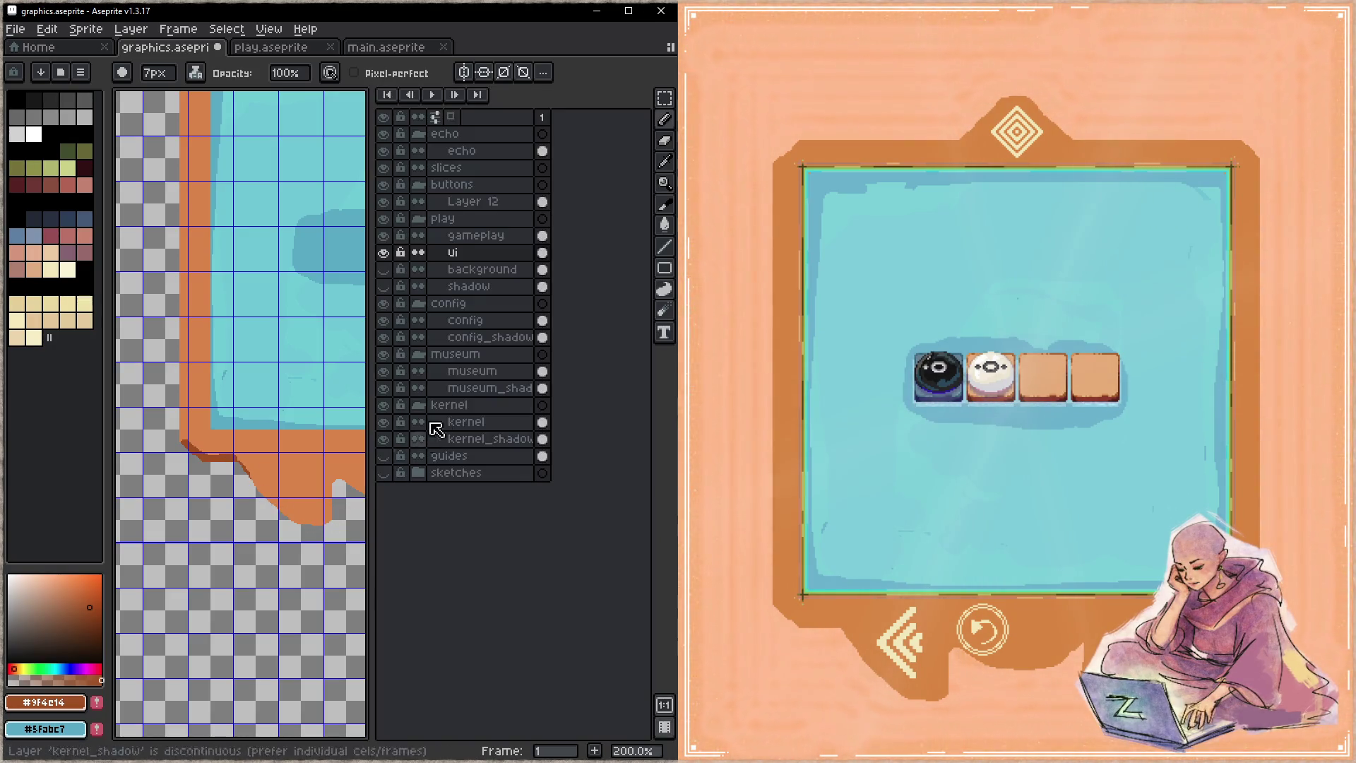
{"action": "left_click", "coordinate": [475, 240]}
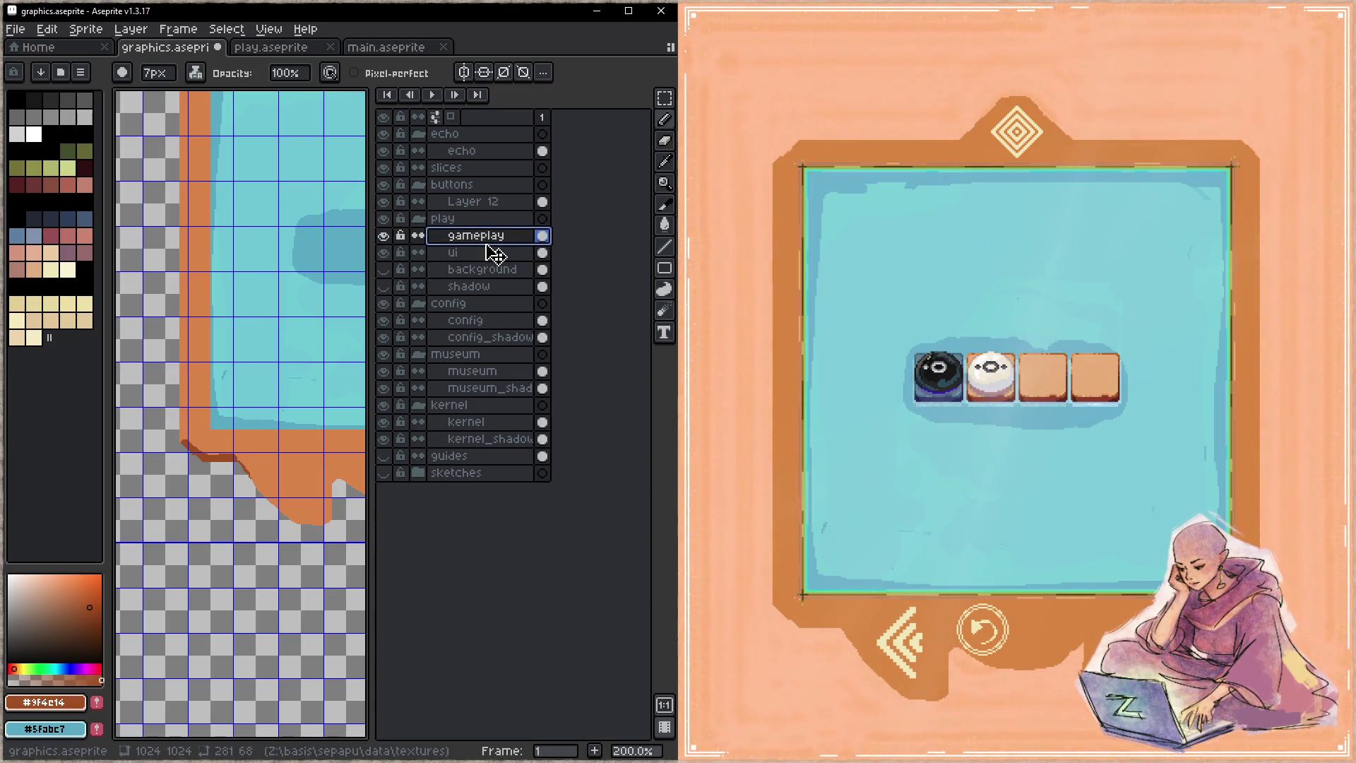
{"action": "key", "text": "Tab"}
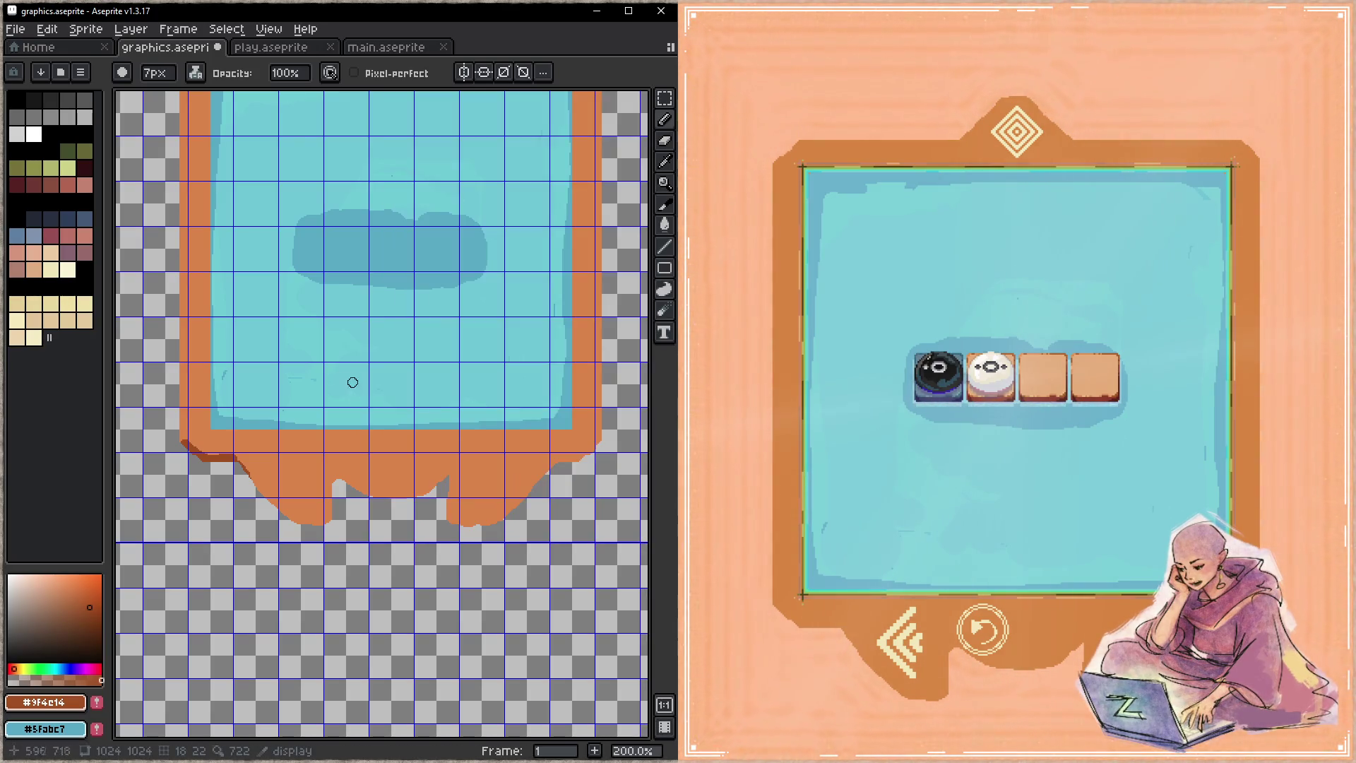
{"action": "key", "text": "q"}
{"action": "mouse_move", "coordinate": [149, 424]}
{"action": "left_mouse_down"}
{"action": "mouse_move", "coordinate": [277, 442]}
{"action": "mouse_move", "coordinate": [247, 439]}
{"action": "left_mouse_up"}
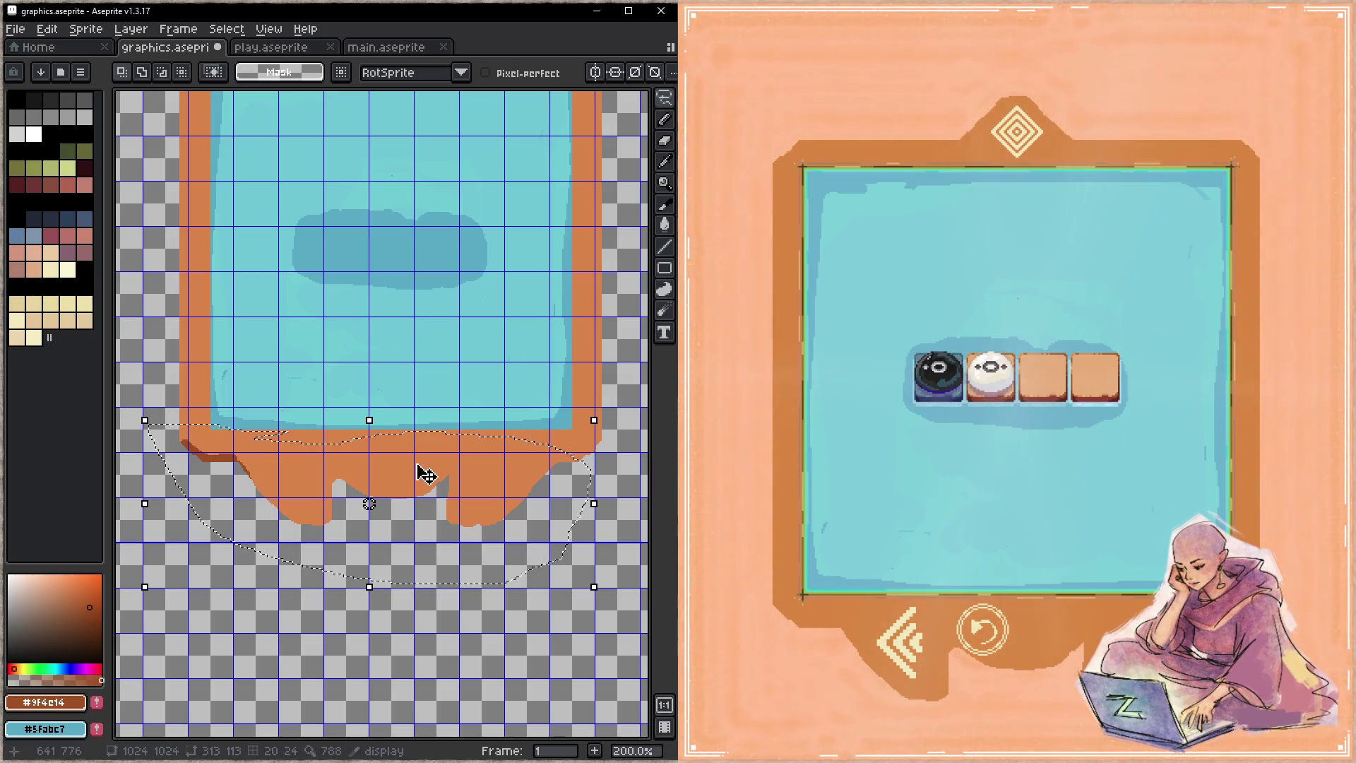
- Cut the lassoed orange drips from the gameplay layer and paste them onto the ui layer
{"action": "key", "text": "ctrl+z"}
{"action": "key", "text": "ctrl+z"}
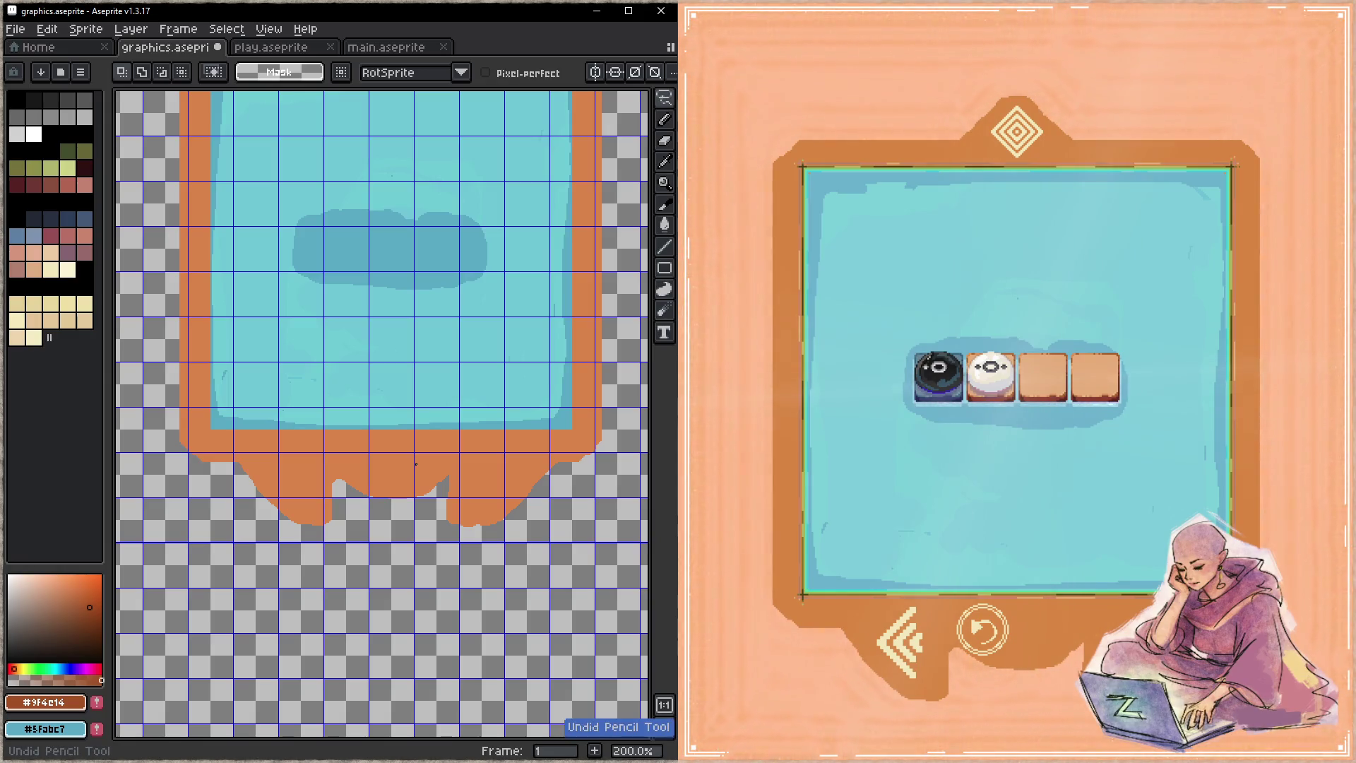
{"action": "key", "text": "ctrl+y"}
{"action": "key", "text": "ctrl+y"}
{"action": "key", "text": "Delete"}
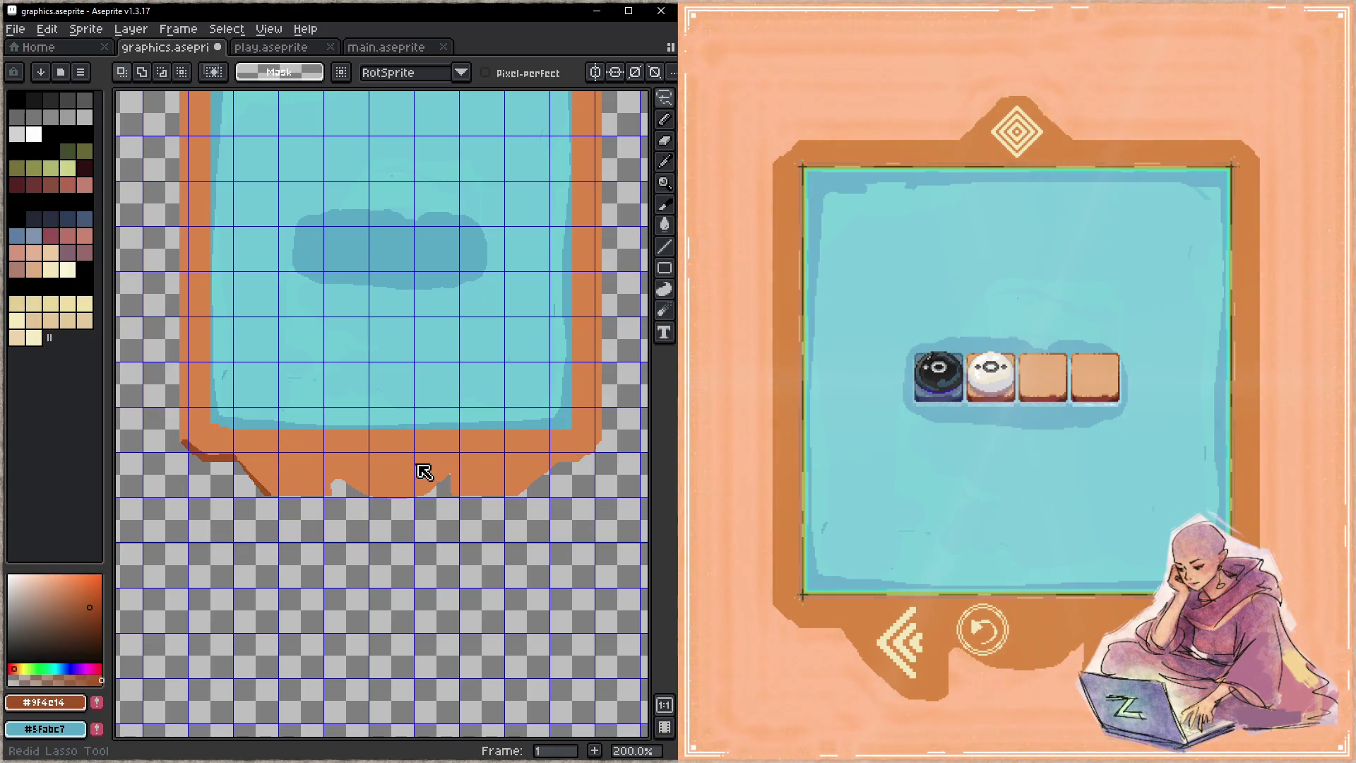
{"action": "key", "text": "Tab"}
{"action": "left_click", "coordinate": [488, 252]}
{"action": "key", "text": "ctrl+v"}
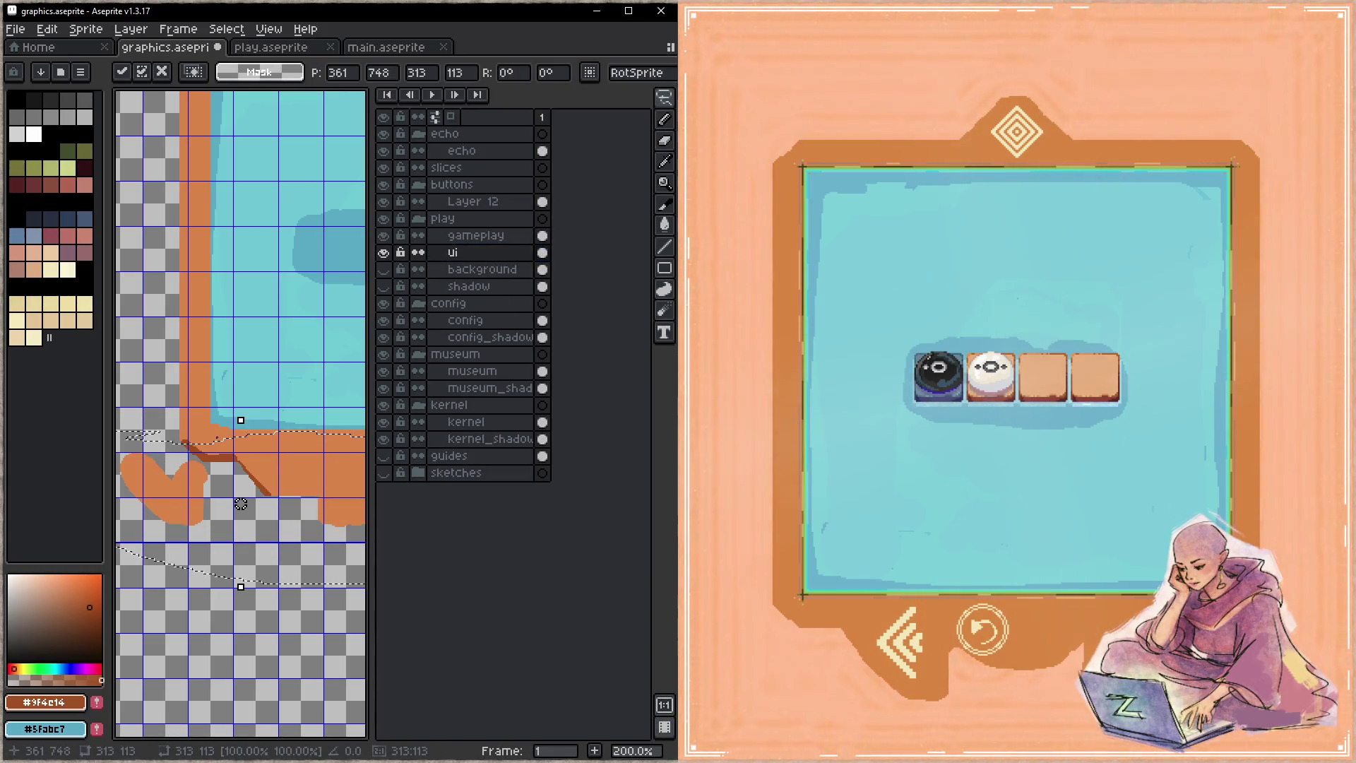
- Move the pasted drips into place, nudge them up 2 pixels, commit, and deselect
{"action": "mouse_move", "coordinate": [205, 483]}
{"action": "left_mouse_down"}
{"action": "mouse_move", "coordinate": [304, 455]}
{"action": "mouse_move", "coordinate": [334, 482]}
{"action": "left_mouse_up"}
{"action": "key", "text": "Up"}
{"action": "key", "text": "Up"}
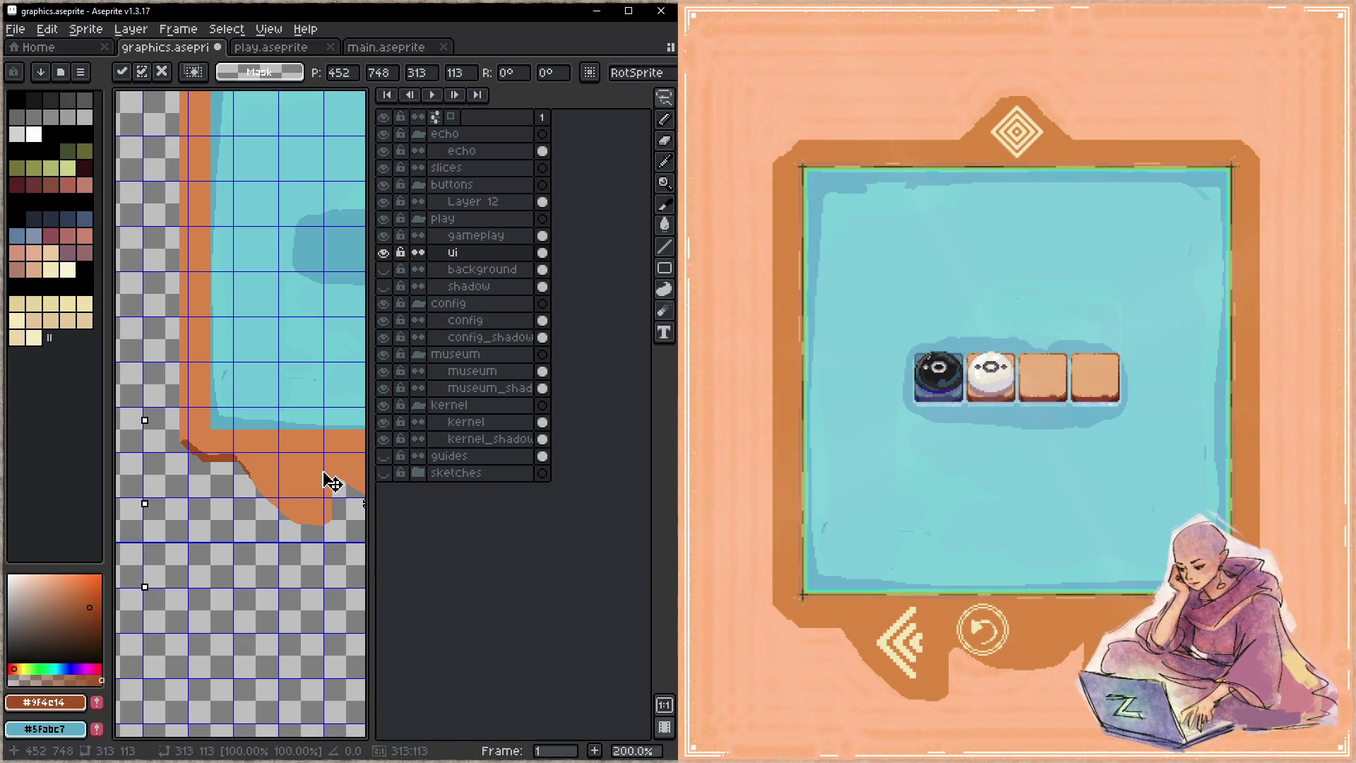
{"action": "key", "text": "Return"}
{"action": "key", "text": "ctrl+d"}
{"action": "key", "text": "Tab"}
- Trace dark brown outlines under the left, middle and right drips, save, and check the game's menu board
{"action": "key", "text": "b"}
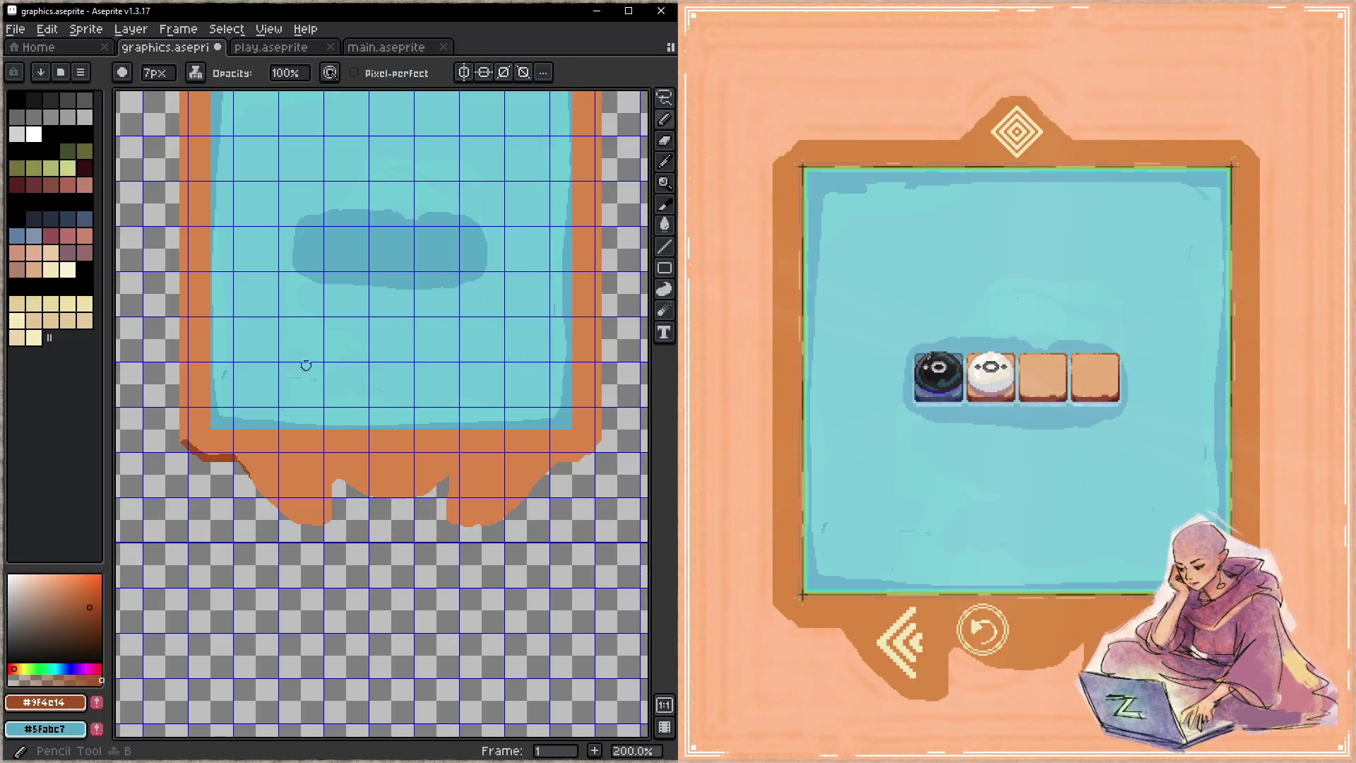
{"action": "left_click_drag", "start_coordinate": [238, 460], "coordinate": [299, 516]}
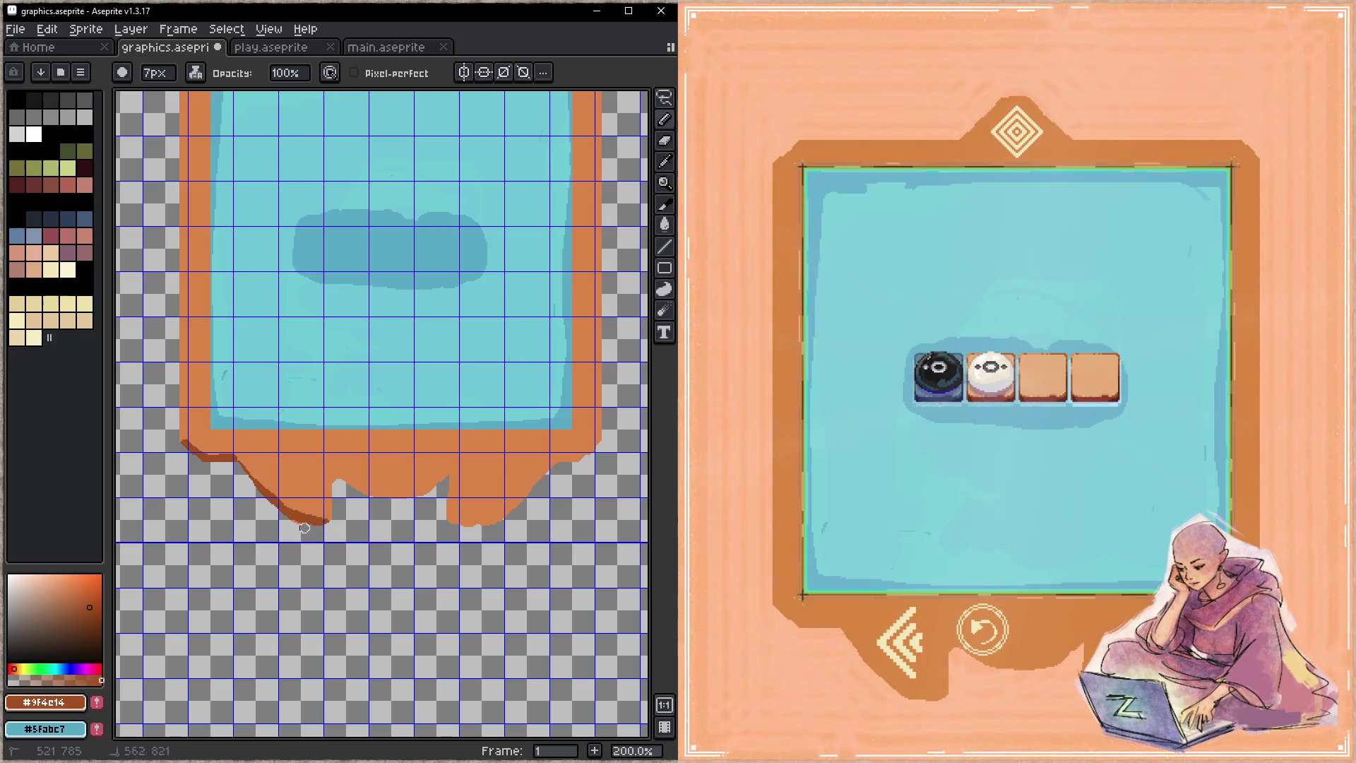
{"action": "left_click_drag", "start_coordinate": [336, 479], "coordinate": [344, 482]}
{"action": "mouse_move", "coordinate": [448, 521]}
{"action": "left_mouse_down"}
{"action": "mouse_move", "coordinate": [529, 490]}
{"action": "mouse_move", "coordinate": [600, 439]}
{"action": "left_mouse_up"}
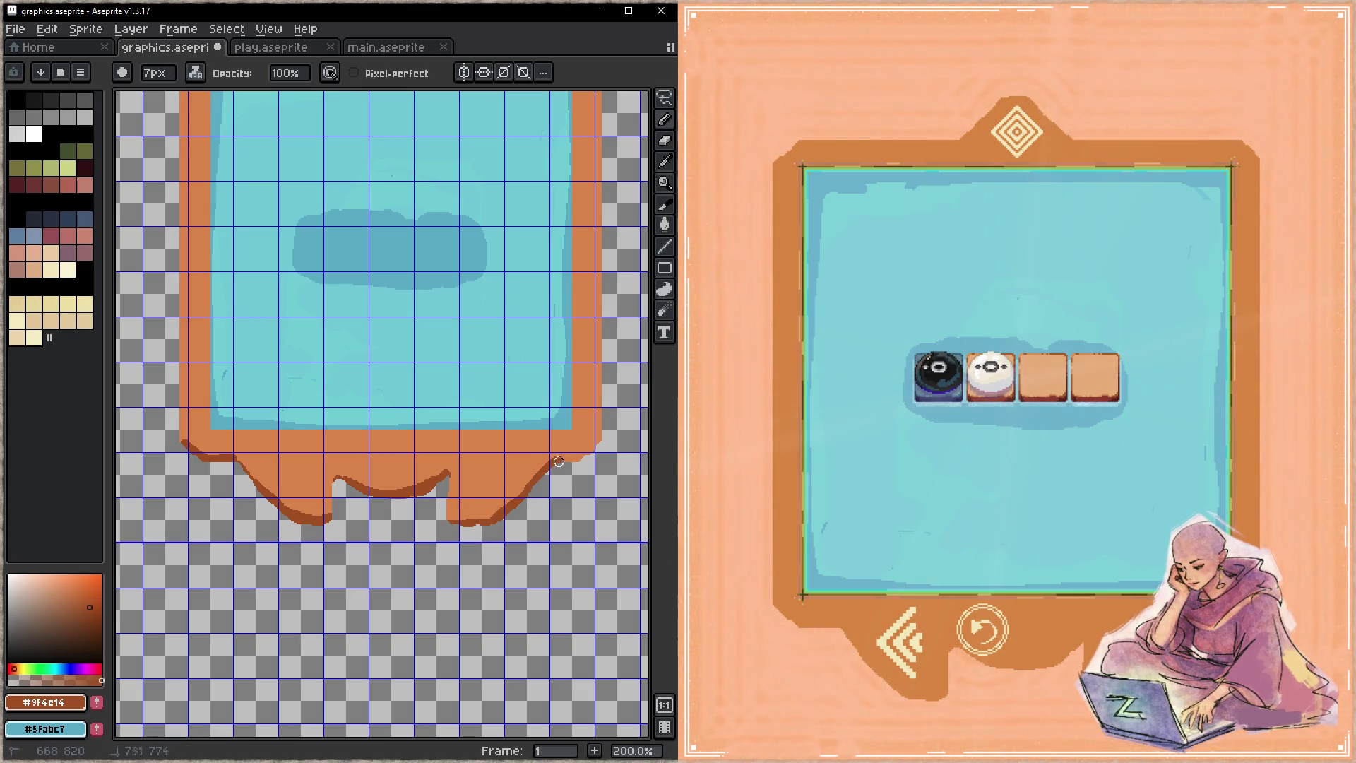
{"action": "key", "text": "ctrl+s"}
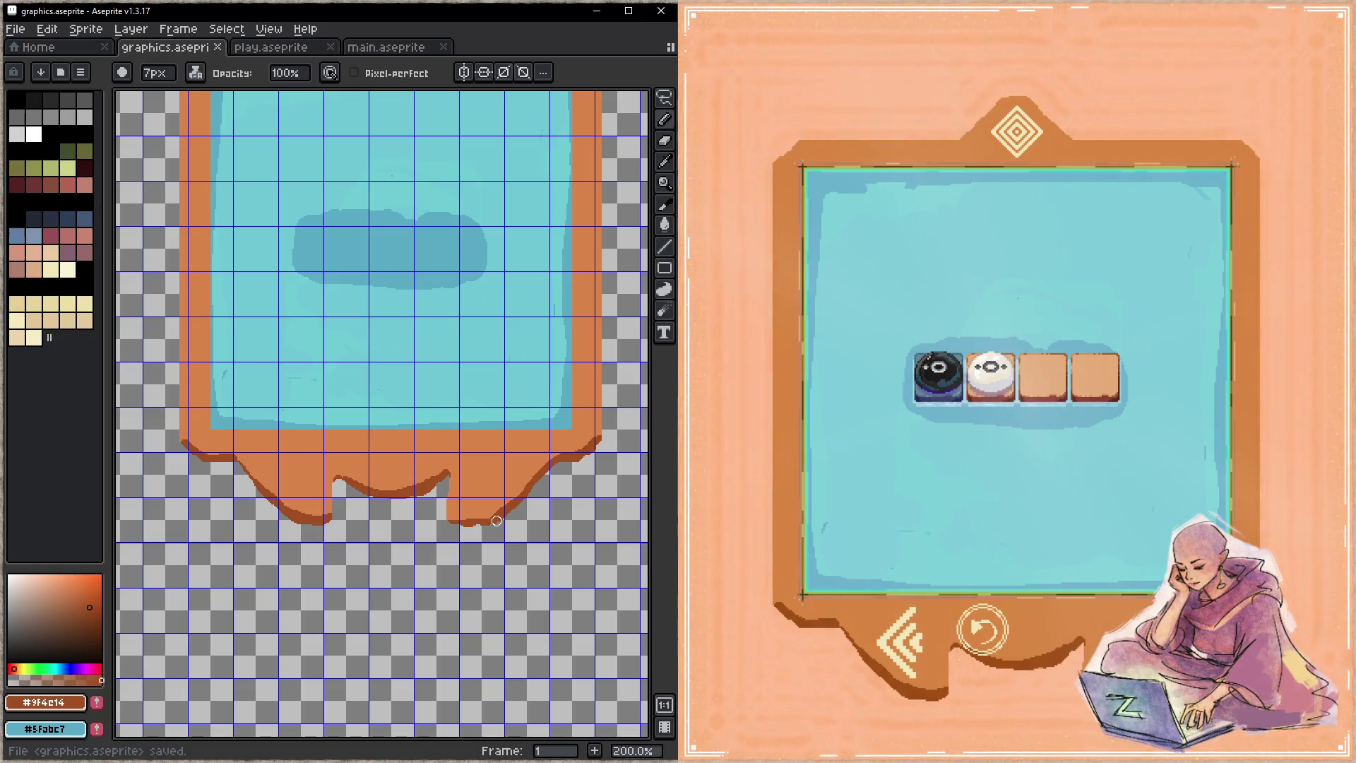
{"action": "left_click", "coordinate": [1024, 143]}
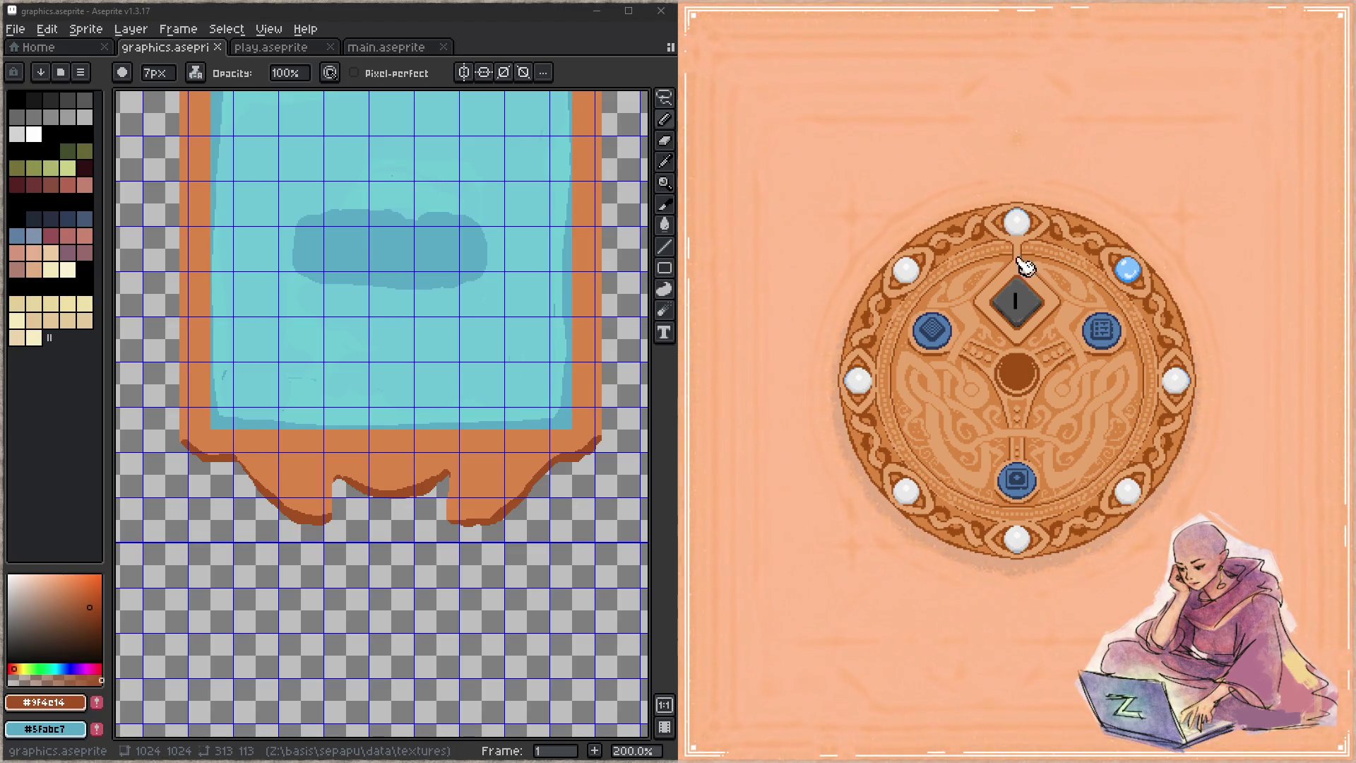
{"action": "left_click", "coordinate": [1116, 346]}
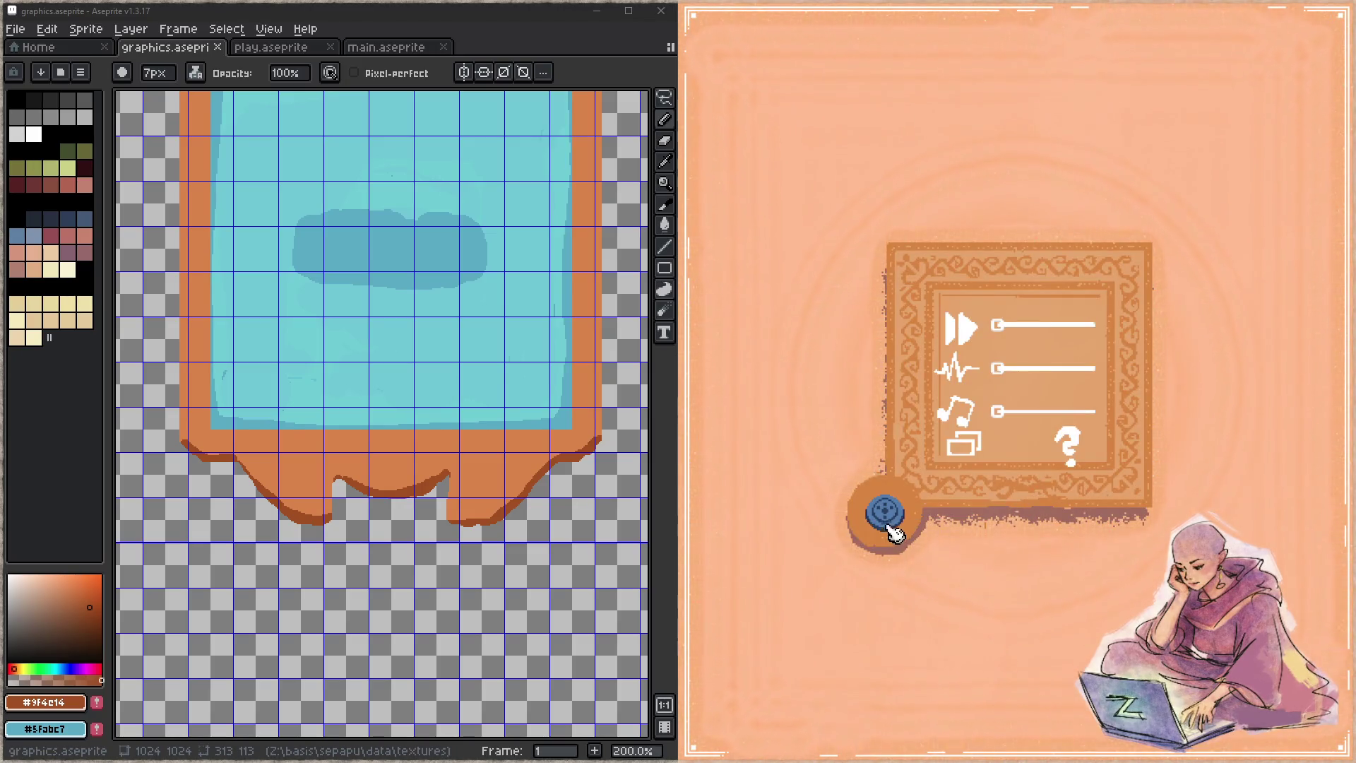
{"action": "left_click", "coordinate": [892, 526]}
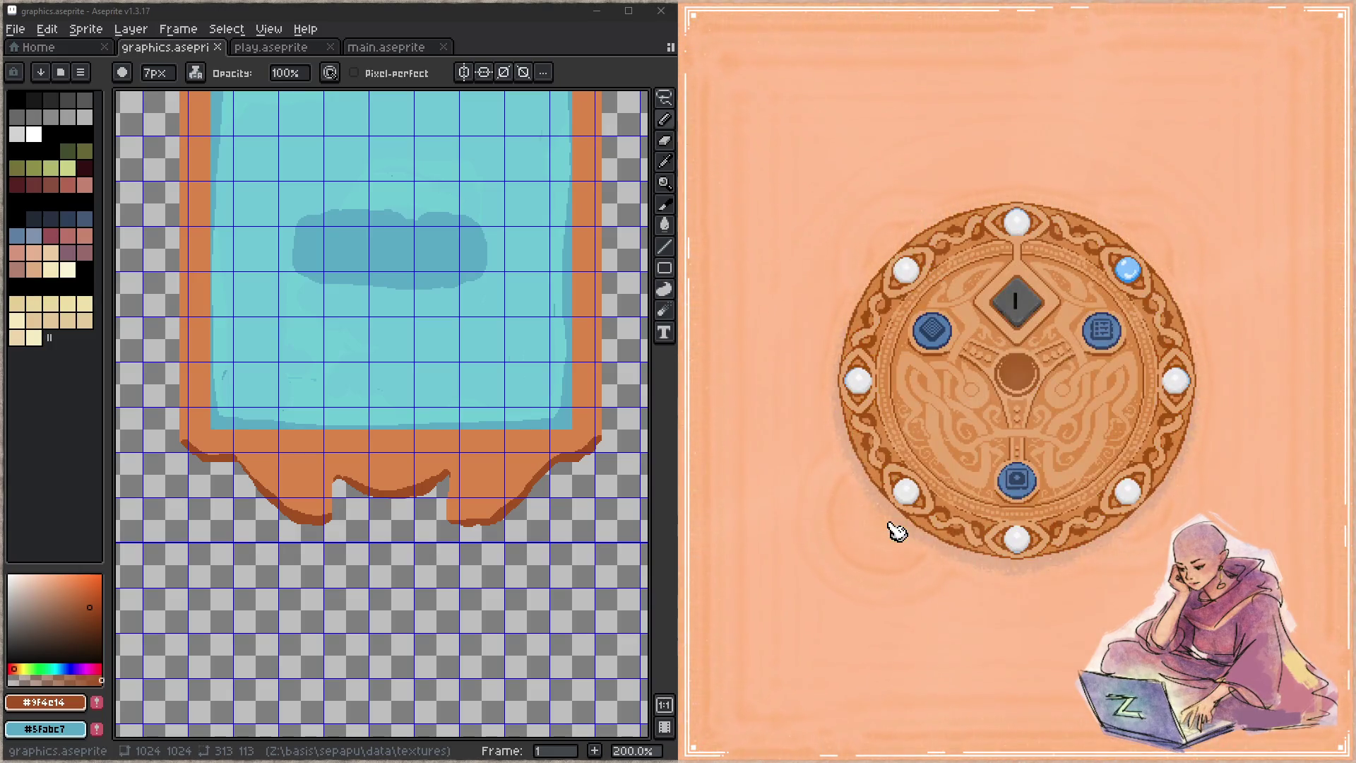
{"action": "left_click", "coordinate": [1017, 479]}
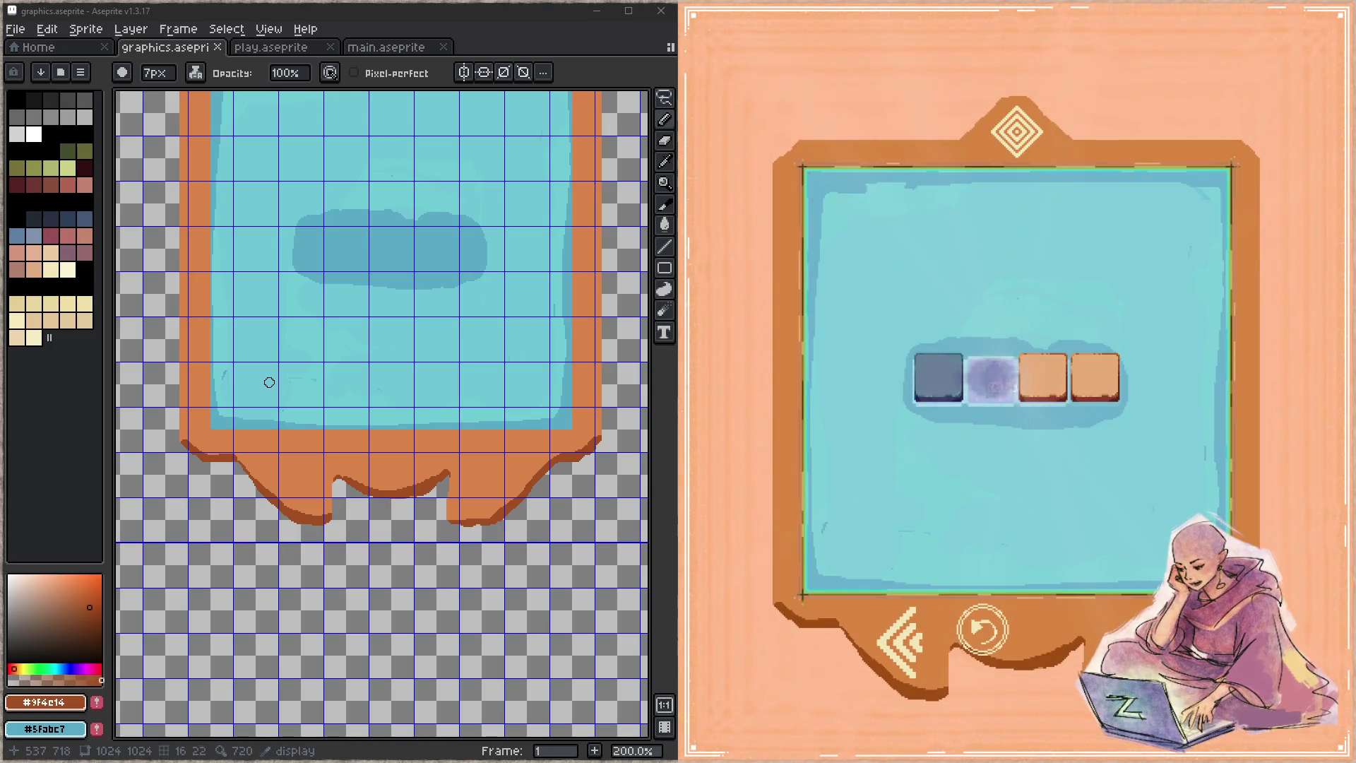
- Pan to the decorative panel tile and sample its darker orange
{"action": "left_click_drag", "start_coordinate": [302, 278], "coordinate": [484, 321]}
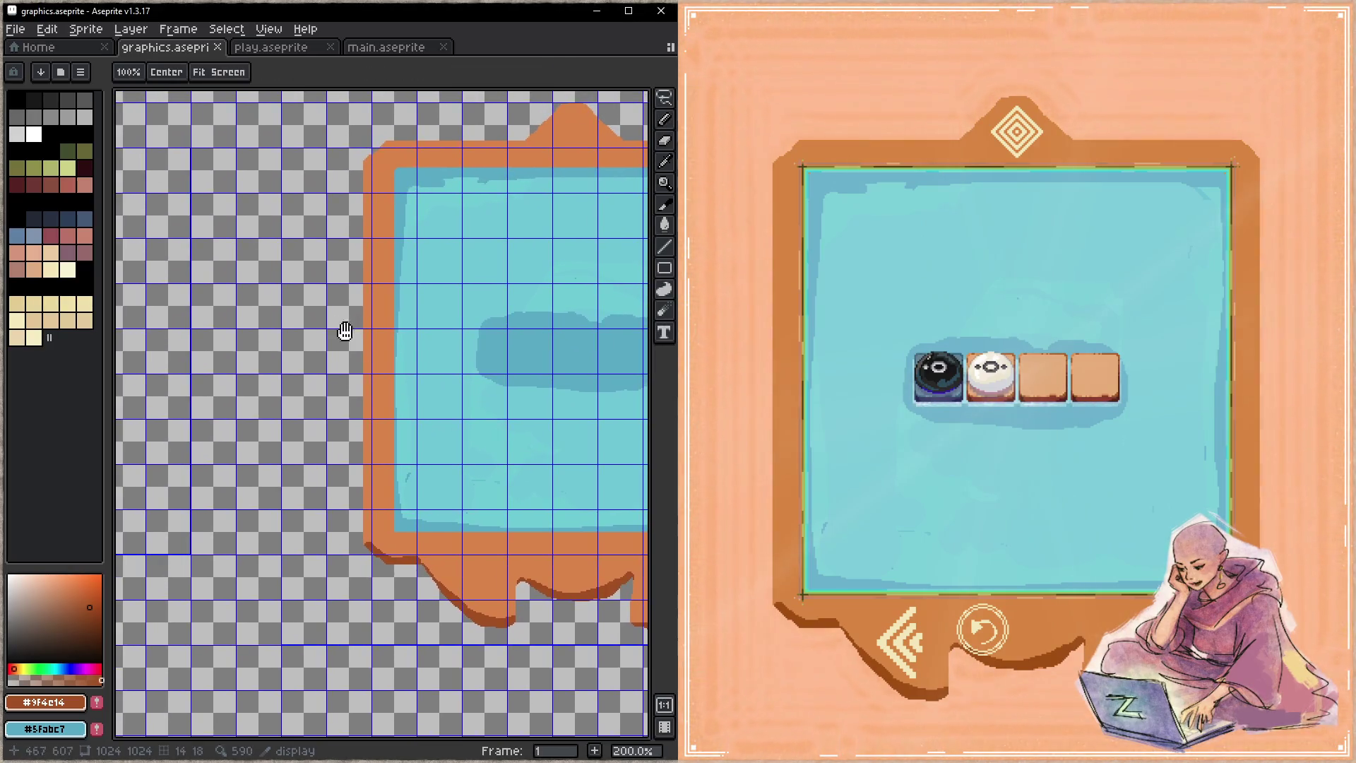
{"action": "left_click_drag", "start_coordinate": [205, 316], "coordinate": [422, 316]}
{"action": "left_click_drag", "start_coordinate": [307, 341], "coordinate": [275, 321]}
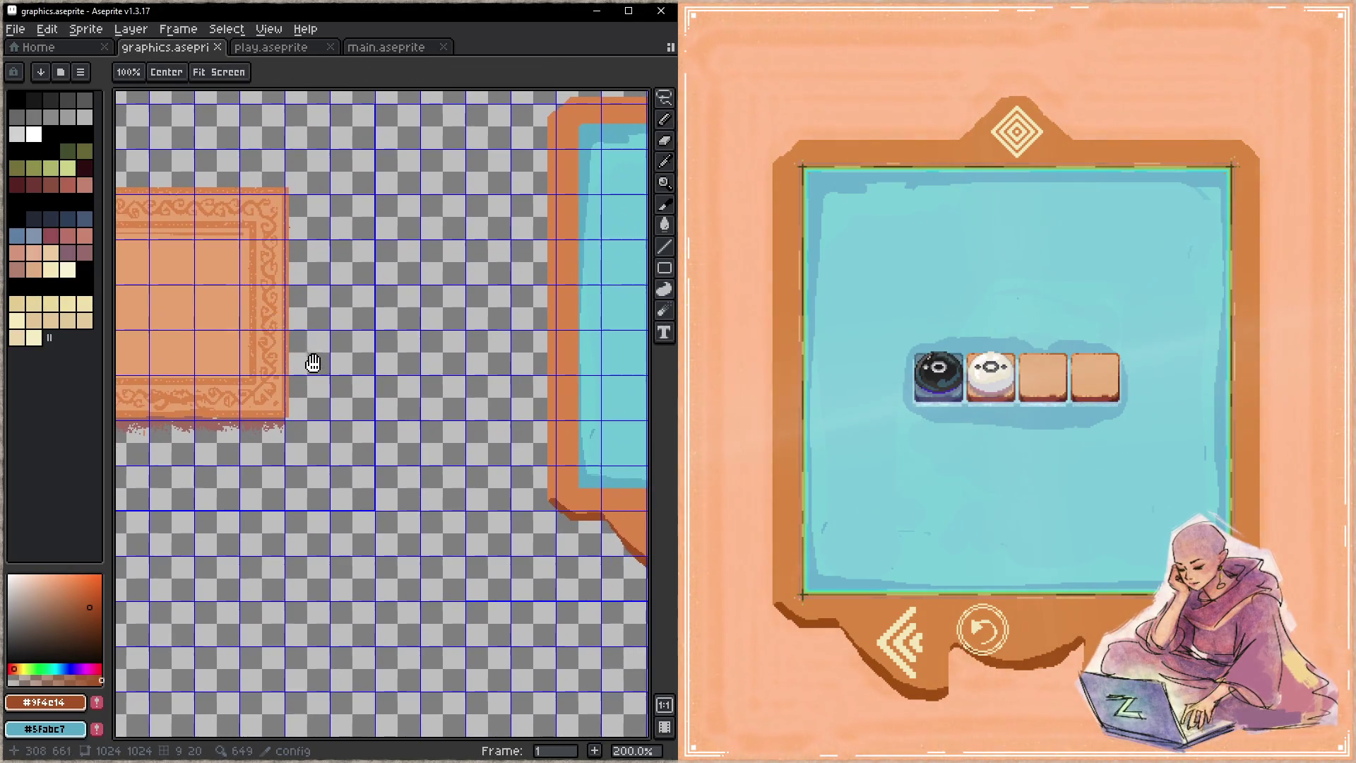
{"action": "key", "text": "alt"}
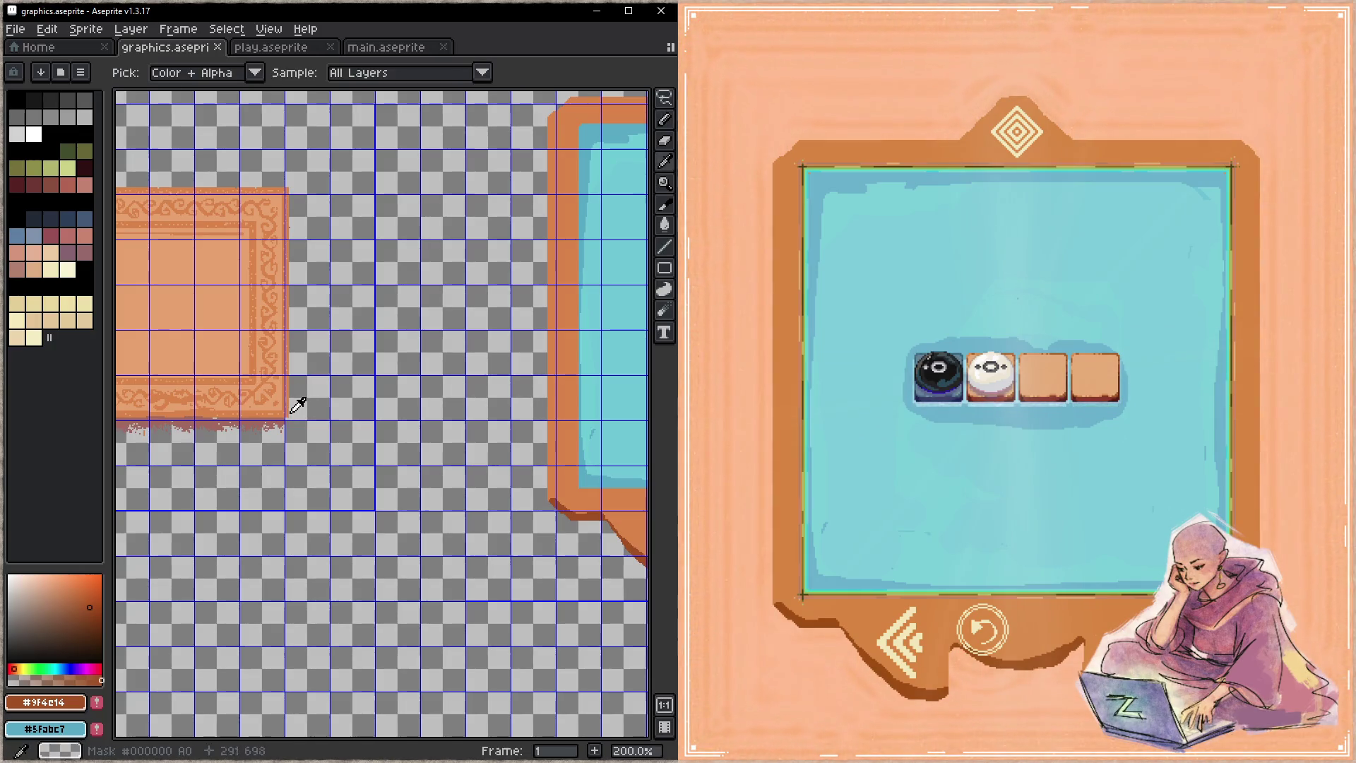
{"action": "left_click", "coordinate": [295, 405], "text": "alt"}
{"action": "left_click_drag", "start_coordinate": [593, 420], "coordinate": [303, 396]}
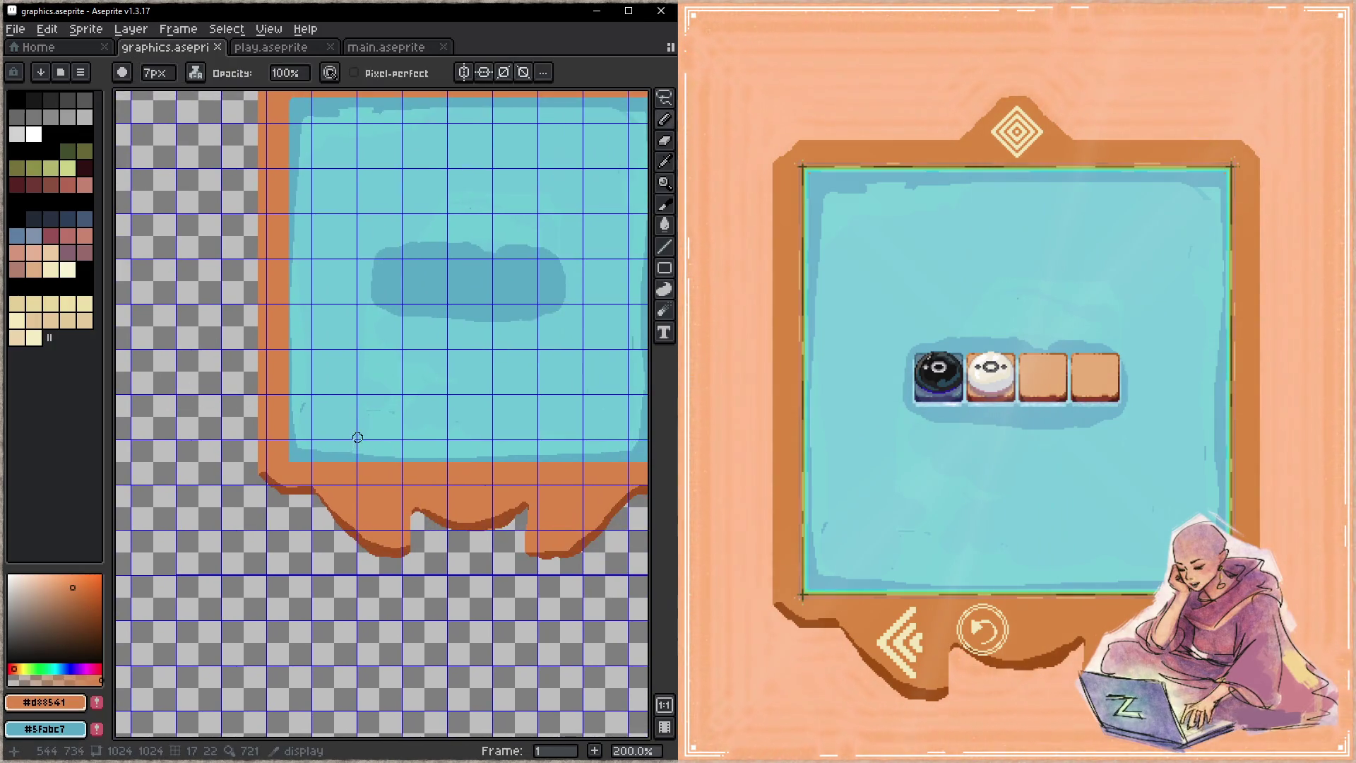
- Flood-fill the frame's border with light orange #e5a46c sampled from the panel tile
{"action": "key", "text": "g"}
{"action": "mouse_move", "coordinate": [184, 459]}
{"action": "left_mouse_down"}
{"action": "mouse_move", "coordinate": [621, 447]}
{"action": "mouse_move", "coordinate": [196, 403]}
{"action": "mouse_move", "coordinate": [384, 394]}
{"action": "mouse_move", "coordinate": [189, 386]}
{"action": "left_mouse_up"}
{"action": "left_click", "coordinate": [375, 342], "text": "alt"}
{"action": "key", "text": "alt"}
{"action": "left_click", "coordinate": [351, 424]}
- Fill the drips' dark outline with darker orange #d88541 and save the sprite
{"action": "left_click", "coordinate": [384, 394], "text": "alt"}
{"action": "left_click", "coordinate": [374, 489]}
{"action": "key", "text": "ctrl+s"}
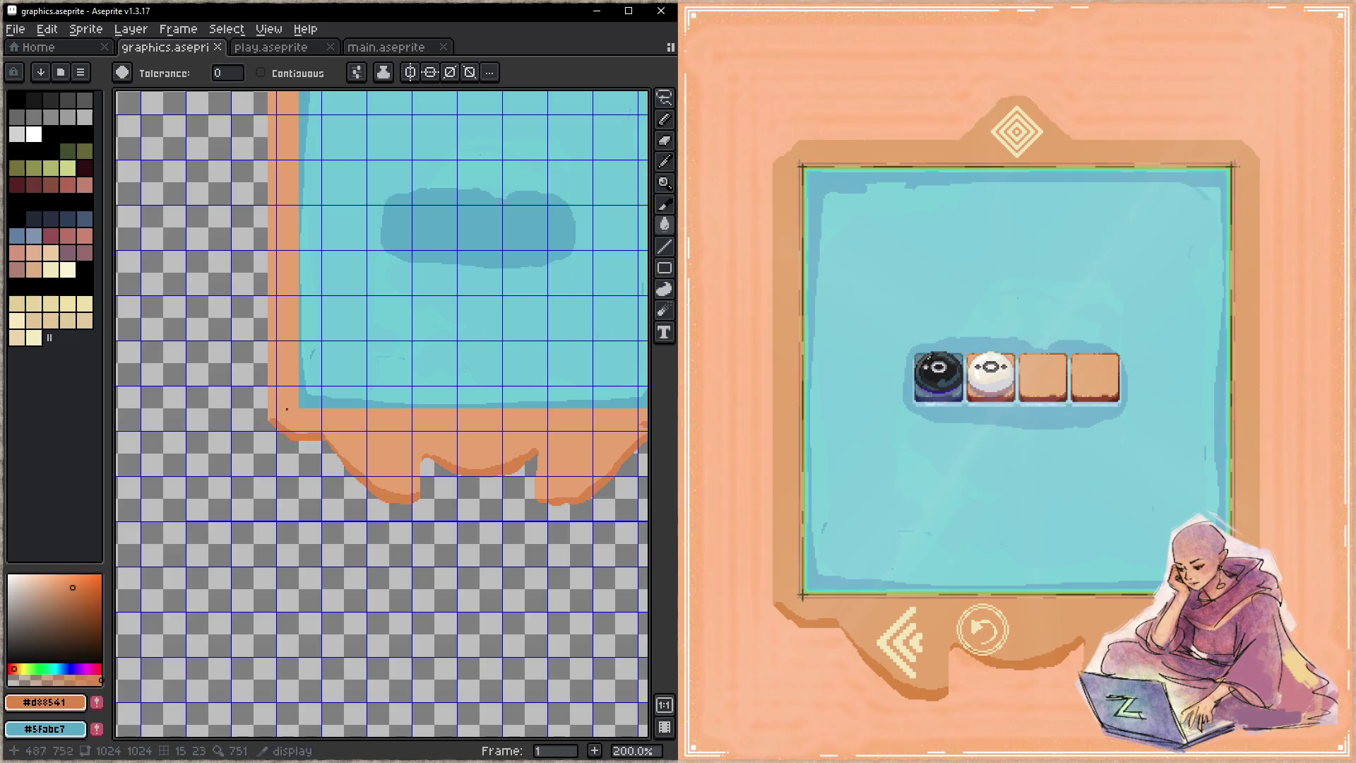
{"action": "scroll", "coordinate": [457, 468], "scroll_direction": "left", "scroll_amount": 5}
{"action": "scroll", "coordinate": [349, 318], "scroll_direction": "up", "scroll_amount": 2}
{"action": "key", "text": "i"}
{"action": "key", "text": "g"}
{"action": "scroll", "coordinate": [353, 487], "scroll_direction": "right", "scroll_amount": 8}
{"action": "key", "text": "b"}
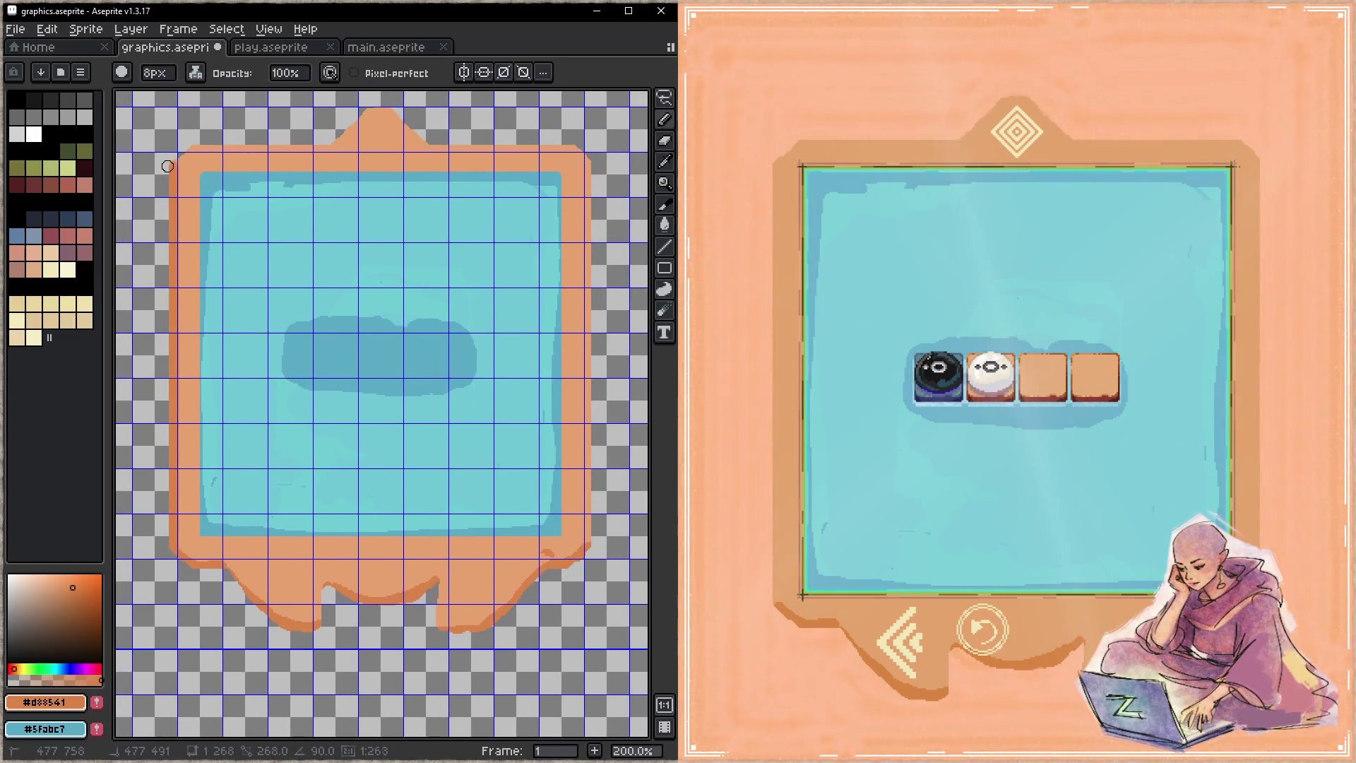
- Draw straight lines along the frame's top edge and over its top bump, then save
{"action": "left_click", "coordinate": [193, 148], "text": "shift"}
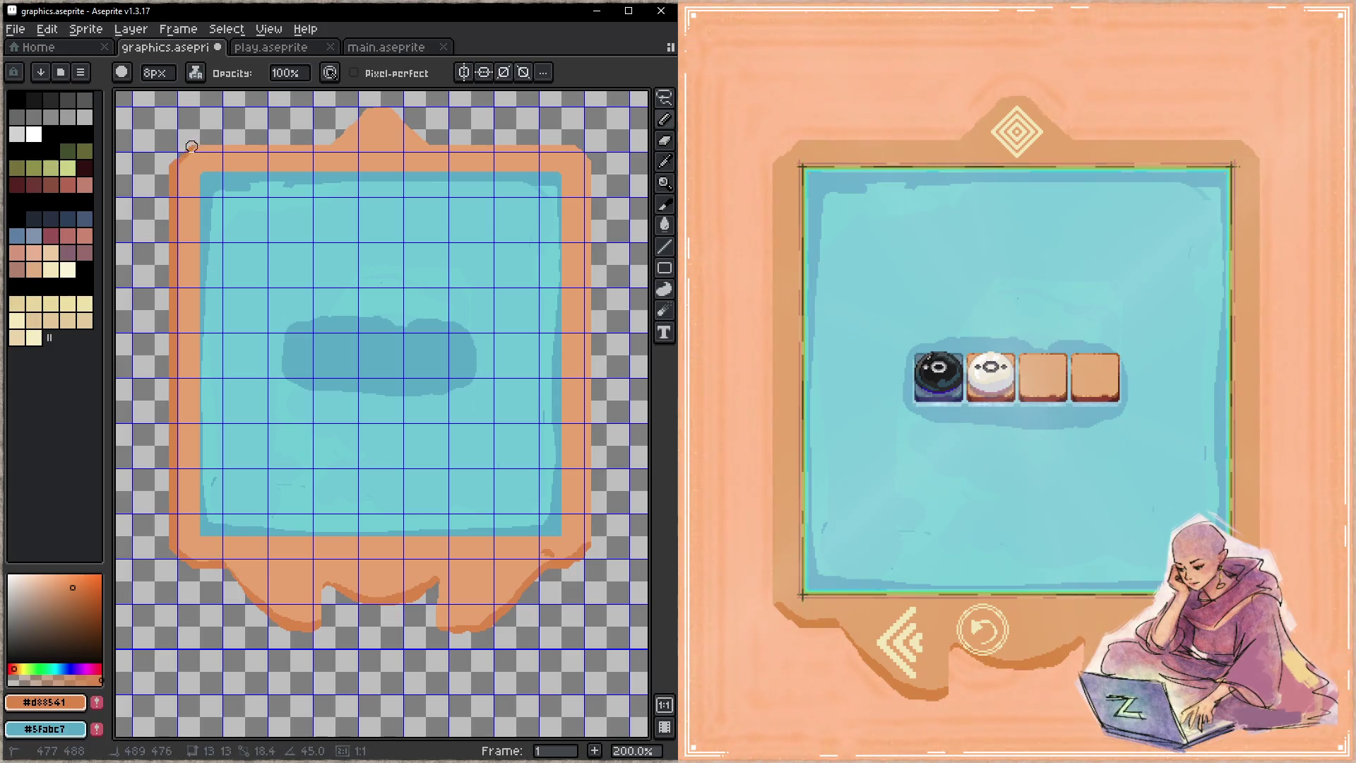
{"action": "left_click", "coordinate": [333, 136], "text": "shift"}
{"action": "left_click", "coordinate": [369, 108], "text": "shift"}
{"action": "left_click", "coordinate": [392, 109], "text": "shift"}
{"action": "left_click", "coordinate": [425, 147], "text": "shift"}
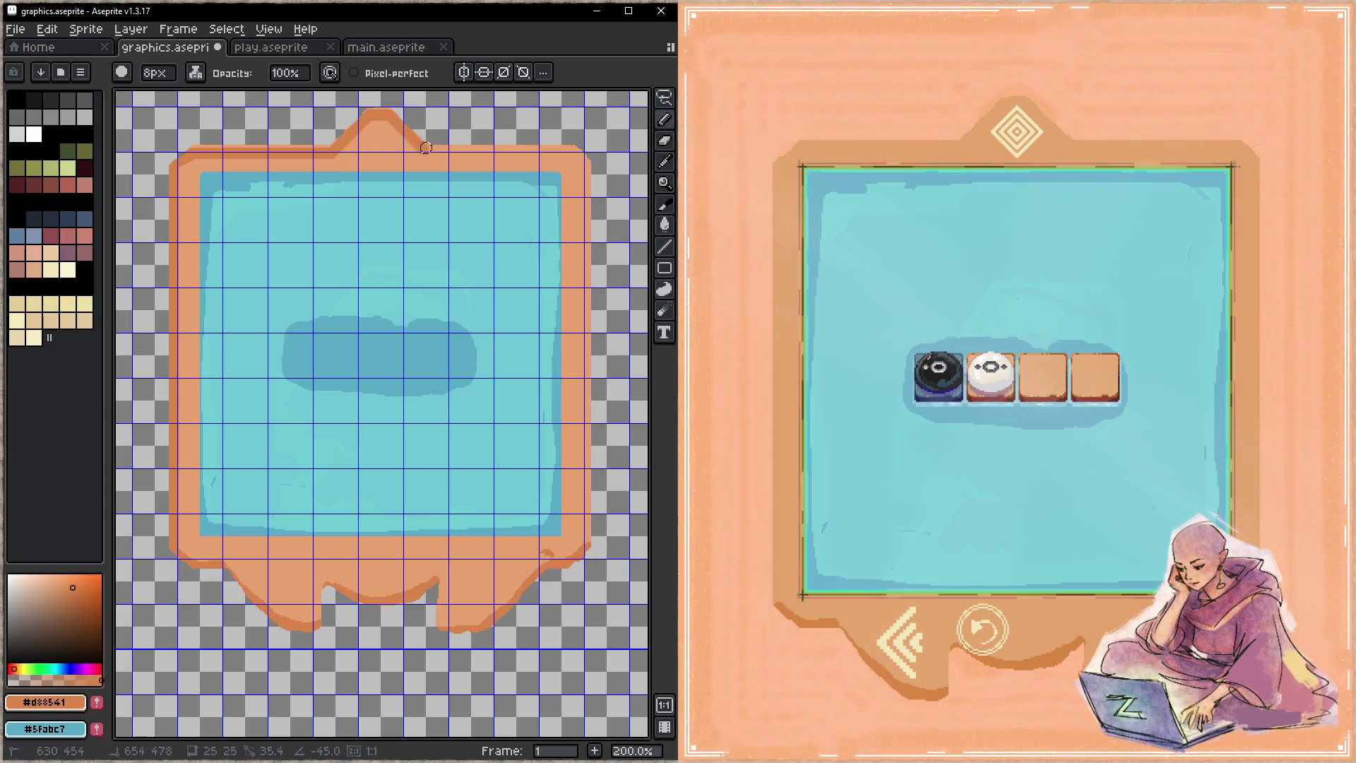
{"action": "left_click", "coordinate": [585, 149], "text": "shift"}
{"action": "key", "text": "ctrl+s"}
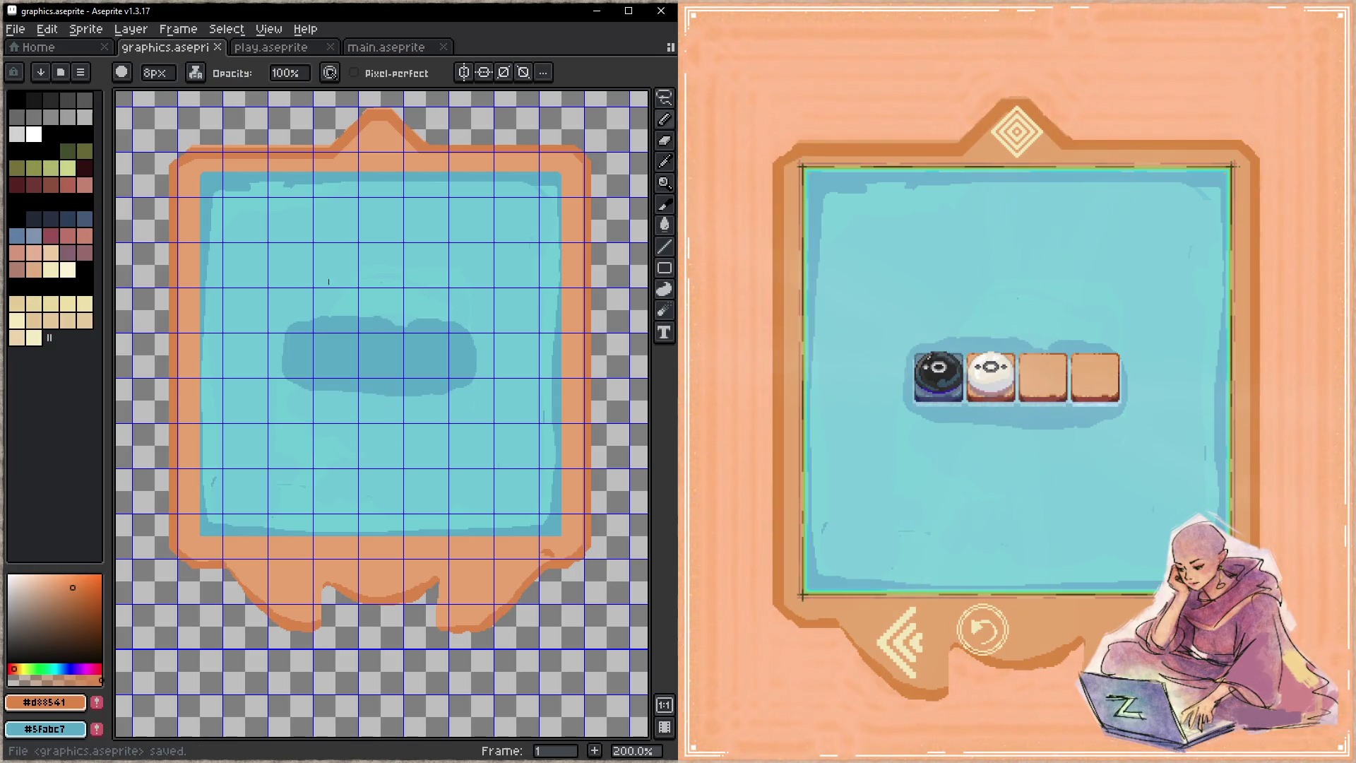
- In light orange, trace straight lines along the top edge, over the bump, and down the right side
{"action": "left_click", "coordinate": [194, 208], "text": "alt"}
{"action": "left_click", "coordinate": [191, 546]}
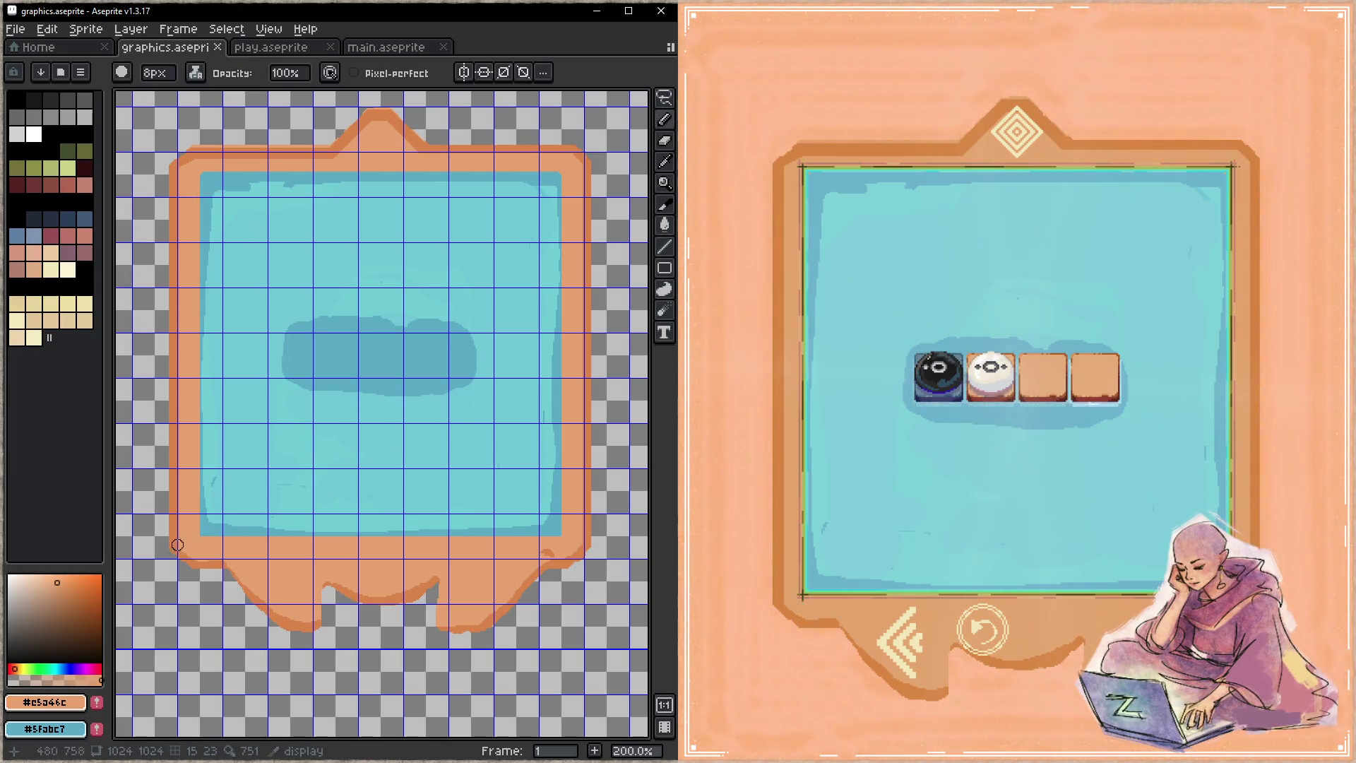
{"action": "left_click", "coordinate": [182, 171], "text": "shift"}
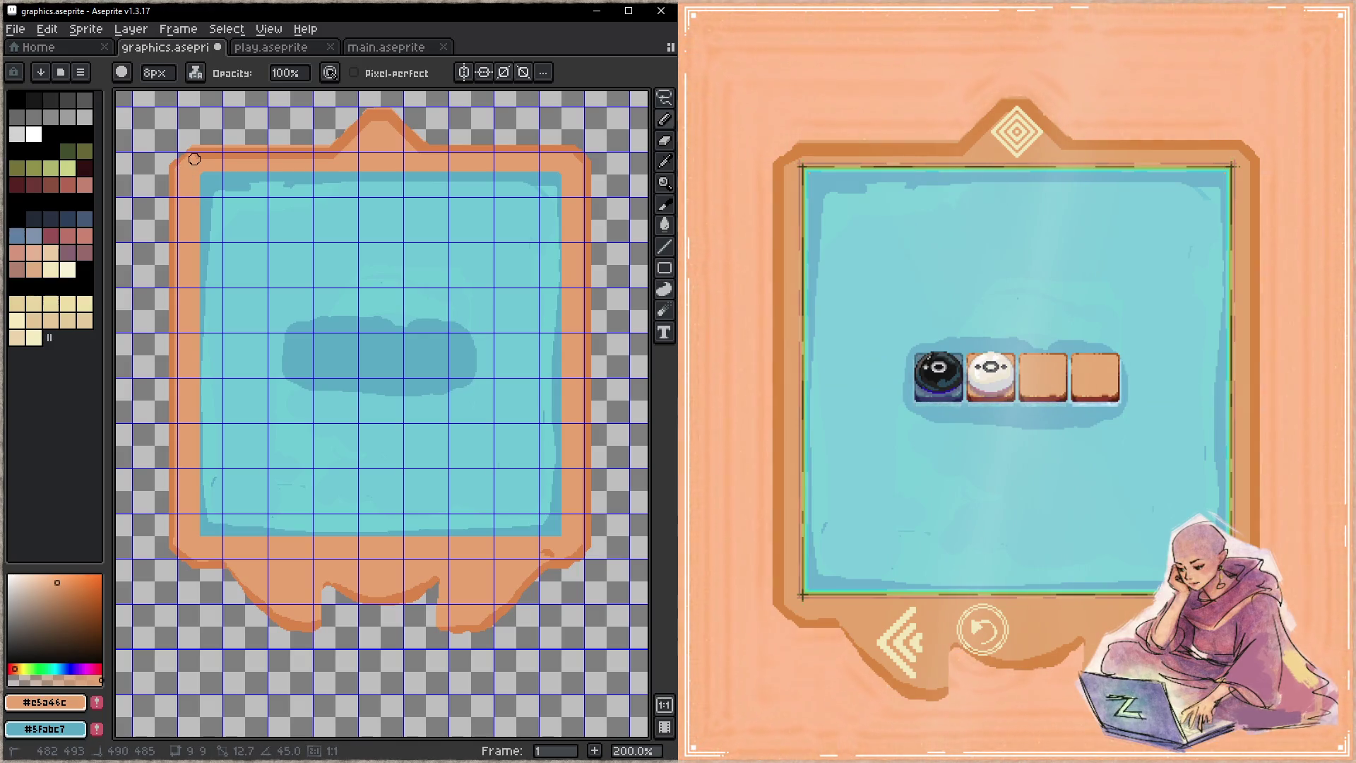
{"action": "left_click", "coordinate": [339, 159], "text": "shift"}
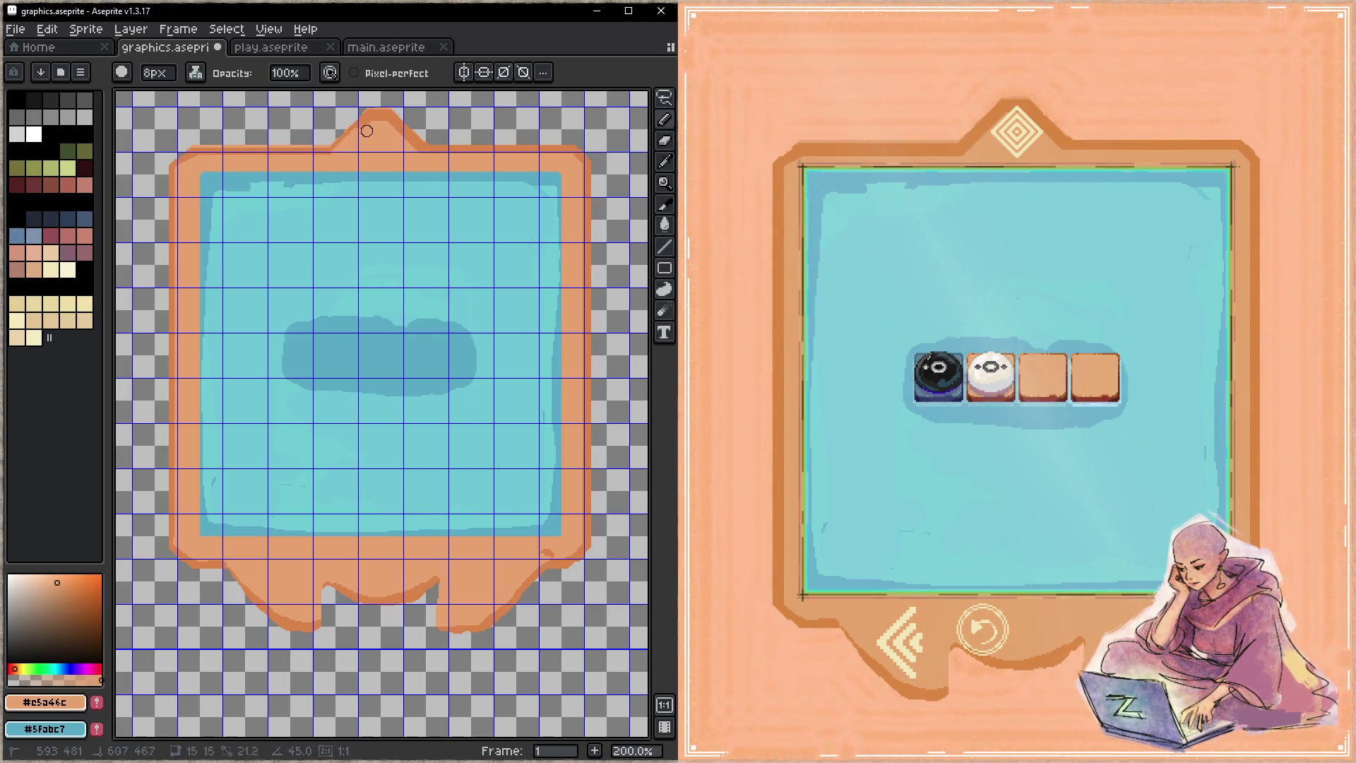
{"action": "left_click", "coordinate": [405, 142], "text": "shift"}
{"action": "left_click", "coordinate": [427, 159], "text": "shift"}
{"action": "left_click", "coordinate": [579, 170], "text": "shift"}
{"action": "left_click", "coordinate": [580, 542], "text": "shift"}
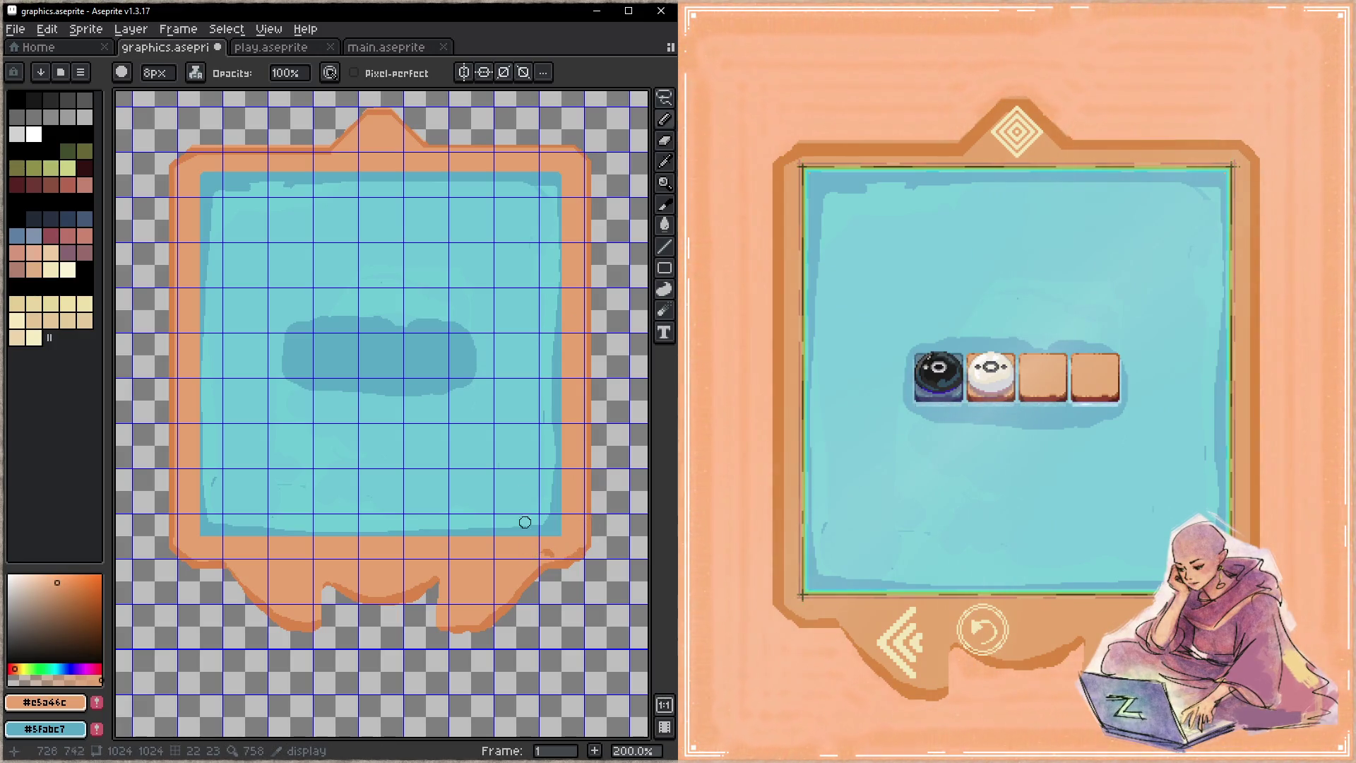
{"action": "key", "text": "alt+Tab"}
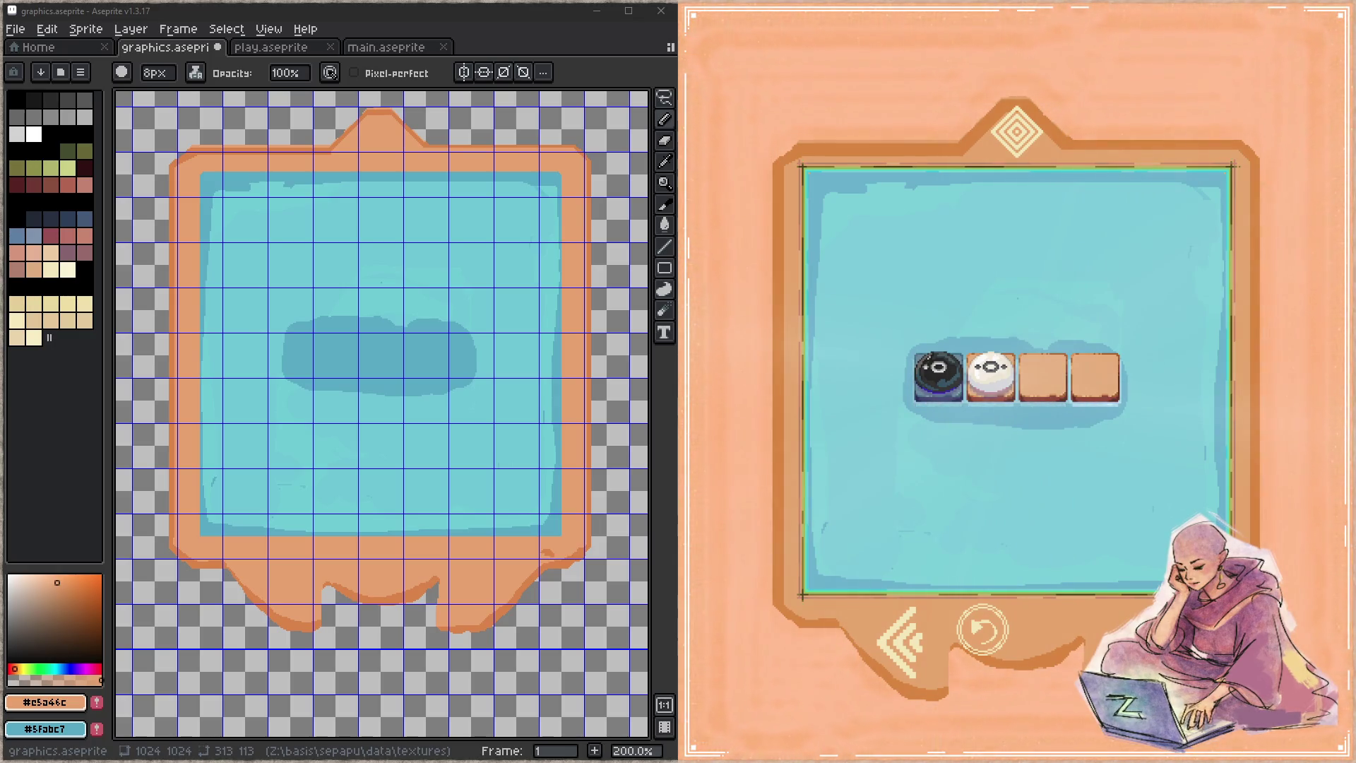
{"action": "key", "text": "alt+Tab"}
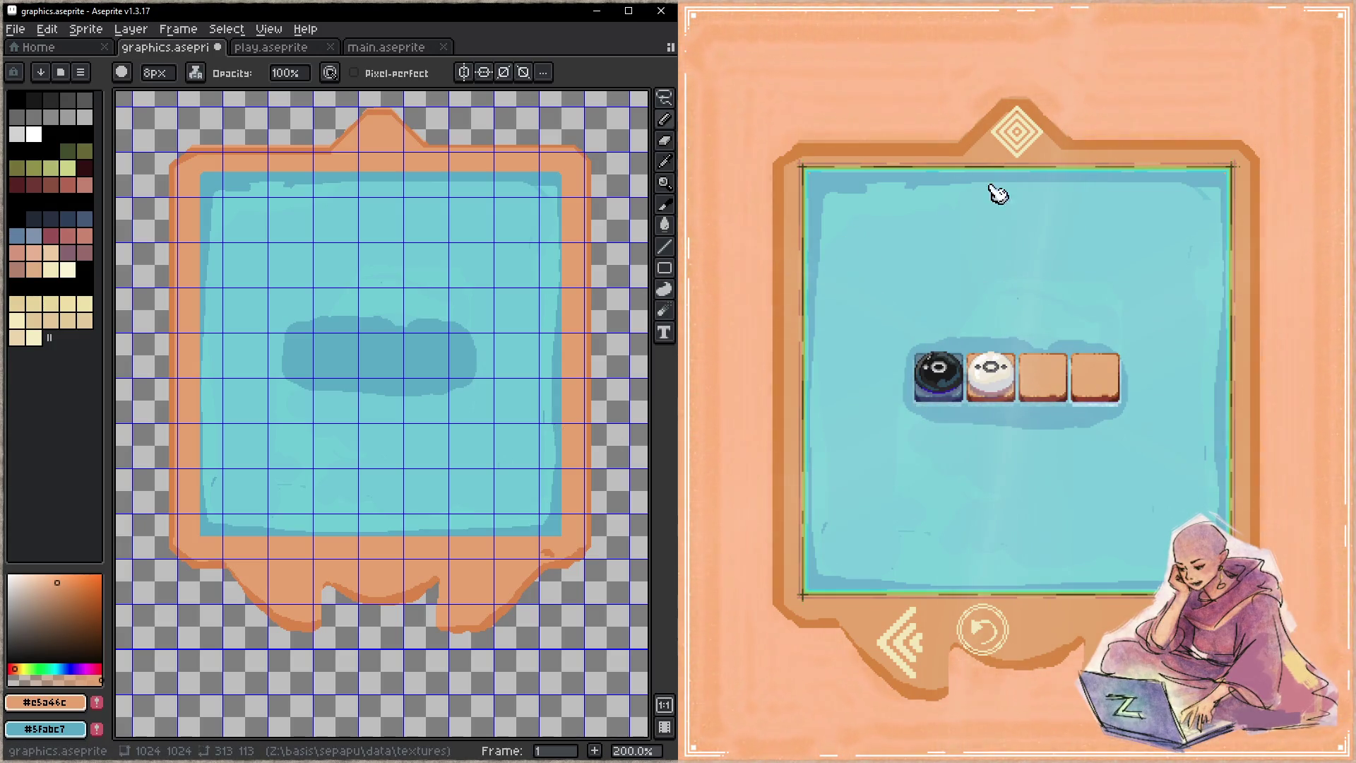
{"action": "left_click", "coordinate": [1025, 140]}
{"action": "left_click", "coordinate": [1031, 148]}
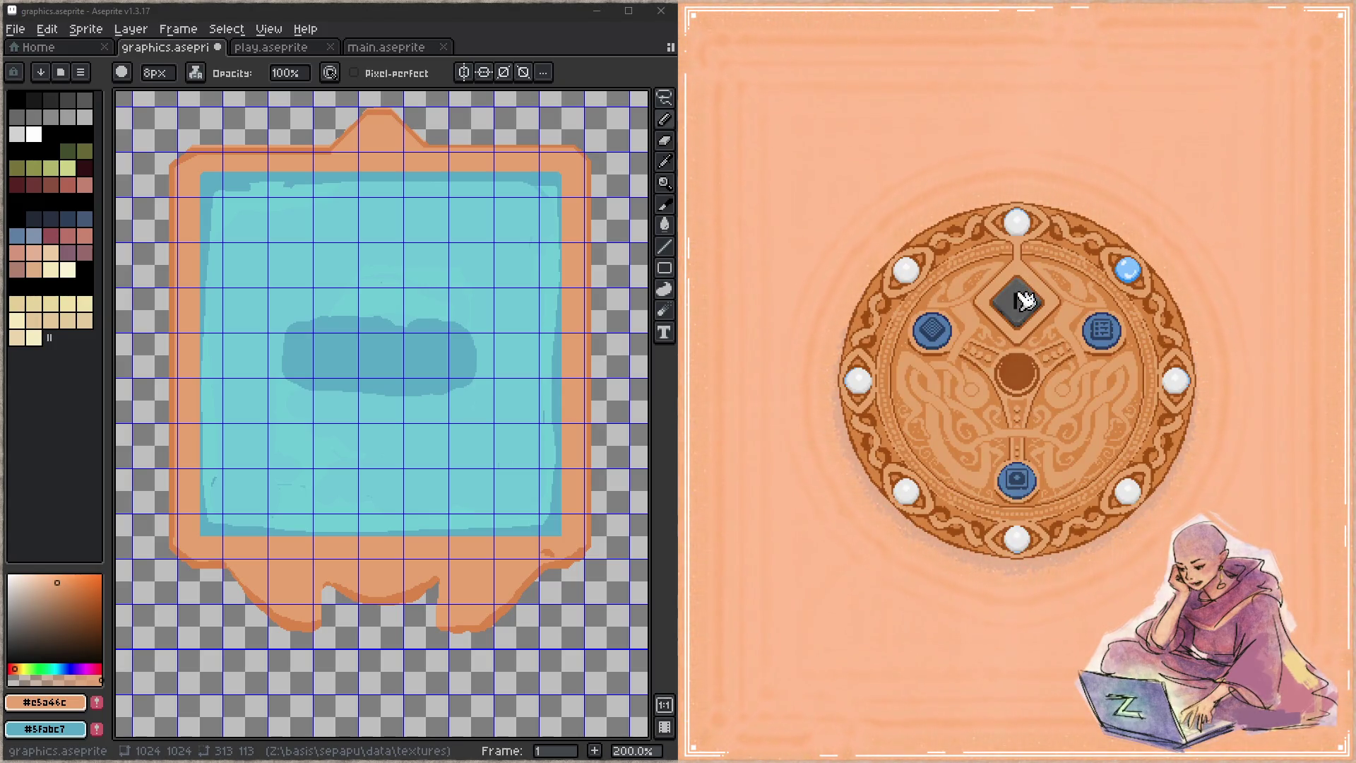
{"action": "left_click", "coordinate": [945, 344]}
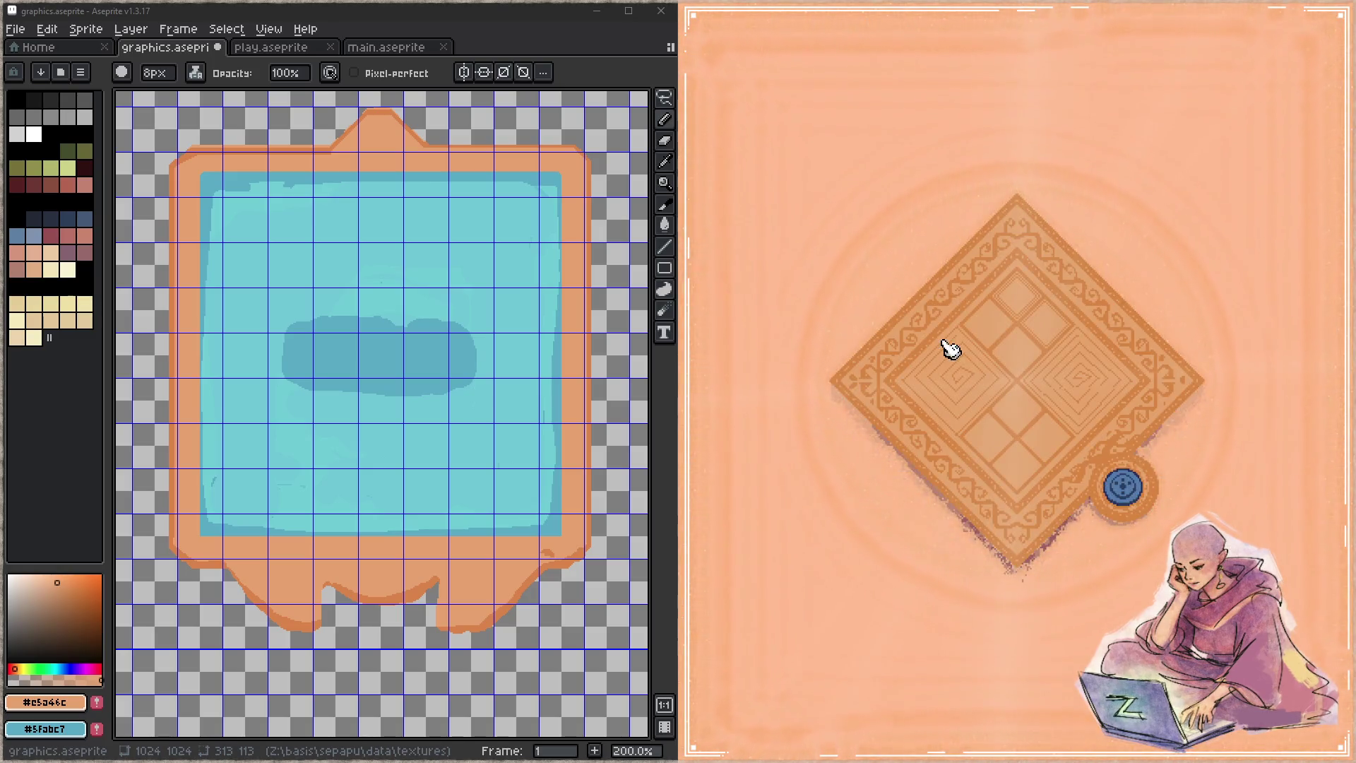
{"action": "left_click", "coordinate": [1124, 494]}
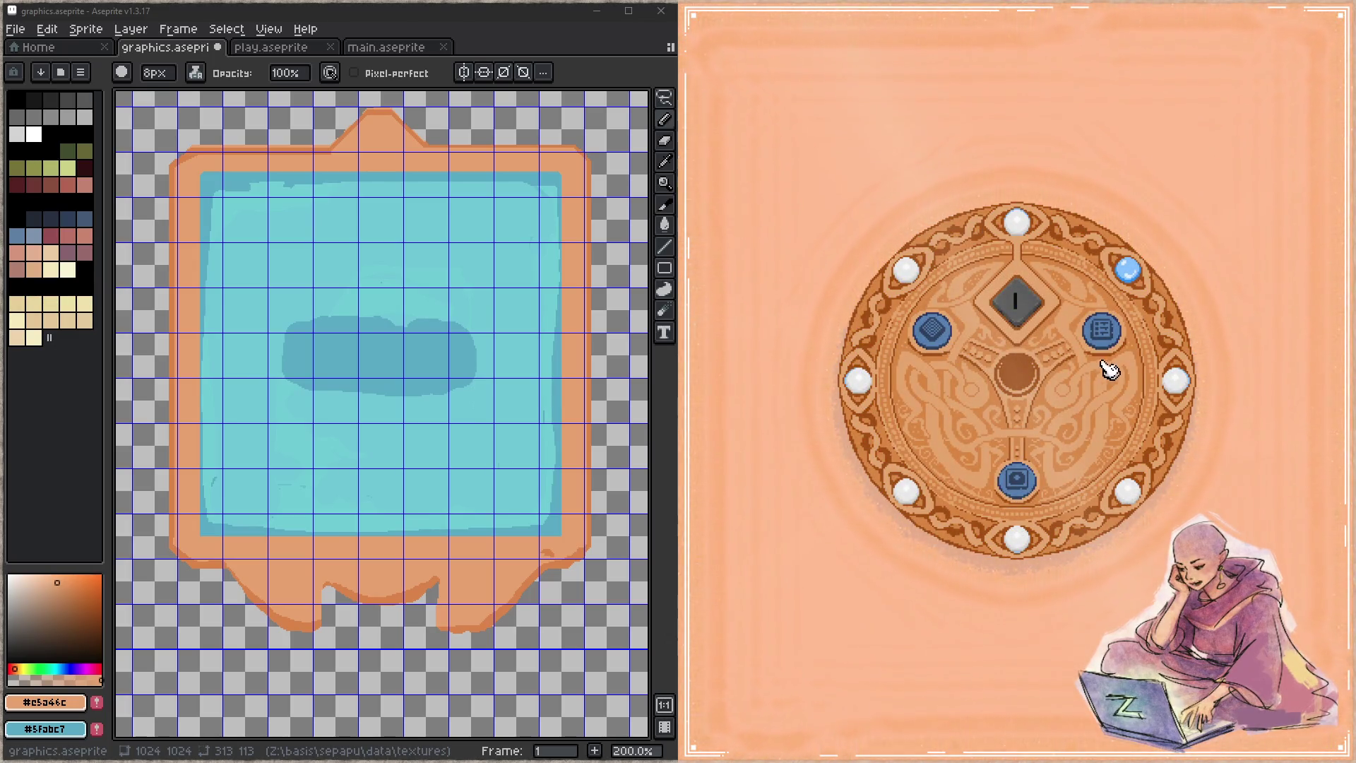
{"action": "left_click", "coordinate": [1020, 487]}
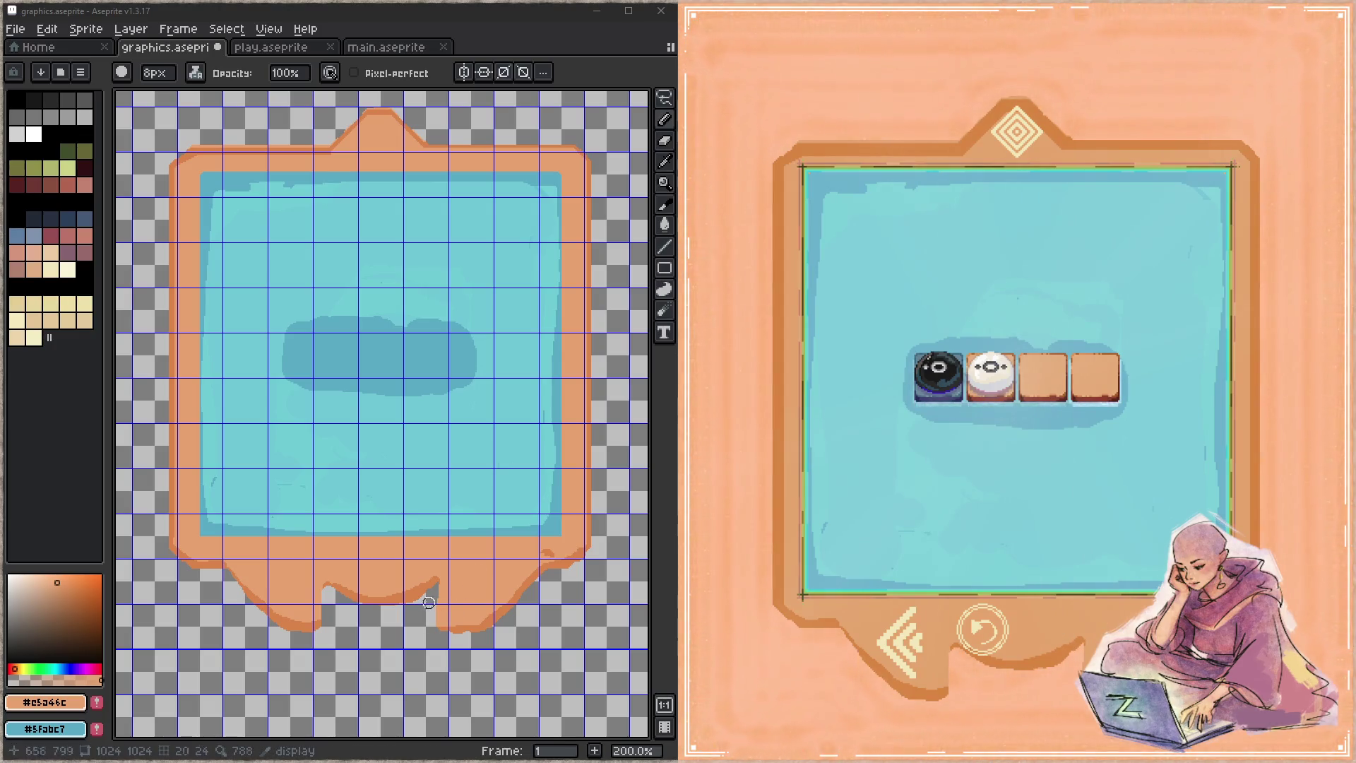
- Set ink to Copy Alpha+Color, paint over the bottom notch, add a darker orange bottom edge, and save
{"action": "left_click", "coordinate": [441, 597]}
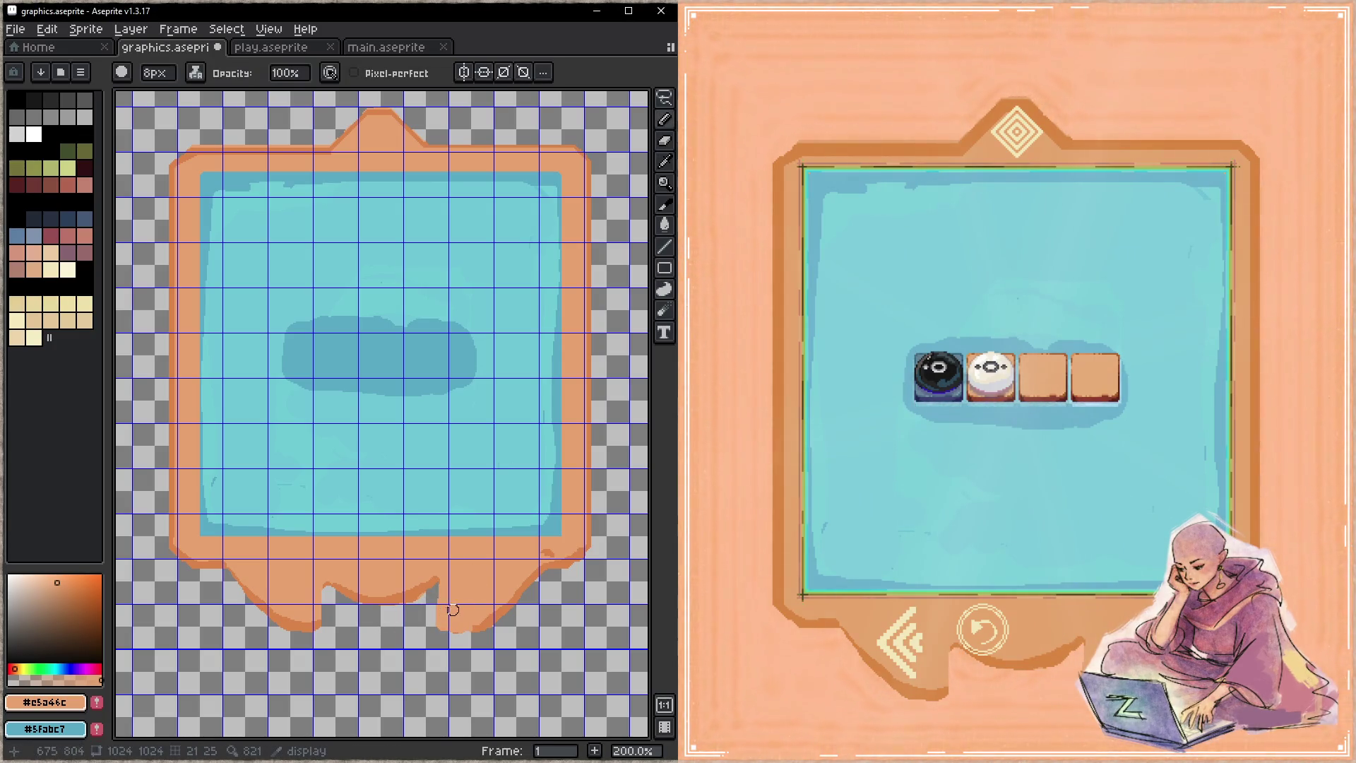
{"action": "left_click", "coordinate": [195, 72]}
{"action": "left_click", "coordinate": [233, 130]}
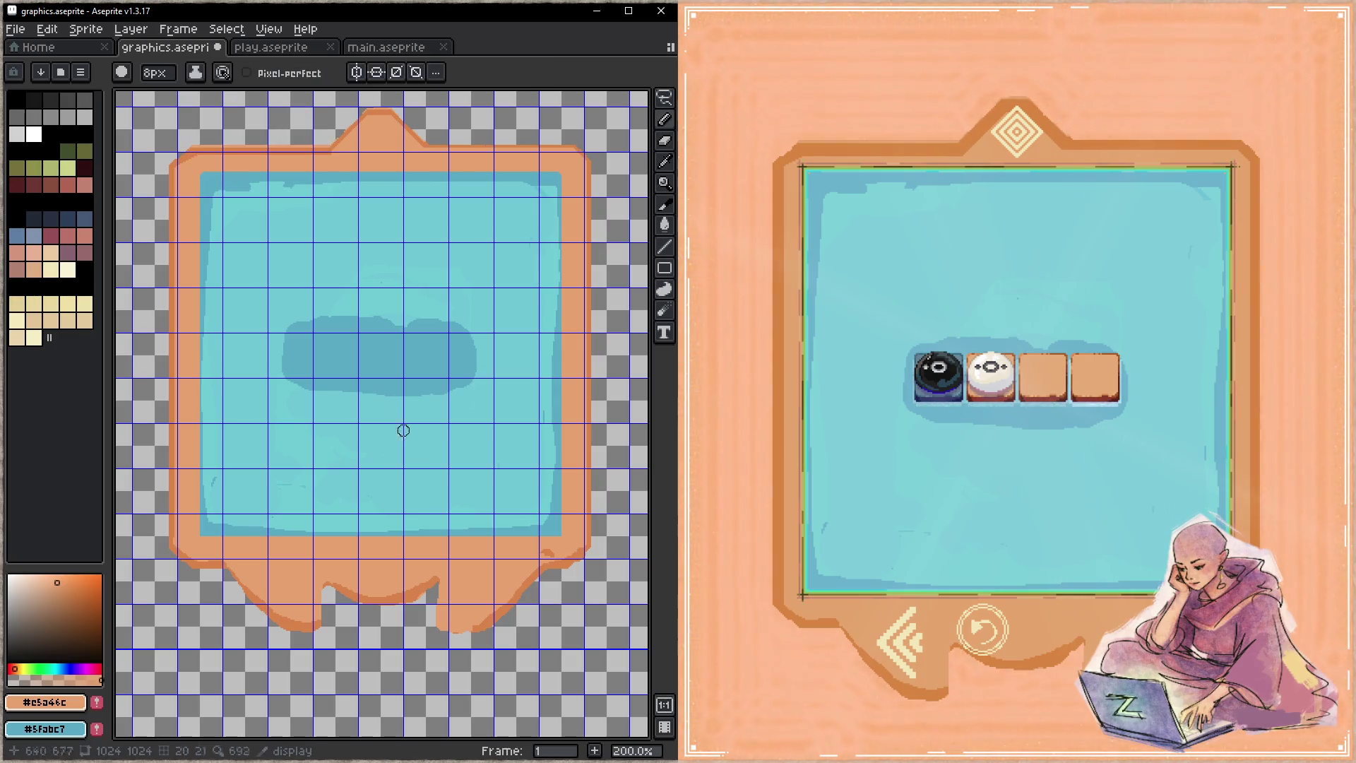
{"action": "mouse_move", "coordinate": [346, 612]}
{"action": "left_mouse_down"}
{"action": "mouse_move", "coordinate": [420, 623]}
{"action": "mouse_move", "coordinate": [330, 617]}
{"action": "mouse_move", "coordinate": [443, 583]}
{"action": "mouse_move", "coordinate": [438, 603]}
{"action": "left_mouse_up"}
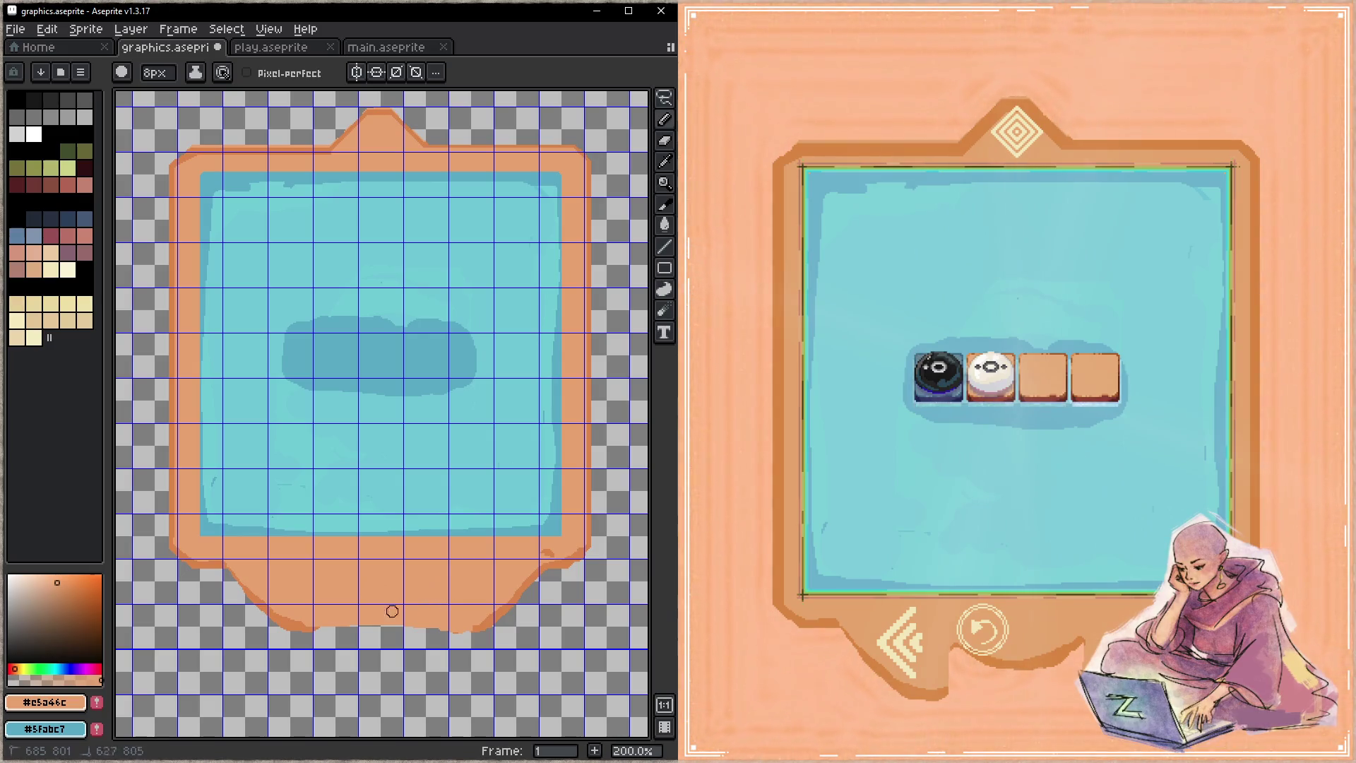
{"action": "left_click", "coordinate": [313, 622], "text": "alt"}
{"action": "left_click_drag", "start_coordinate": [322, 630], "coordinate": [493, 624]}
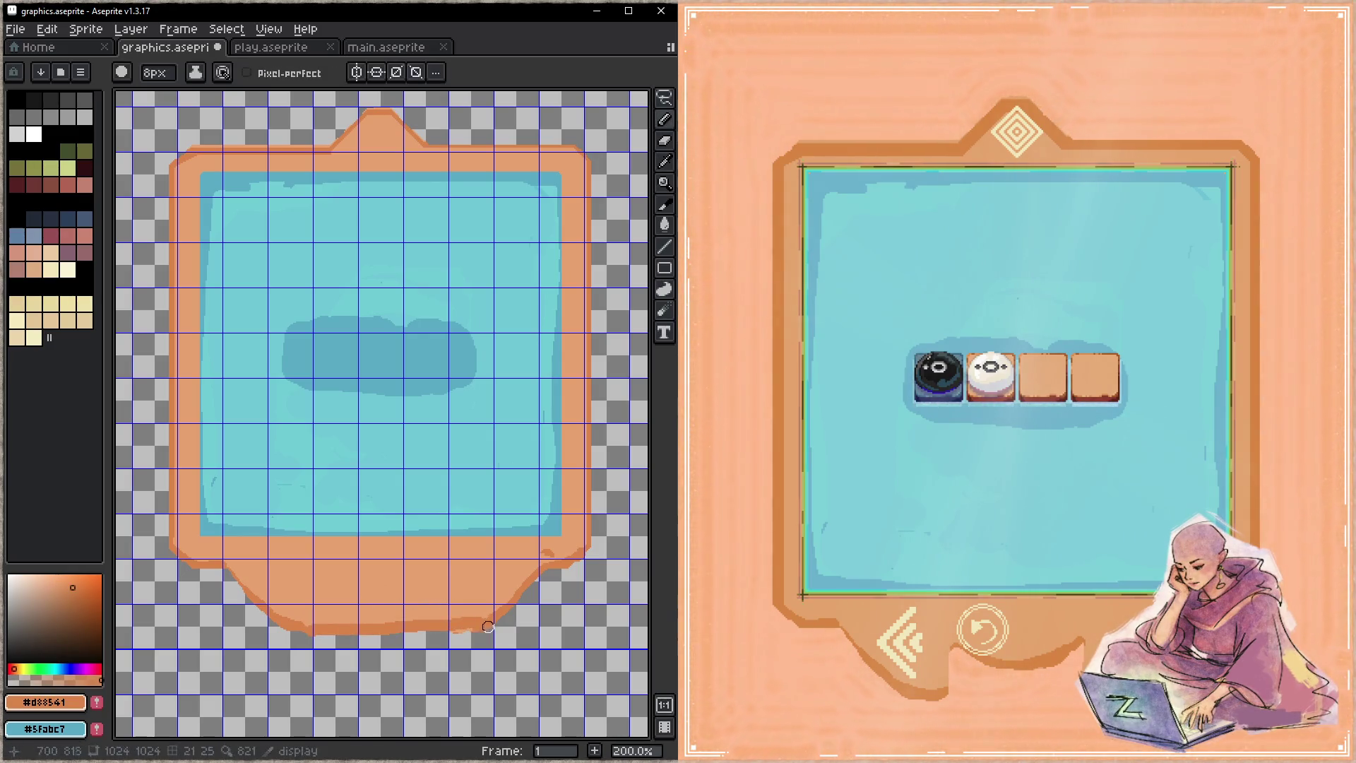
{"action": "key", "text": "ctrl+s"}
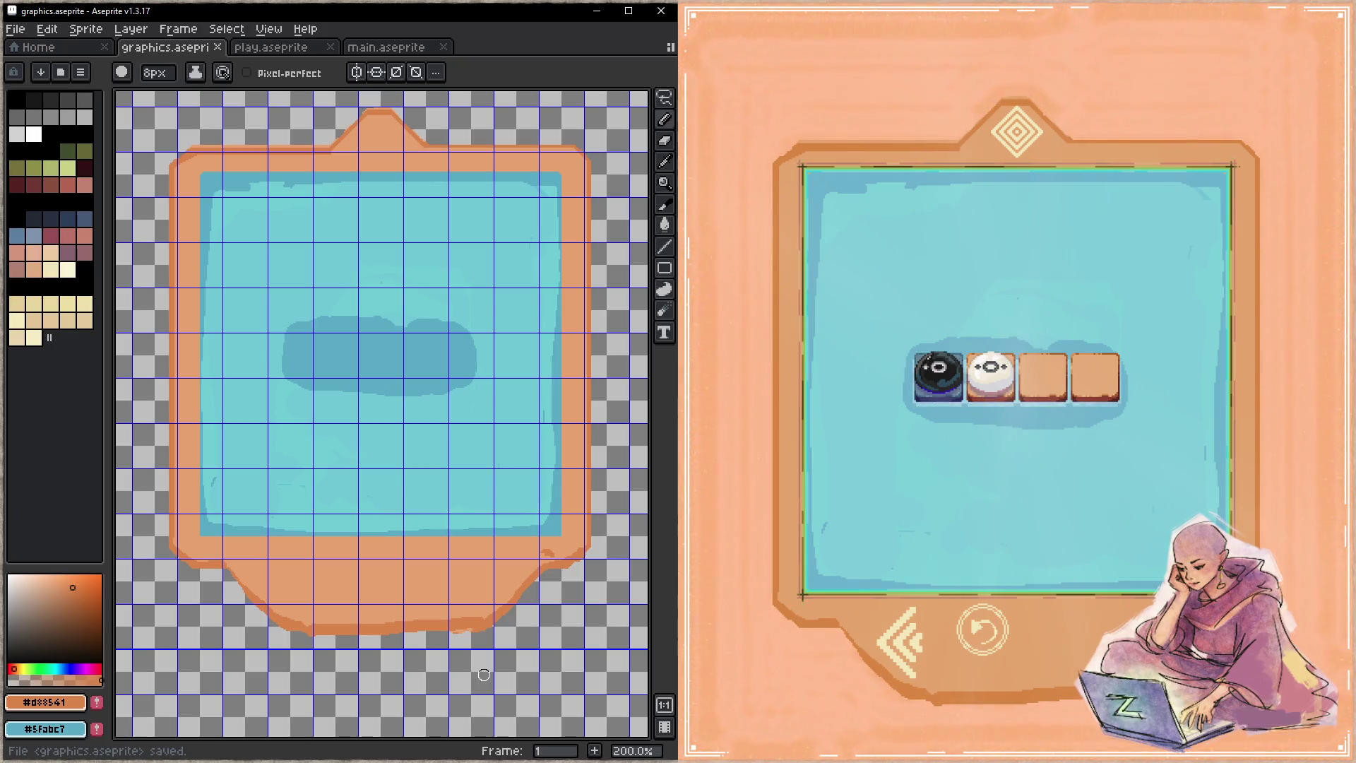
- Retouch the bottom corners and square off the frame's top-left and top-right corners in orange
{"action": "left_click", "coordinate": [197, 554], "text": "alt"}
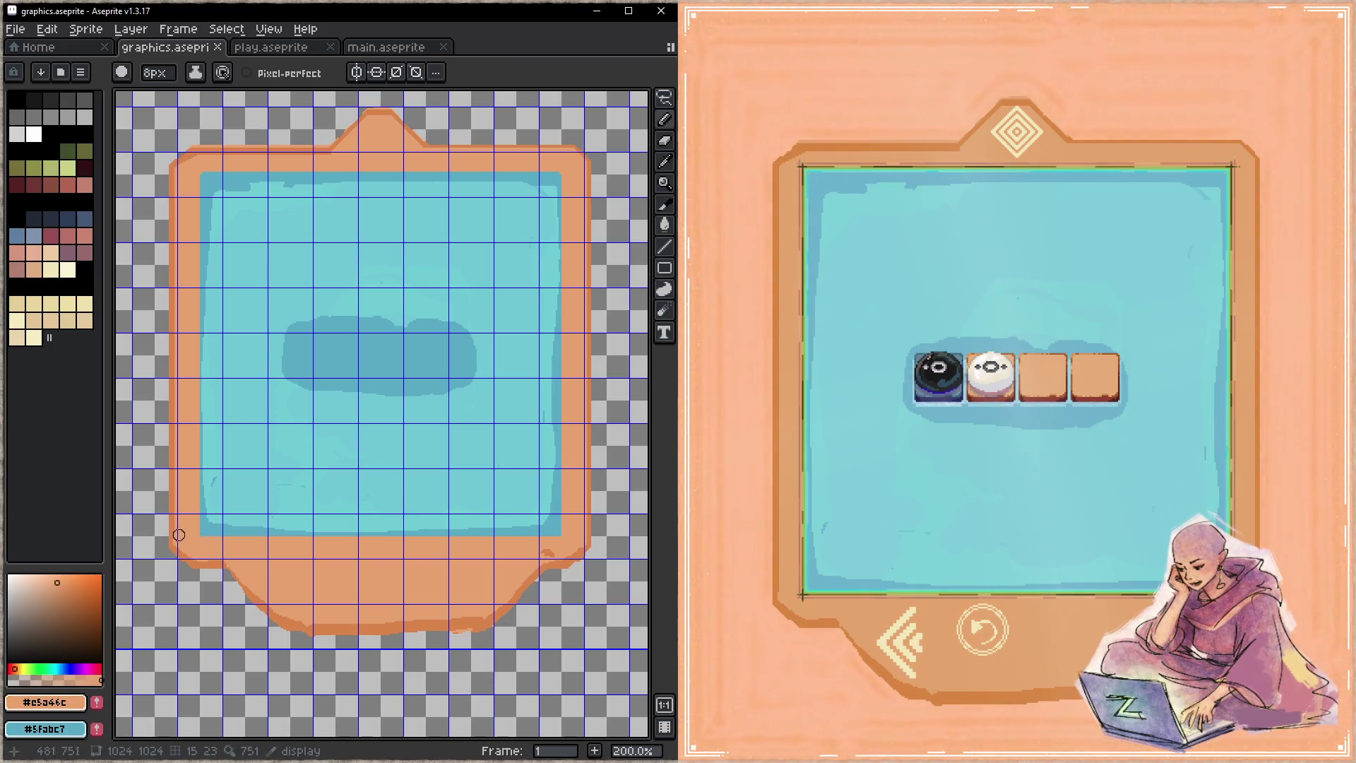
{"action": "mouse_move", "coordinate": [178, 551]}
{"action": "left_mouse_down"}
{"action": "mouse_move", "coordinate": [195, 562]}
{"action": "mouse_move", "coordinate": [172, 568]}
{"action": "mouse_move", "coordinate": [204, 568]}
{"action": "left_mouse_up"}
{"action": "left_click", "coordinate": [178, 519], "text": "alt"}
{"action": "left_click_drag", "start_coordinate": [171, 166], "coordinate": [208, 149]}
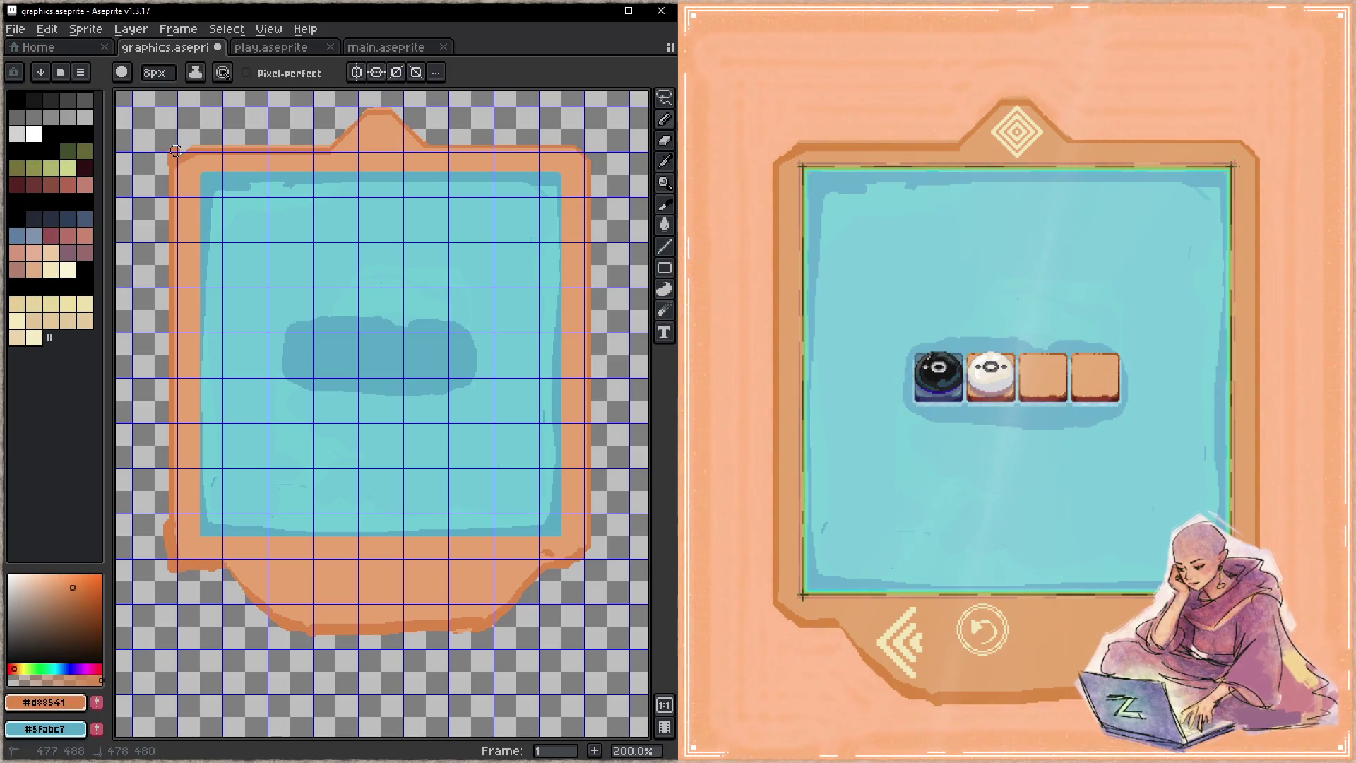
{"action": "left_click_drag", "start_coordinate": [573, 152], "coordinate": [589, 169]}
{"action": "key", "text": "minus"}
{"action": "left_click_drag", "start_coordinate": [589, 548], "coordinate": [569, 565]}
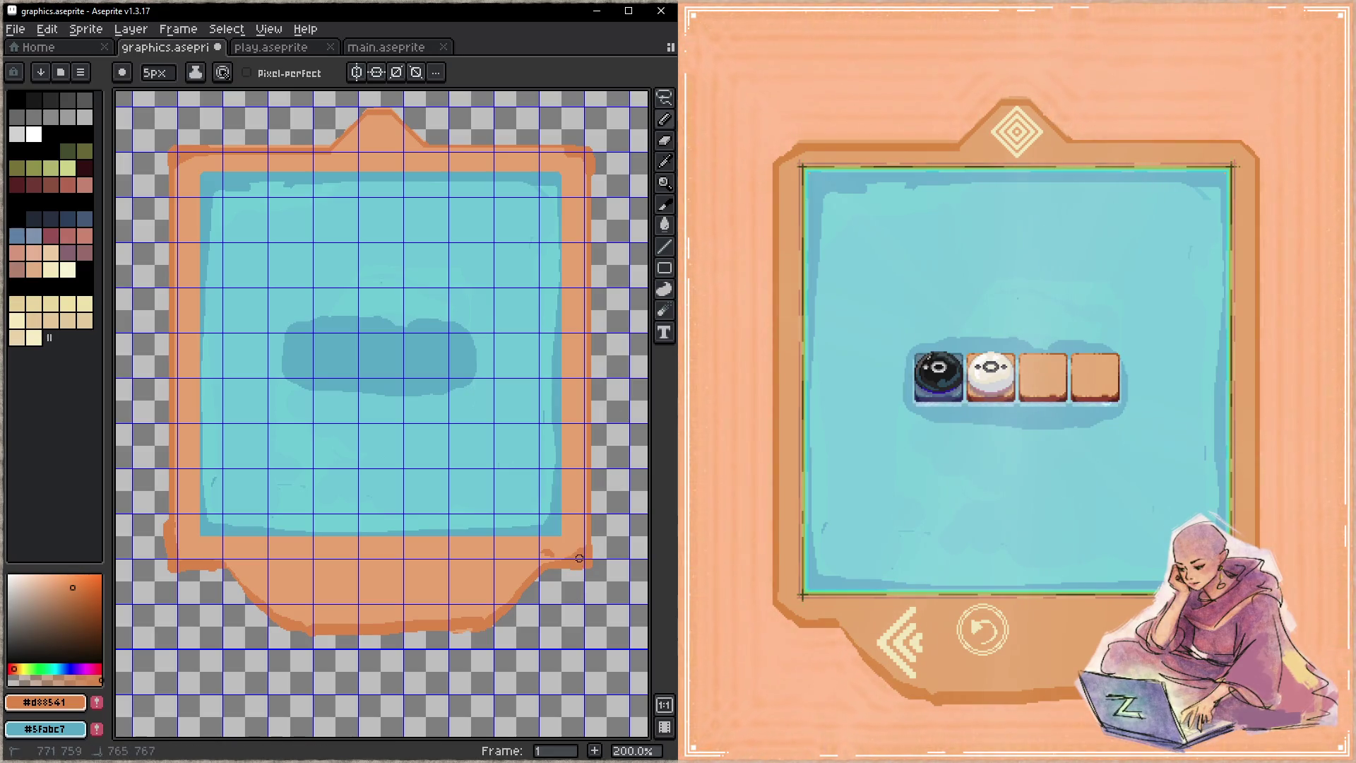
{"action": "left_click", "coordinate": [561, 552], "text": "alt"}
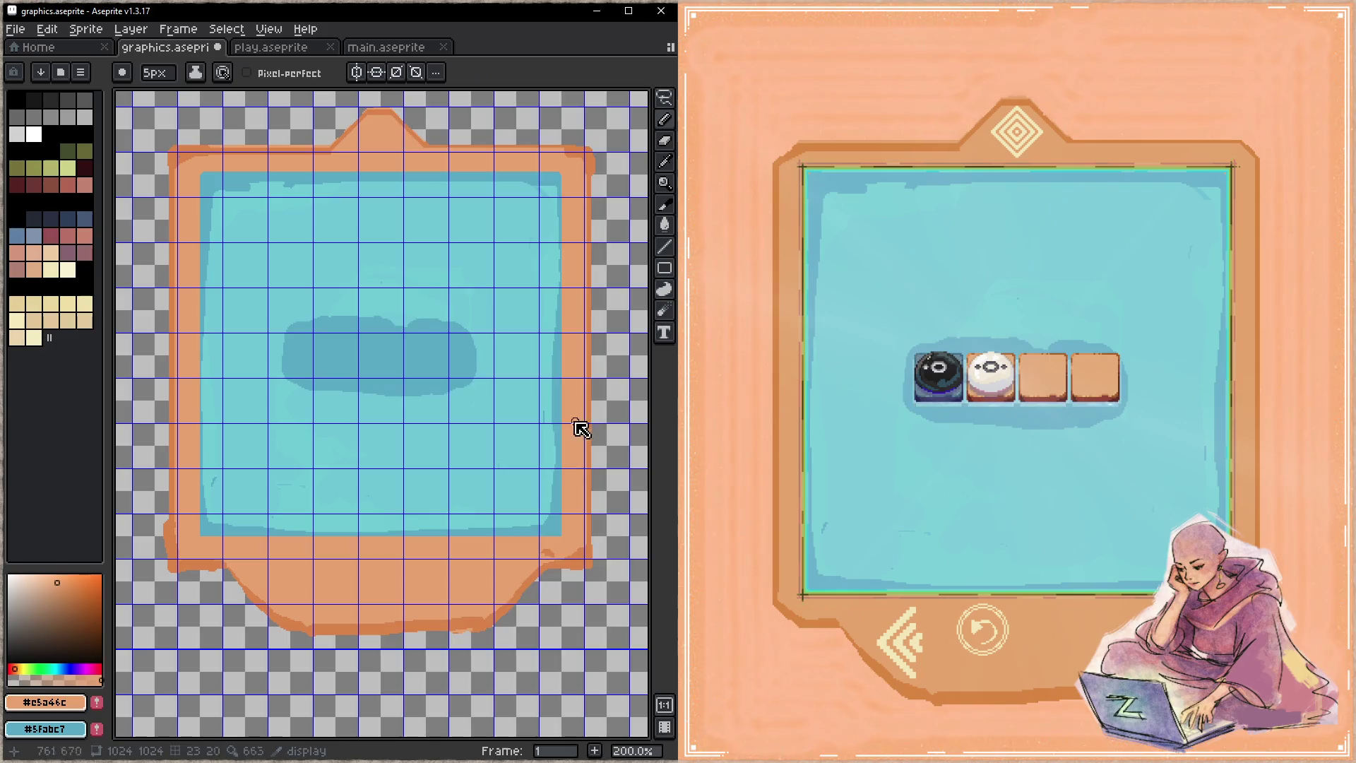
- Toggle the layer list and select a layer in it
{"action": "key", "text": "Tab"}
{"action": "left_click", "coordinate": [490, 237]}
{"action": "key", "text": "Tab"}
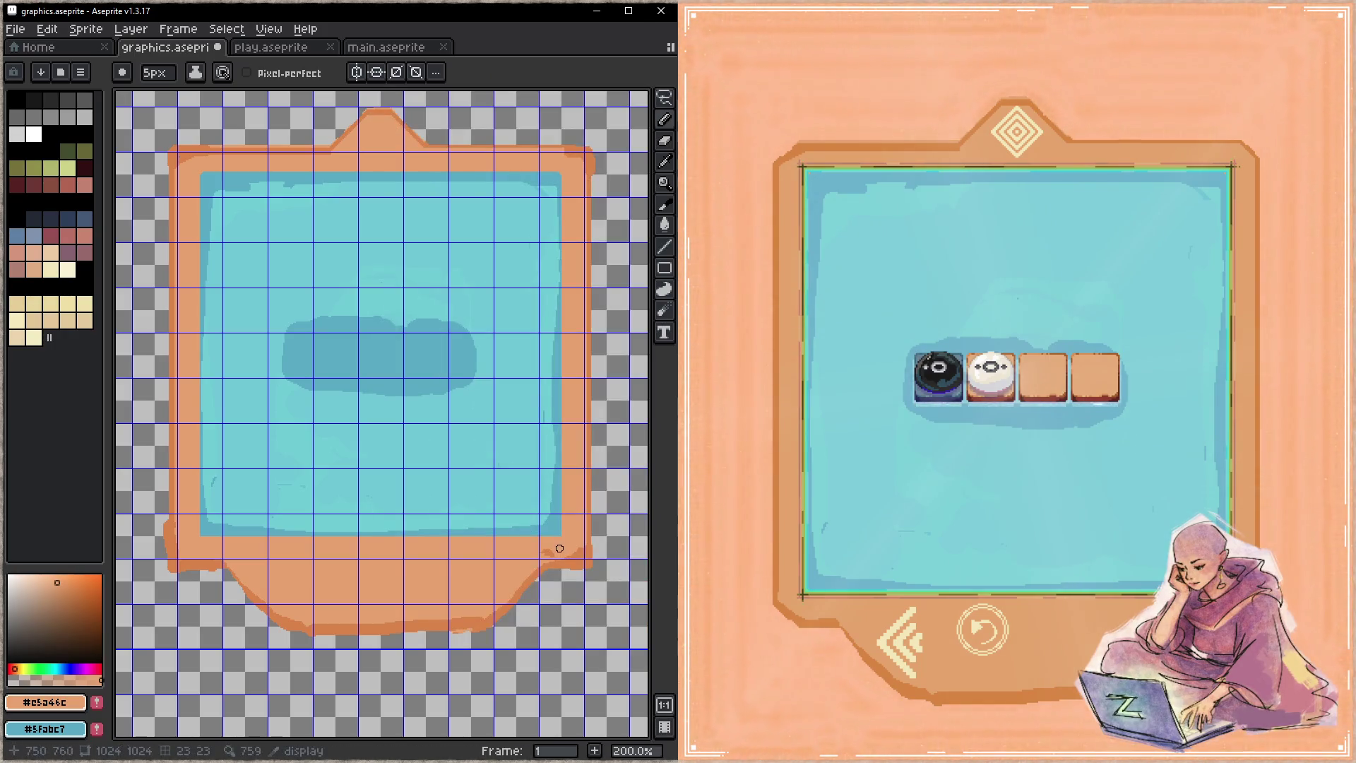
{"action": "key", "text": "Tab"}
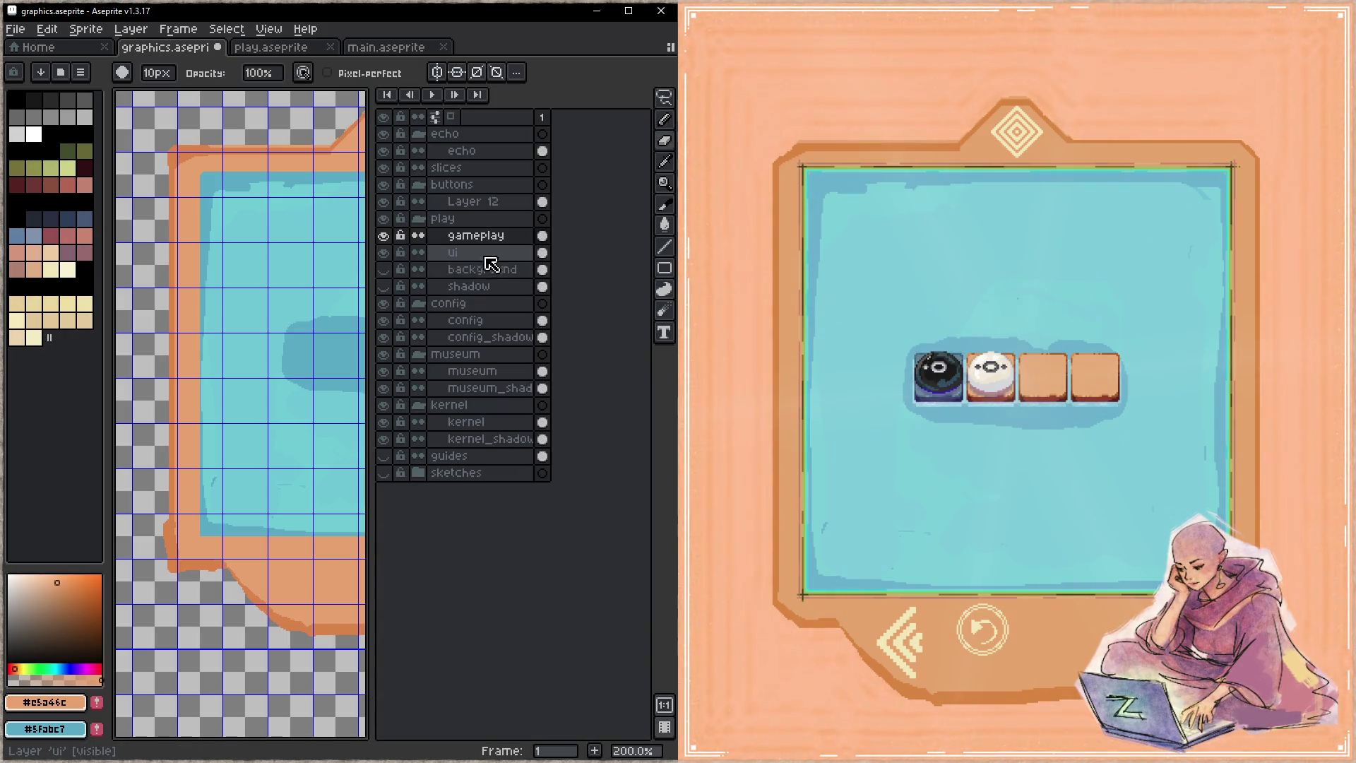
- Save, then pan across the sprite sheet to the round medallion
{"action": "key", "text": "e"}
{"action": "key", "text": "Tab"}
{"action": "key", "text": "ctrl+s"}
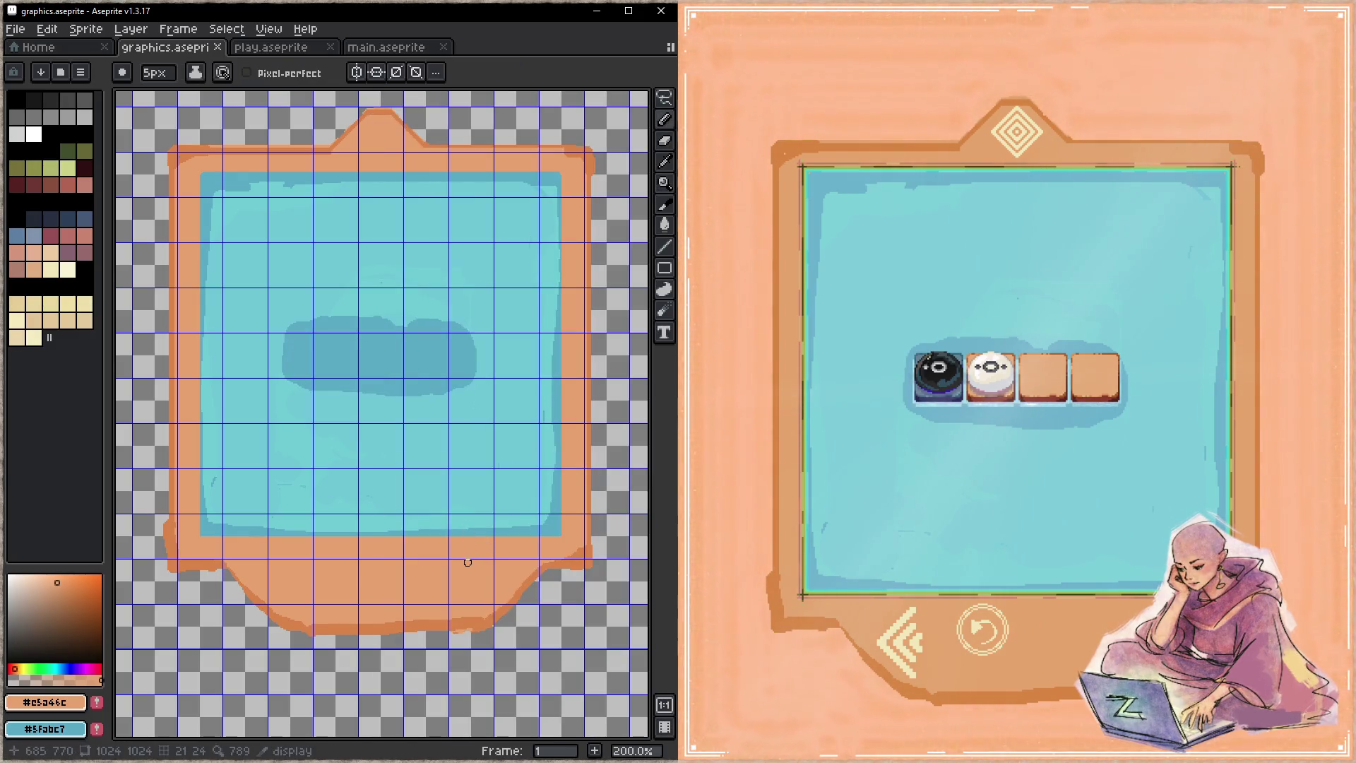
{"action": "scroll", "coordinate": [374, 453], "scroll_direction": "up", "scroll_amount": 5}
{"action": "scroll", "coordinate": [374, 453], "scroll_direction": "left", "scroll_amount": 5}
{"action": "scroll", "coordinate": [374, 452], "scroll_direction": "down", "scroll_amount": 3}
{"action": "scroll", "coordinate": [374, 453], "scroll_direction": "left", "scroll_amount": 5}
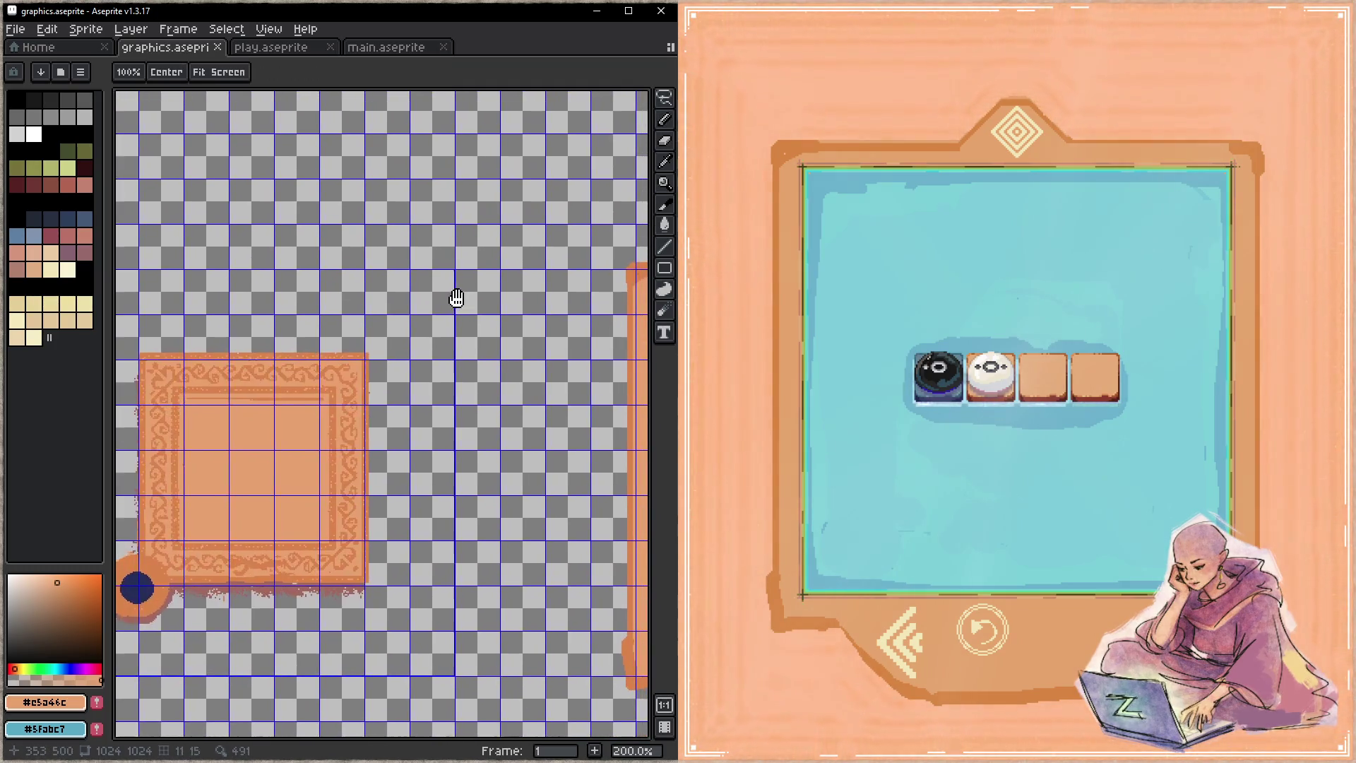
{"action": "scroll", "coordinate": [287, 393], "scroll_direction": "down", "scroll_amount": 3}
{"action": "scroll", "coordinate": [288, 393], "scroll_direction": "right", "scroll_amount": 5}
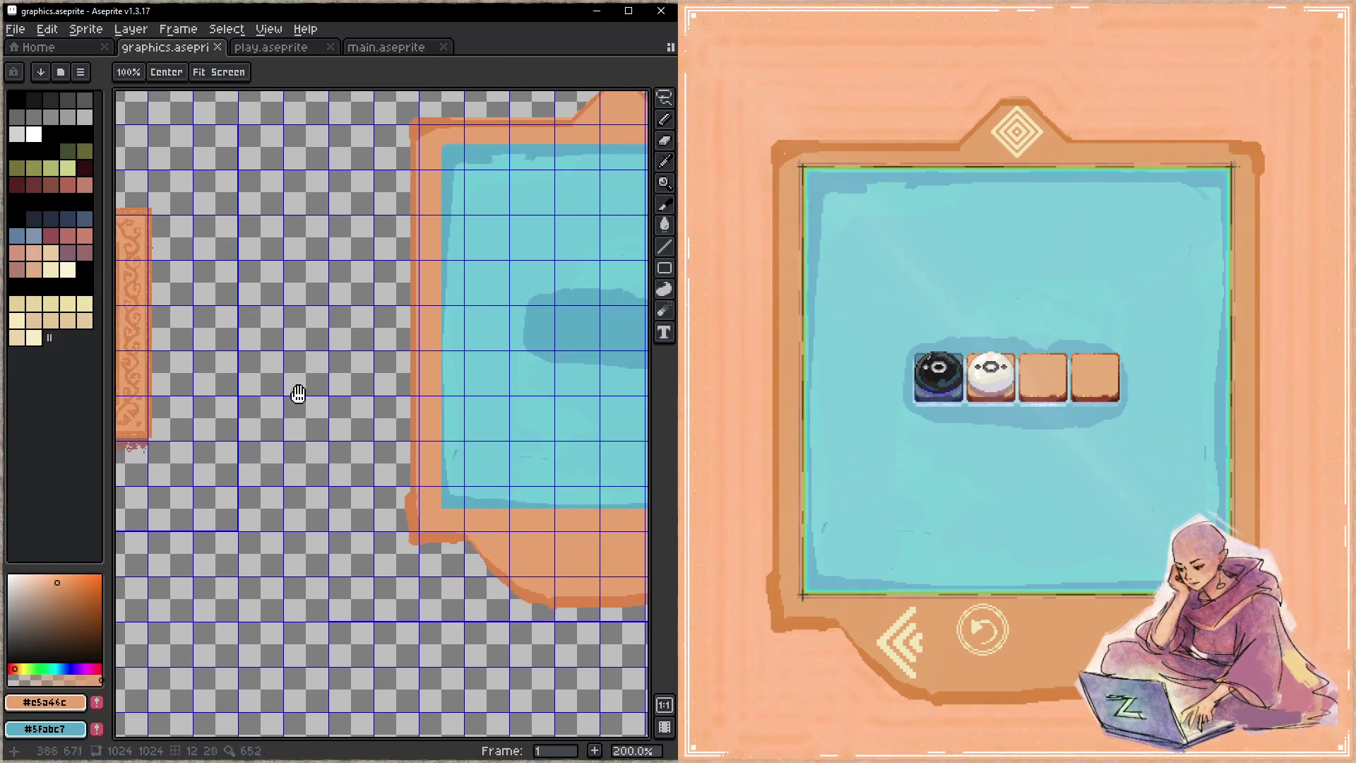
{"action": "scroll", "coordinate": [348, 476], "scroll_direction": "left", "scroll_amount": 2}
{"action": "left_click_drag", "start_coordinate": [348, 476], "coordinate": [289, 528]}
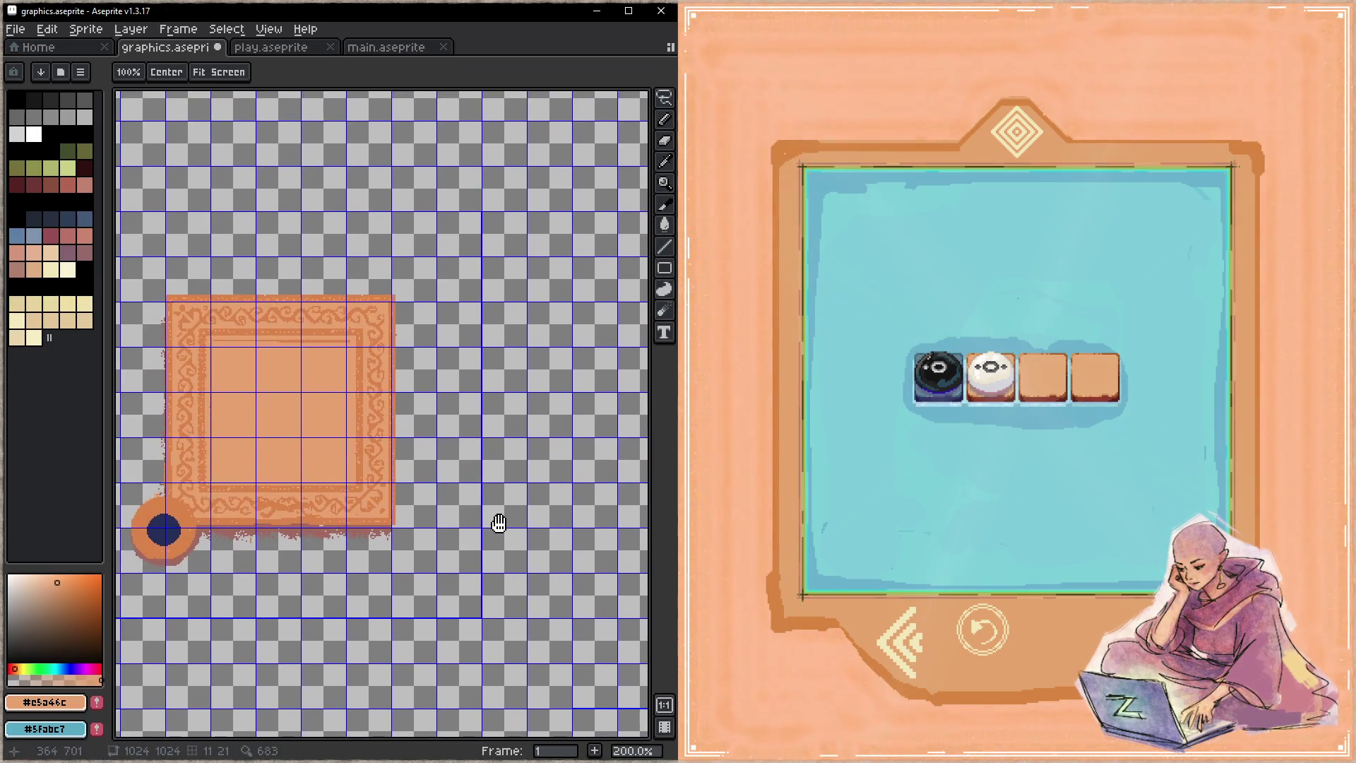
{"action": "scroll", "coordinate": [289, 529], "scroll_direction": "up", "scroll_amount": 5}
{"action": "scroll", "coordinate": [289, 528], "scroll_direction": "left", "scroll_amount": 3}
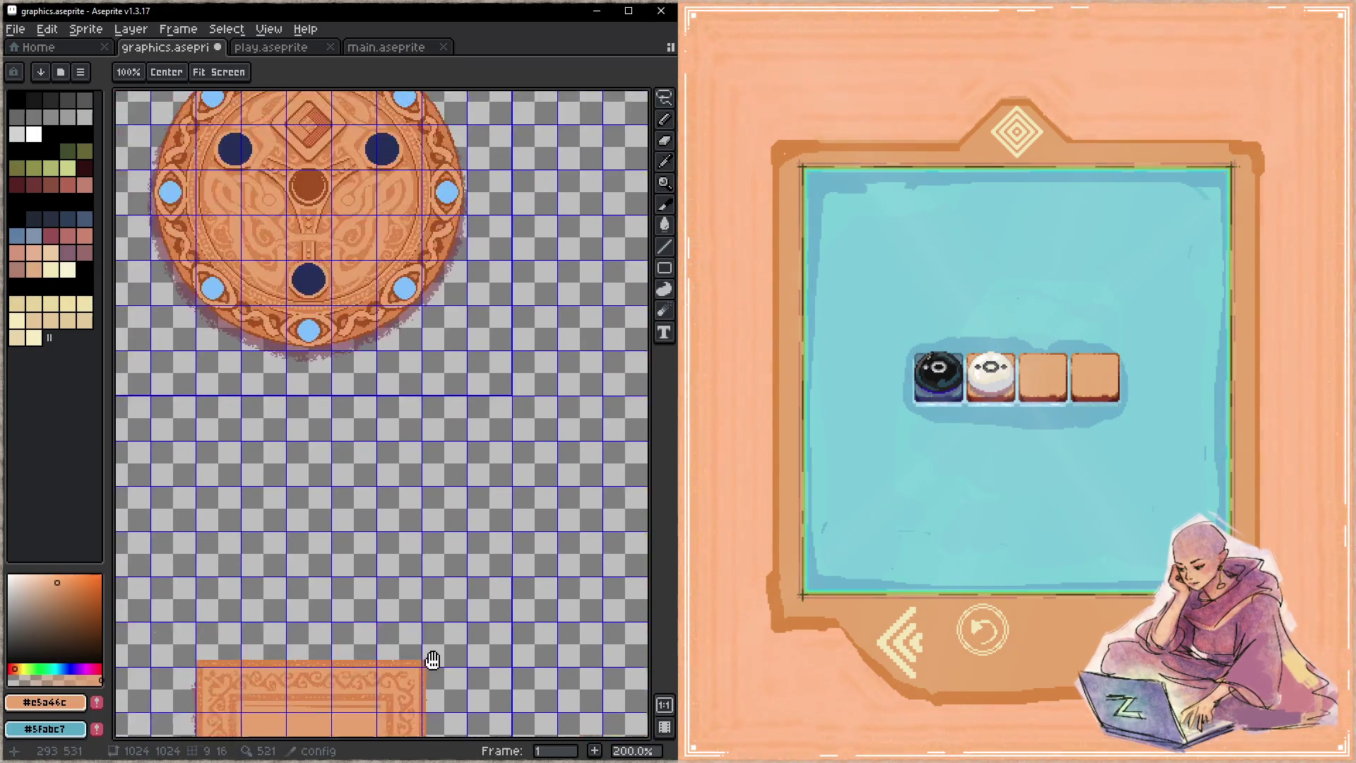
- Sample darker orange #d88541 from the medallion, pan back to the frame, and undo the stray stroke
{"action": "left_click", "coordinate": [409, 254]}
{"action": "mouse_move", "coordinate": [539, 584]}
{"action": "left_mouse_down"}
{"action": "mouse_move", "coordinate": [452, 482]}
{"action": "mouse_move", "coordinate": [438, 418]}
{"action": "mouse_move", "coordinate": [438, 439]}
{"action": "left_mouse_up"}
{"action": "left_click_drag", "start_coordinate": [454, 507], "coordinate": [190, 402]}
{"action": "key", "text": "ctrl+z"}
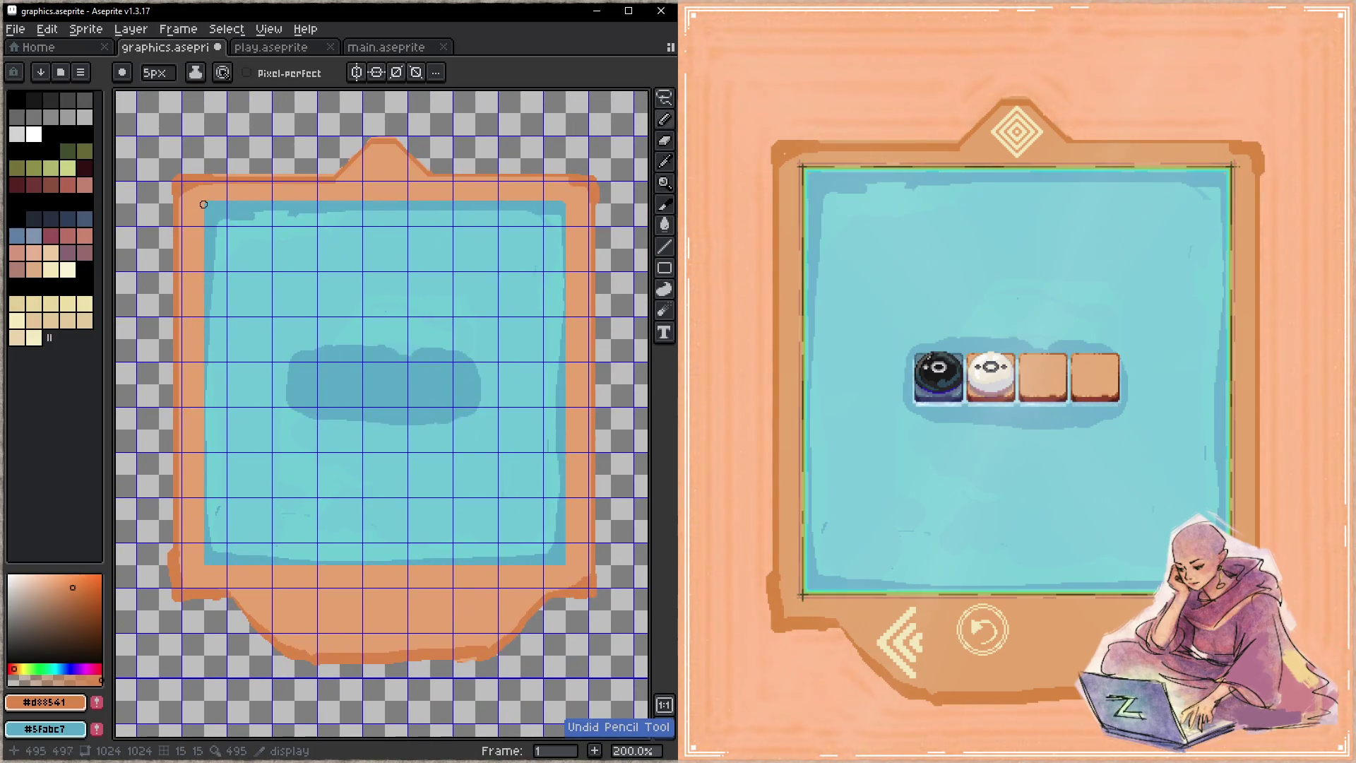
- Draw darker orange curved strokes over the frame's bottom bulge and save for the preview
{"action": "mouse_move", "coordinate": [203, 568]}
{"action": "left_mouse_down"}
{"action": "mouse_move", "coordinate": [557, 562]}
{"action": "mouse_move", "coordinate": [550, 205]}
{"action": "mouse_move", "coordinate": [205, 200]}
{"action": "left_mouse_up"}
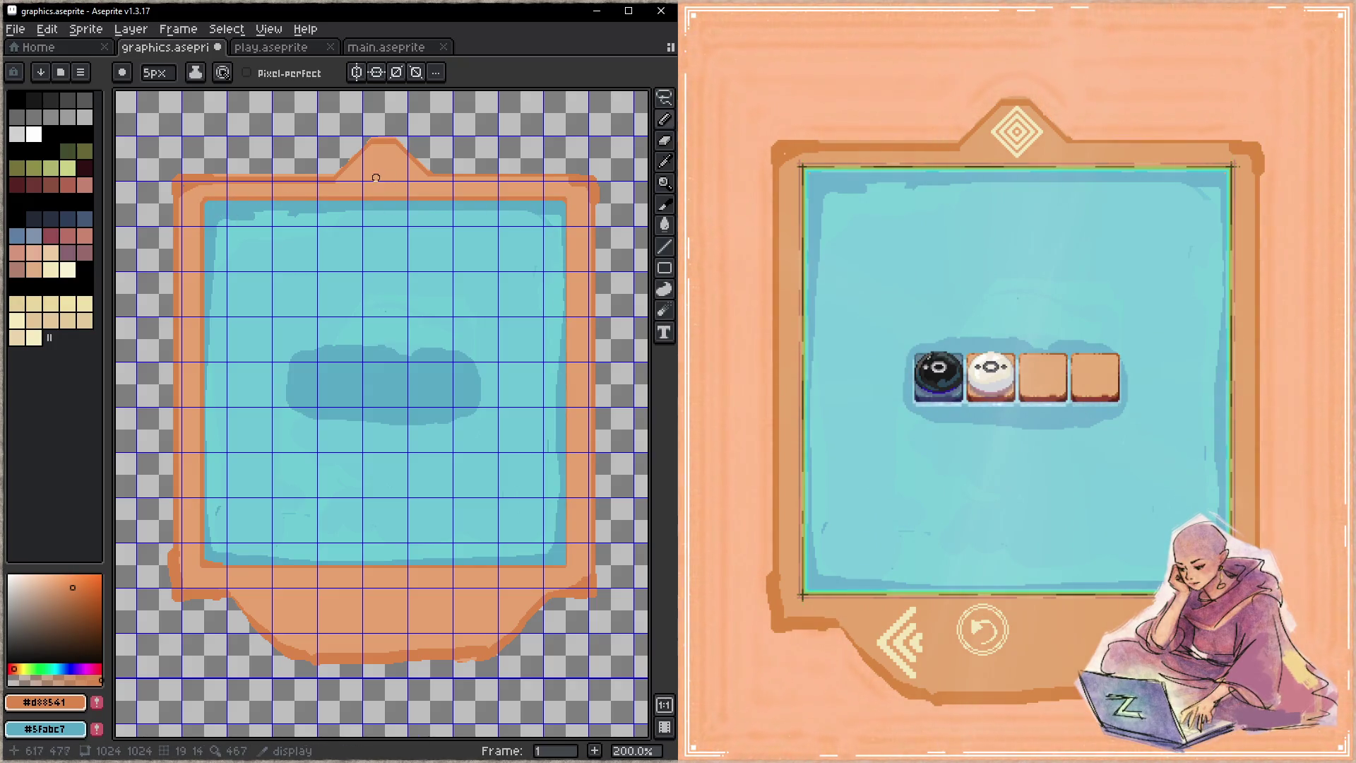
{"action": "key", "text": "ctrl+s"}
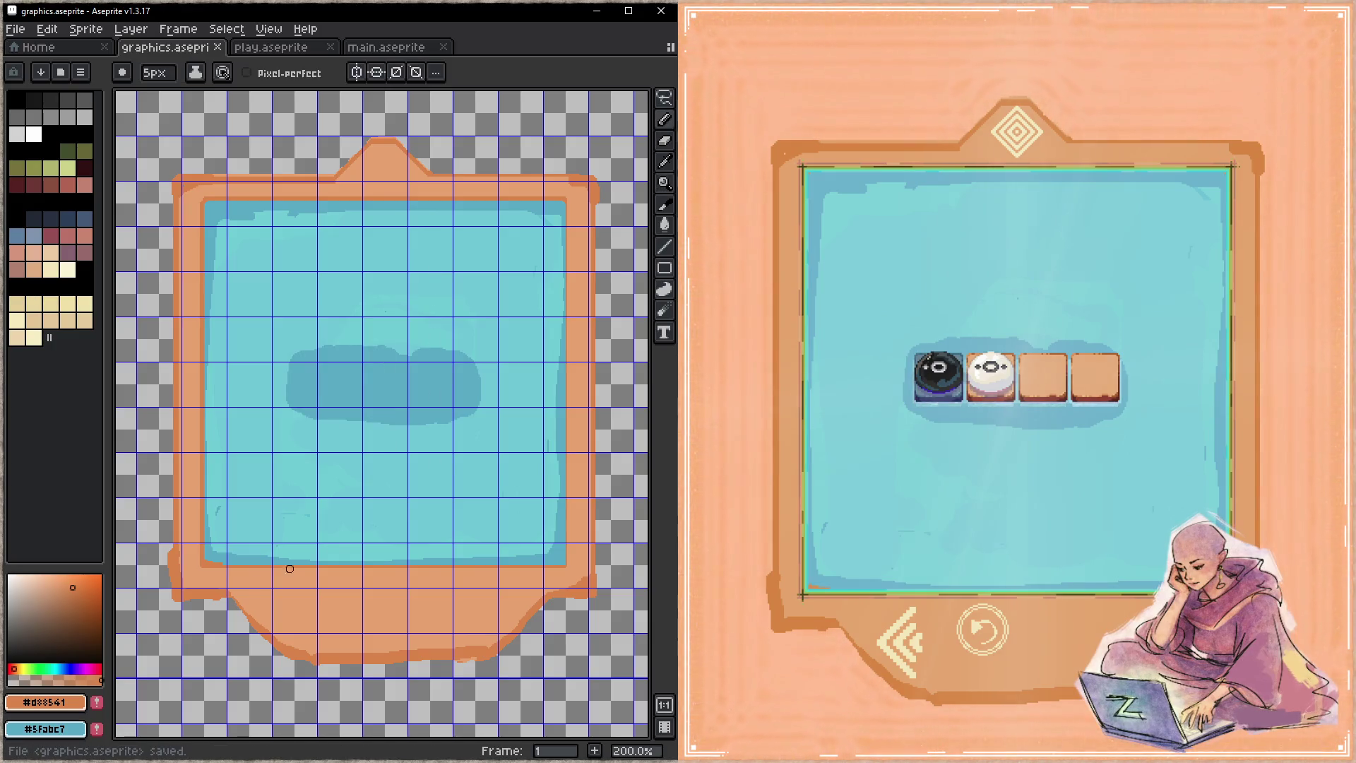
{"action": "left_click_drag", "start_coordinate": [254, 584], "coordinate": [306, 628]}
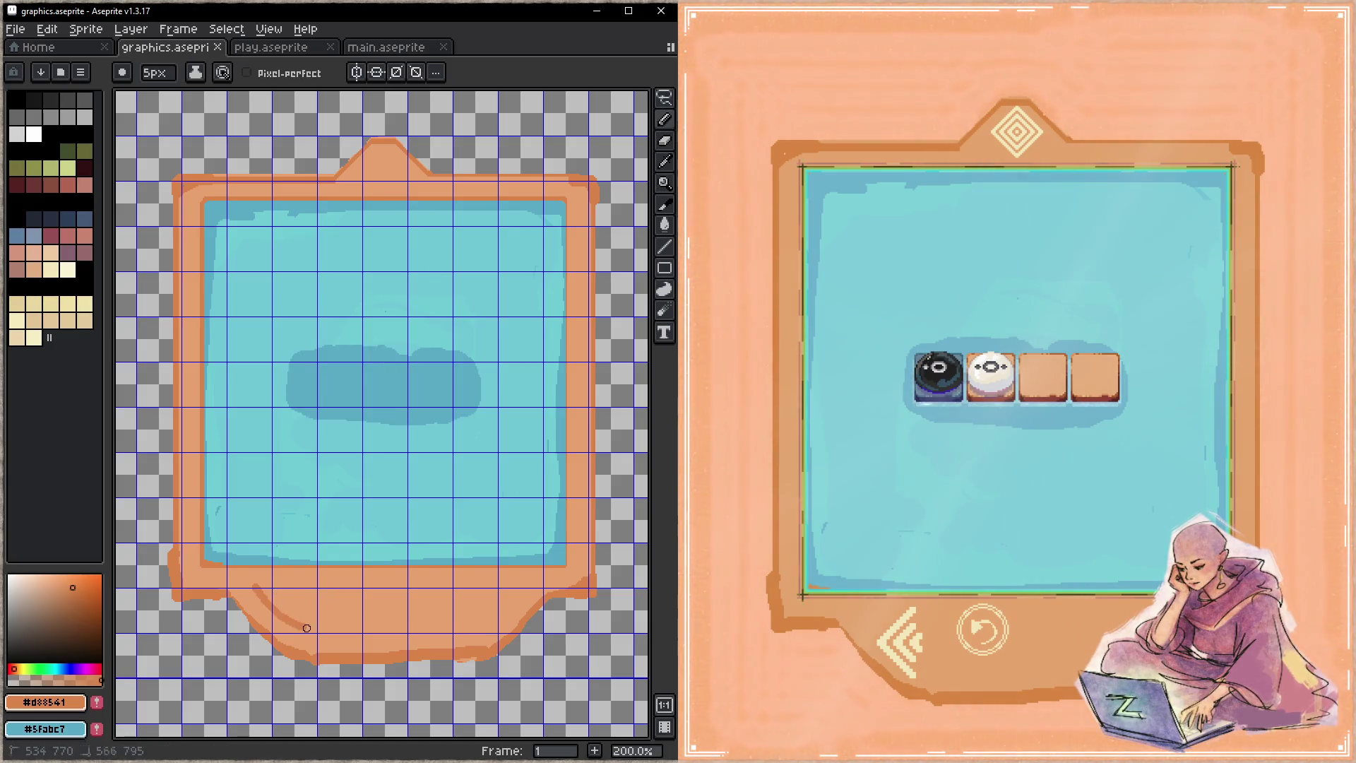
{"action": "mouse_move", "coordinate": [260, 587]}
{"action": "left_mouse_down"}
{"action": "mouse_move", "coordinate": [484, 628]}
{"action": "mouse_move", "coordinate": [468, 639]}
{"action": "left_mouse_up"}
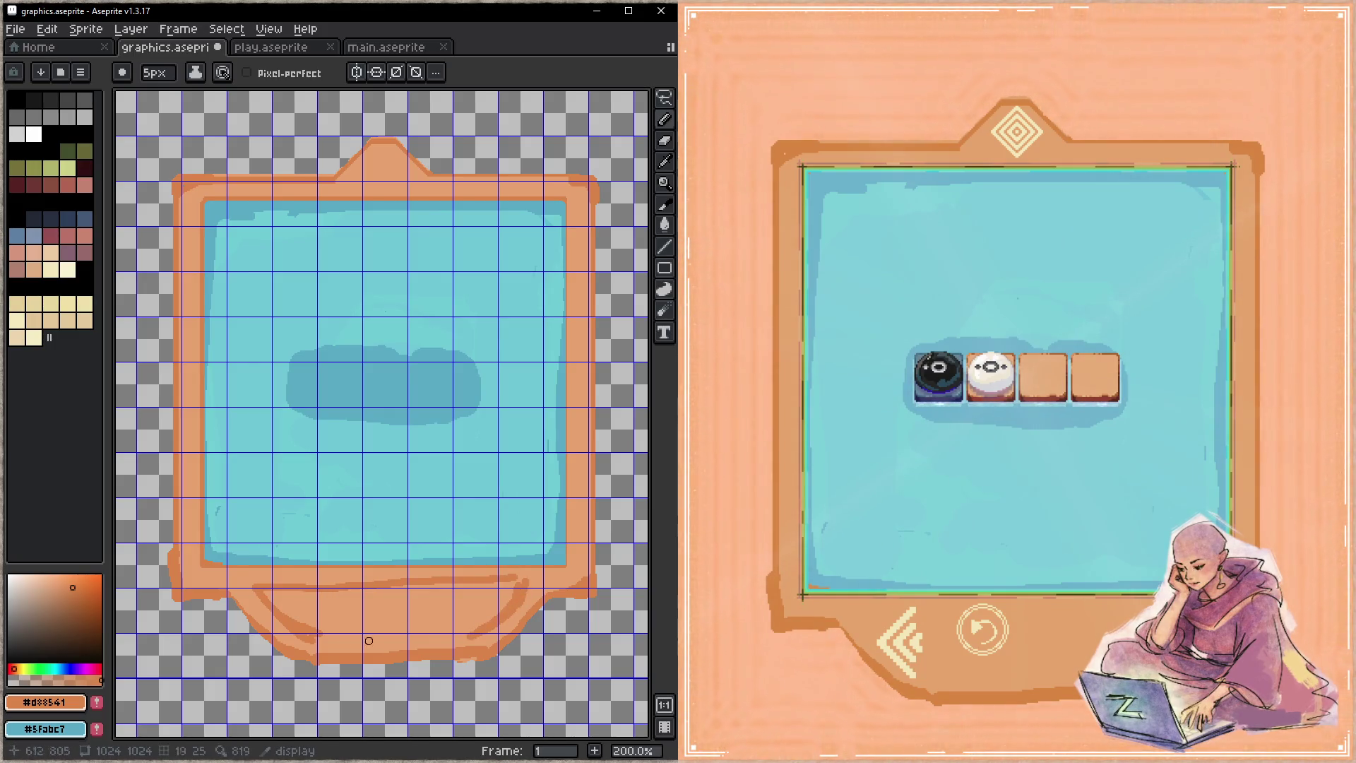
{"action": "left_click_drag", "start_coordinate": [396, 591], "coordinate": [470, 635]}
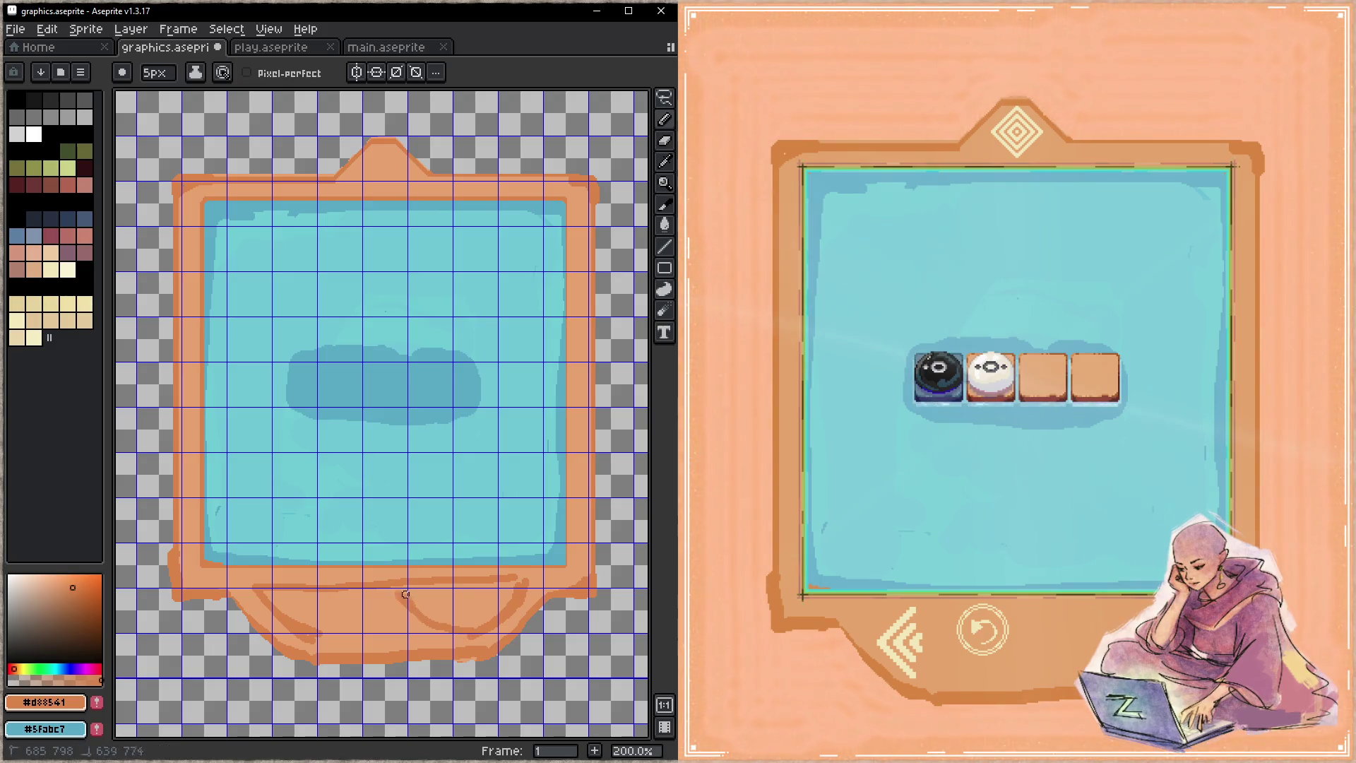
{"action": "left_click_drag", "start_coordinate": [383, 575], "coordinate": [340, 640]}
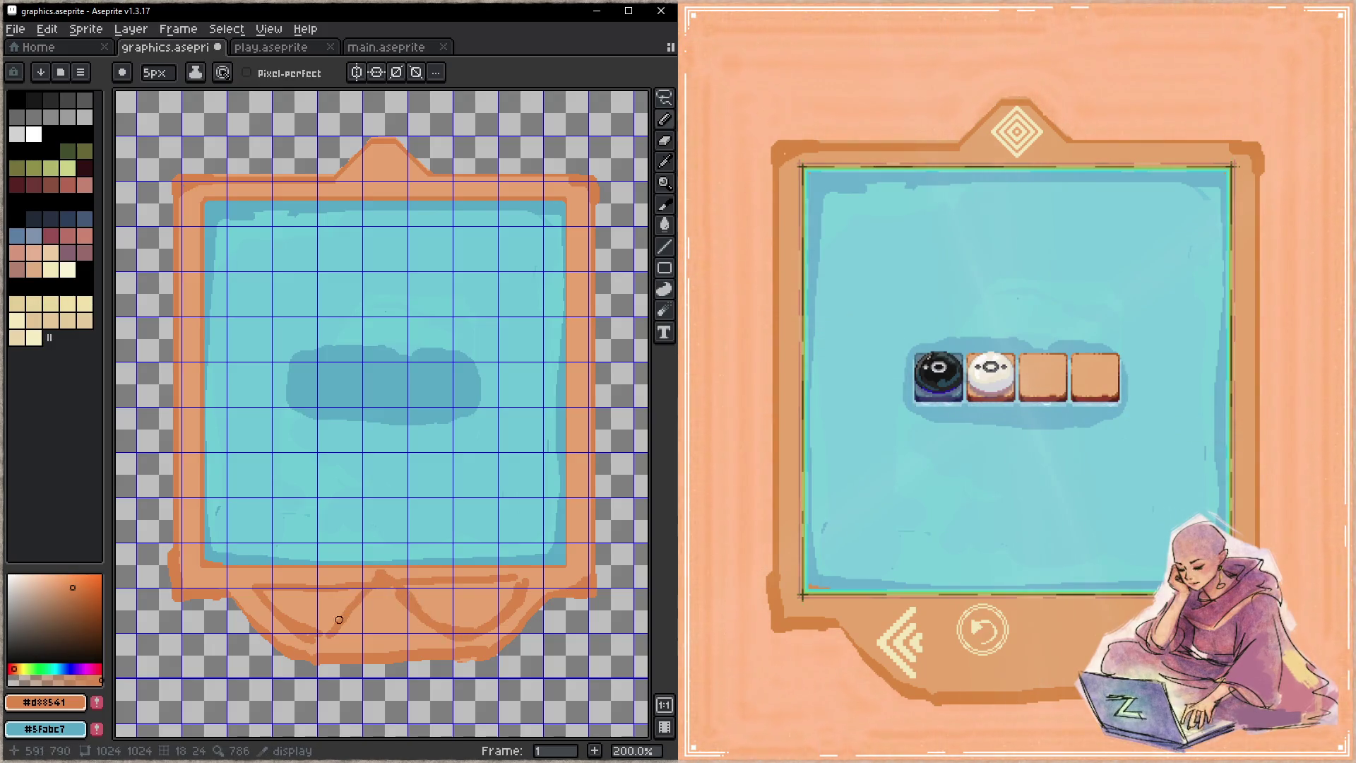
{"action": "key", "text": "ctrl+s"}
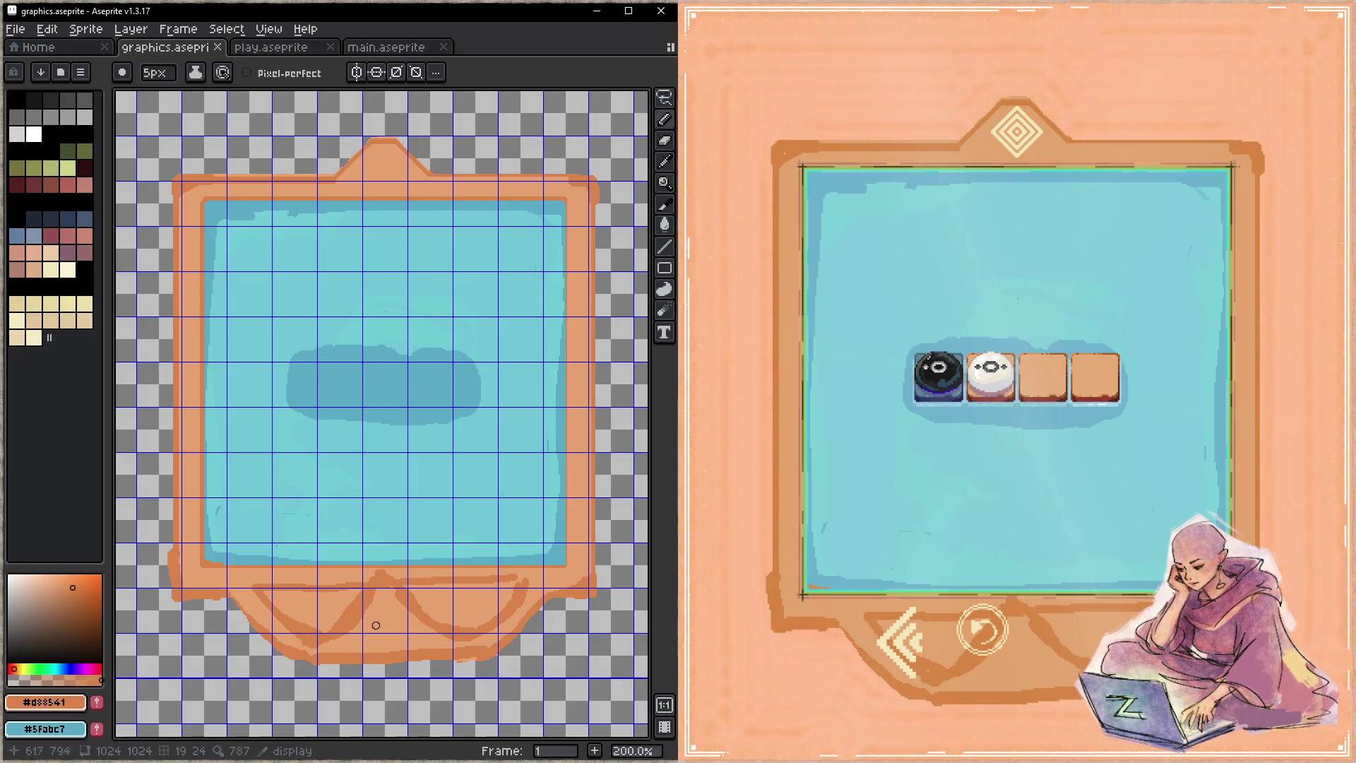
- Add a darker line at the bottom-left edge and make brush size follow pen pressure
{"action": "left_click_drag", "start_coordinate": [258, 589], "coordinate": [192, 556]}
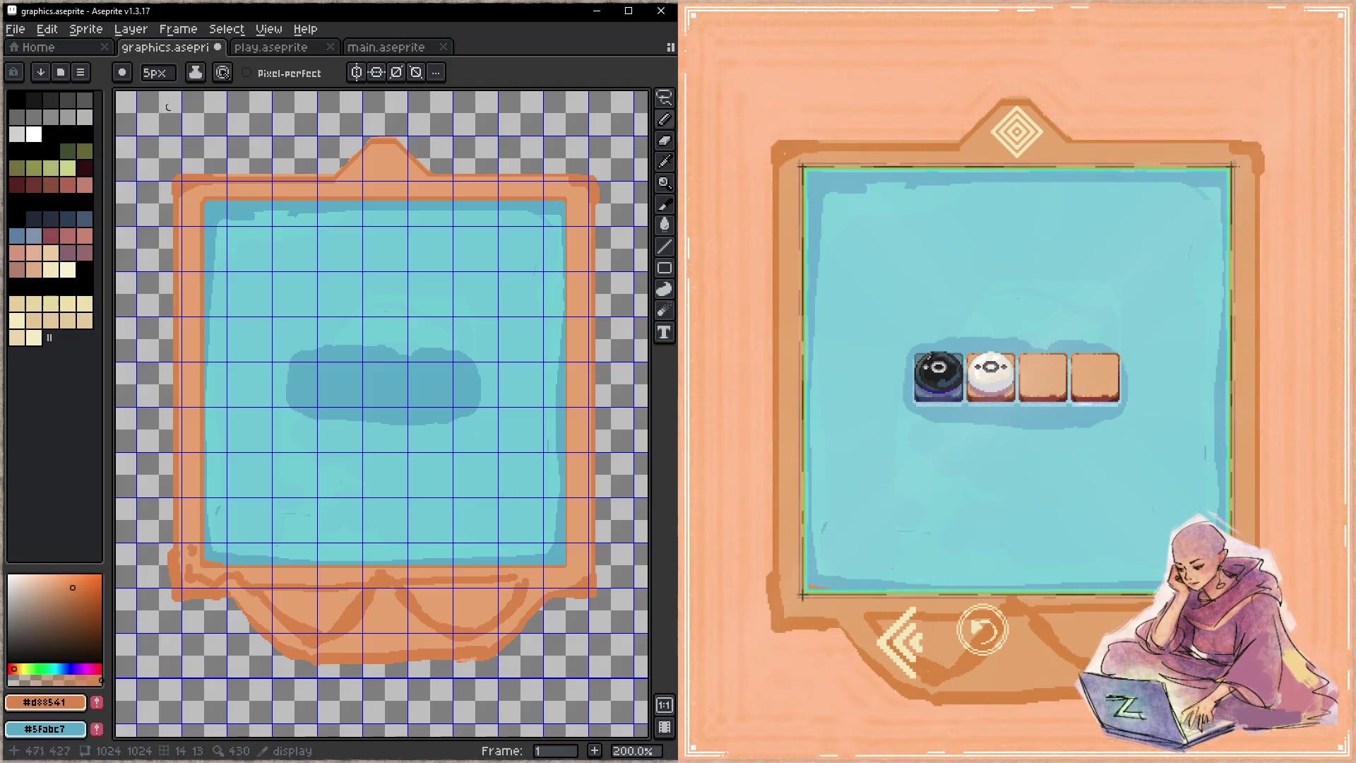
{"action": "left_click", "coordinate": [222, 72]}
{"action": "left_click", "coordinate": [296, 143]}
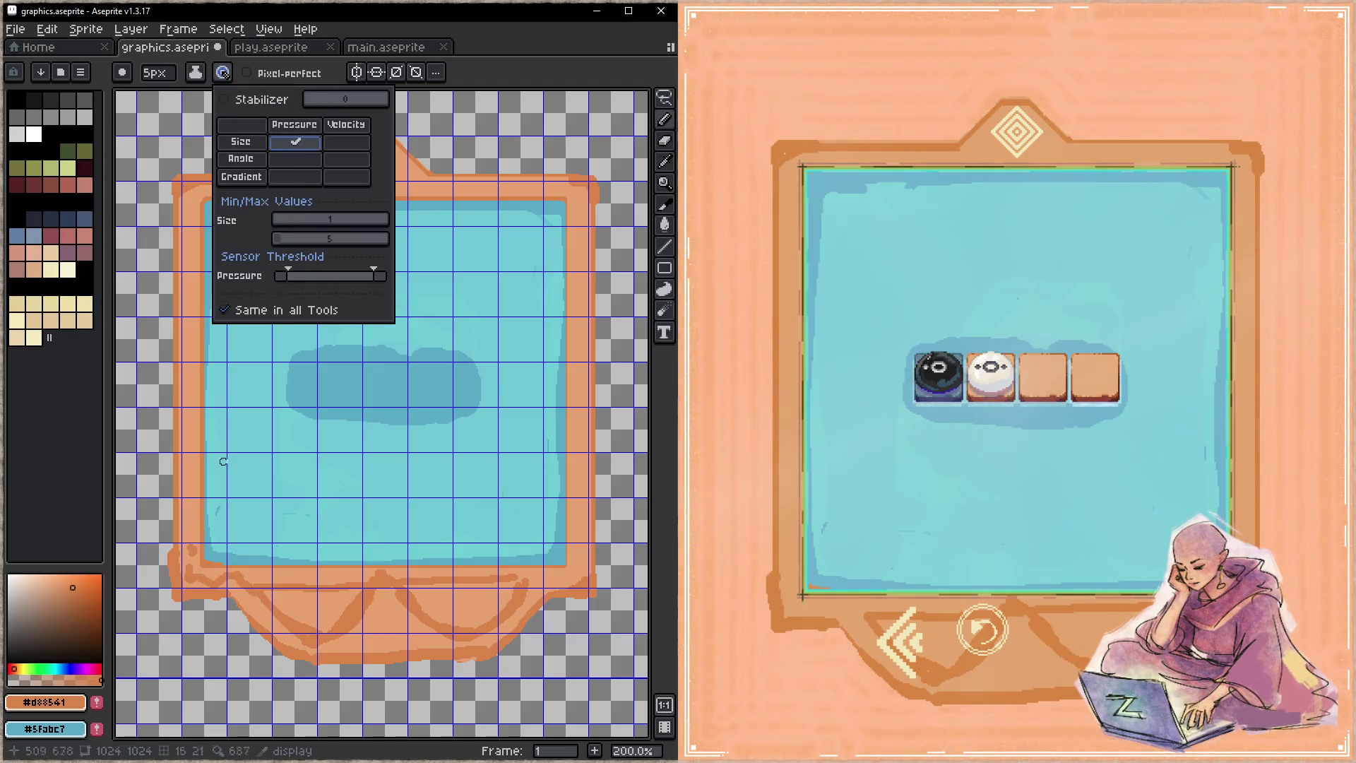
- Draw a thin line up the frame's left edge and pick the light #e5a46c and darker #d88541 oranges
{"action": "left_click", "coordinate": [198, 563]}
{"action": "left_click_drag", "start_coordinate": [191, 551], "coordinate": [192, 439]}
{"action": "left_click_drag", "start_coordinate": [192, 236], "coordinate": [189, 206]}
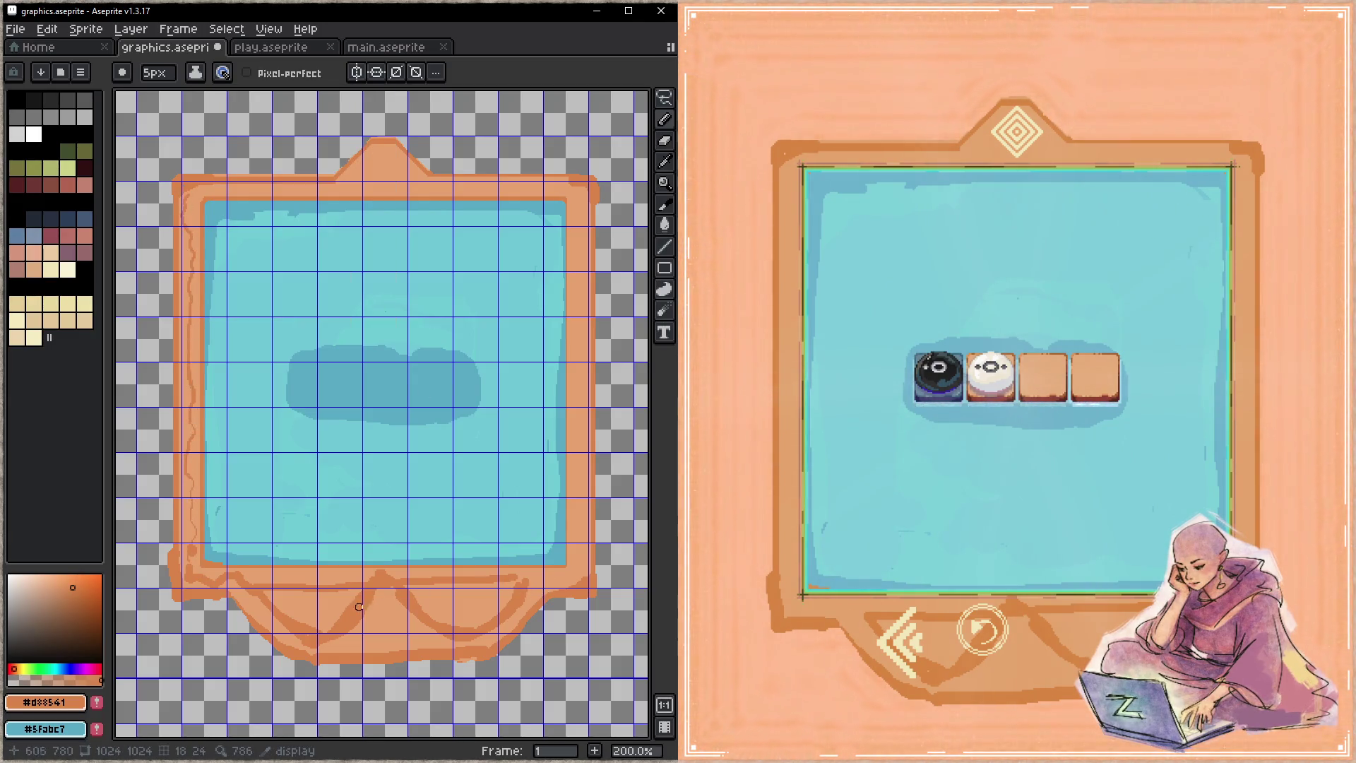
{"action": "key", "text": "alt"}
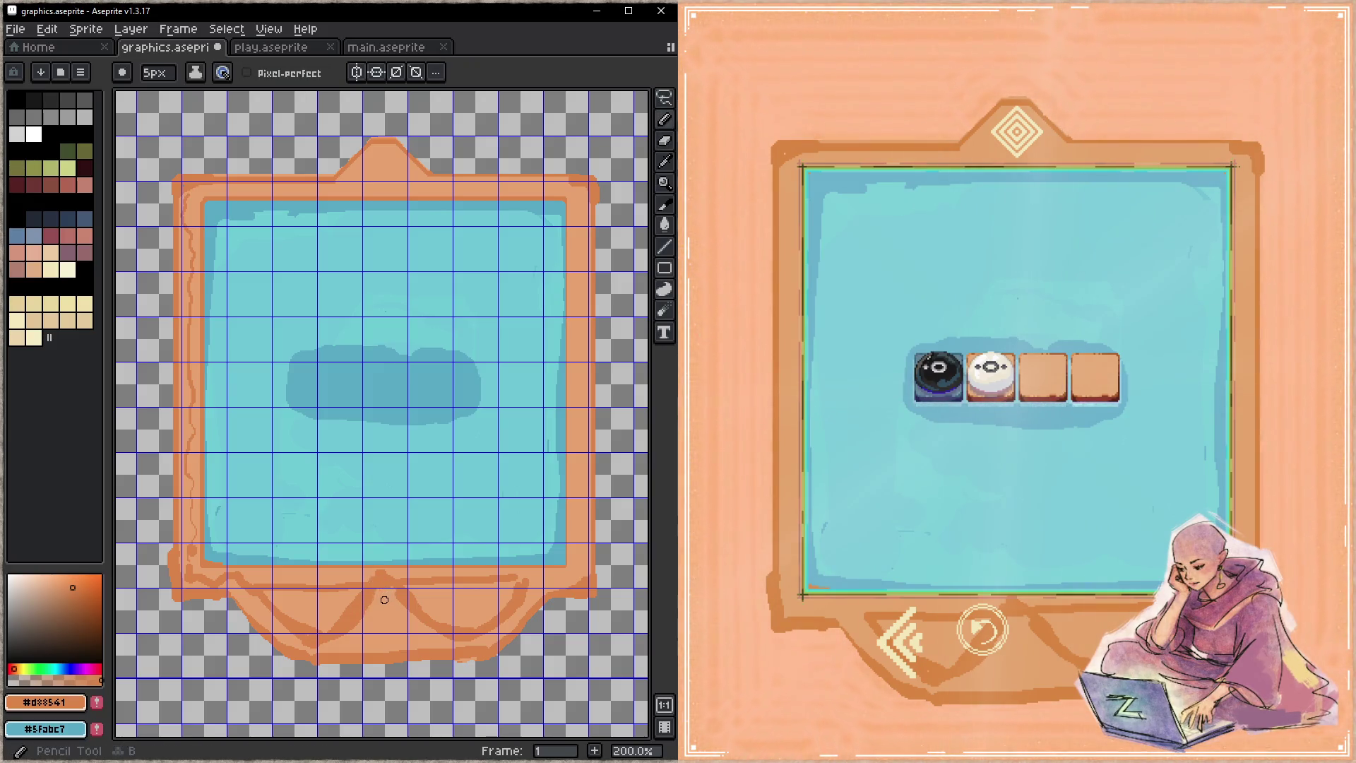
{"action": "left_click", "coordinate": [388, 592], "text": "alt"}
{"action": "key", "text": "x"}
{"action": "mouse_move", "coordinate": [338, 622]}
{"action": "left_mouse_down"}
{"action": "mouse_move", "coordinate": [363, 596]}
{"action": "mouse_move", "coordinate": [332, 621]}
{"action": "left_mouse_up"}
{"action": "left_click", "coordinate": [362, 602], "text": "alt"}
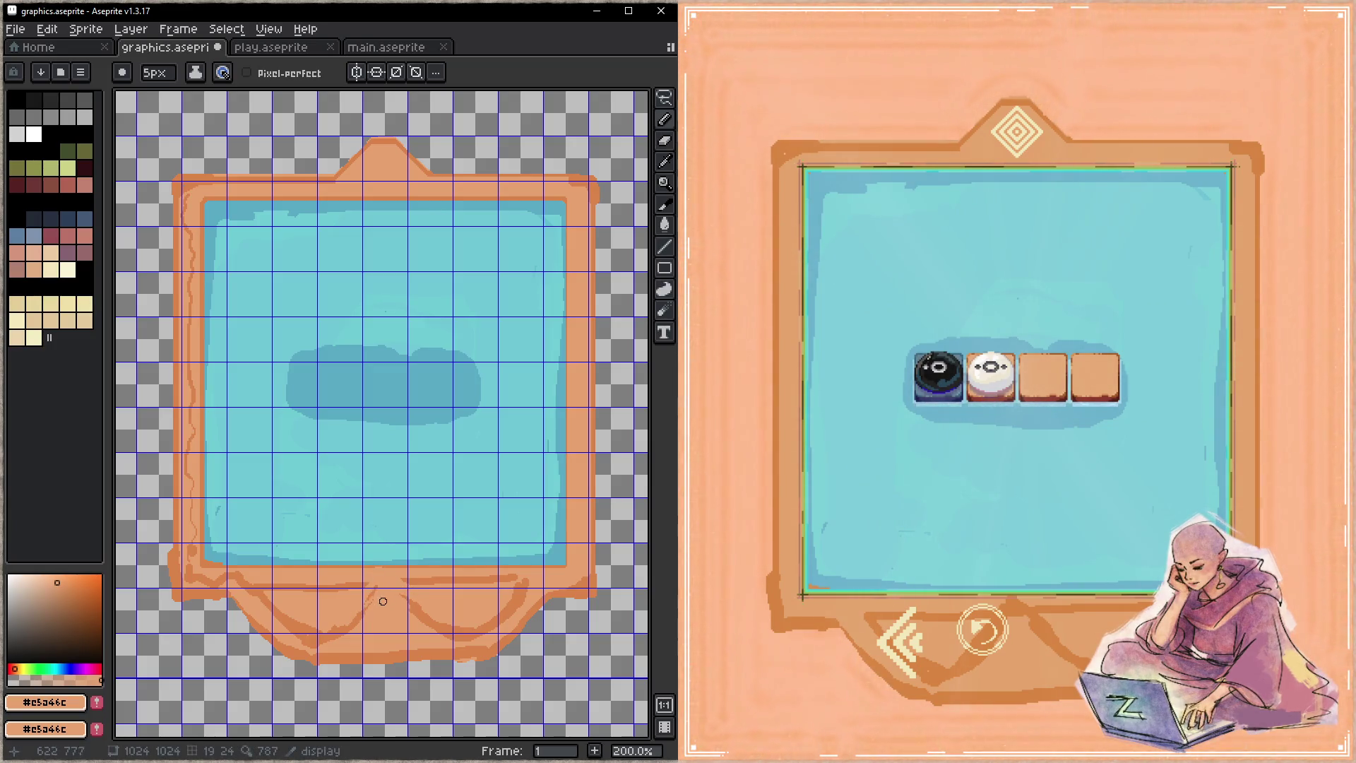
{"action": "left_click", "coordinate": [377, 624], "text": "alt"}
{"action": "key", "text": "x"}
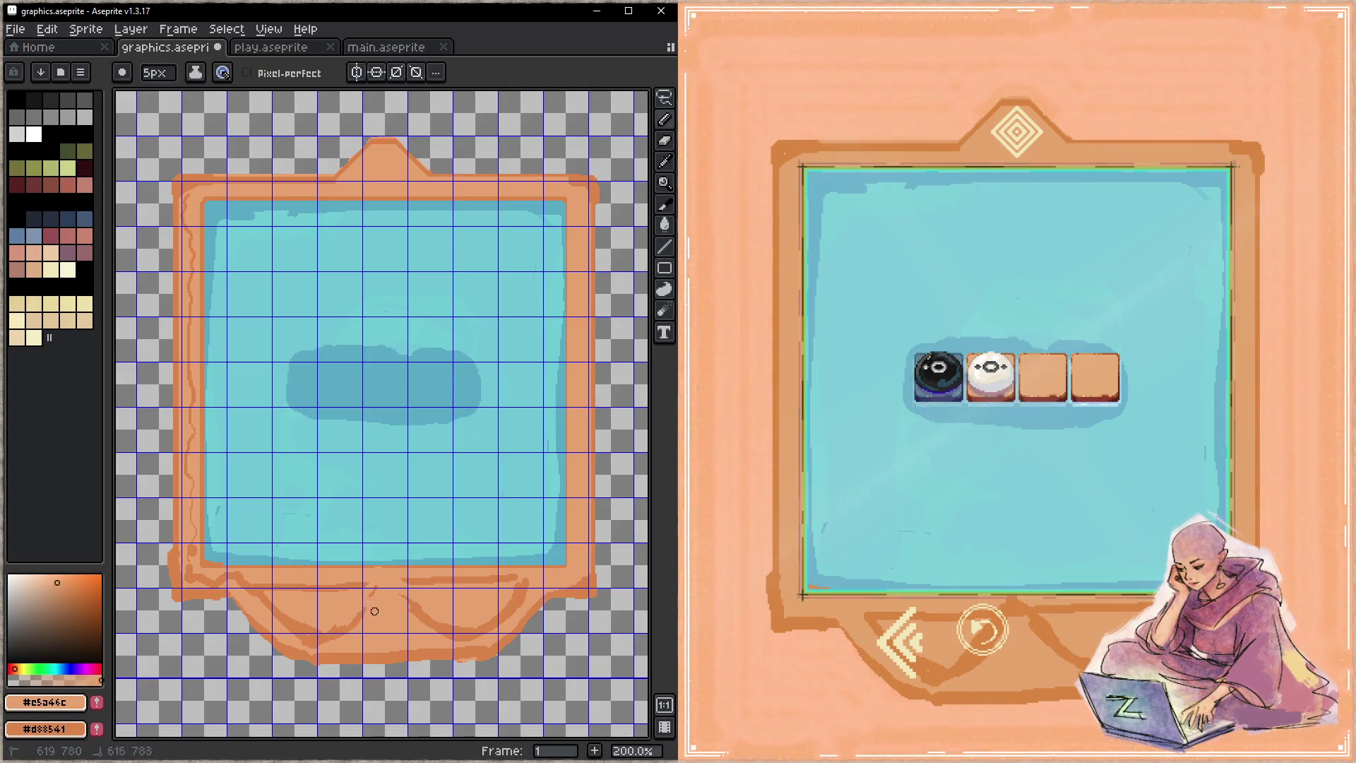
{"action": "key", "text": "x"}
{"action": "left_click", "coordinate": [343, 627], "text": "alt"}
- Draw darker lines along the frame's lower and right edges, save, and pan to the round medallion
{"action": "left_click_drag", "start_coordinate": [408, 585], "coordinate": [474, 583]}
{"action": "mouse_move", "coordinate": [576, 574]}
{"action": "left_mouse_down"}
{"action": "mouse_move", "coordinate": [570, 194]}
{"action": "mouse_move", "coordinate": [468, 189]}
{"action": "mouse_move", "coordinate": [368, 157]}
{"action": "mouse_move", "coordinate": [332, 188]}
{"action": "left_mouse_up"}
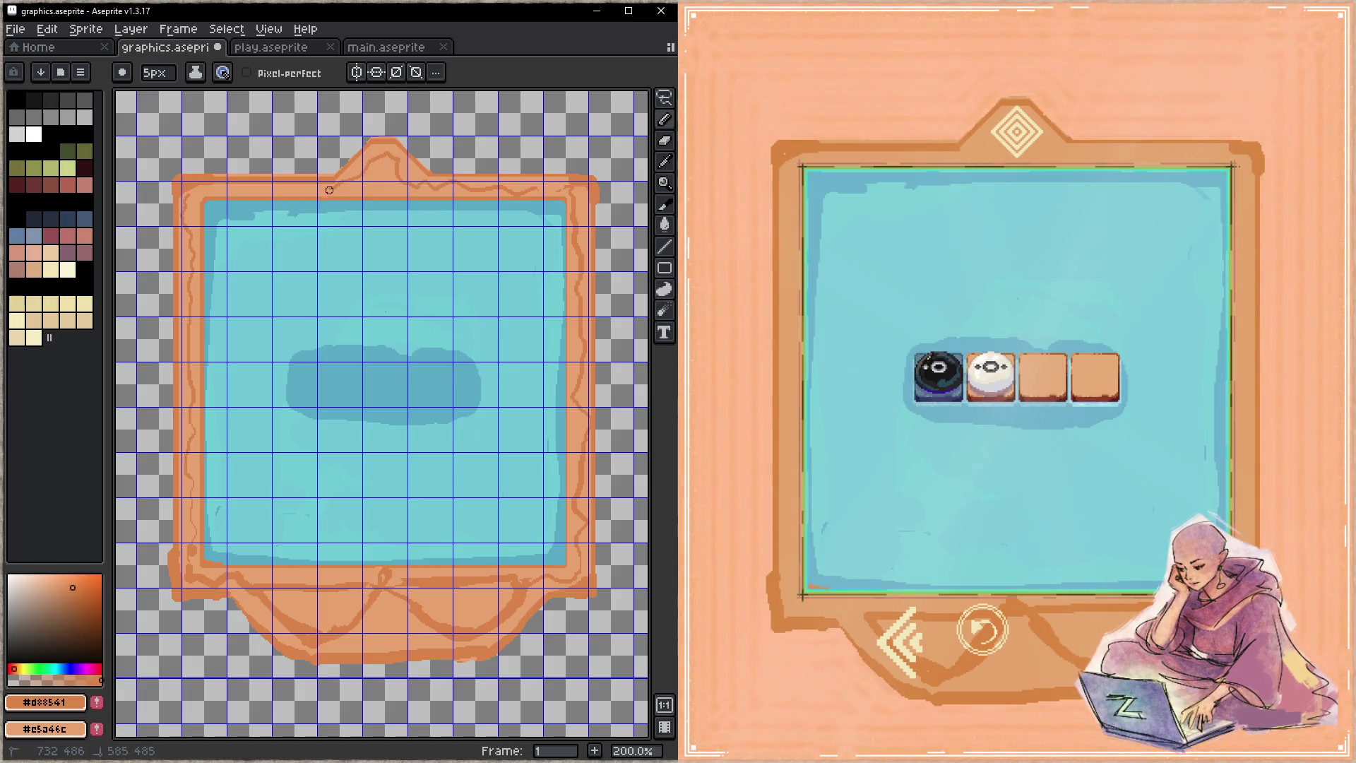
{"action": "key", "text": "ctrl+s"}
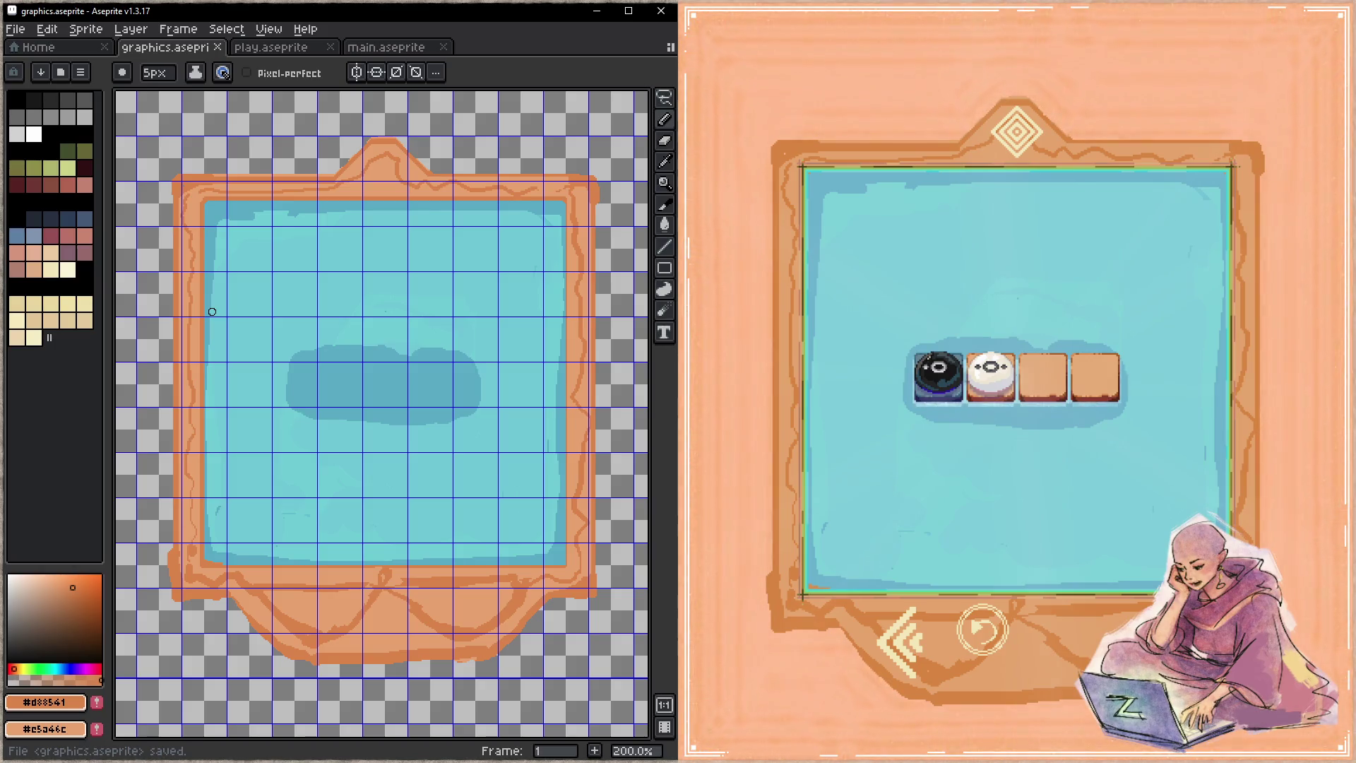
{"action": "key", "text": "space"}
{"action": "left_click_drag", "start_coordinate": [255, 202], "coordinate": [635, 486]}
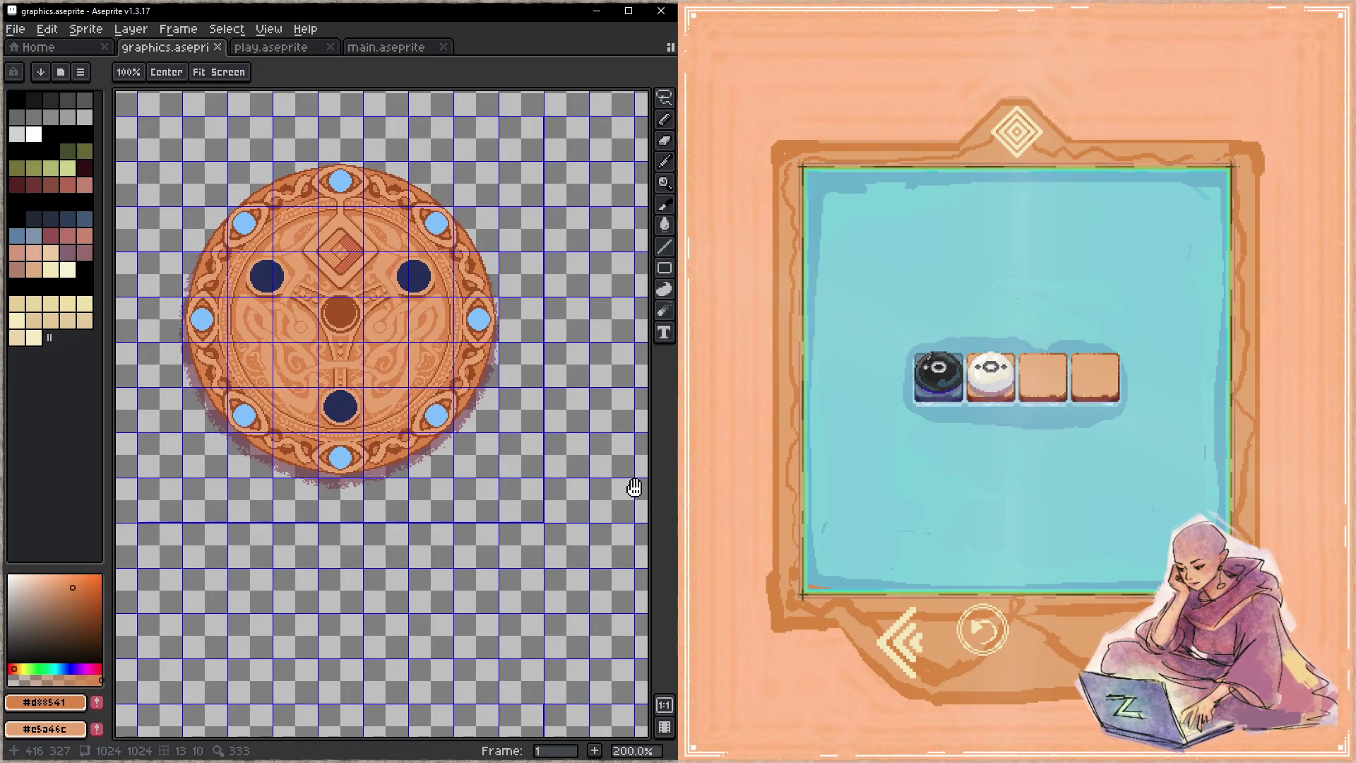
- Pan the canvas back to the board frame and check the game preview window
{"action": "left_click_drag", "start_coordinate": [635, 486], "coordinate": [540, 417]}
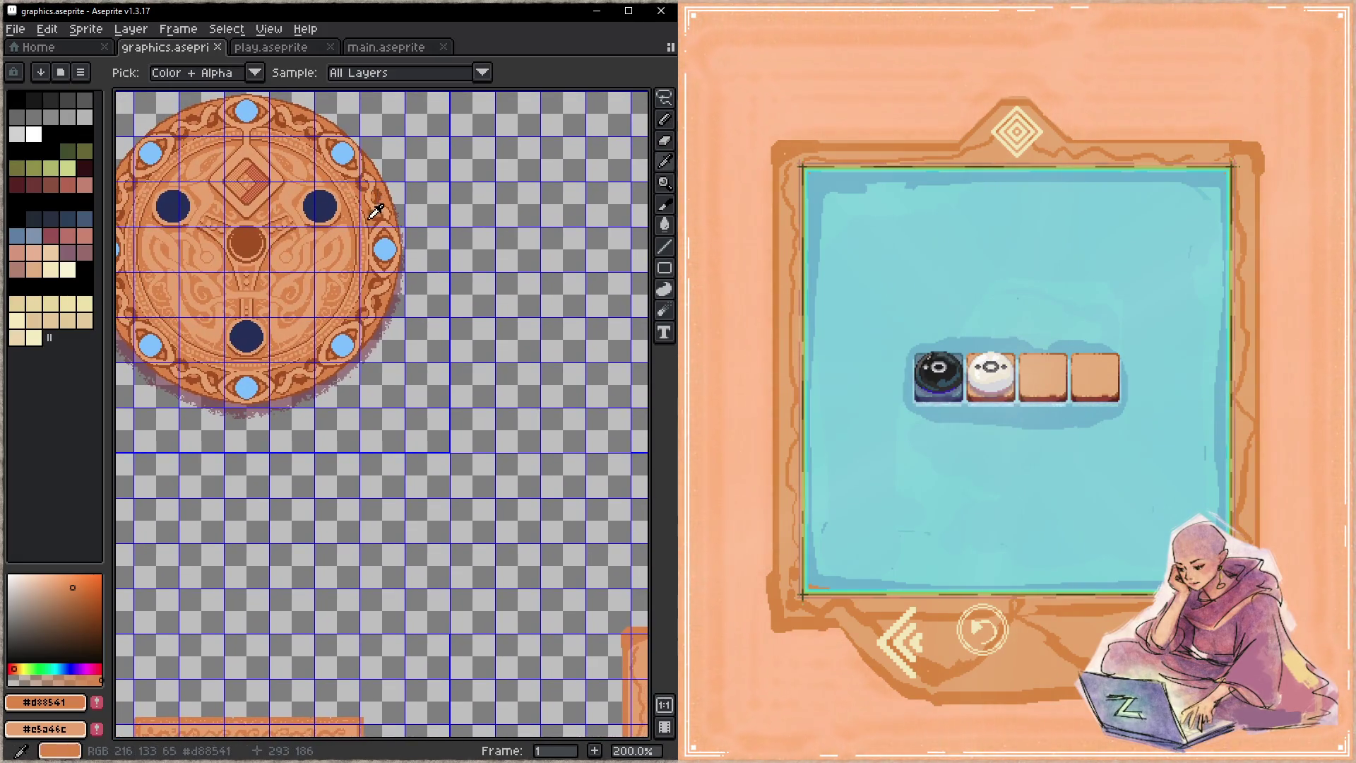
{"action": "left_click_drag", "start_coordinate": [573, 606], "coordinate": [282, 266]}
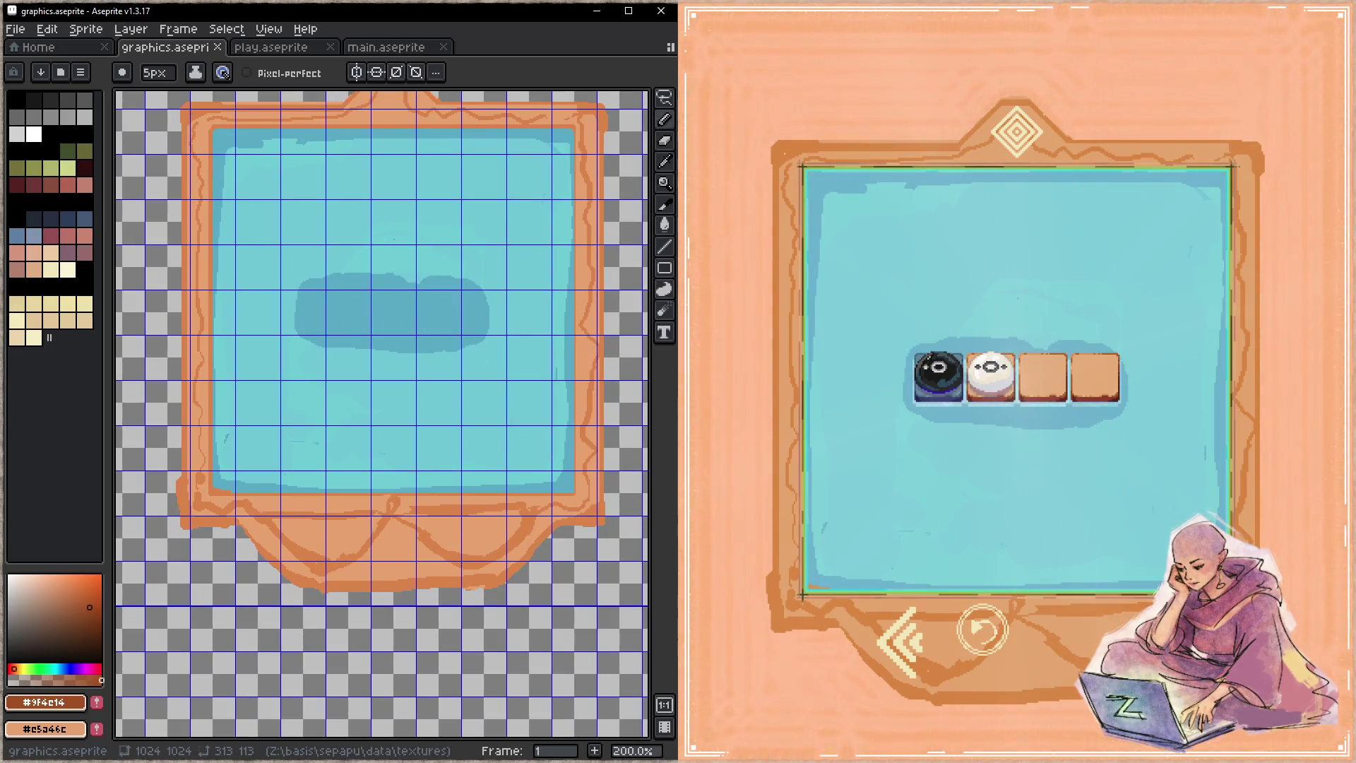
{"action": "left_click", "coordinate": [934, 358]}
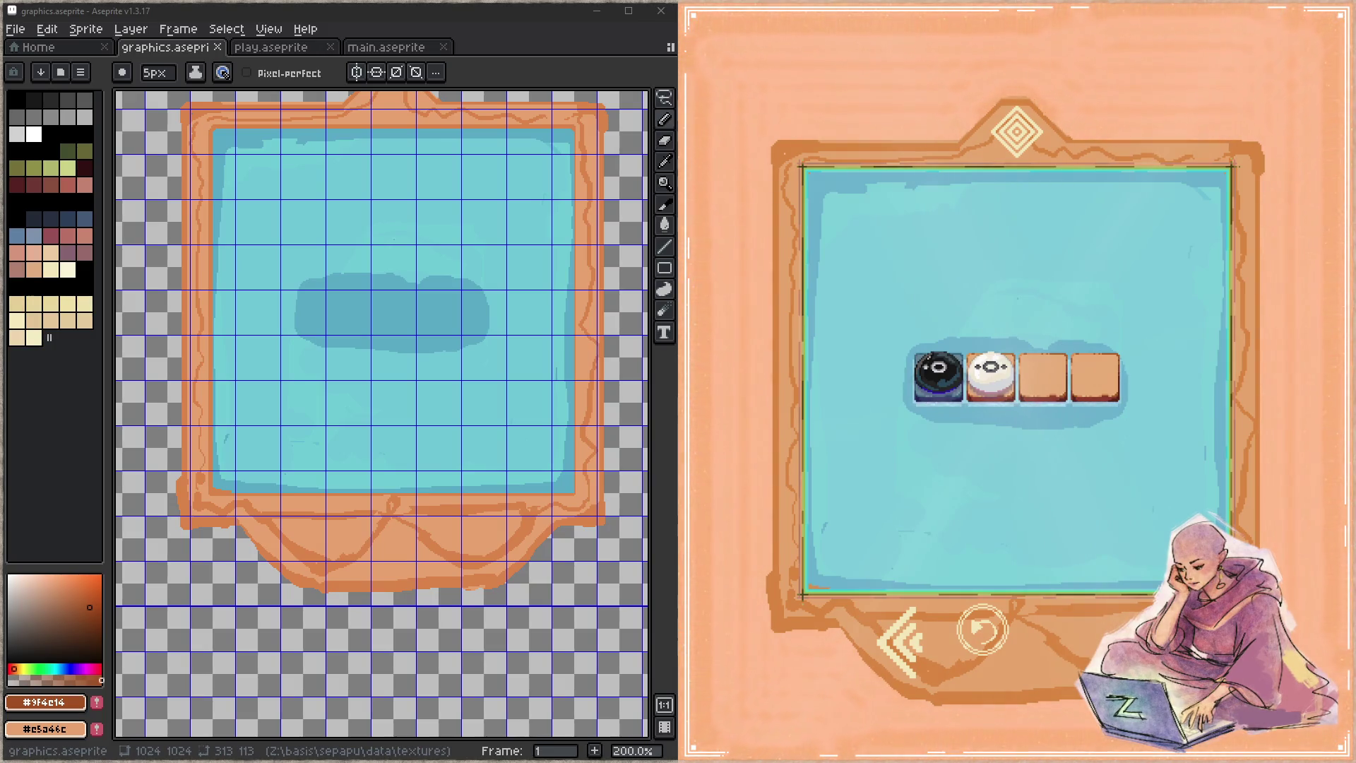
{"action": "key", "text": "alt+Tab"}
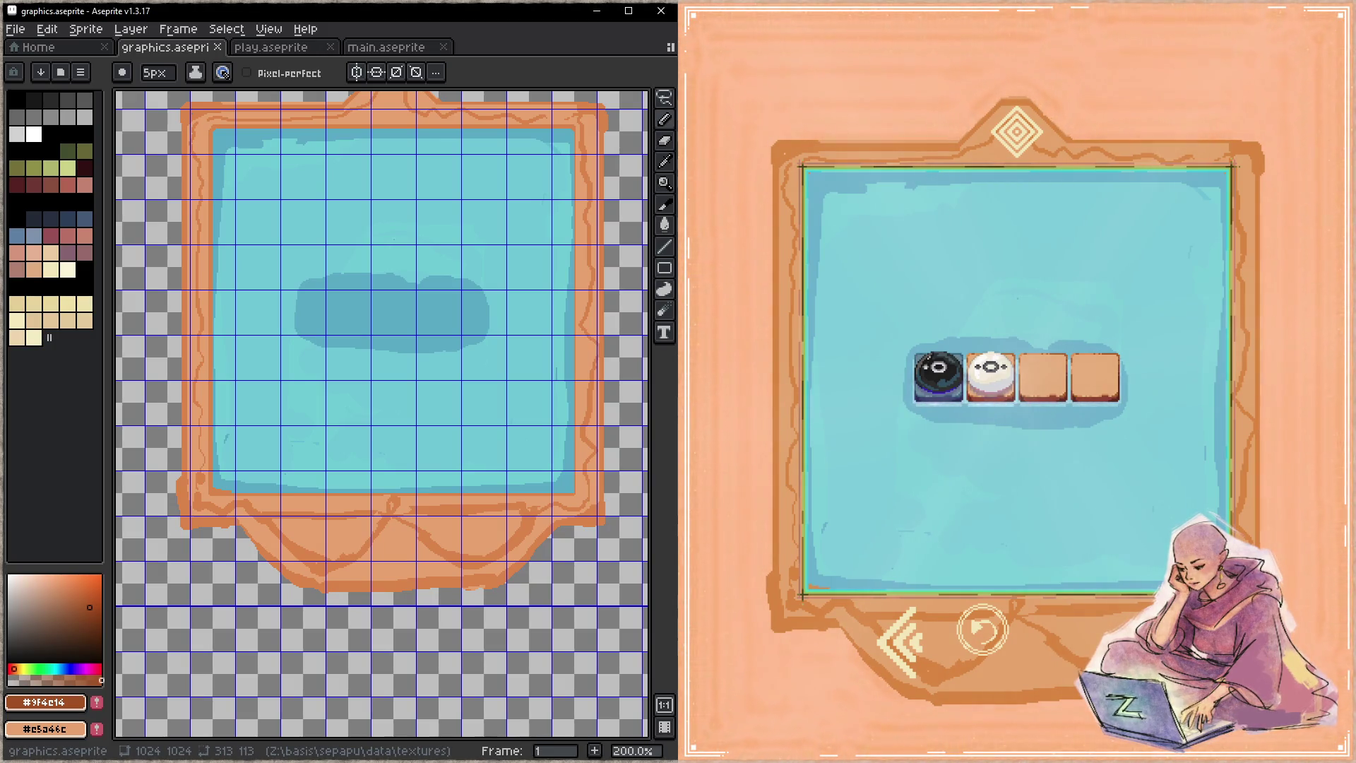
{"action": "key", "text": "alt+Tab"}
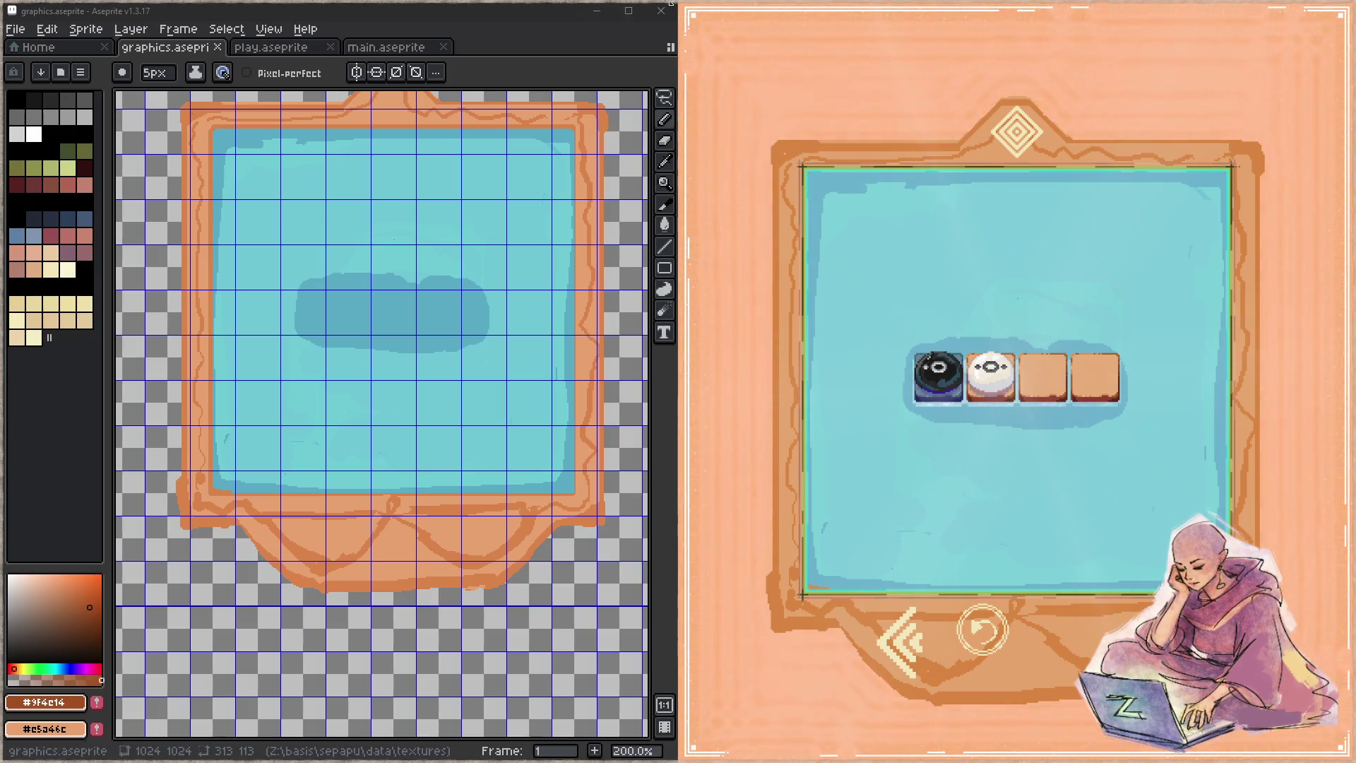
{"action": "left_click", "coordinate": [499, 8]}
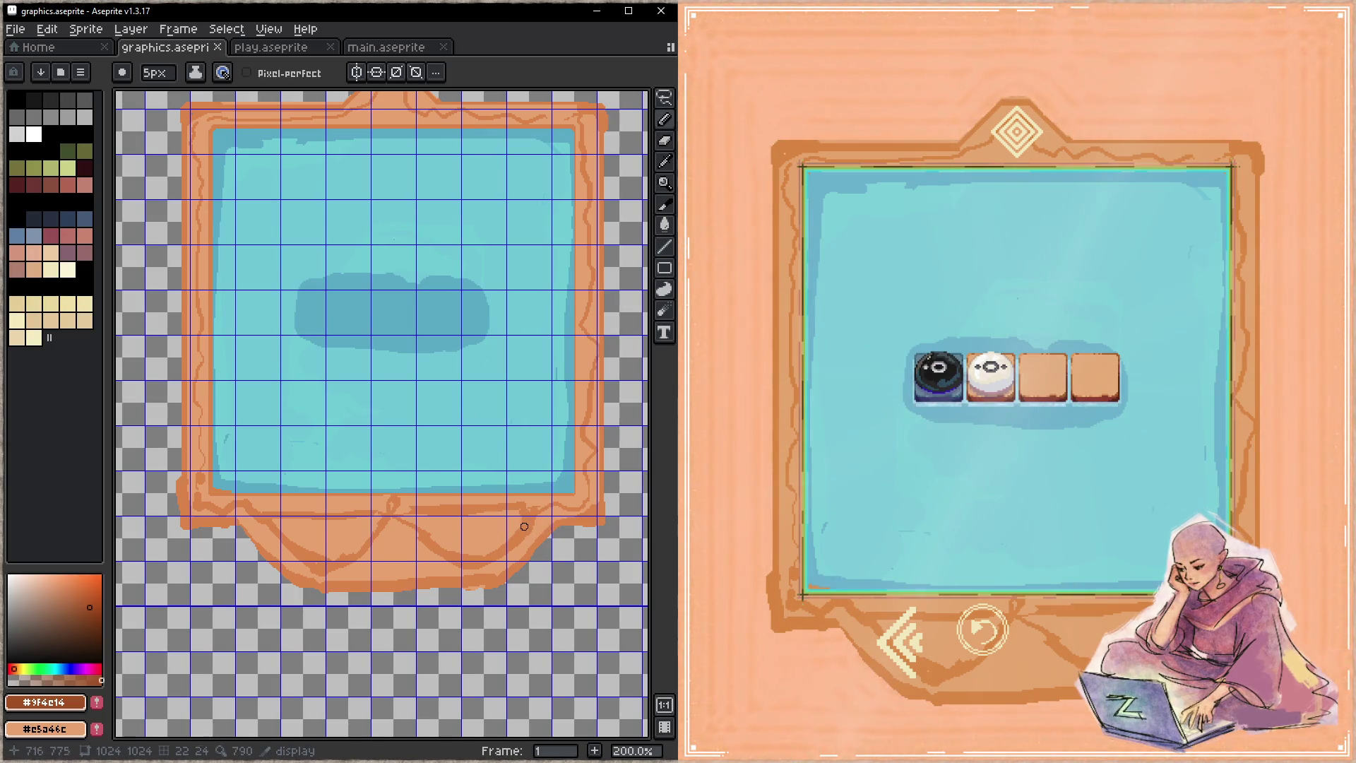
- Brush a brown wavy line up the frame's right edge, overpaint part in orange #d88541, and save
{"action": "left_click_drag", "start_coordinate": [594, 460], "coordinate": [595, 423]}
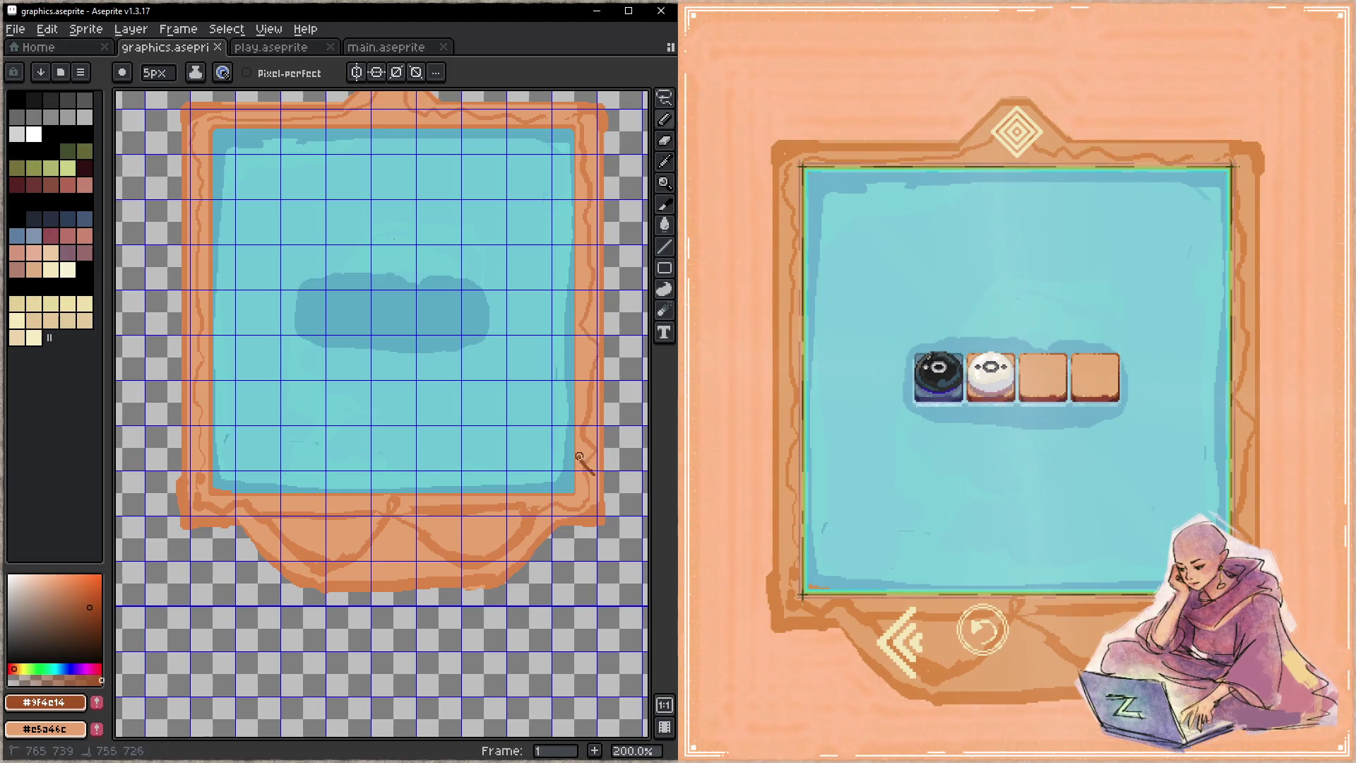
{"action": "left_click_drag", "start_coordinate": [592, 375], "coordinate": [589, 327]}
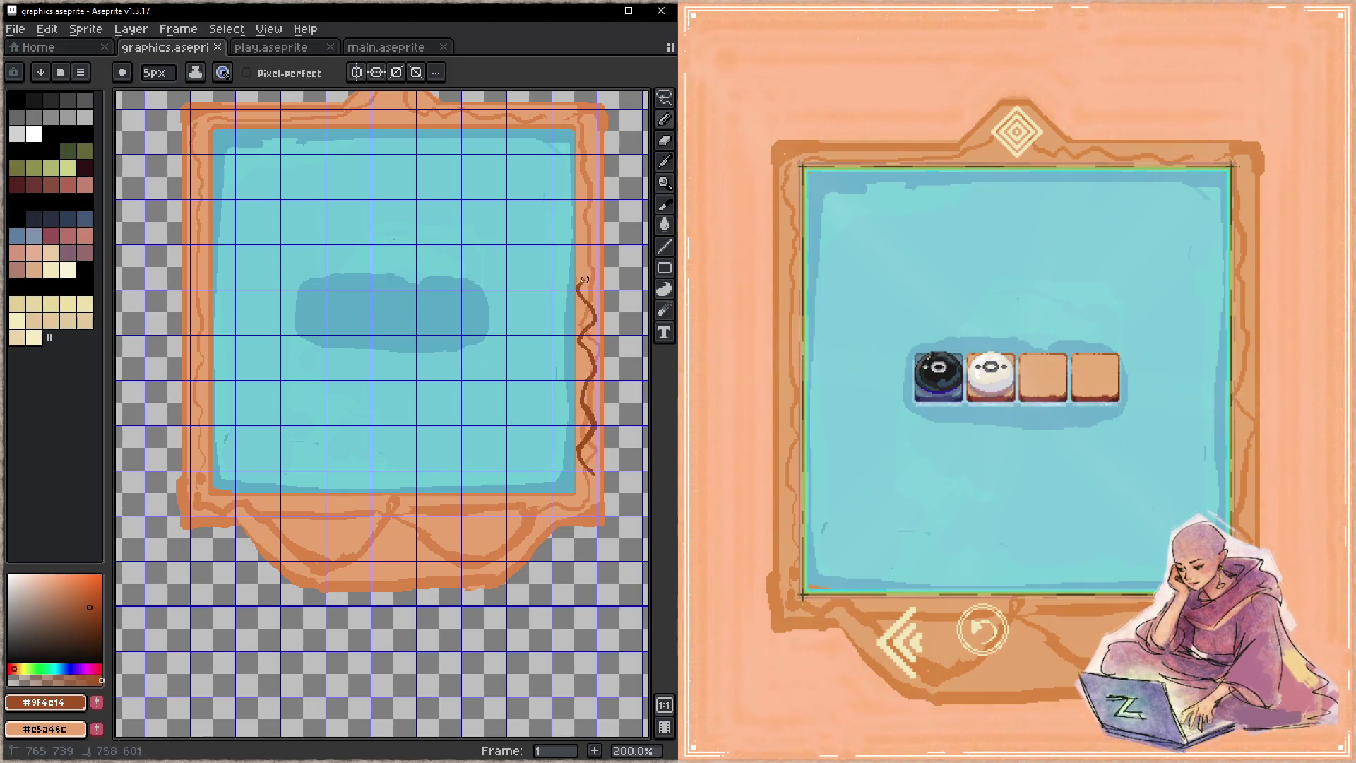
{"action": "mouse_move", "coordinate": [580, 239]}
{"action": "left_mouse_down"}
{"action": "mouse_move", "coordinate": [587, 122]}
{"action": "mouse_move", "coordinate": [594, 190]}
{"action": "left_mouse_up"}
{"action": "left_click", "coordinate": [588, 148], "text": "alt"}
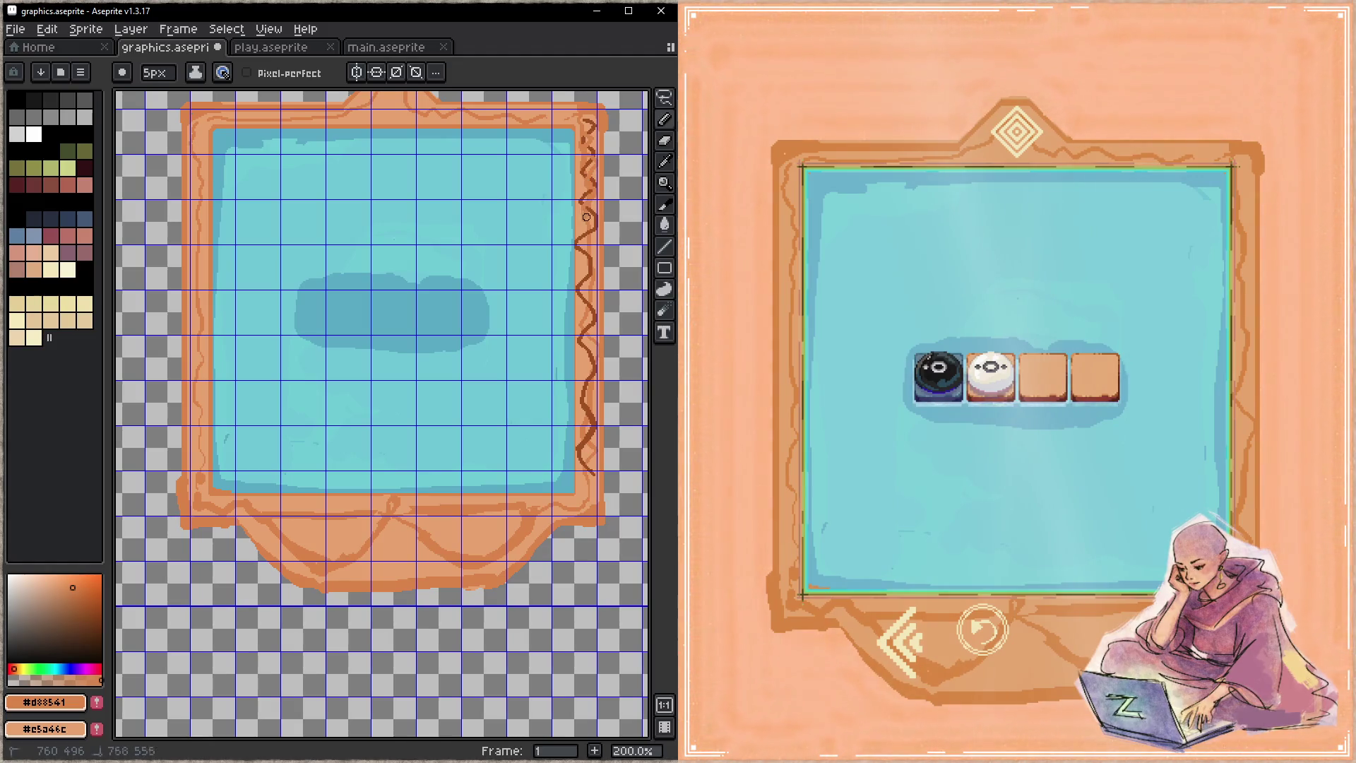
{"action": "left_click_drag", "start_coordinate": [584, 245], "coordinate": [592, 384]}
{"action": "key", "text": "ctrl+s"}
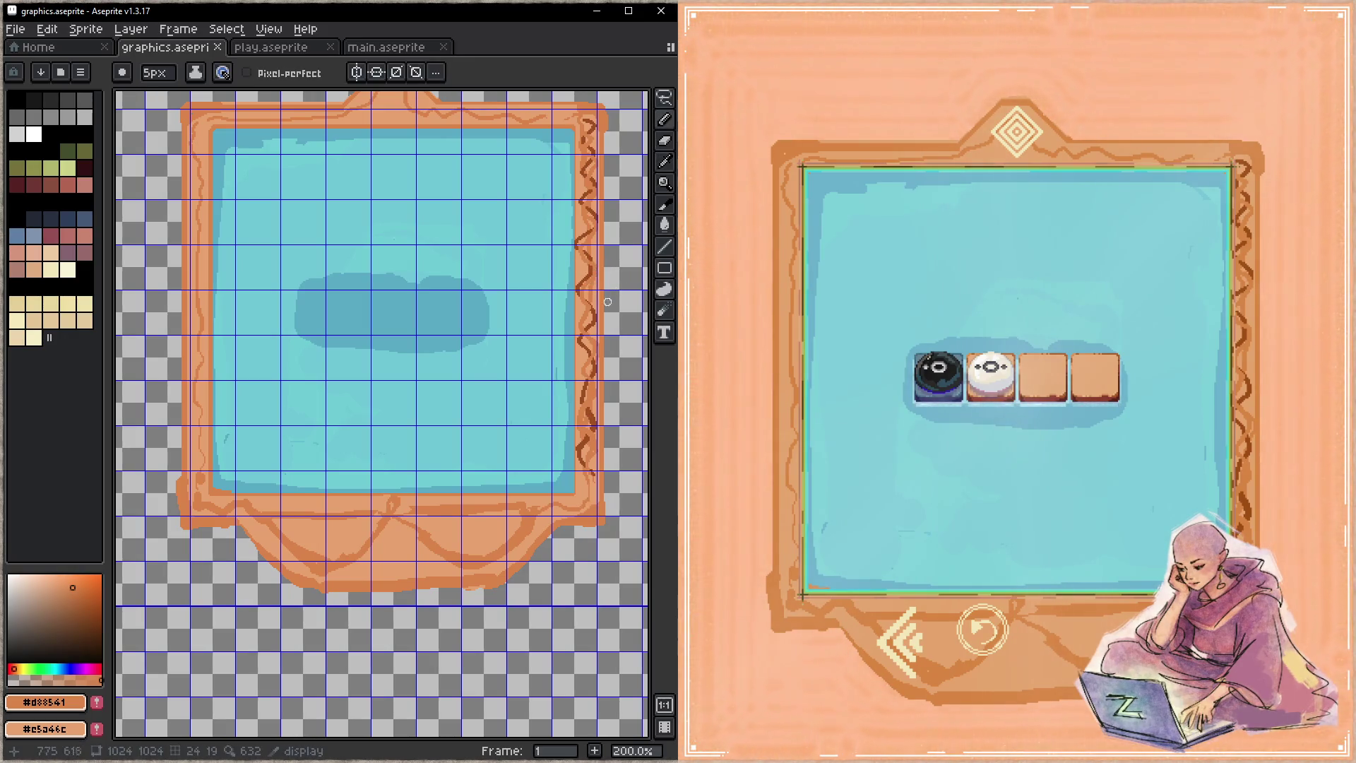
- Add a small orange spike on the right edge and a solid orange spike on the left edge, saving
{"action": "left_click_drag", "start_coordinate": [608, 300], "coordinate": [598, 311]}
{"action": "key", "text": "ctrl+s"}
{"action": "left_click_drag", "start_coordinate": [614, 316], "coordinate": [601, 328]}
{"action": "key", "text": "ctrl+s"}
{"action": "left_click_drag", "start_coordinate": [290, 375], "coordinate": [346, 370]}
{"action": "mouse_move", "coordinate": [232, 307]}
{"action": "left_mouse_down"}
{"action": "mouse_move", "coordinate": [234, 353]}
{"action": "mouse_move", "coordinate": [219, 332]}
{"action": "left_mouse_up"}
{"action": "key", "text": "ctrl+s"}
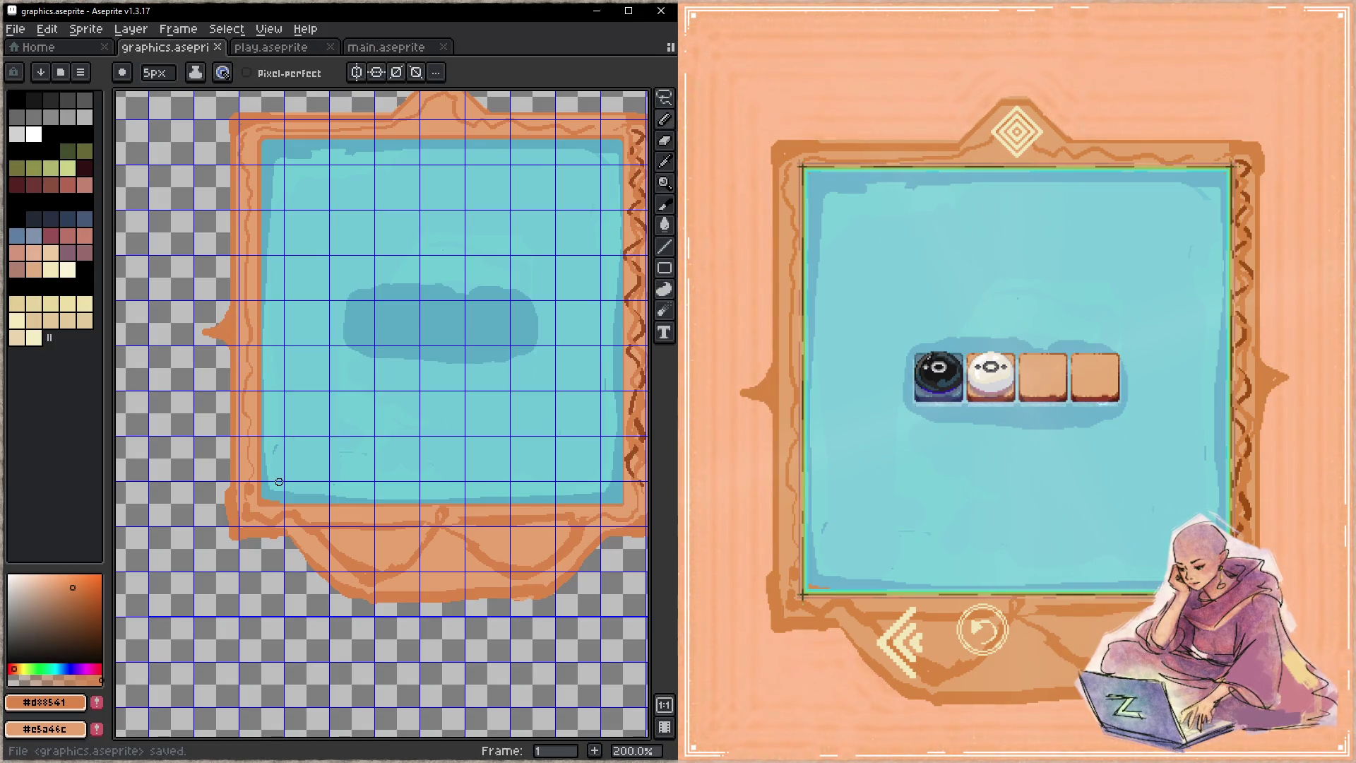
- Paint round orange curls down the outside of the frame's right edge from the top-right corner, then save
{"action": "left_click_drag", "start_coordinate": [388, 463], "coordinate": [342, 464]}
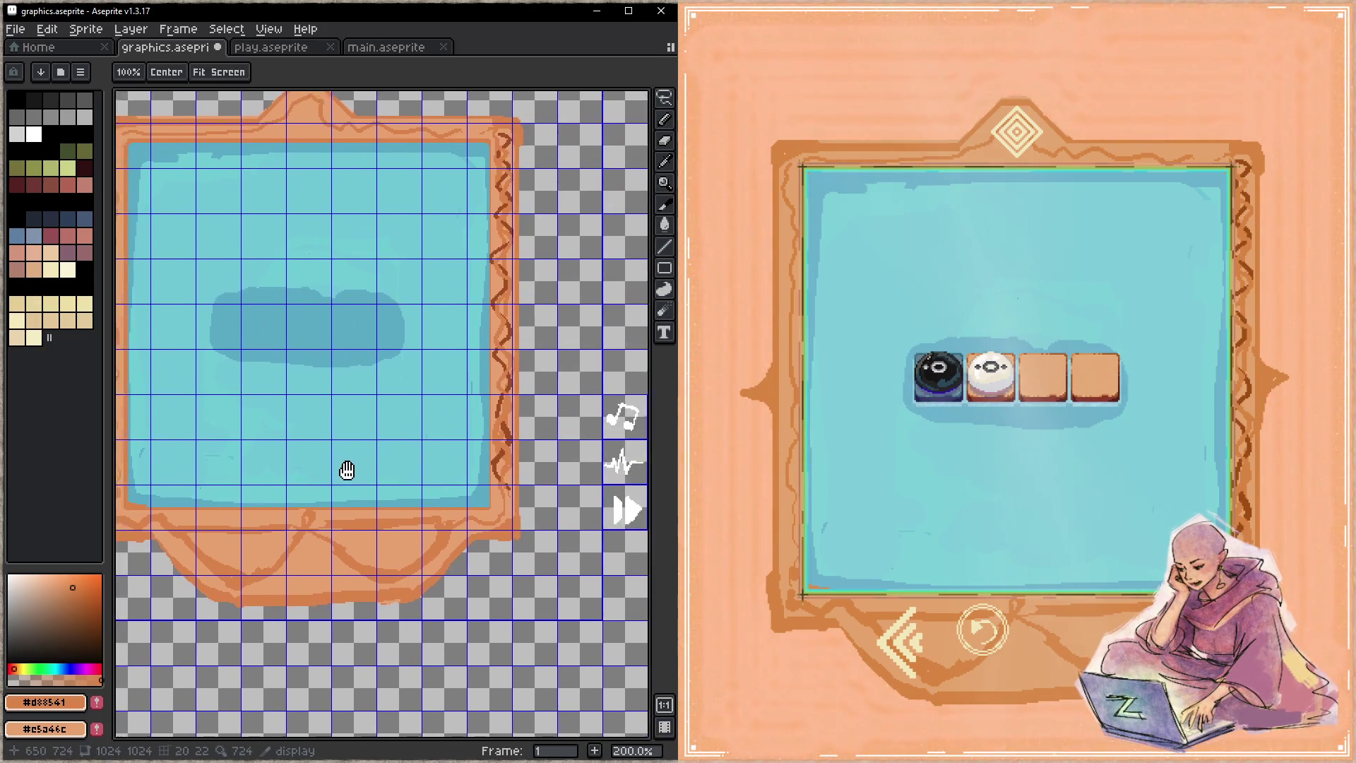
{"action": "left_click_drag", "start_coordinate": [403, 503], "coordinate": [433, 474]}
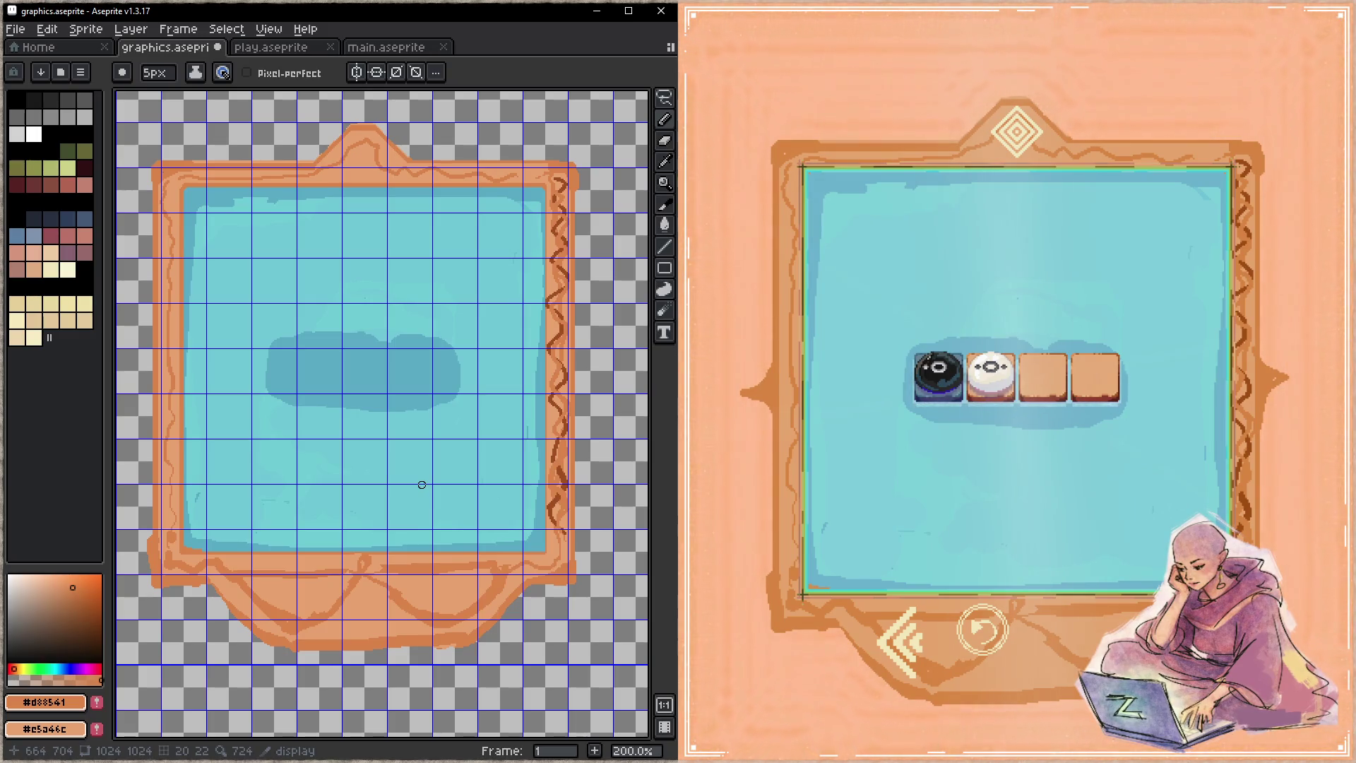
{"action": "mouse_move", "coordinate": [594, 194]}
{"action": "left_mouse_down"}
{"action": "mouse_move", "coordinate": [579, 283]}
{"action": "mouse_move", "coordinate": [582, 473]}
{"action": "left_mouse_up"}
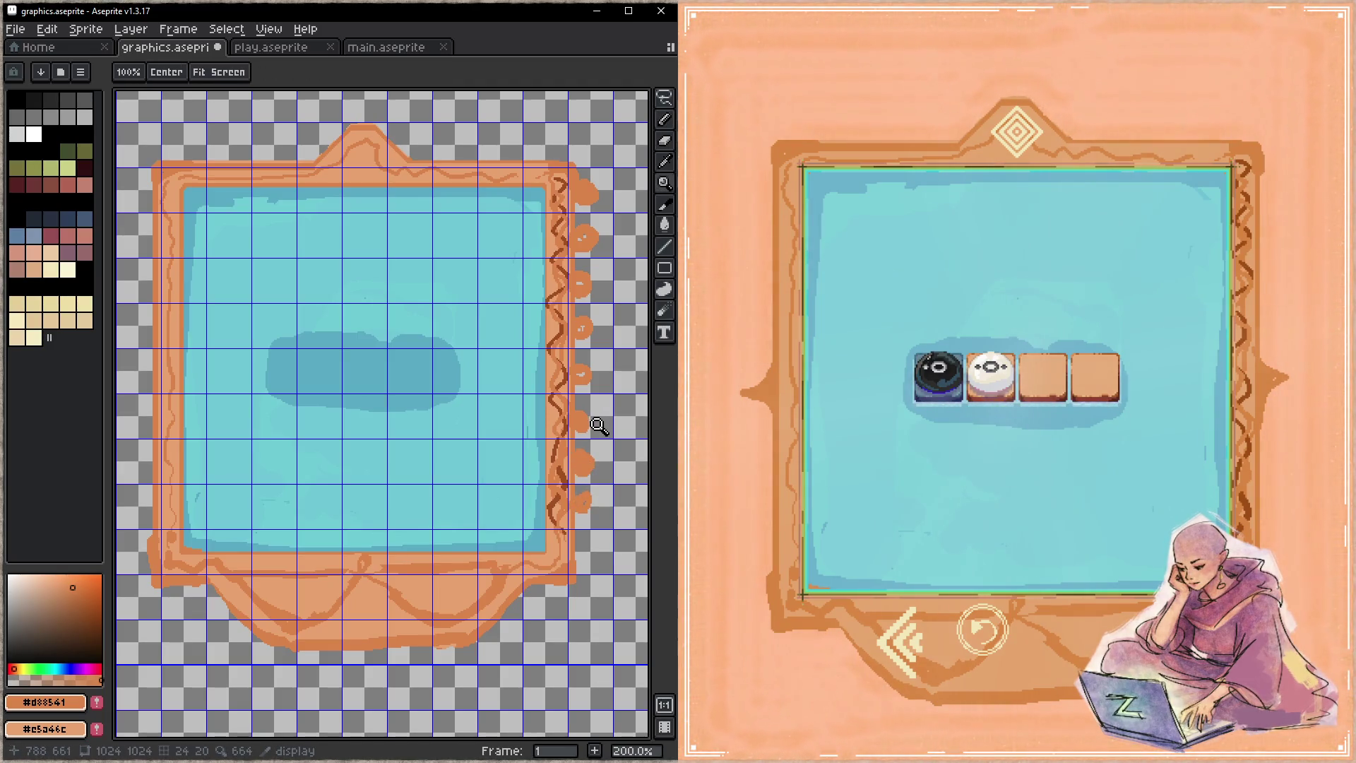
{"action": "key", "text": "ctrl+s"}
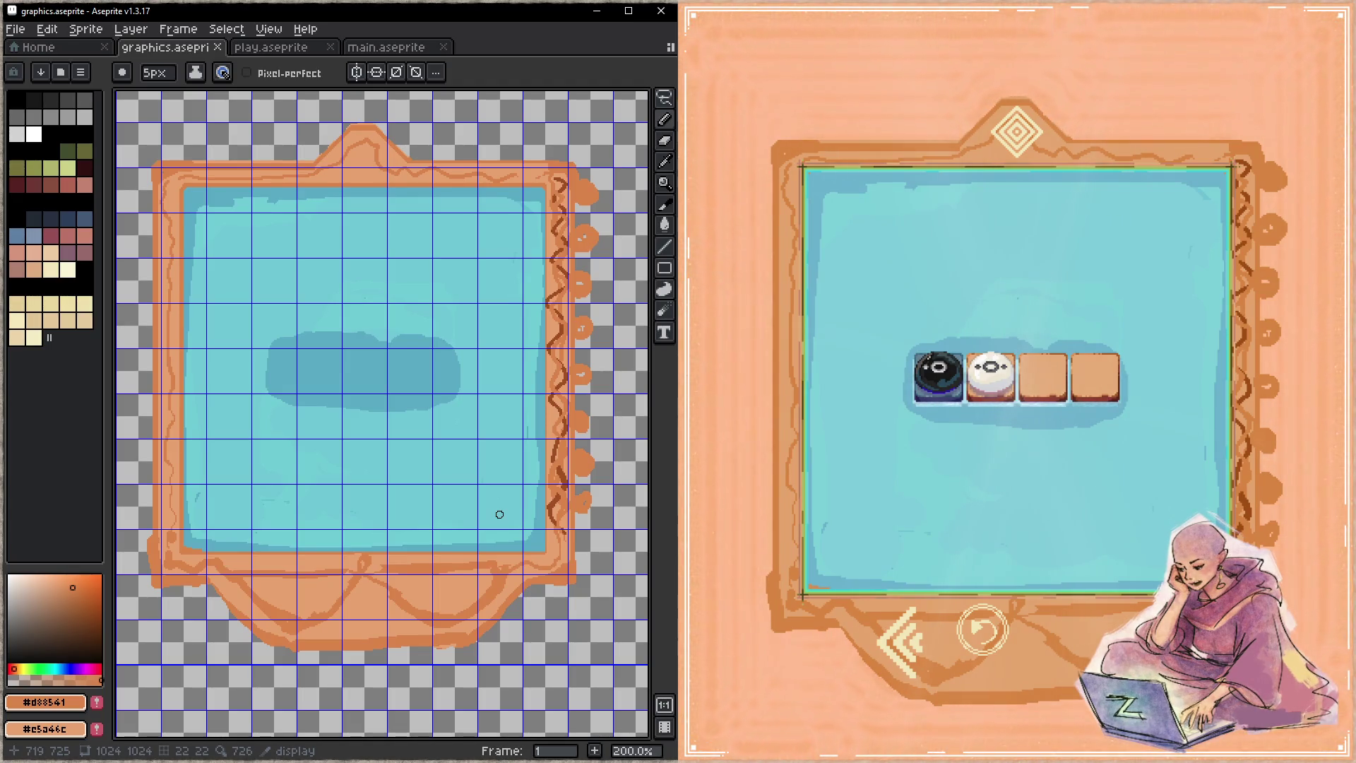
- Load the four-tile level in the game preview and switch between levels
{"action": "left_click", "coordinate": [906, 644]}
{"action": "left_click", "coordinate": [906, 644]}
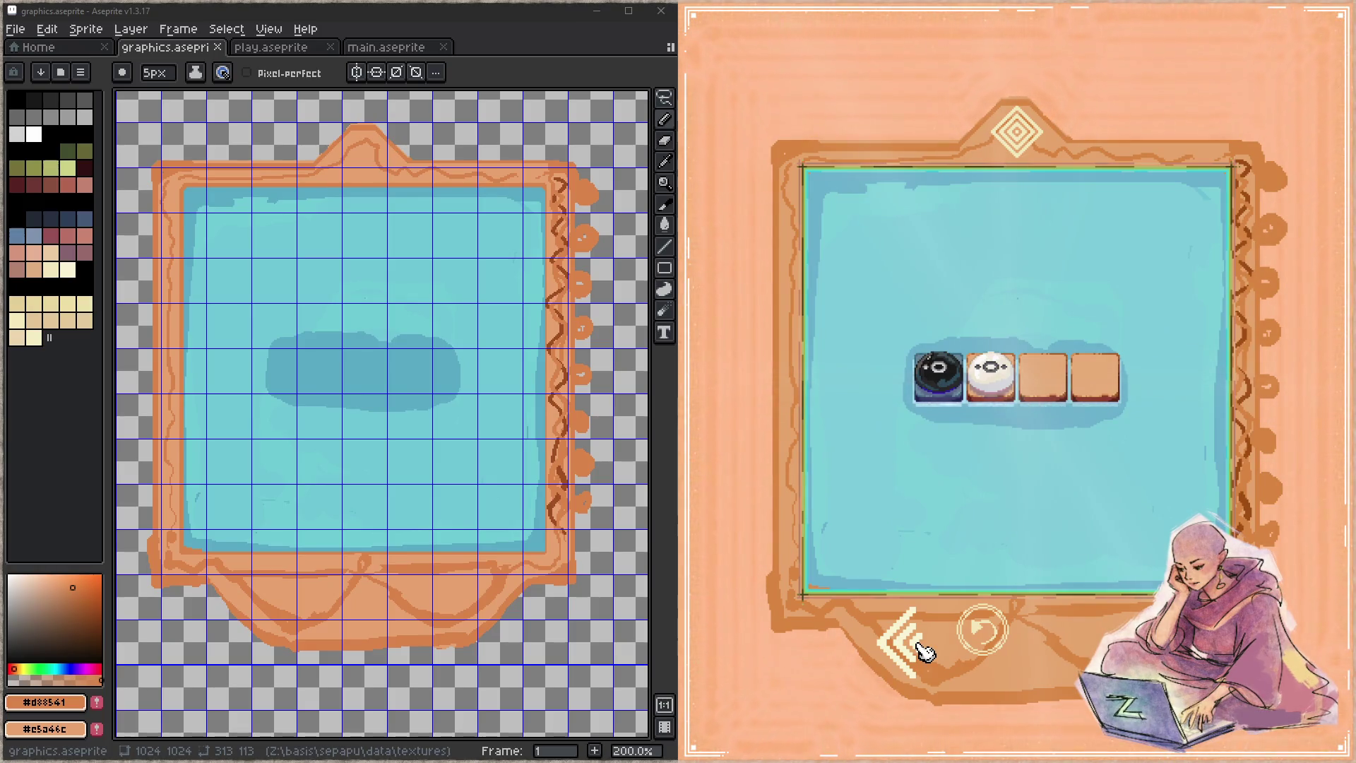
{"action": "left_click", "coordinate": [923, 650]}
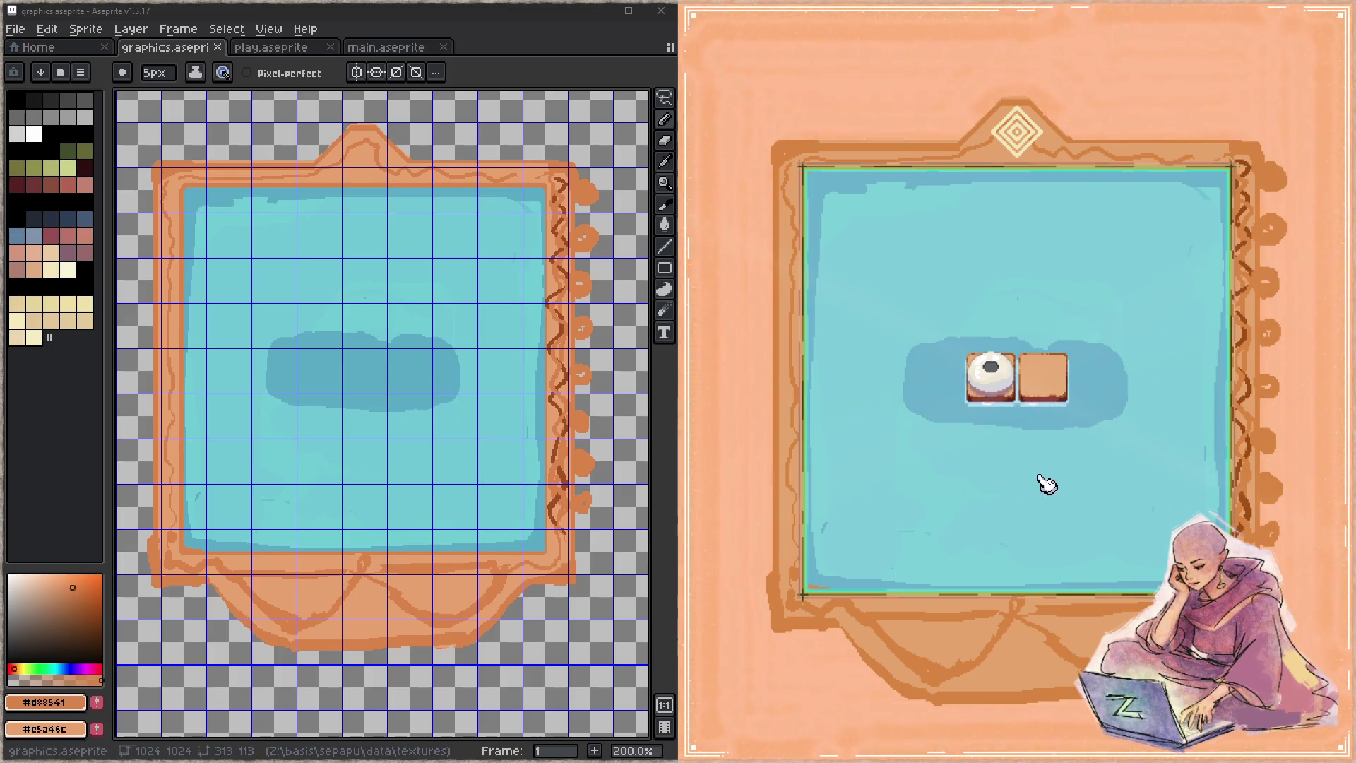
{"action": "mouse_move", "coordinate": [1038, 521]}
{"action": "left_click", "coordinate": [800, 692]}
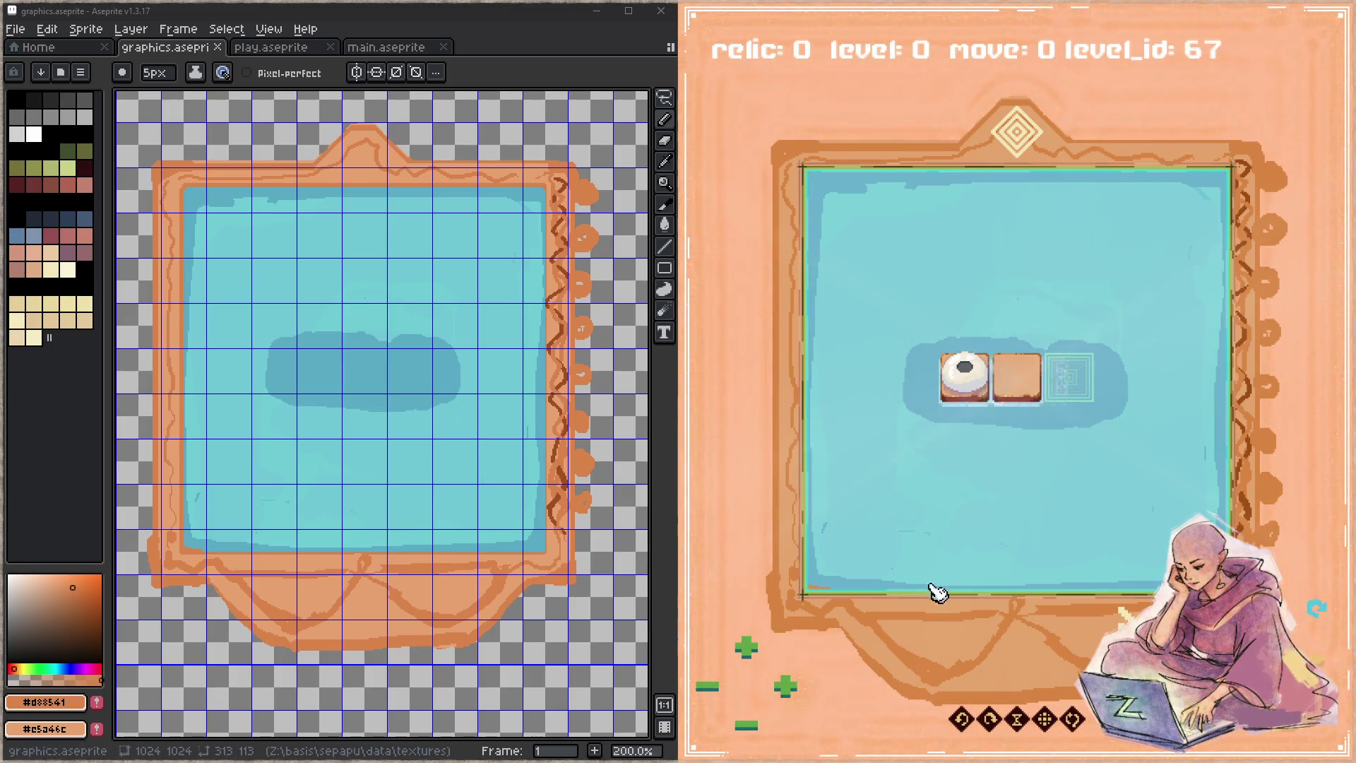
- Place a white stone and a sand tile in a new level, play it, and test undo
{"action": "left_click", "coordinate": [1084, 397]}
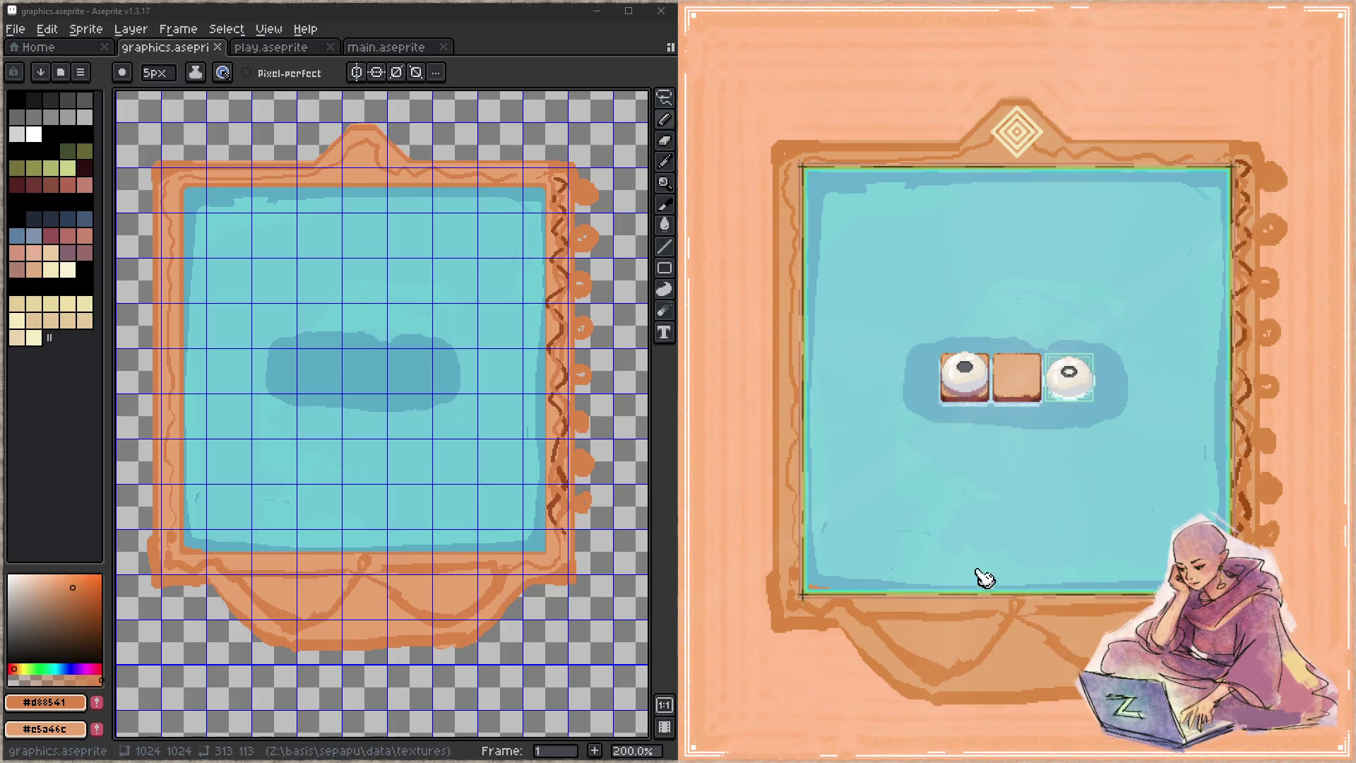
{"action": "left_click", "coordinate": [983, 629]}
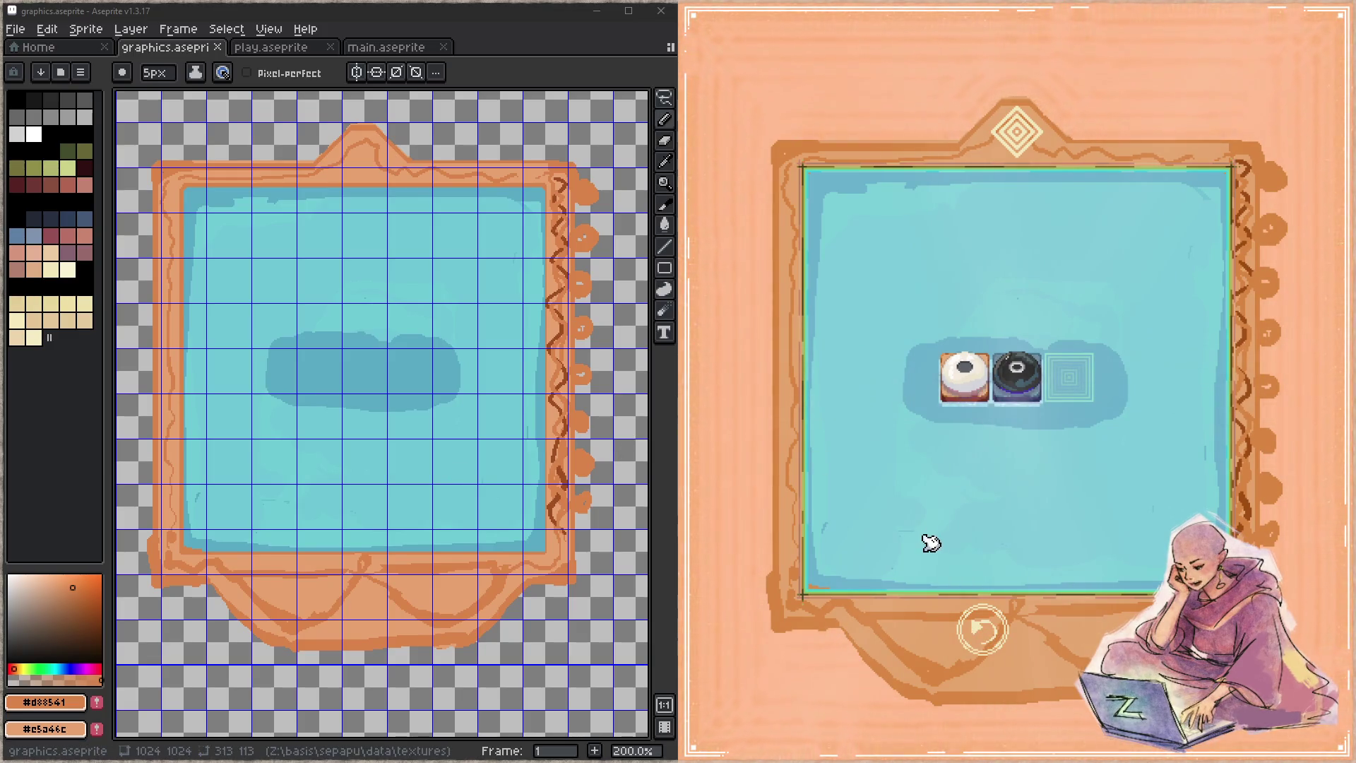
{"action": "key", "text": "y"}
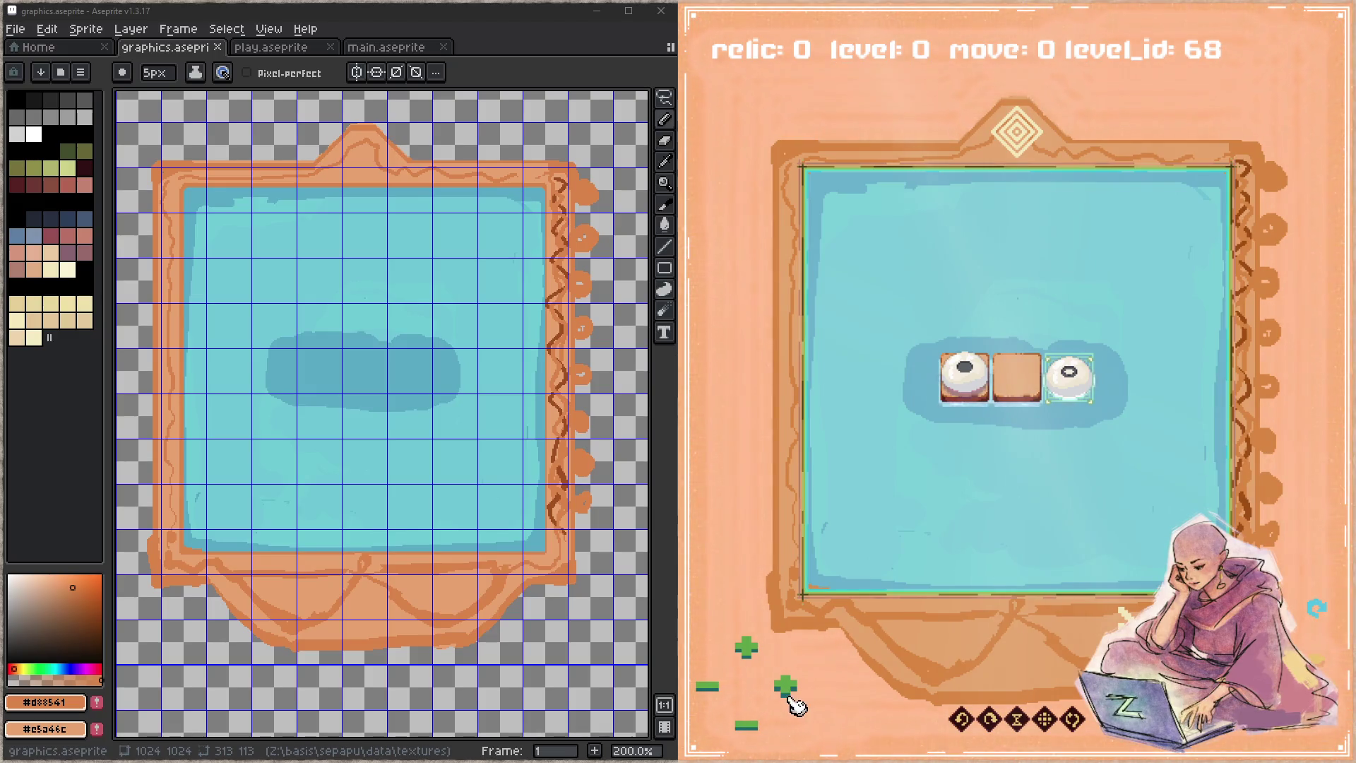
{"action": "left_click", "coordinate": [791, 695]}
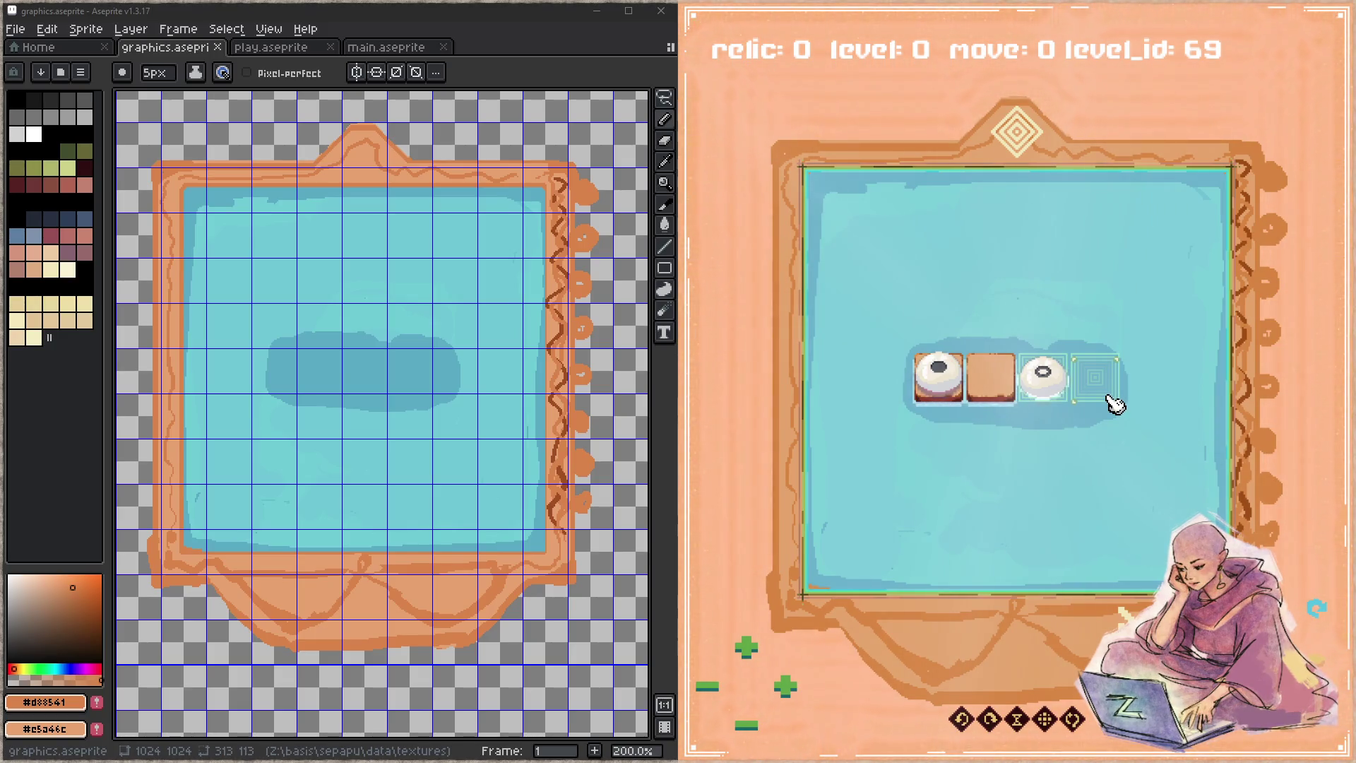
{"action": "left_click", "coordinate": [1110, 400]}
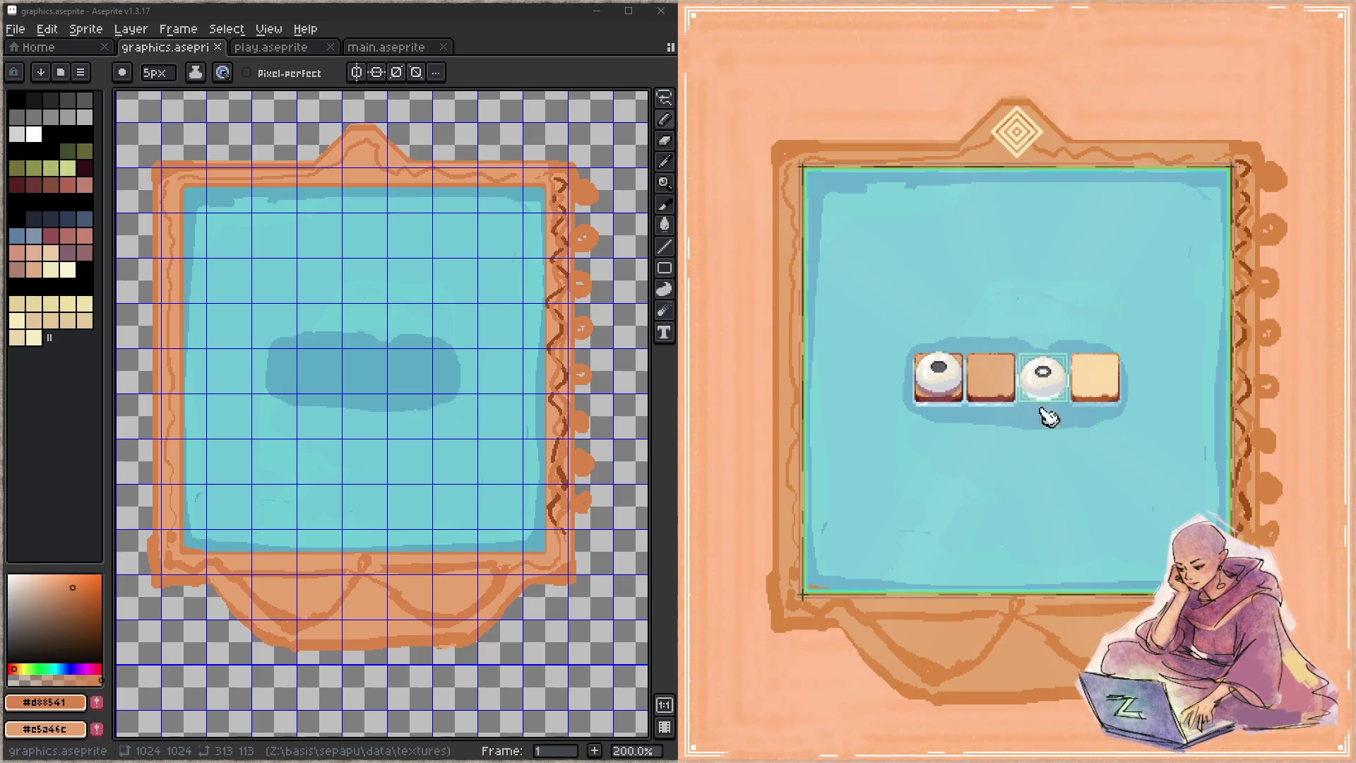
{"action": "left_click", "coordinate": [1044, 378]}
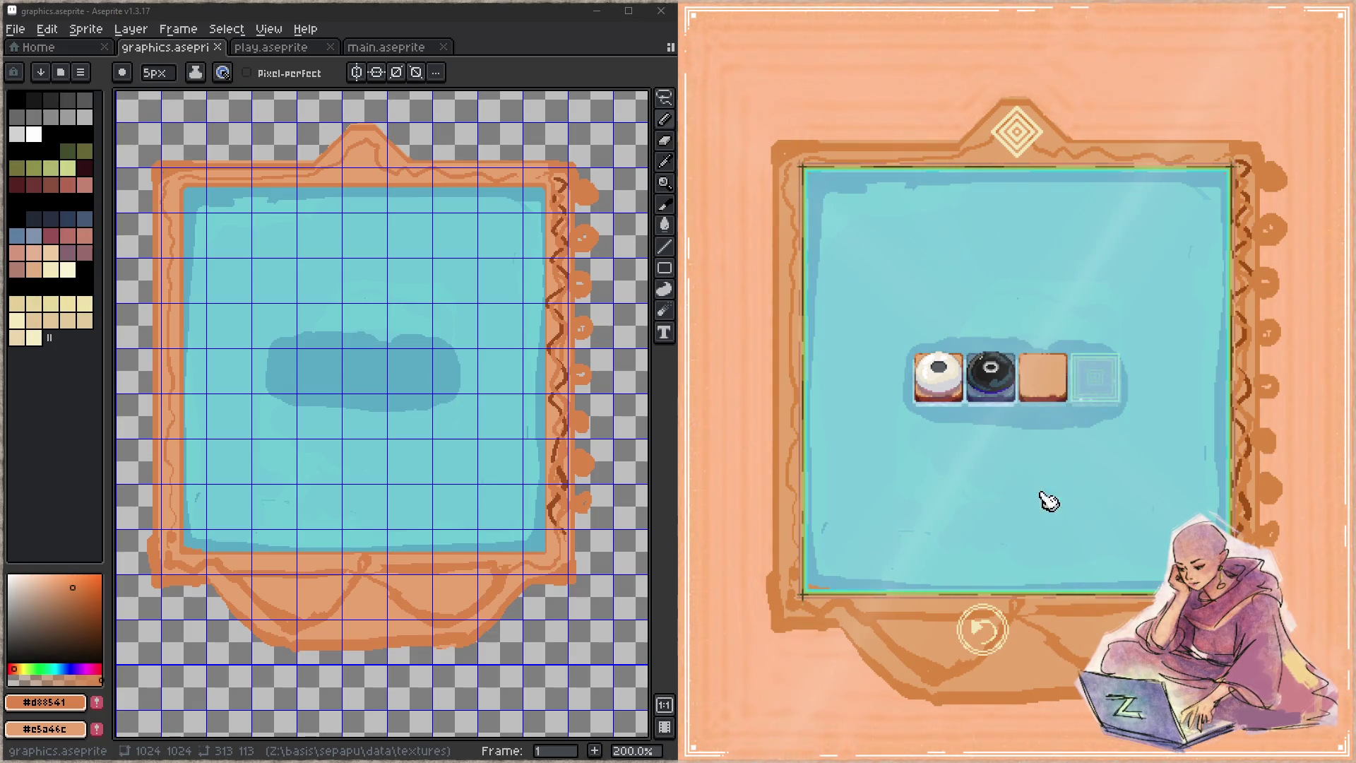
{"action": "left_click", "coordinate": [971, 642]}
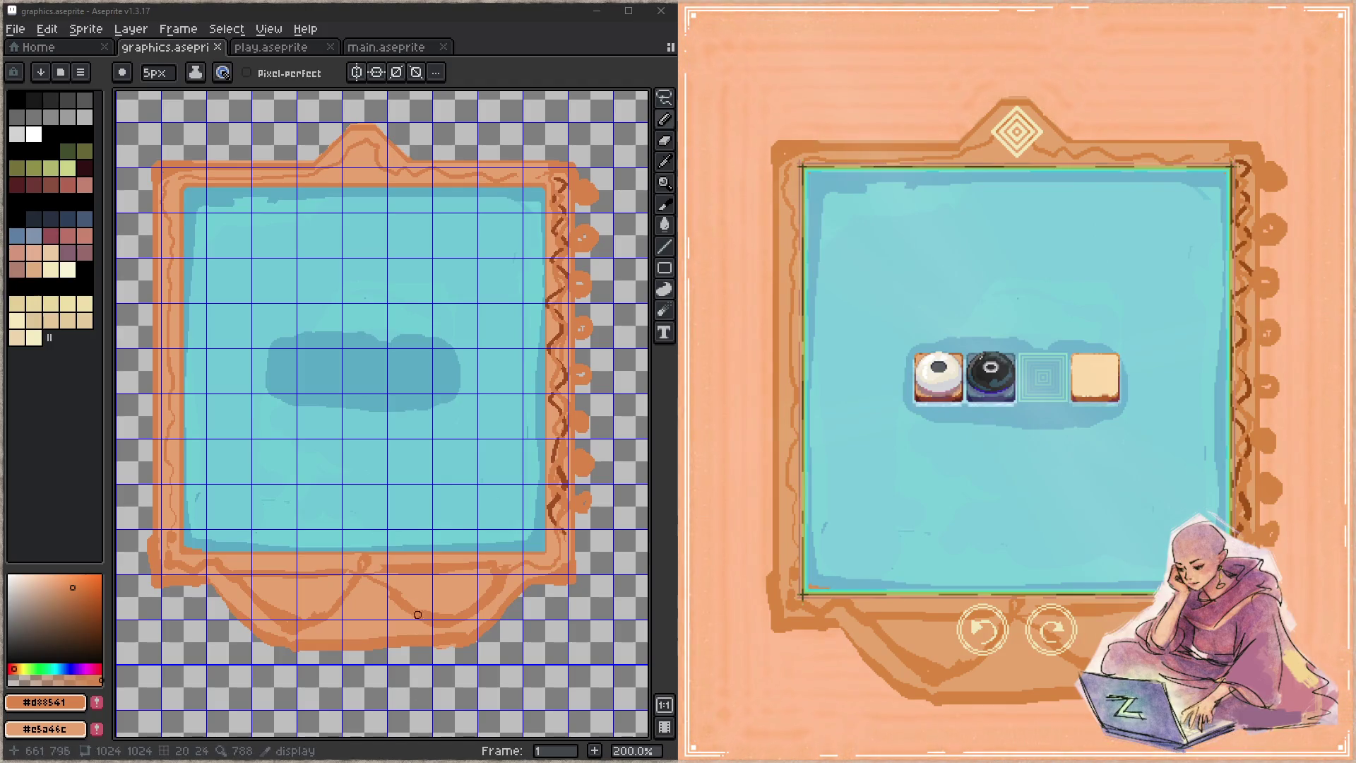
{"action": "left_click", "coordinate": [417, 601]}
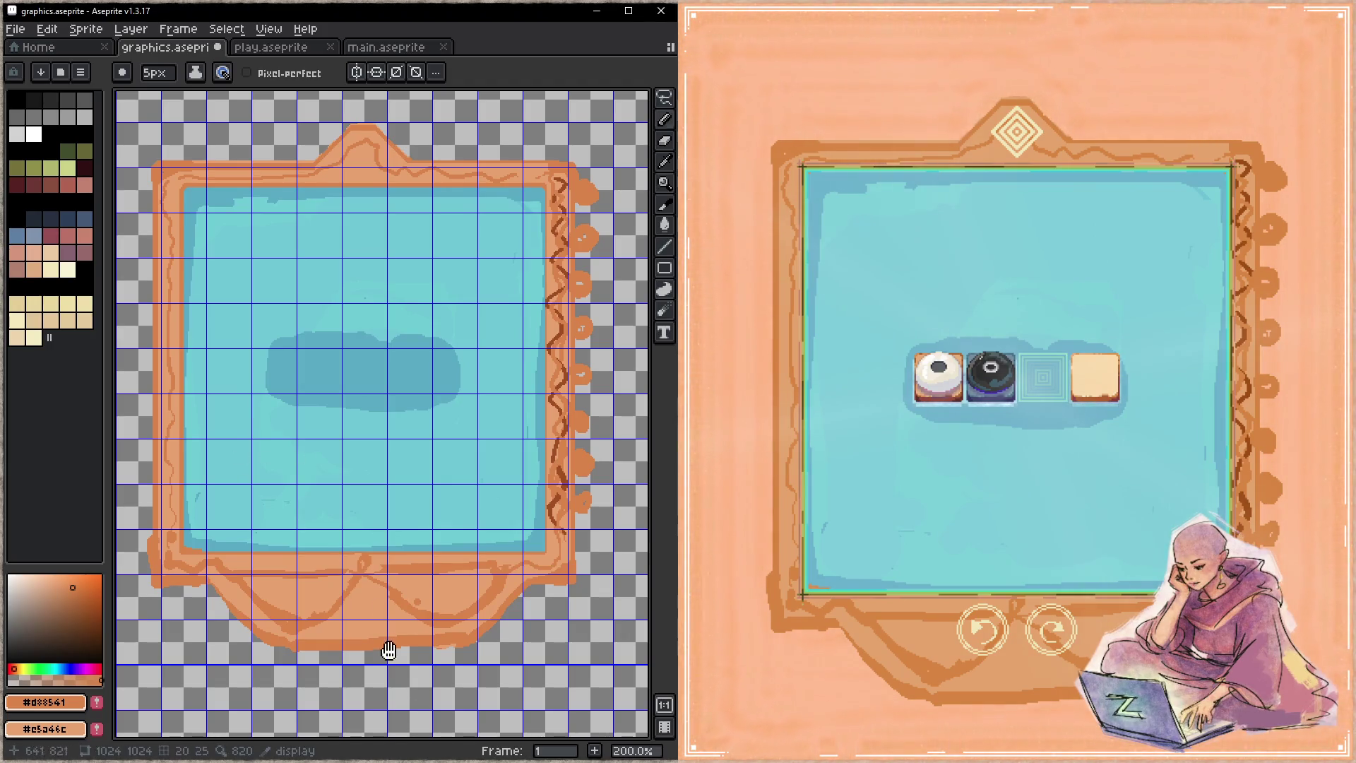
- Erase the frame's lower band and paint a solid orange tab beneath the bottom edge, saving
{"action": "key", "text": "e"}
{"action": "mouse_move", "coordinate": [217, 577]}
{"action": "left_mouse_down"}
{"action": "mouse_move", "coordinate": [344, 586]}
{"action": "mouse_move", "coordinate": [463, 566]}
{"action": "mouse_move", "coordinate": [287, 629]}
{"action": "mouse_move", "coordinate": [324, 607]}
{"action": "mouse_move", "coordinate": [314, 623]}
{"action": "left_mouse_up"}
{"action": "left_click", "coordinate": [351, 565], "text": "alt"}
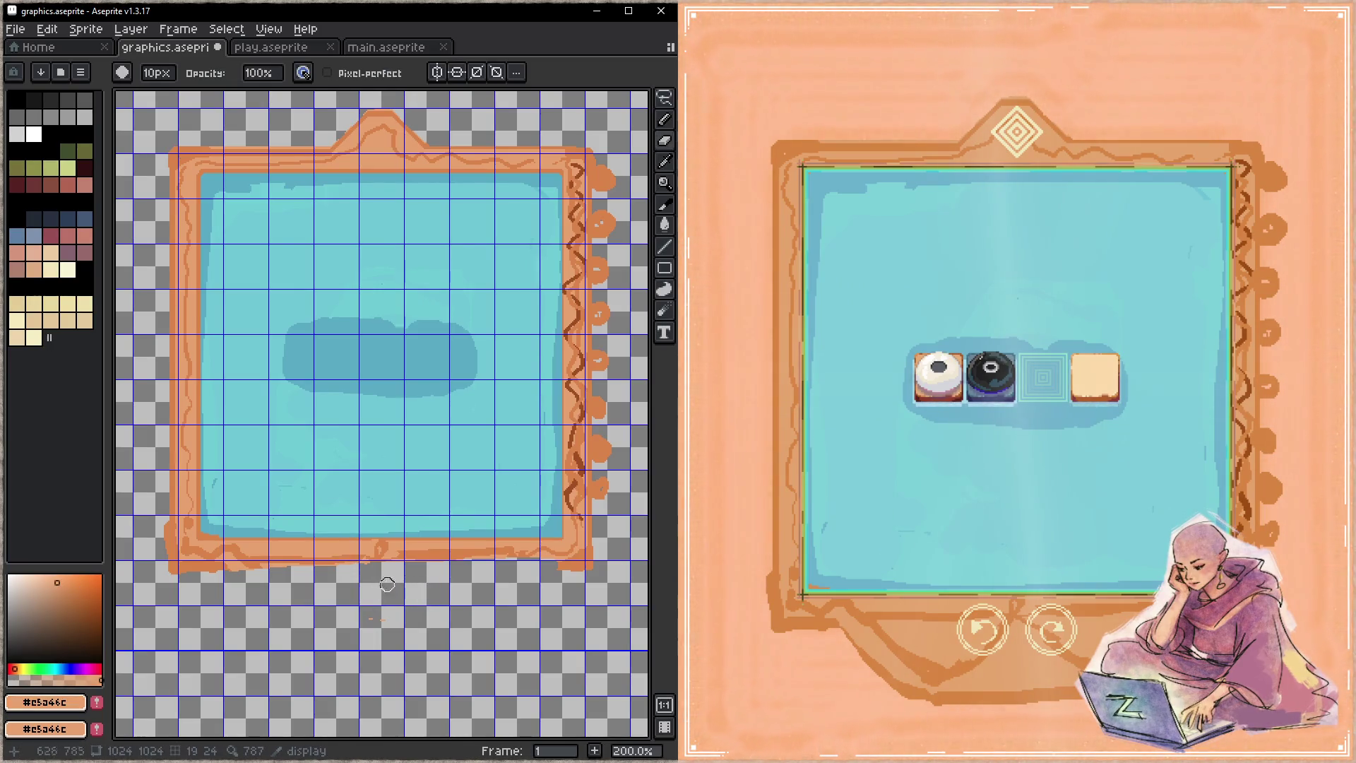
{"action": "key", "text": "b"}
{"action": "mouse_move", "coordinate": [379, 597]}
{"action": "left_mouse_down"}
{"action": "mouse_move", "coordinate": [380, 548]}
{"action": "mouse_move", "coordinate": [328, 592]}
{"action": "mouse_move", "coordinate": [440, 578]}
{"action": "mouse_move", "coordinate": [334, 568]}
{"action": "mouse_move", "coordinate": [346, 579]}
{"action": "left_mouse_up"}
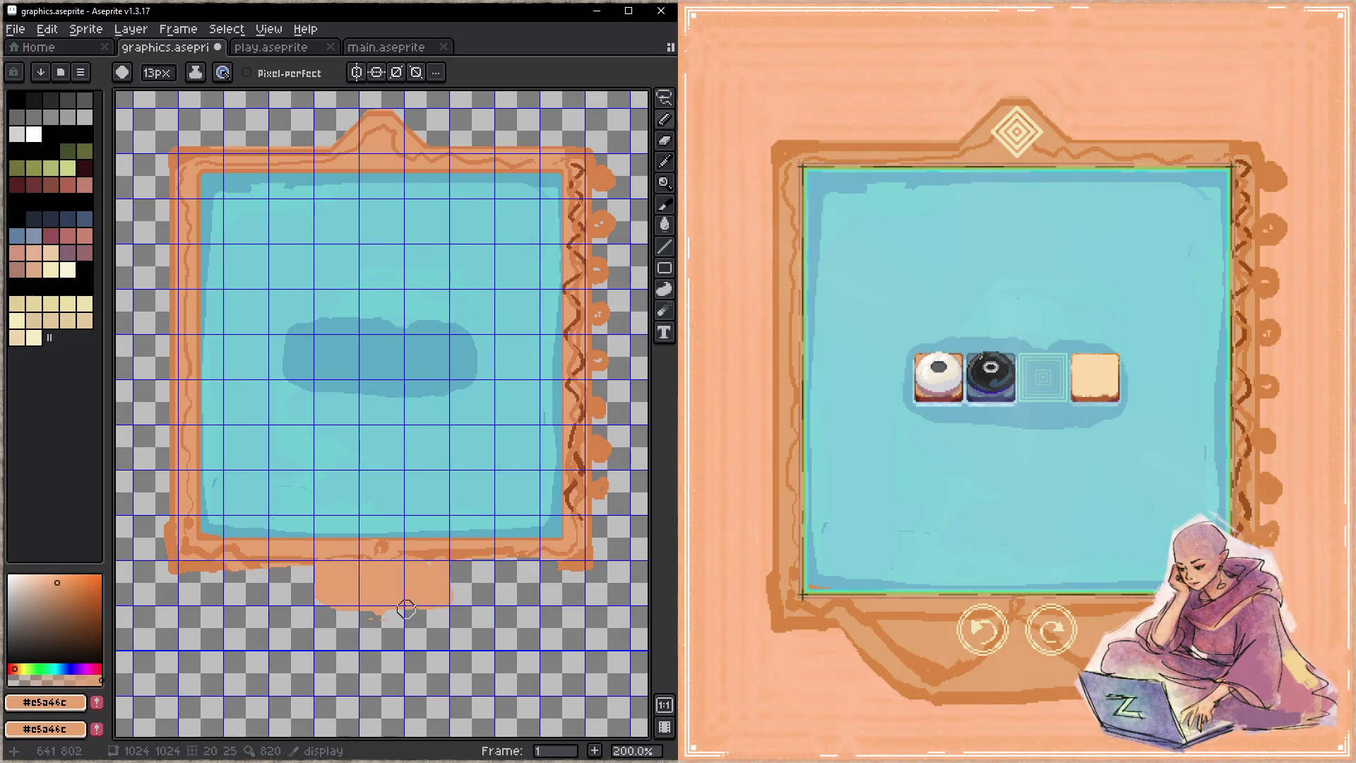
{"action": "key", "text": "ctrl+s"}
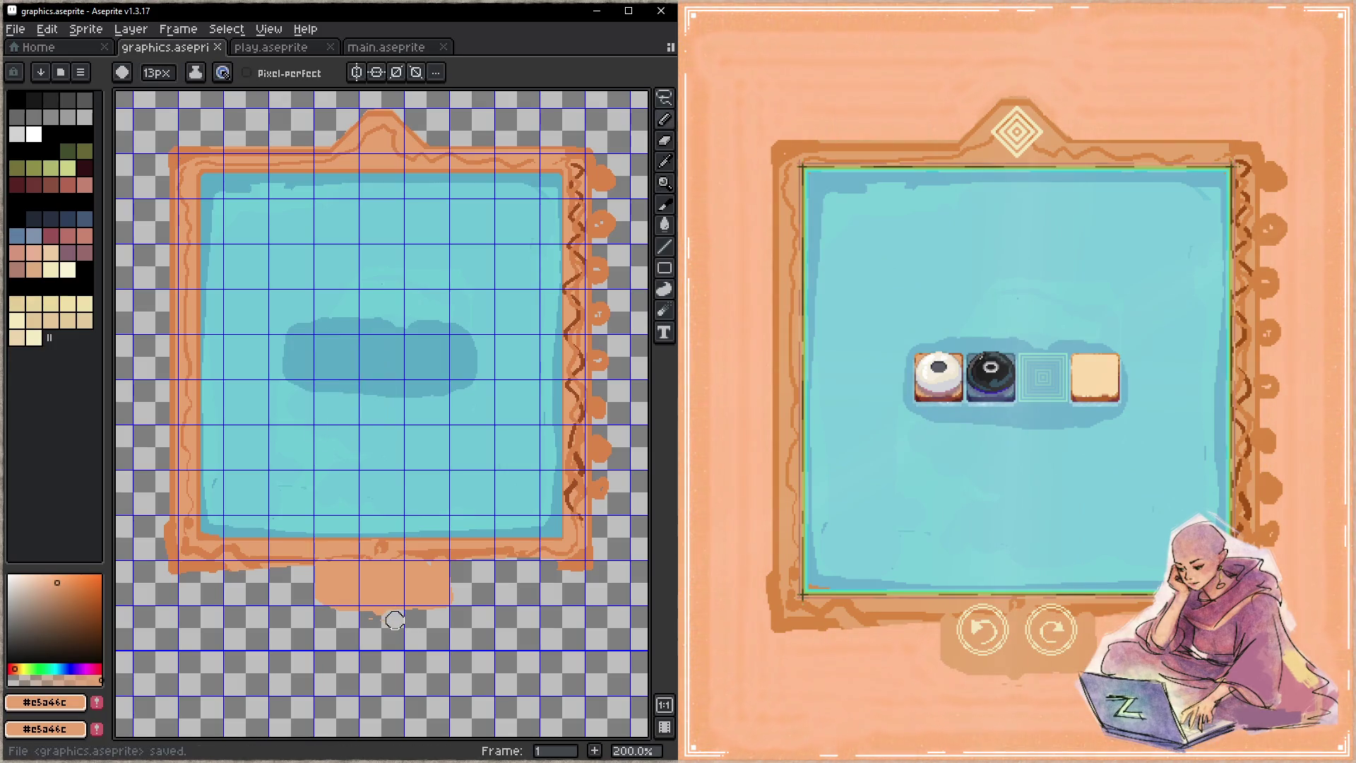
{"action": "left_click_drag", "start_coordinate": [336, 561], "coordinate": [409, 599]}
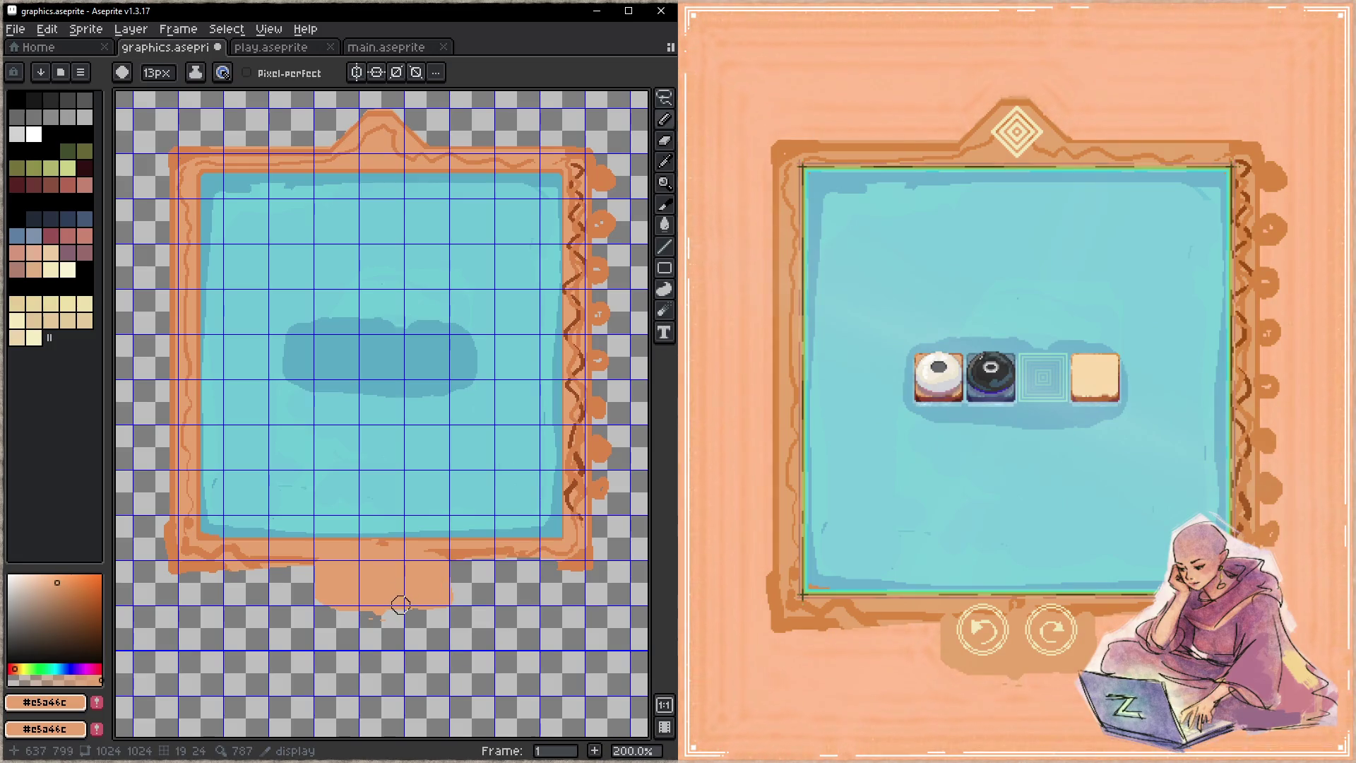
- Outline the tab in darker orange and dab two darker round button discs on it, saving
{"action": "left_click", "coordinate": [460, 545], "text": "alt"}
{"action": "left_click_drag", "start_coordinate": [450, 564], "coordinate": [333, 612]}
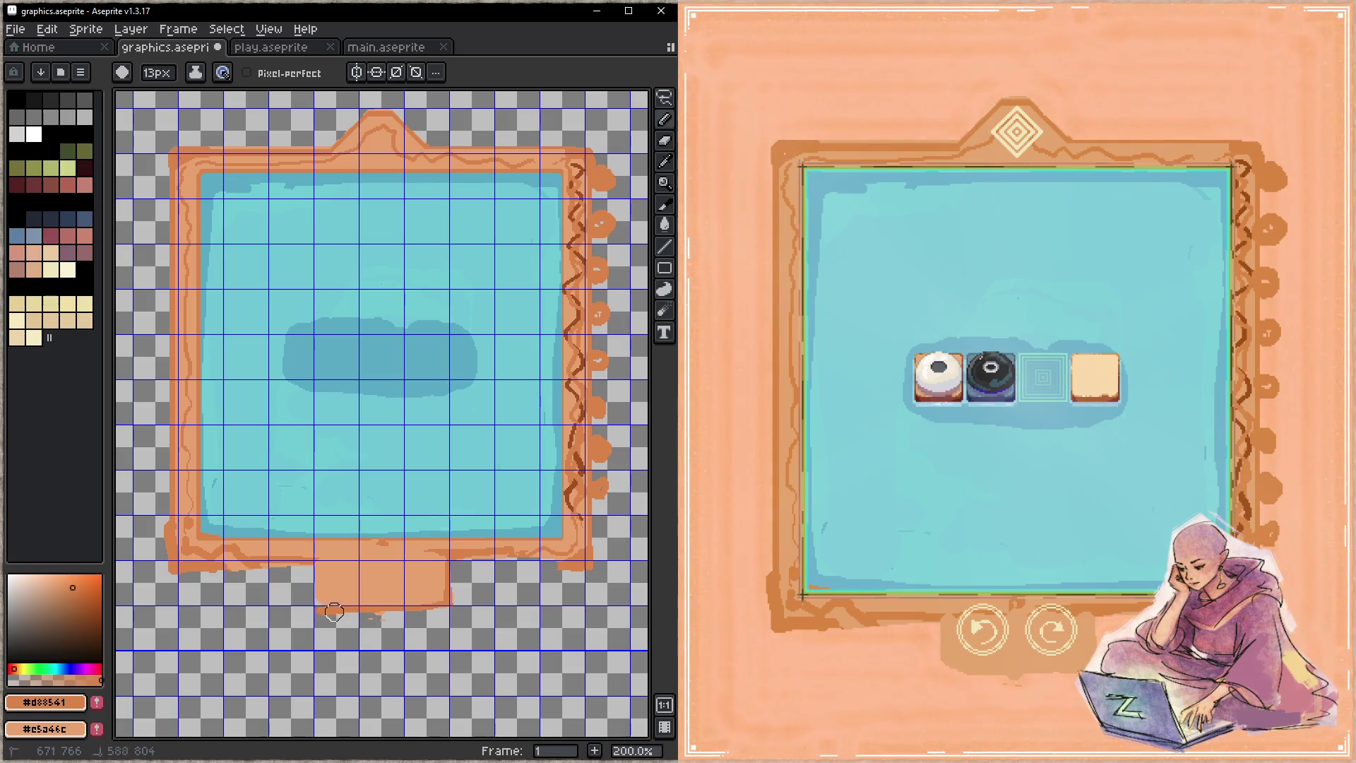
{"action": "left_click_drag", "start_coordinate": [332, 612], "coordinate": [314, 600]}
{"action": "key", "text": "ctrl+s"}
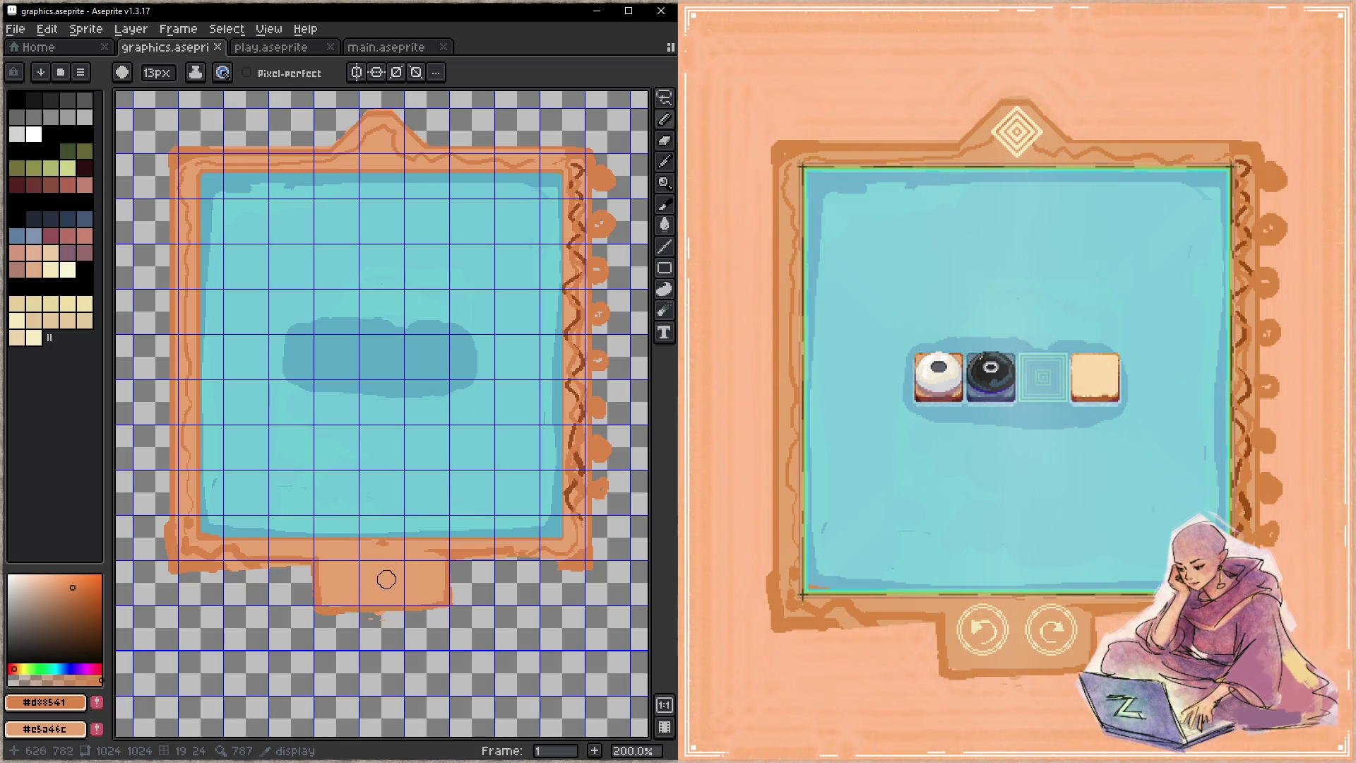
{"action": "mouse_move", "coordinate": [411, 583]}
{"action": "left_mouse_down"}
{"action": "mouse_move", "coordinate": [423, 581]}
{"action": "mouse_move", "coordinate": [347, 563]}
{"action": "left_mouse_up"}
{"action": "key", "text": "ctrl+s"}
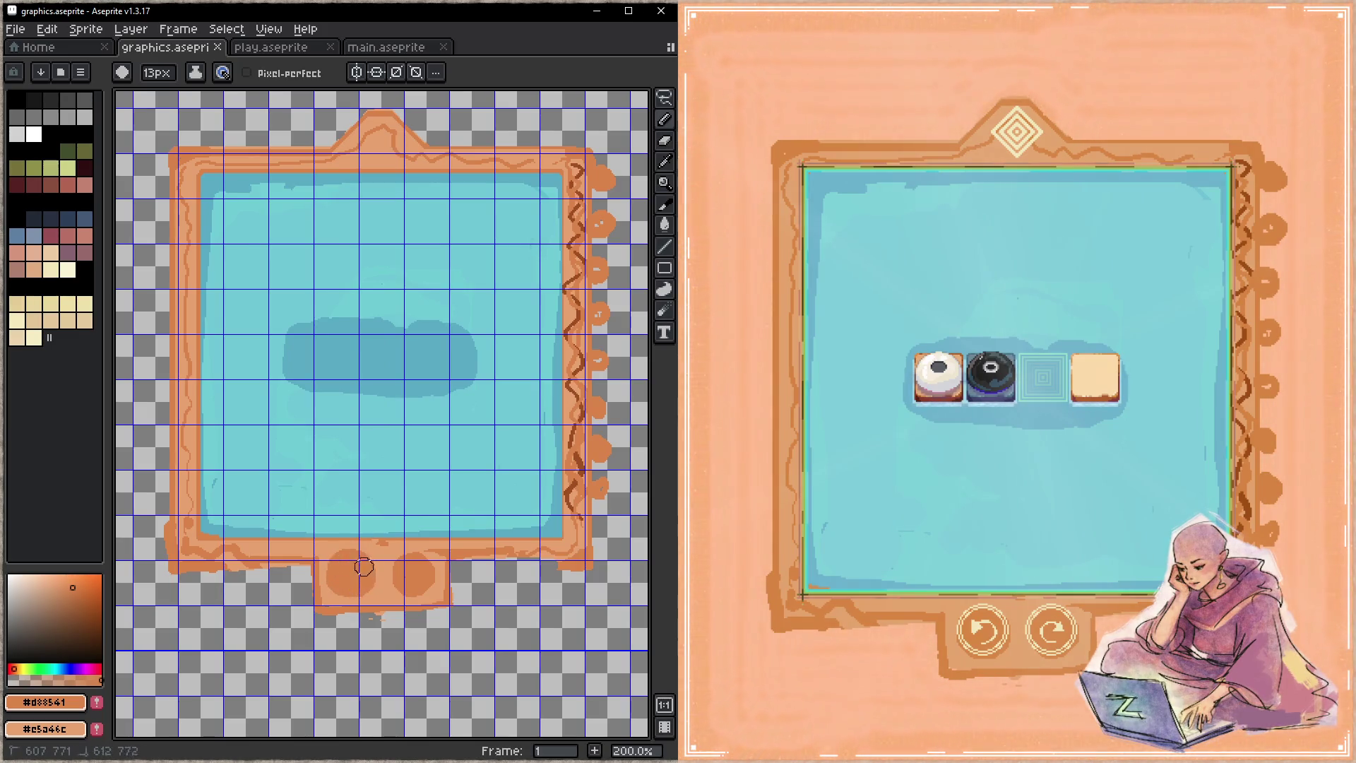
{"action": "left_click", "coordinate": [407, 582]}
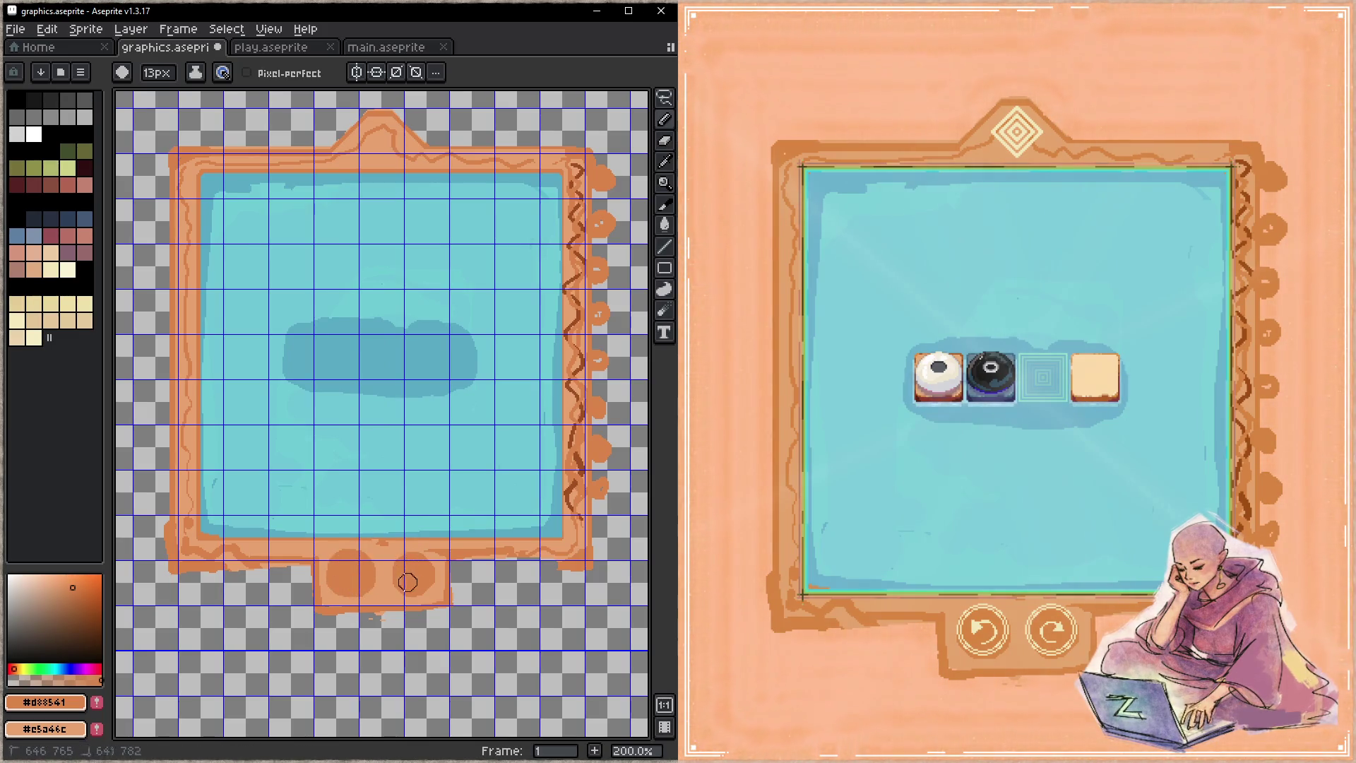
{"action": "left_click", "coordinate": [440, 563], "text": "alt"}
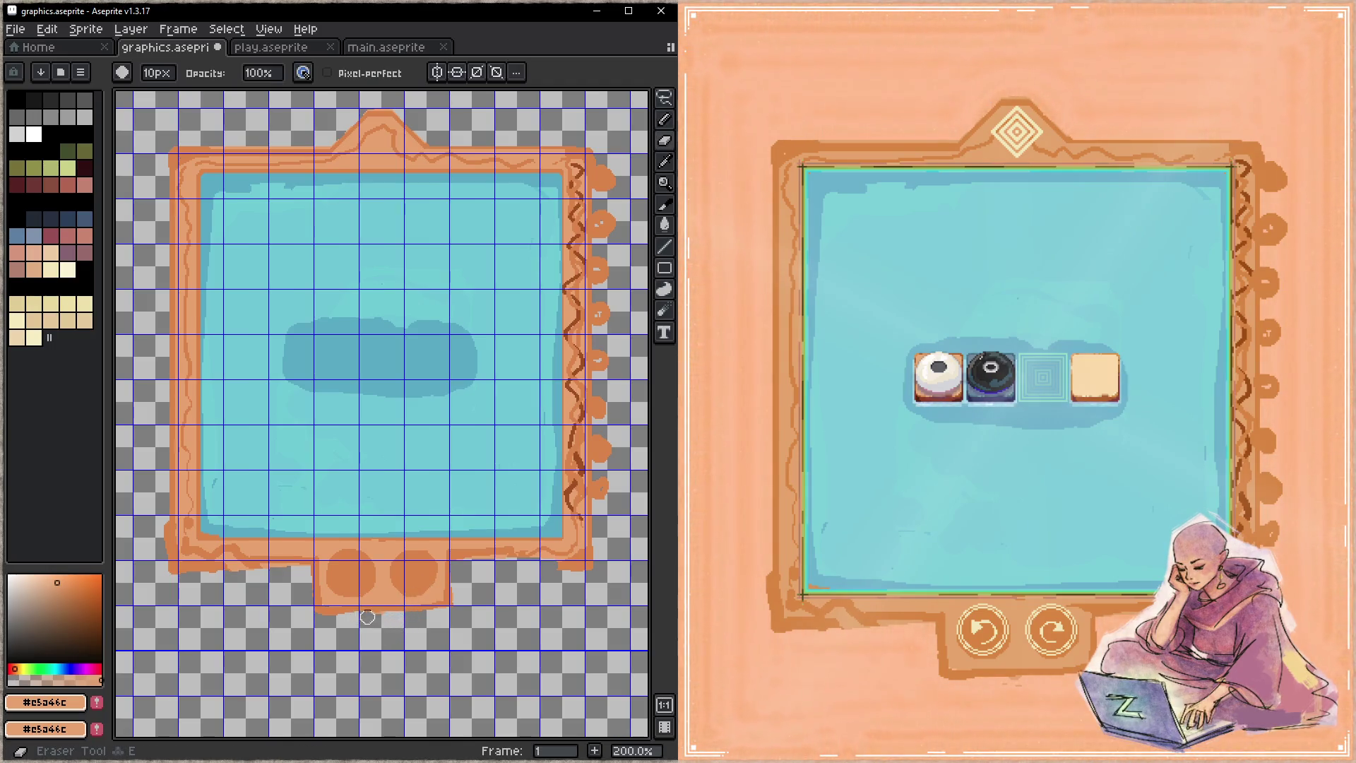
- Paint a darker orange stroke along the bottom tab's edge and save
{"action": "key", "text": "h"}
{"action": "key", "text": "b"}
{"action": "left_click", "coordinate": [375, 599], "text": "alt"}
{"action": "mouse_move", "coordinate": [375, 599]}
{"action": "left_mouse_down"}
{"action": "mouse_move", "coordinate": [441, 563]}
{"action": "mouse_move", "coordinate": [441, 592]}
{"action": "left_mouse_up"}
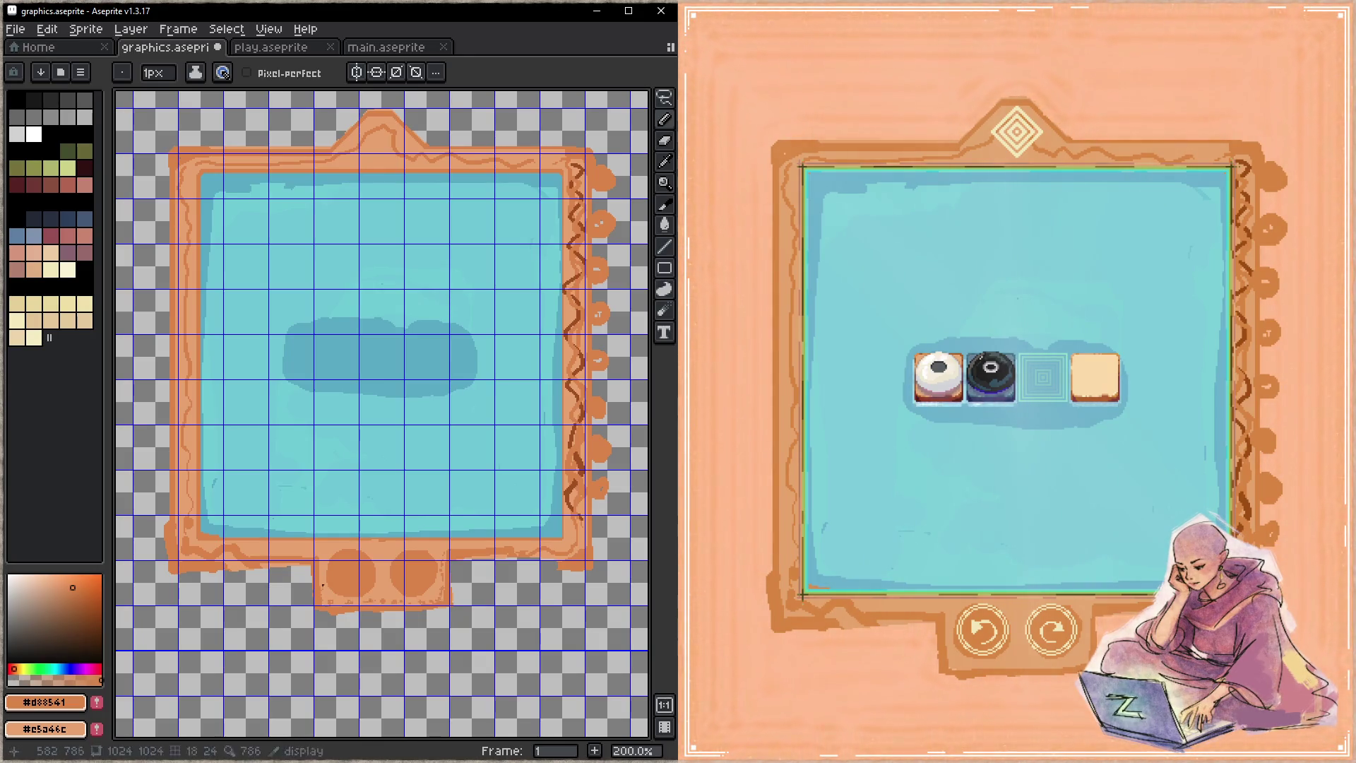
{"action": "key", "text": "z"}
{"action": "key", "text": "ctrl+s"}
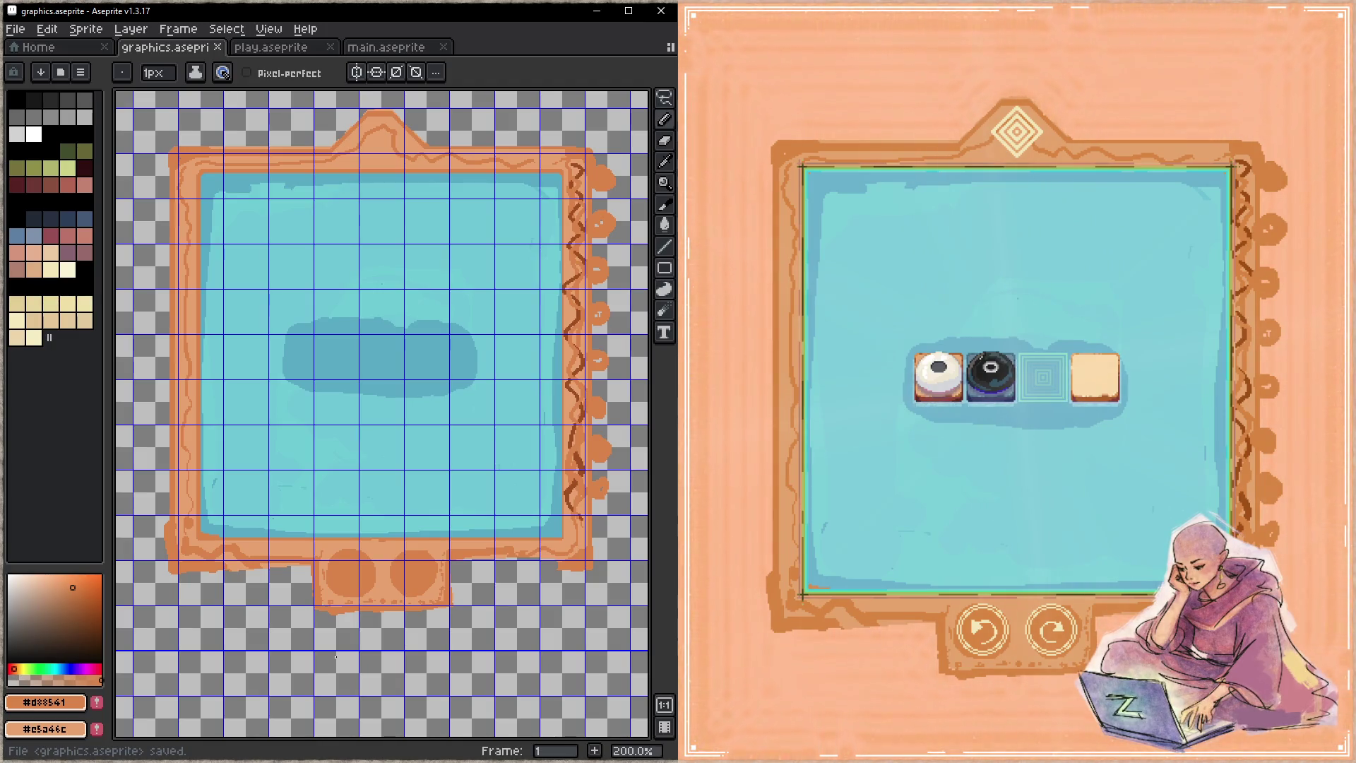
- Add a small orange touch near the frame's right edge and enlarge the brush to 5px
{"action": "left_click", "coordinate": [616, 531]}
{"action": "left_click", "coordinate": [590, 530], "text": "alt"}
{"action": "key", "text": "plus"}
{"action": "key", "text": "plus"}
{"action": "key", "text": "plus"}
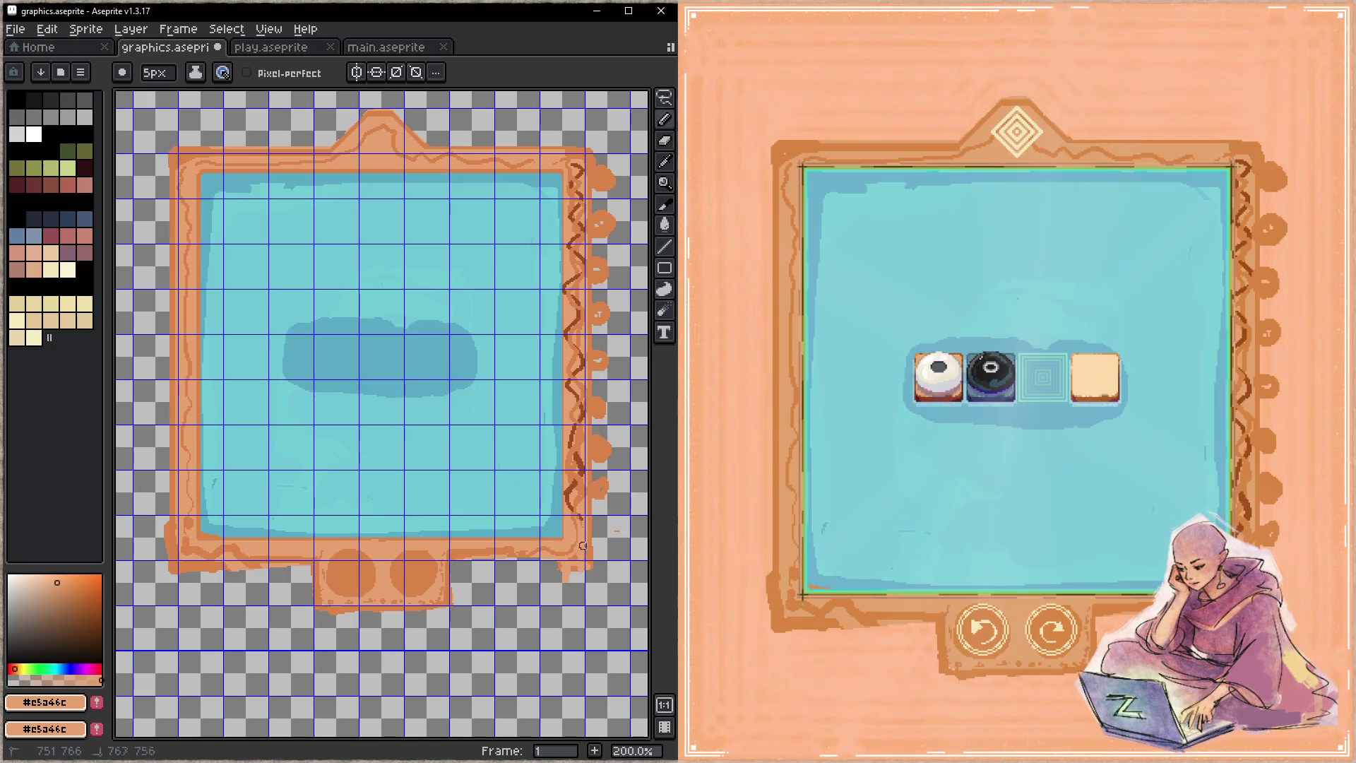
- Paint a diagonal stroke at the frame's lower-left corner, save, and switch to main.aseprite
{"action": "left_click", "coordinate": [560, 546], "text": "alt"}
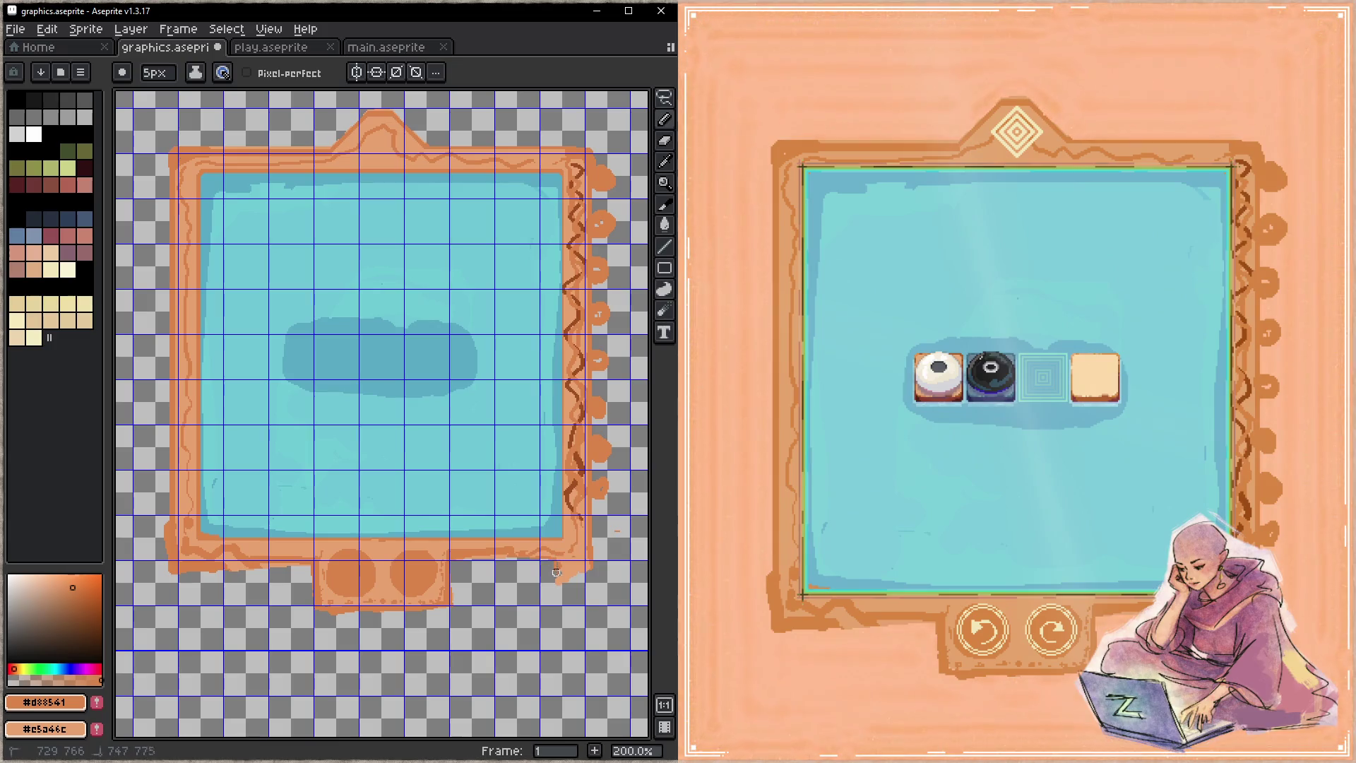
{"action": "left_click", "coordinate": [586, 556], "text": "alt"}
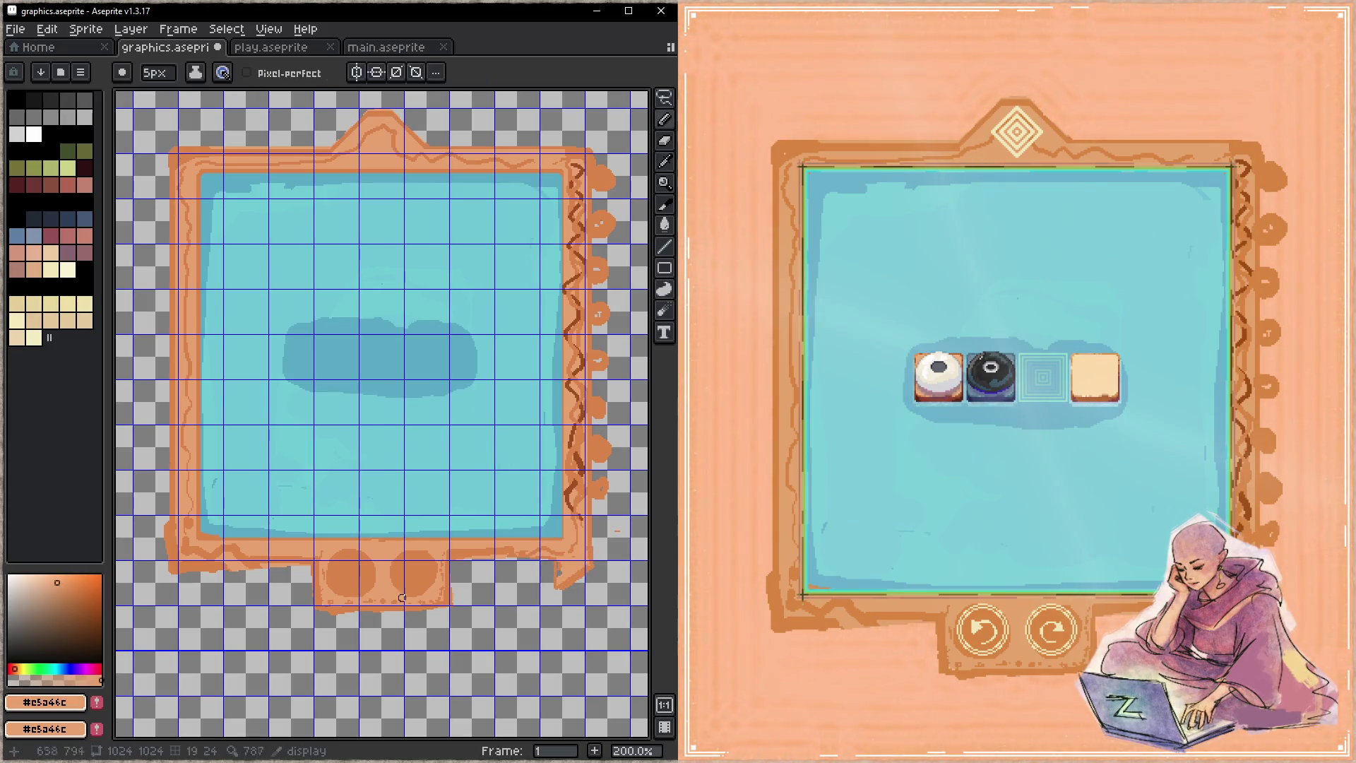
{"action": "left_click_drag", "start_coordinate": [171, 559], "coordinate": [201, 586]}
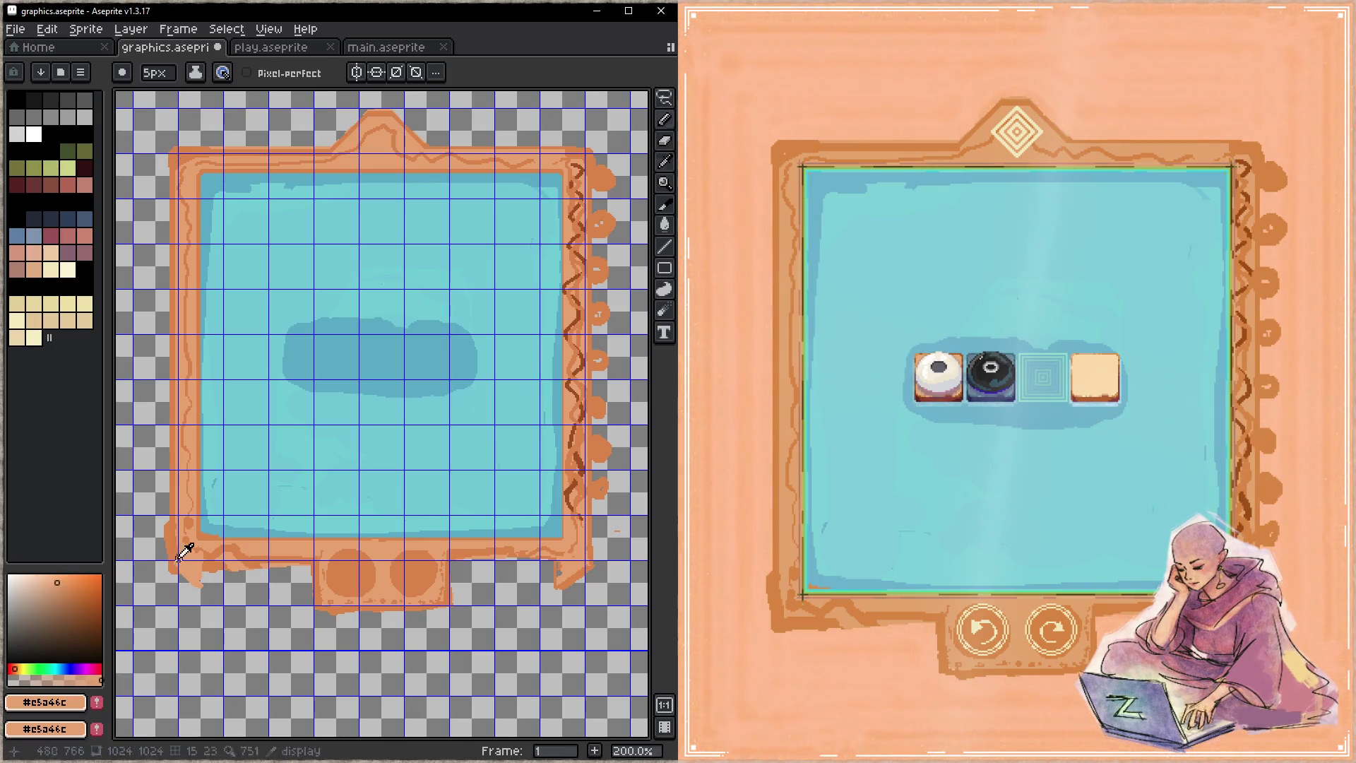
{"action": "left_click", "coordinate": [195, 573], "text": "alt"}
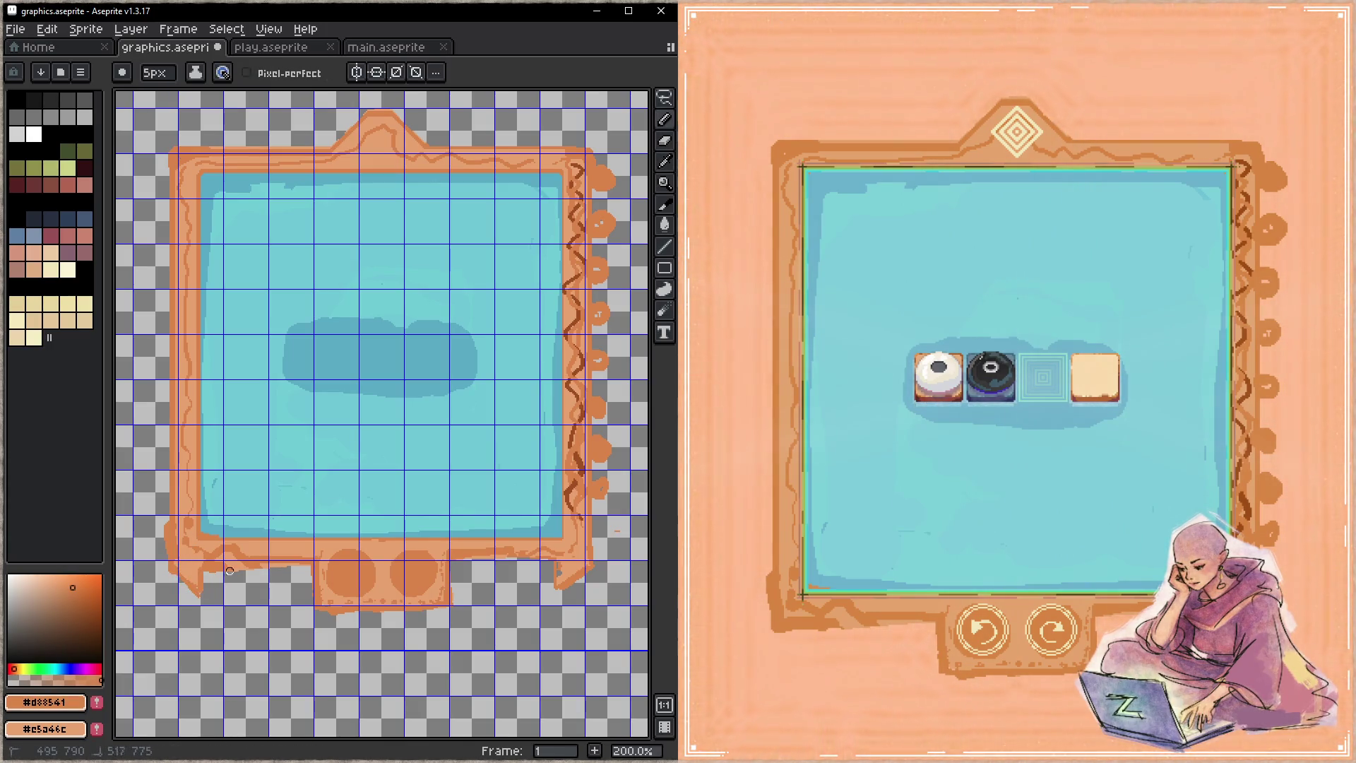
{"action": "key", "text": "ctrl+s"}
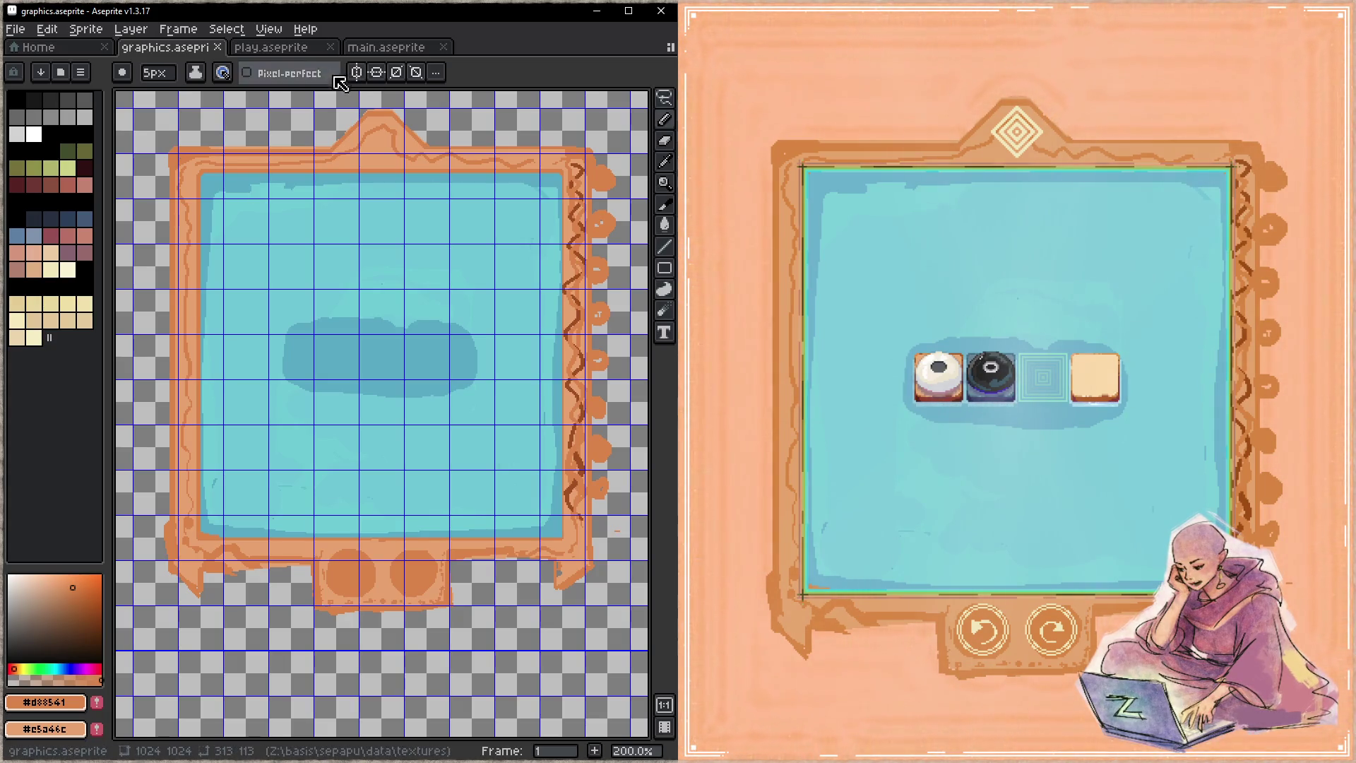
{"action": "left_click", "coordinate": [377, 50]}
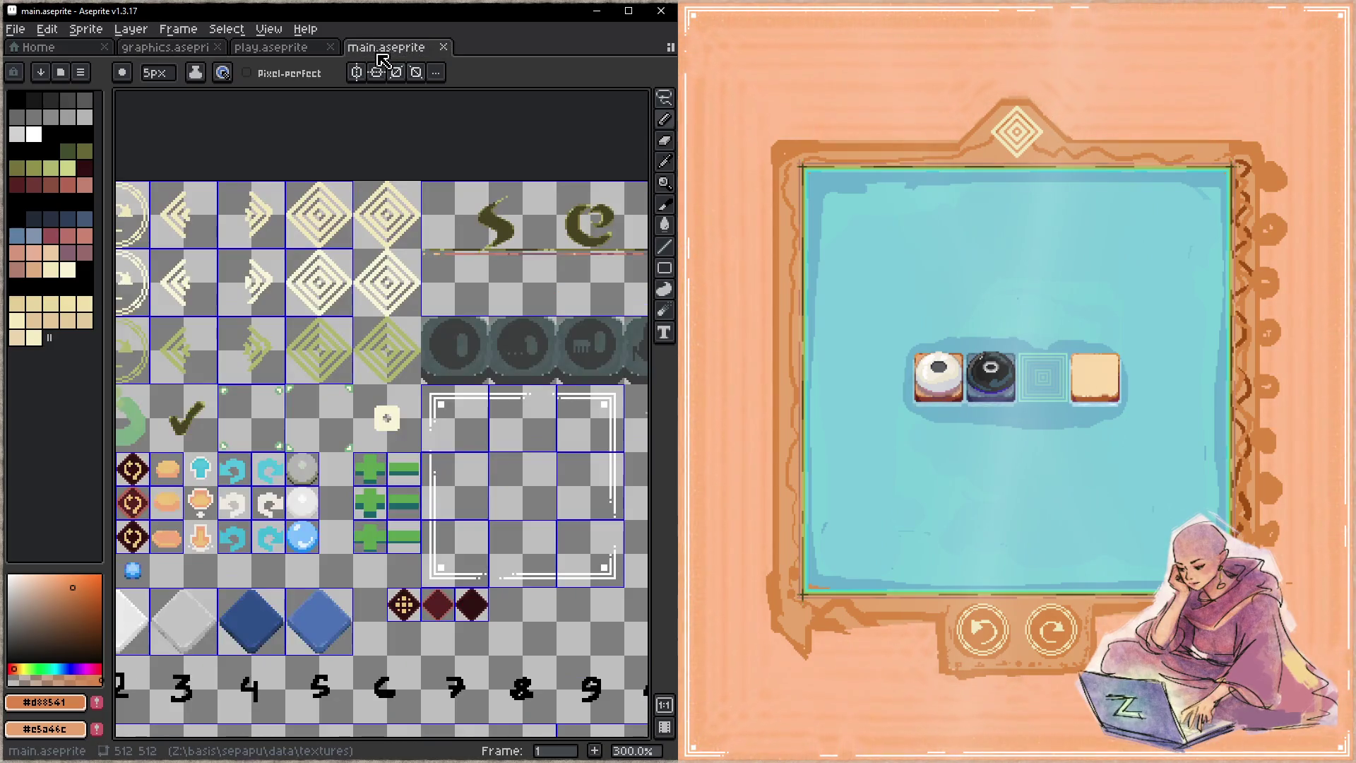
- Eyedrop the button blue #527bad, then marquee-select the diamond emblem tiles in the third column
{"action": "left_click_drag", "start_coordinate": [399, 281], "coordinate": [387, 331]}
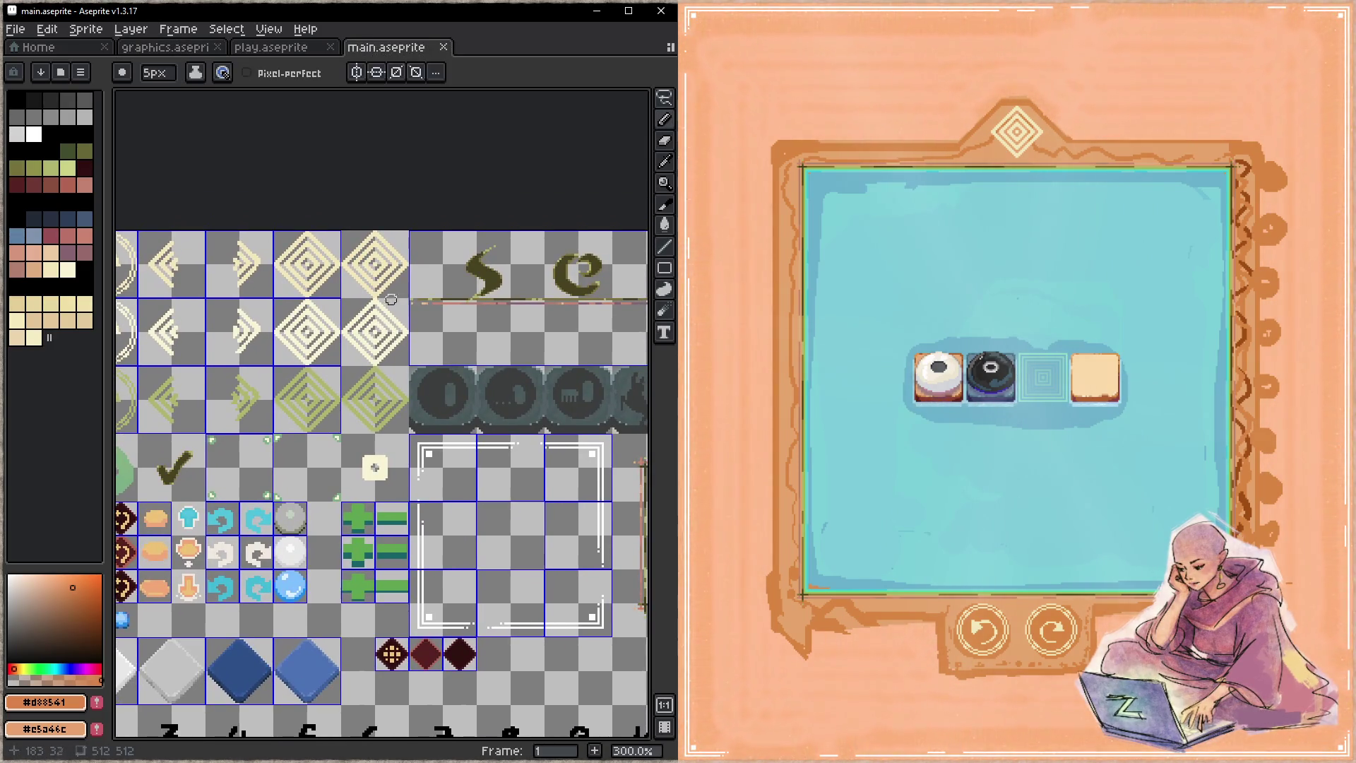
{"action": "scroll", "coordinate": [367, 286], "scroll_direction": "up", "scroll_amount": 3}
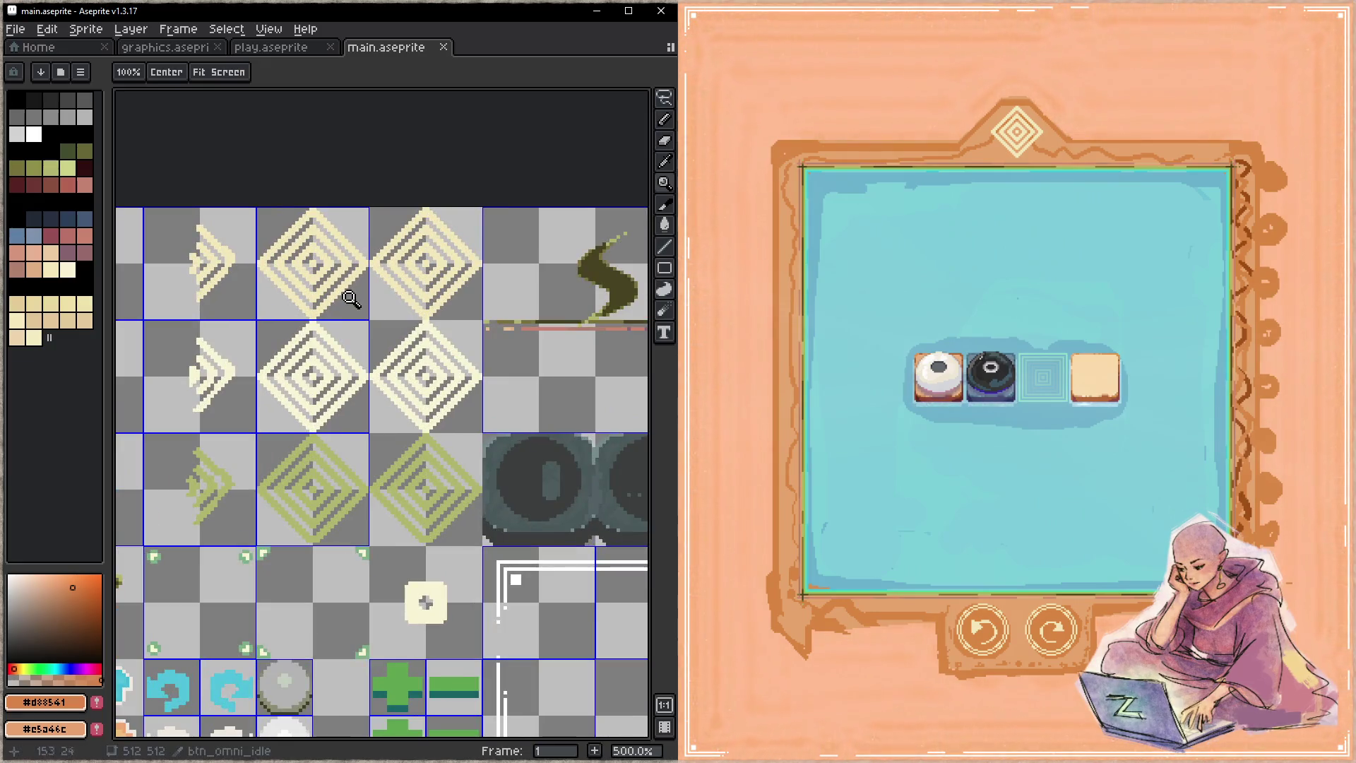
{"action": "scroll", "coordinate": [409, 366], "scroll_direction": "down", "scroll_amount": 8}
{"action": "scroll", "coordinate": [409, 366], "scroll_direction": "up", "scroll_amount": 5}
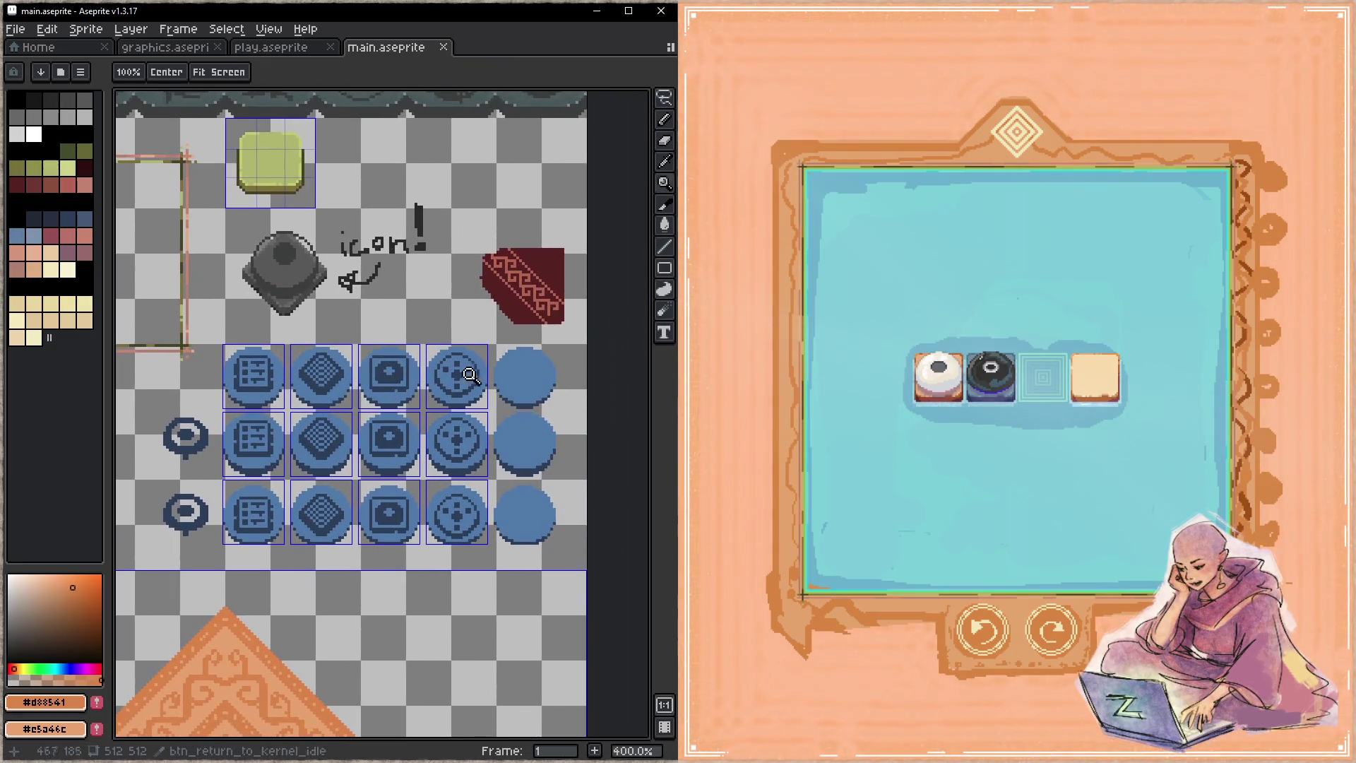
{"action": "left_click", "coordinate": [528, 374], "text": "alt"}
{"action": "left_click_drag", "start_coordinate": [528, 374], "coordinate": [389, 353]}
{"action": "key", "text": "m"}
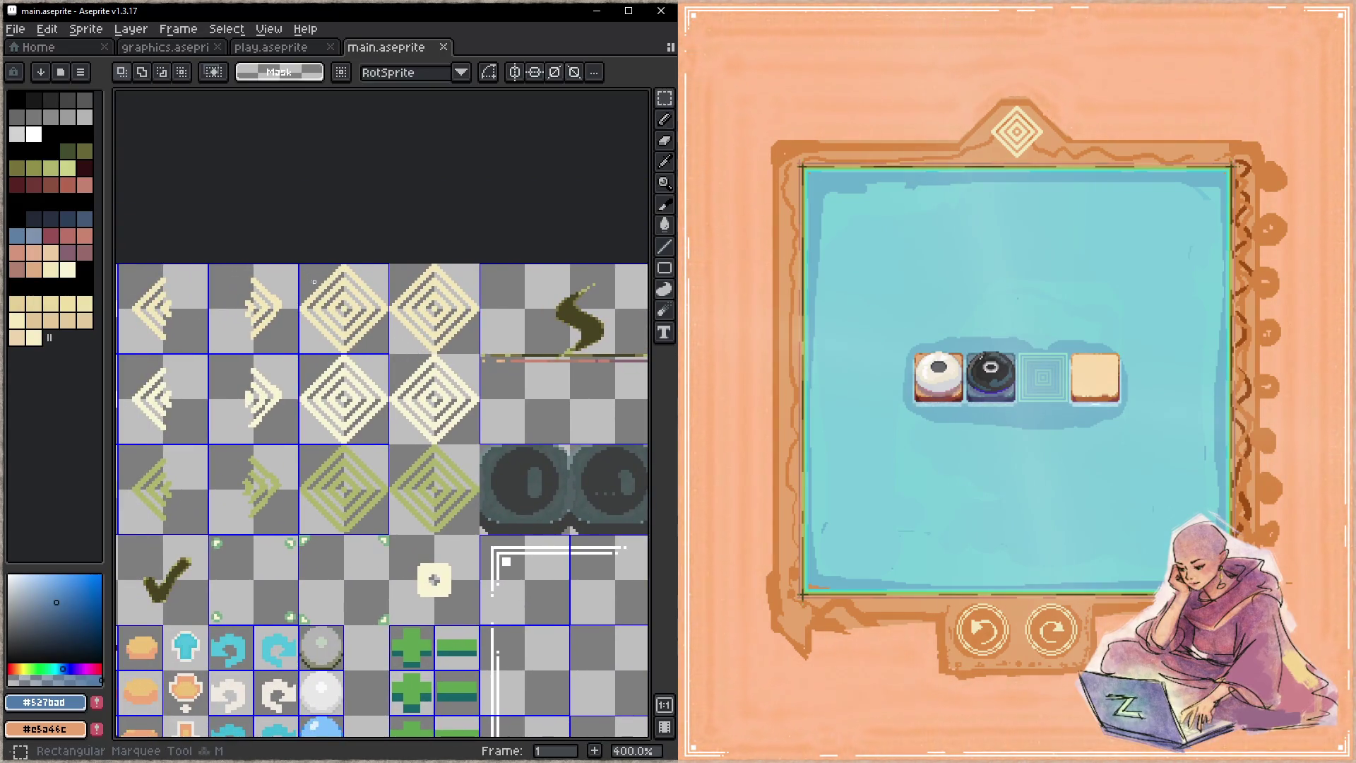
{"action": "left_click_drag", "start_coordinate": [300, 267], "coordinate": [377, 502]}
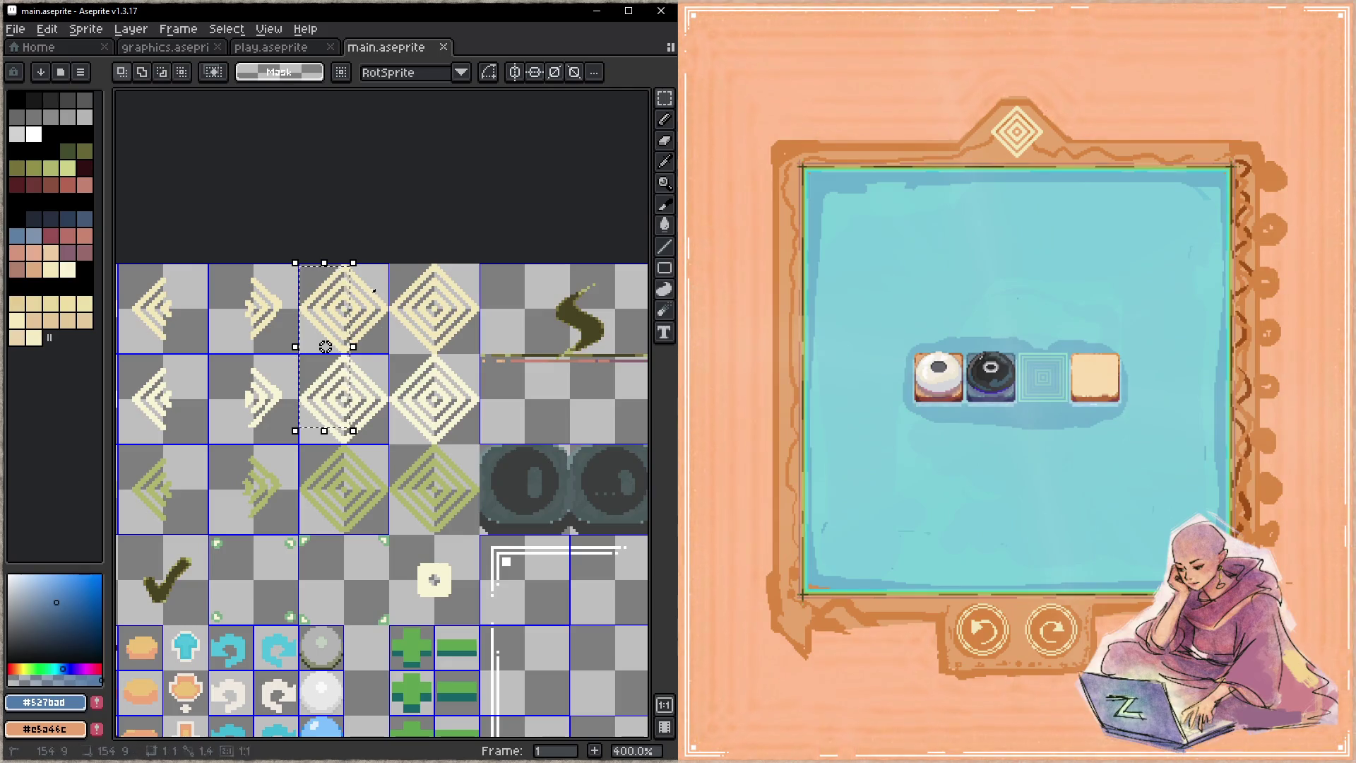
- Delete the diamond tiles and copy the column of plain blue circles
{"action": "key", "text": "Delete"}
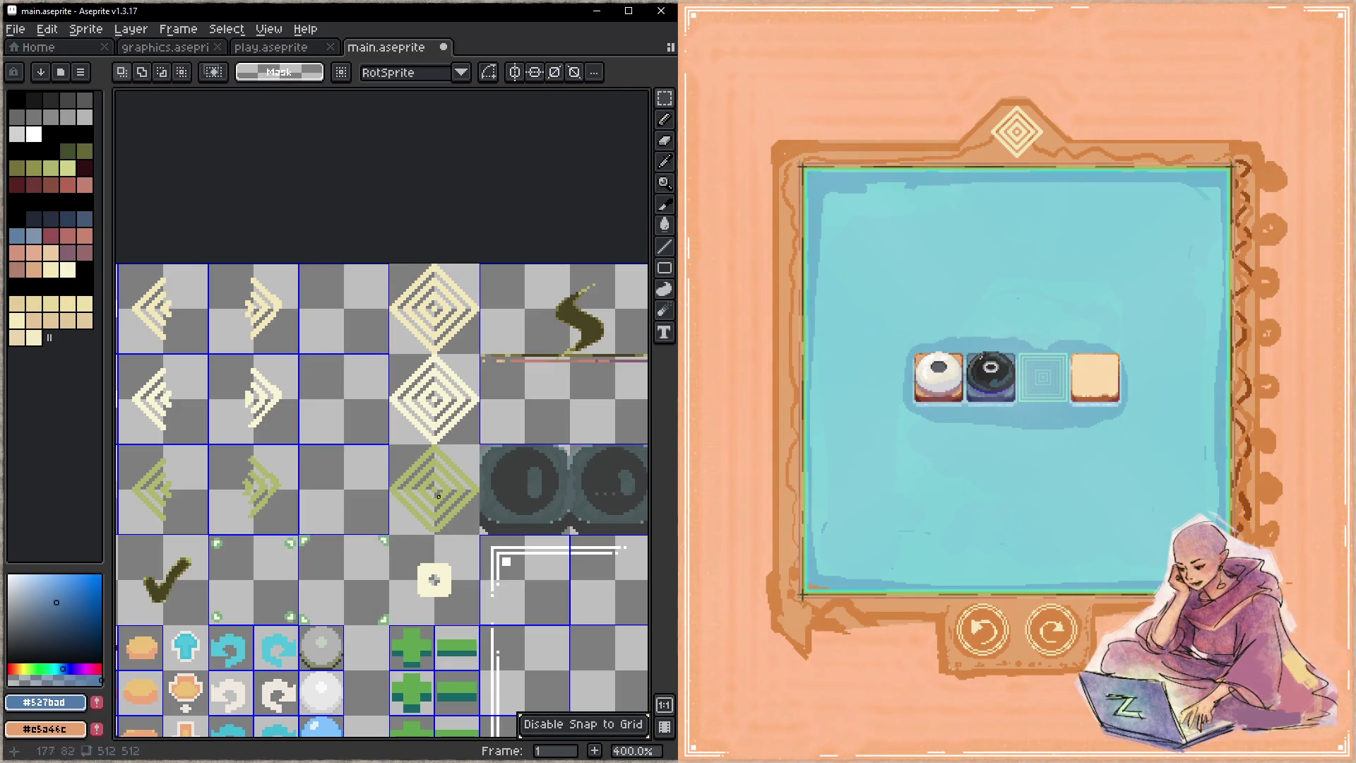
{"action": "mouse_move", "coordinate": [642, 657]}
{"action": "left_mouse_down"}
{"action": "mouse_move", "coordinate": [434, 385]}
{"action": "mouse_move", "coordinate": [404, 311]}
{"action": "left_mouse_up"}
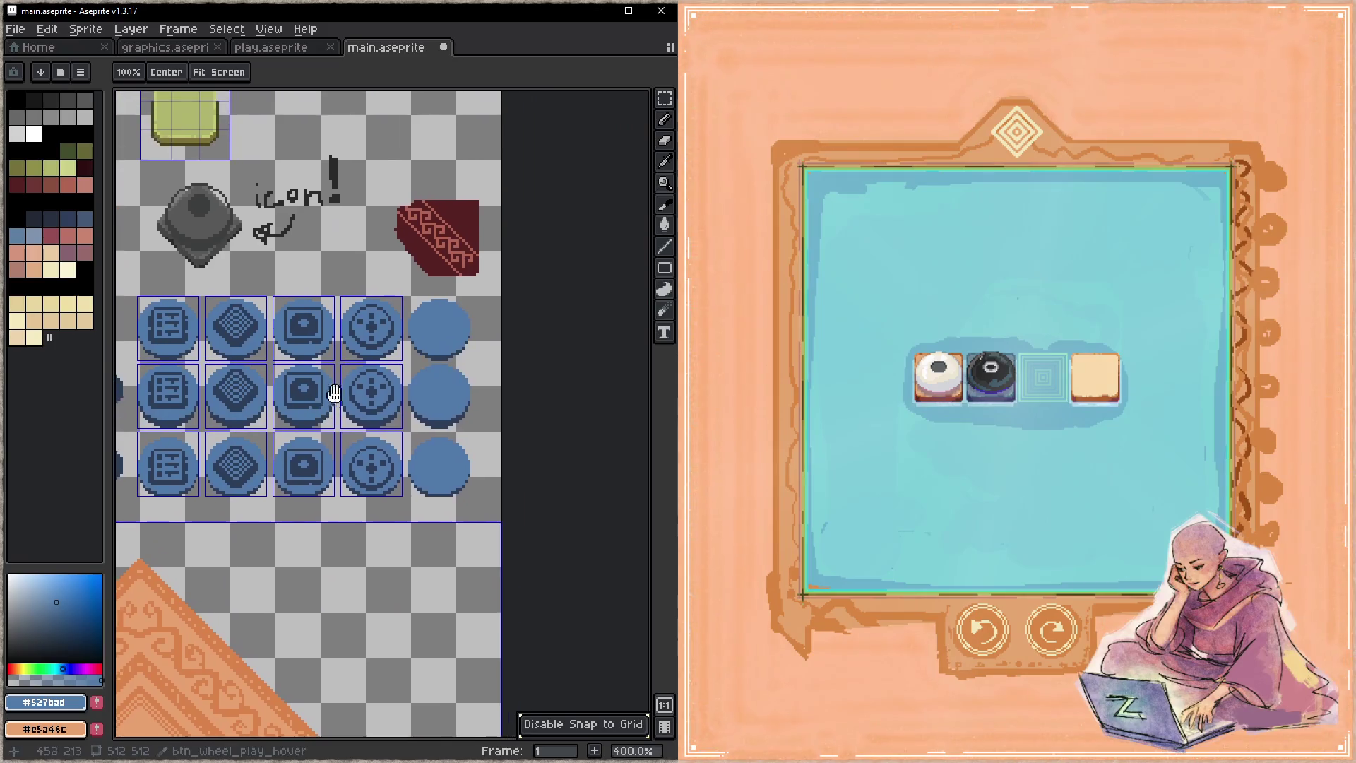
{"action": "left_click_drag", "start_coordinate": [437, 408], "coordinate": [499, 514]}
{"action": "left_click", "coordinate": [412, 562]}
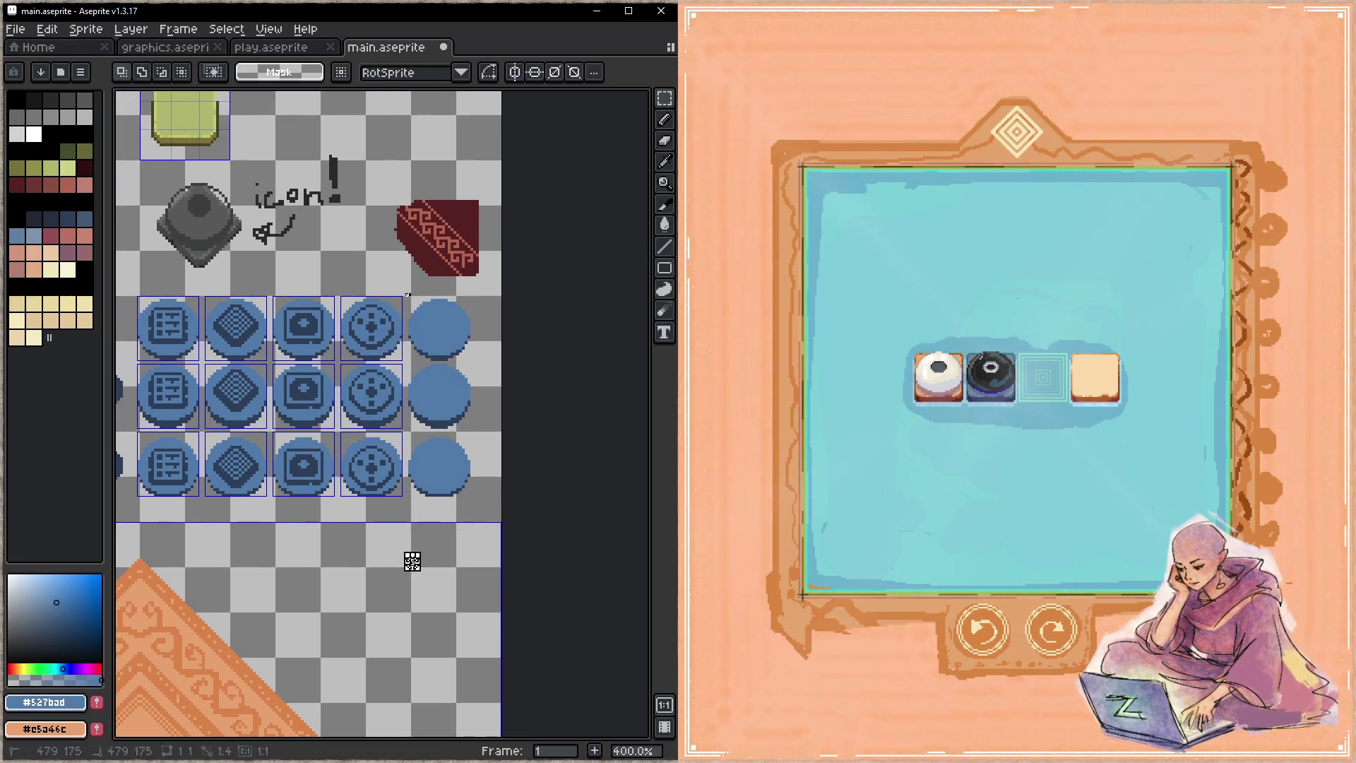
{"action": "key", "text": "Tab"}
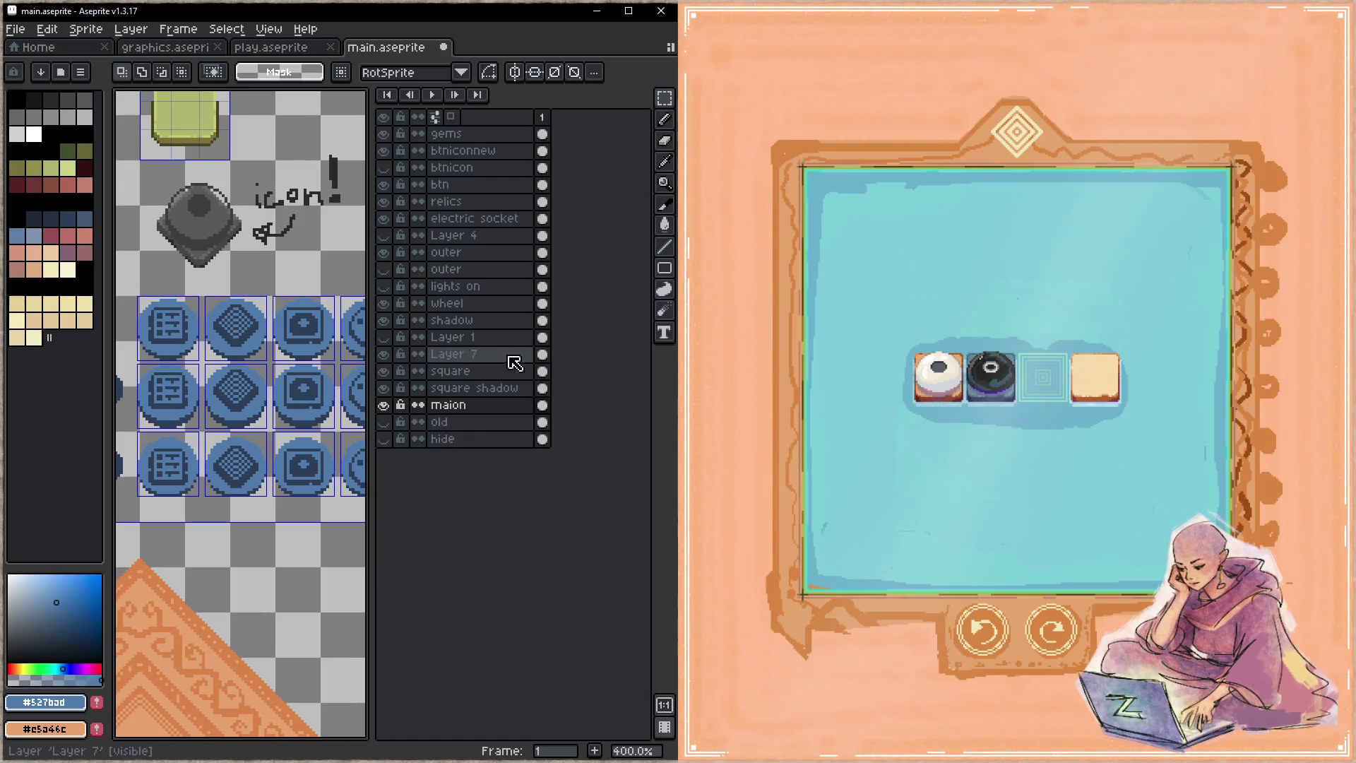
{"action": "left_click", "coordinate": [385, 185]}
{"action": "left_click", "coordinate": [385, 185]}
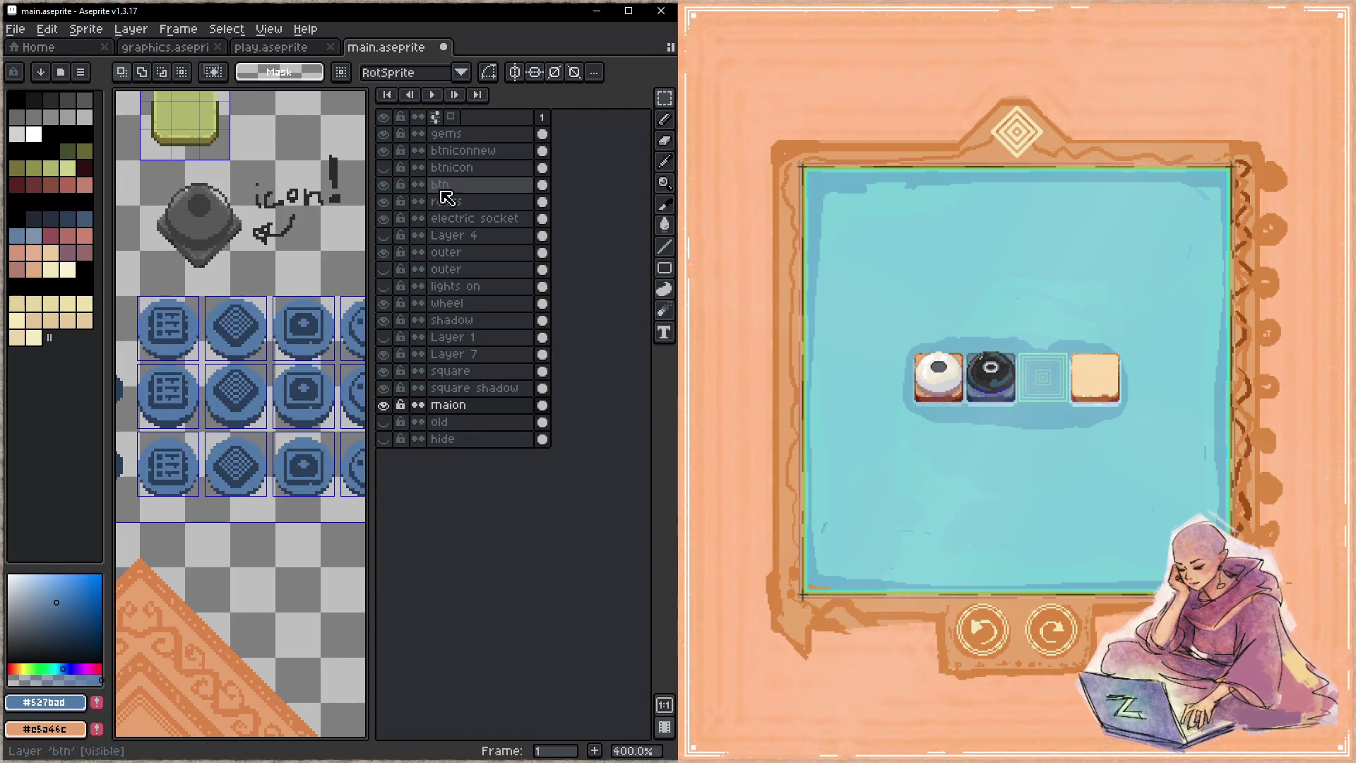
{"action": "key", "text": "Tab"}
- Paste the blue circles into the emptied emblem slots, align the middle one, and save
{"action": "key", "text": "ctrl+shift+d"}
{"action": "mouse_move", "coordinate": [465, 484]}
{"action": "left_mouse_down"}
{"action": "mouse_move", "coordinate": [126, 555]}
{"action": "mouse_move", "coordinate": [187, 657]}
{"action": "mouse_move", "coordinate": [262, 565]}
{"action": "mouse_move", "coordinate": [299, 397]}
{"action": "mouse_move", "coordinate": [368, 451]}
{"action": "mouse_move", "coordinate": [358, 393]}
{"action": "left_mouse_up"}
{"action": "key", "text": "ctrl+d"}
{"action": "mouse_move", "coordinate": [292, 440]}
{"action": "left_mouse_down"}
{"action": "mouse_move", "coordinate": [370, 521]}
{"action": "mouse_move", "coordinate": [349, 496]}
{"action": "mouse_move", "coordinate": [360, 585]}
{"action": "left_mouse_up"}
{"action": "key", "text": "ctrl+s"}
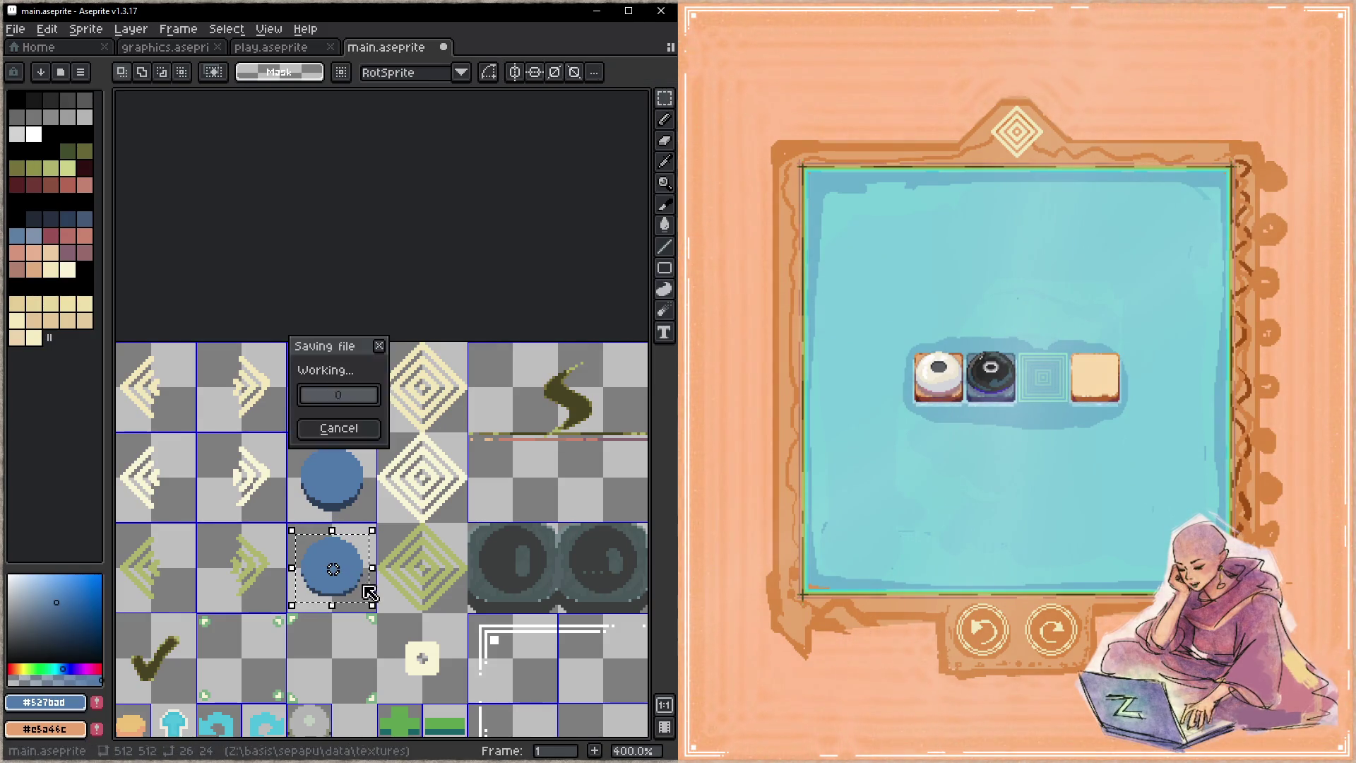
{"action": "key", "text": "ctrl+d"}
- Pick the dark outline colour from an icon and zoom to 800% on the top blue circle
{"action": "key", "text": "b"}
{"action": "left_click", "coordinate": [403, 446], "text": "alt"}
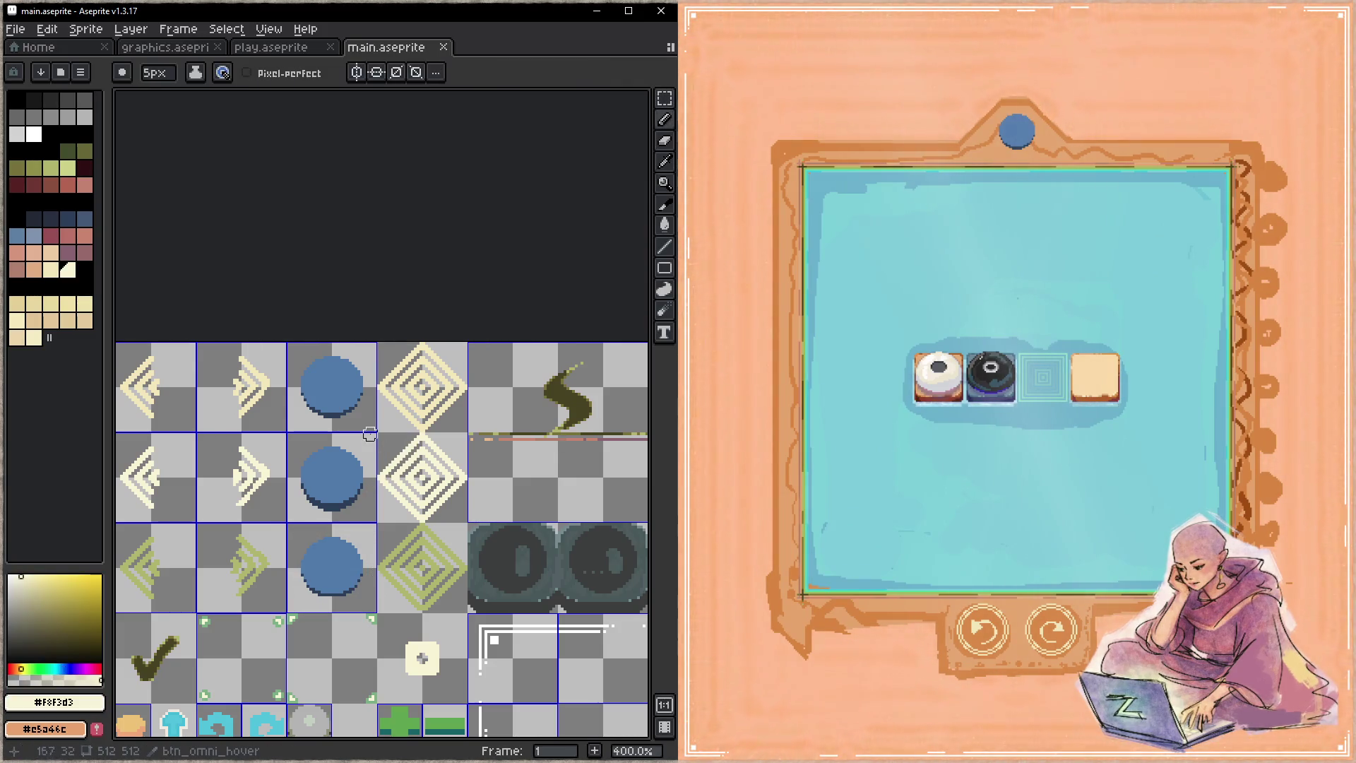
{"action": "scroll", "coordinate": [485, 464], "scroll_direction": "down", "scroll_amount": 5}
{"action": "scroll", "coordinate": [396, 433], "scroll_direction": "down", "scroll_amount": 5}
{"action": "scroll", "coordinate": [569, 446], "scroll_direction": "down", "scroll_amount": 3}
{"action": "left_click", "coordinate": [568, 480]}
{"action": "mouse_move", "coordinate": [120, 177]}
{"action": "left_mouse_down"}
{"action": "mouse_move", "coordinate": [254, 406]}
{"action": "mouse_move", "coordinate": [439, 583]}
{"action": "left_mouse_up"}
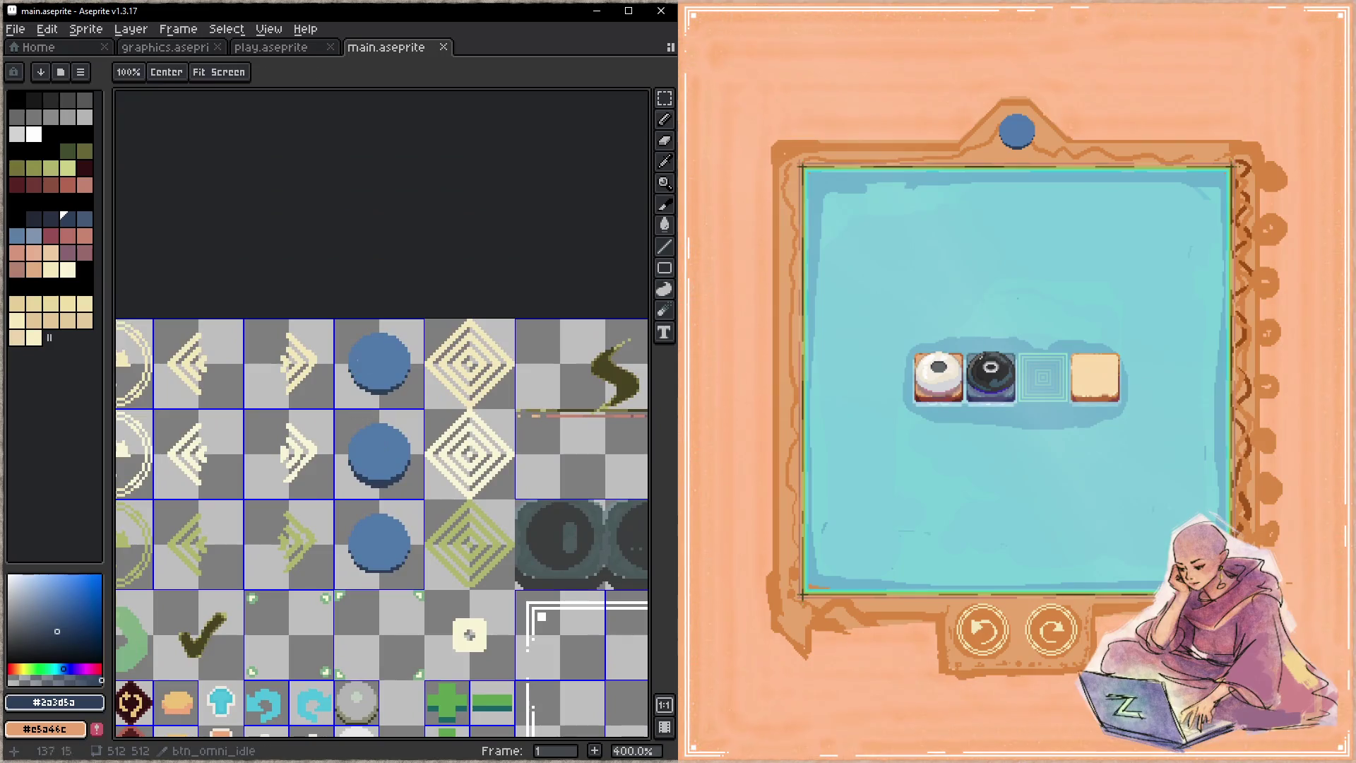
{"action": "key", "text": "z"}
{"action": "left_click", "coordinate": [381, 354]}
{"action": "left_click", "coordinate": [406, 358]}
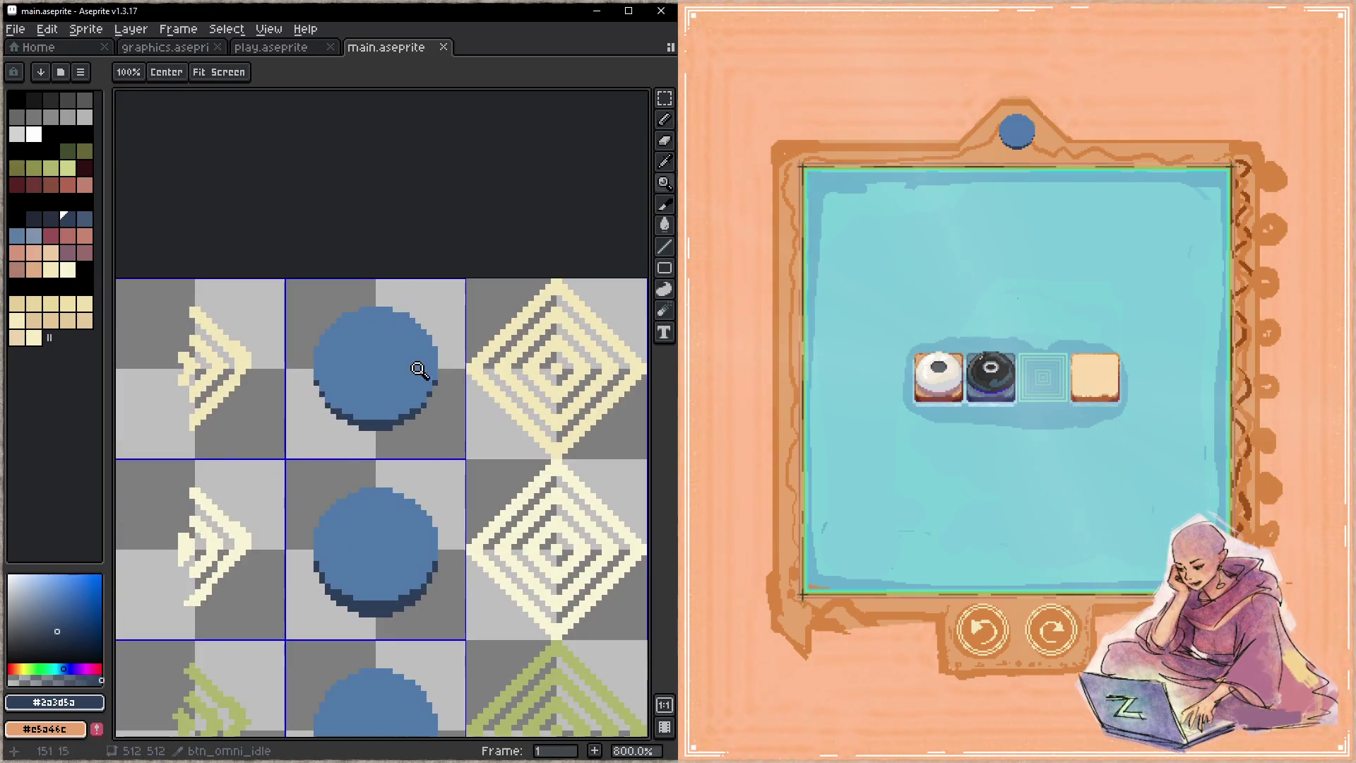
{"action": "left_click", "coordinate": [420, 359]}
{"action": "key", "text": "b"}
- Draw a dark diamond outline with a centre dot on the top blue circle
{"action": "left_click_drag", "start_coordinate": [387, 307], "coordinate": [346, 348]}
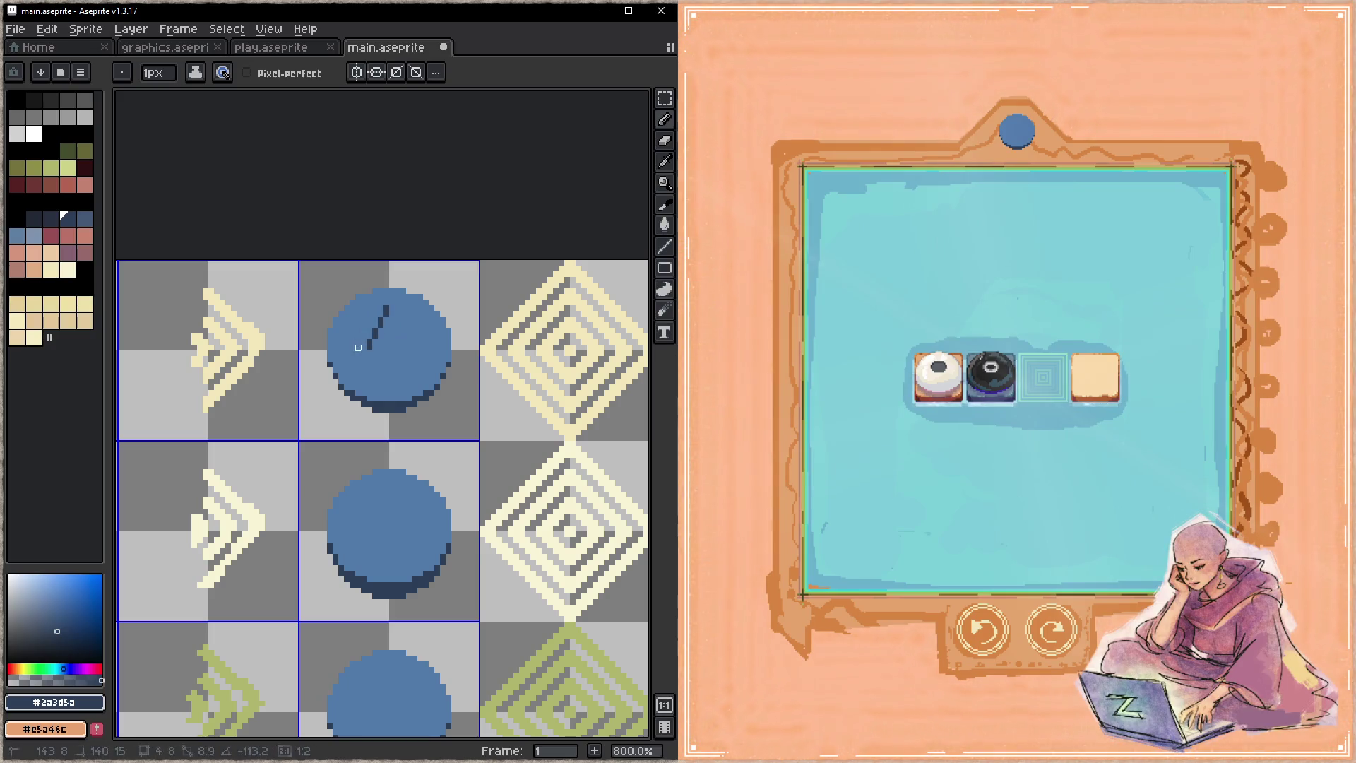
{"action": "left_click", "coordinate": [347, 348], "text": "shift"}
{"action": "left_click", "coordinate": [390, 376], "text": "shift"}
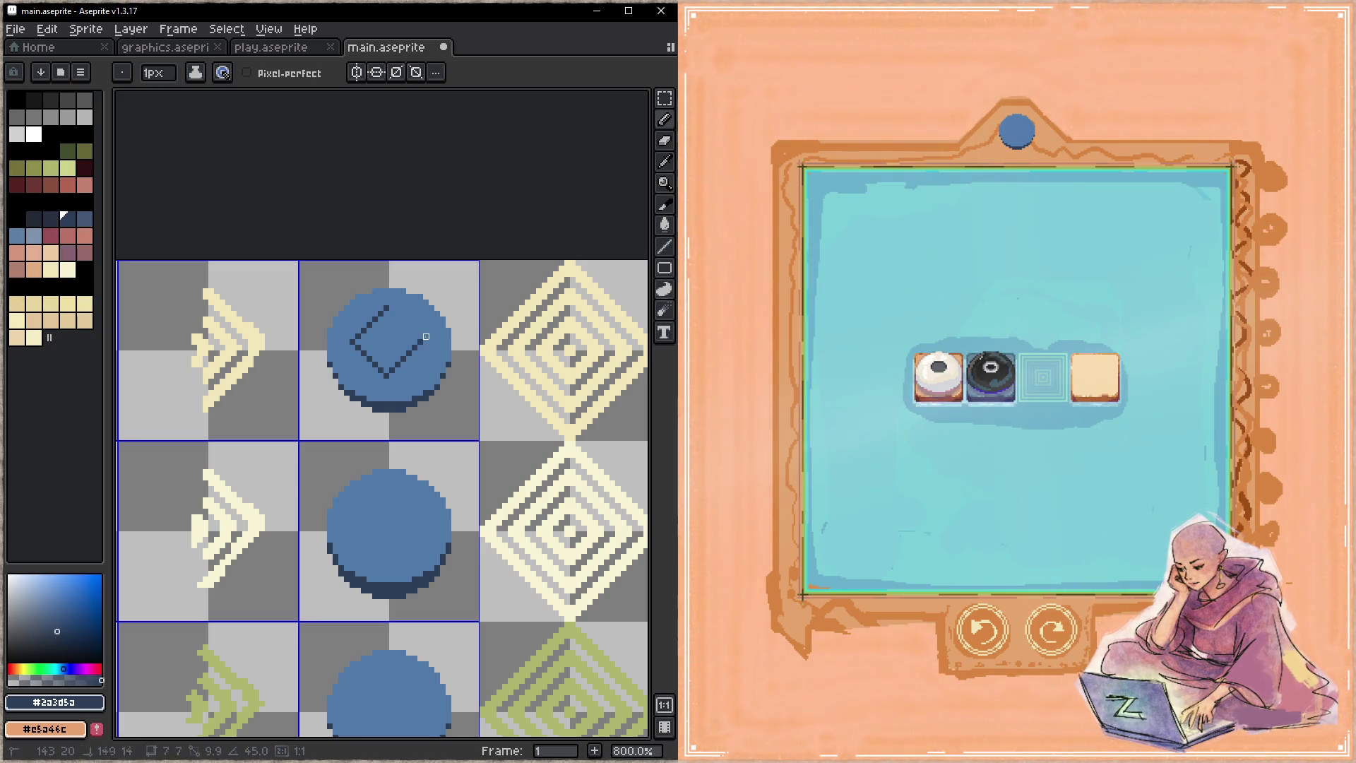
{"action": "left_click", "coordinate": [426, 337], "text": "shift"}
{"action": "left_click", "coordinate": [387, 301], "text": "shift"}
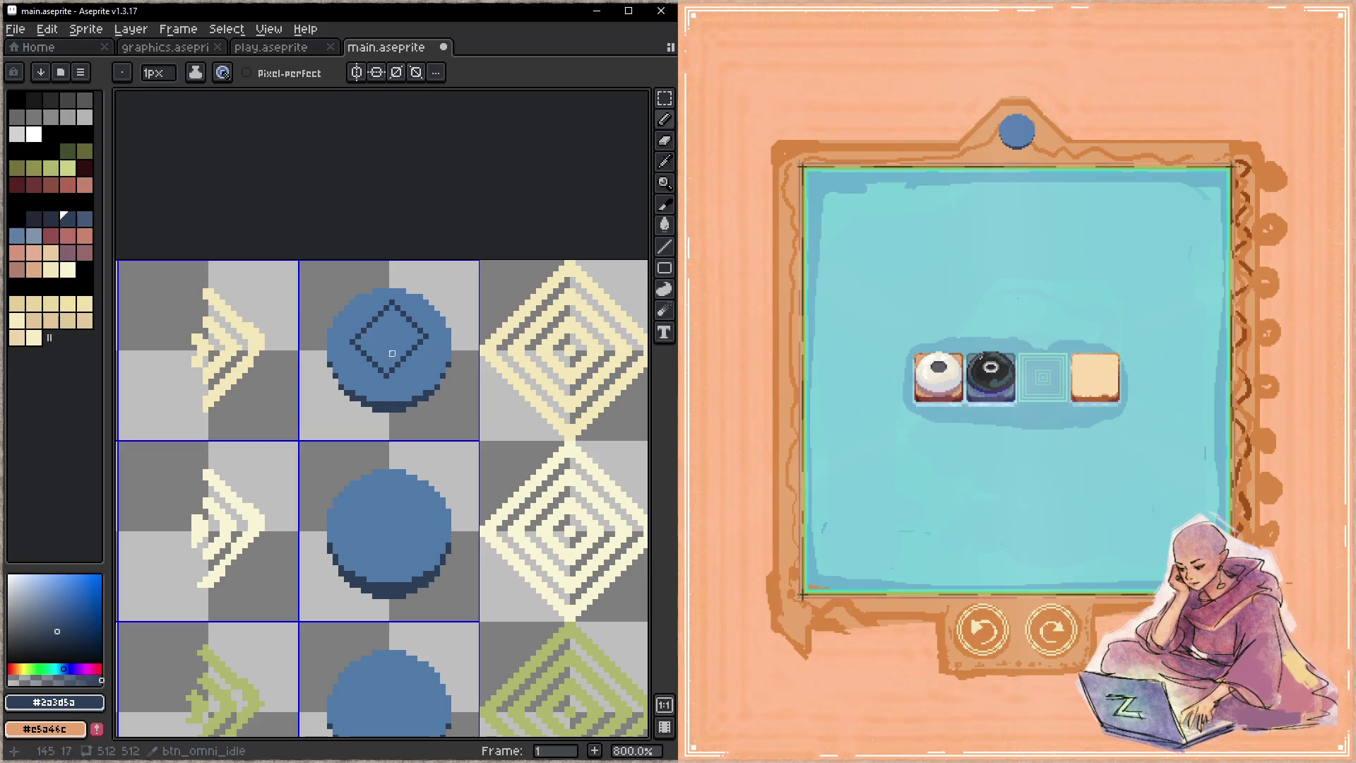
- Draw matching dark diamond outlines on the second and third blue circles
{"action": "left_click", "coordinate": [387, 492]}
{"action": "left_click", "coordinate": [349, 524], "text": "shift"}
{"action": "left_click", "coordinate": [420, 528], "text": "shift"}
{"action": "left_click", "coordinate": [387, 492], "text": "shift"}
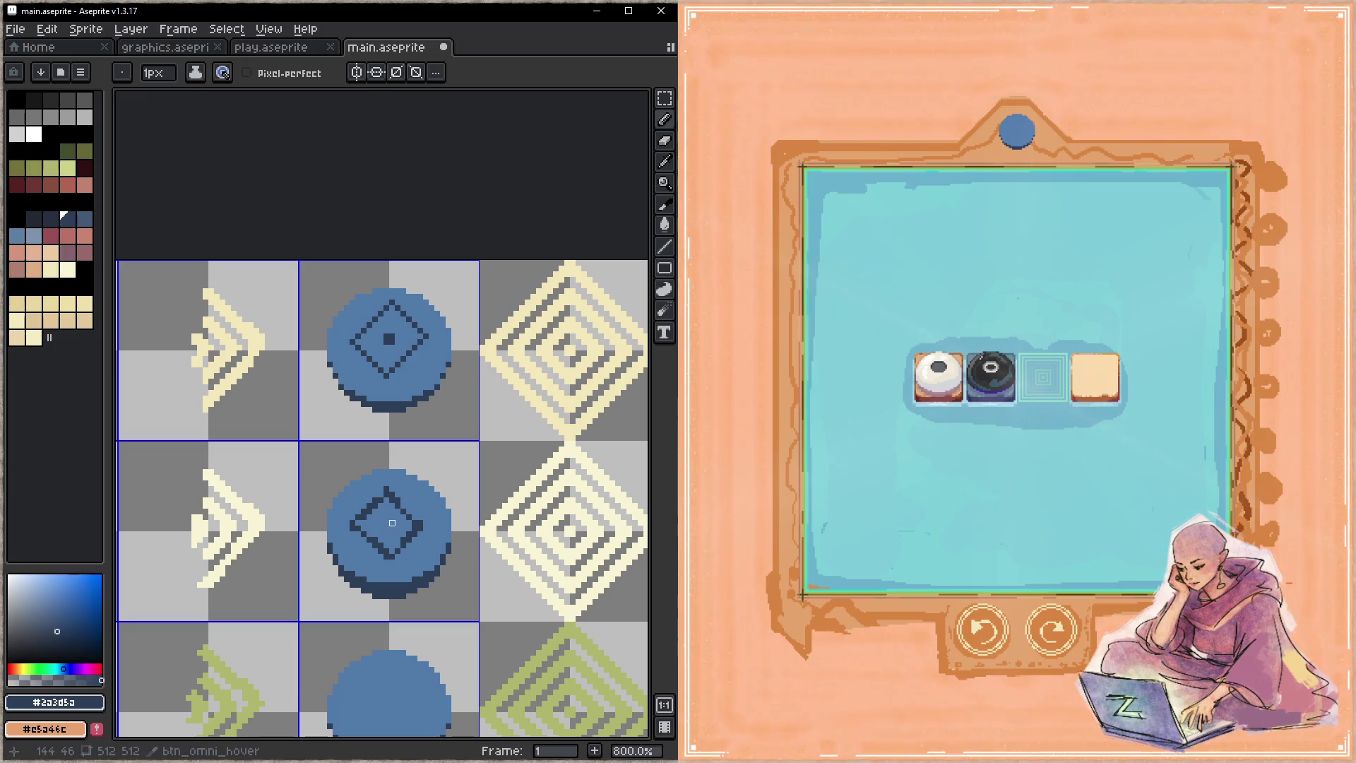
{"action": "left_click_drag", "start_coordinate": [403, 551], "coordinate": [394, 376]}
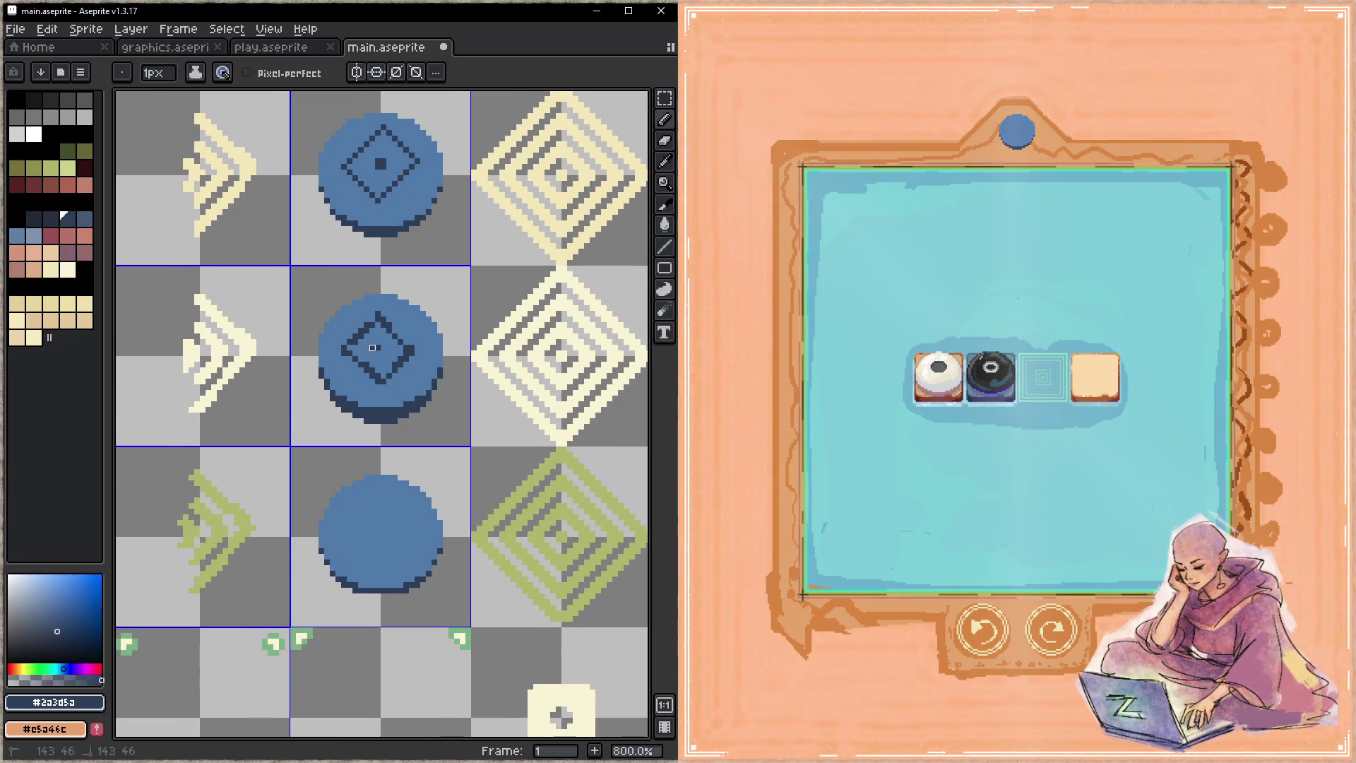
{"action": "left_click", "coordinate": [381, 487]}
{"action": "left_click", "coordinate": [332, 523], "text": "shift"}
{"action": "left_click", "coordinate": [384, 561], "text": "shift"}
{"action": "left_click", "coordinate": [417, 524], "text": "shift"}
{"action": "left_click", "coordinate": [384, 487], "text": "shift"}
{"action": "left_click", "coordinate": [381, 516]}
- Save the sheet and check the diamond top button by loading levels from the game's wheel
{"action": "key", "text": "ctrl+s"}
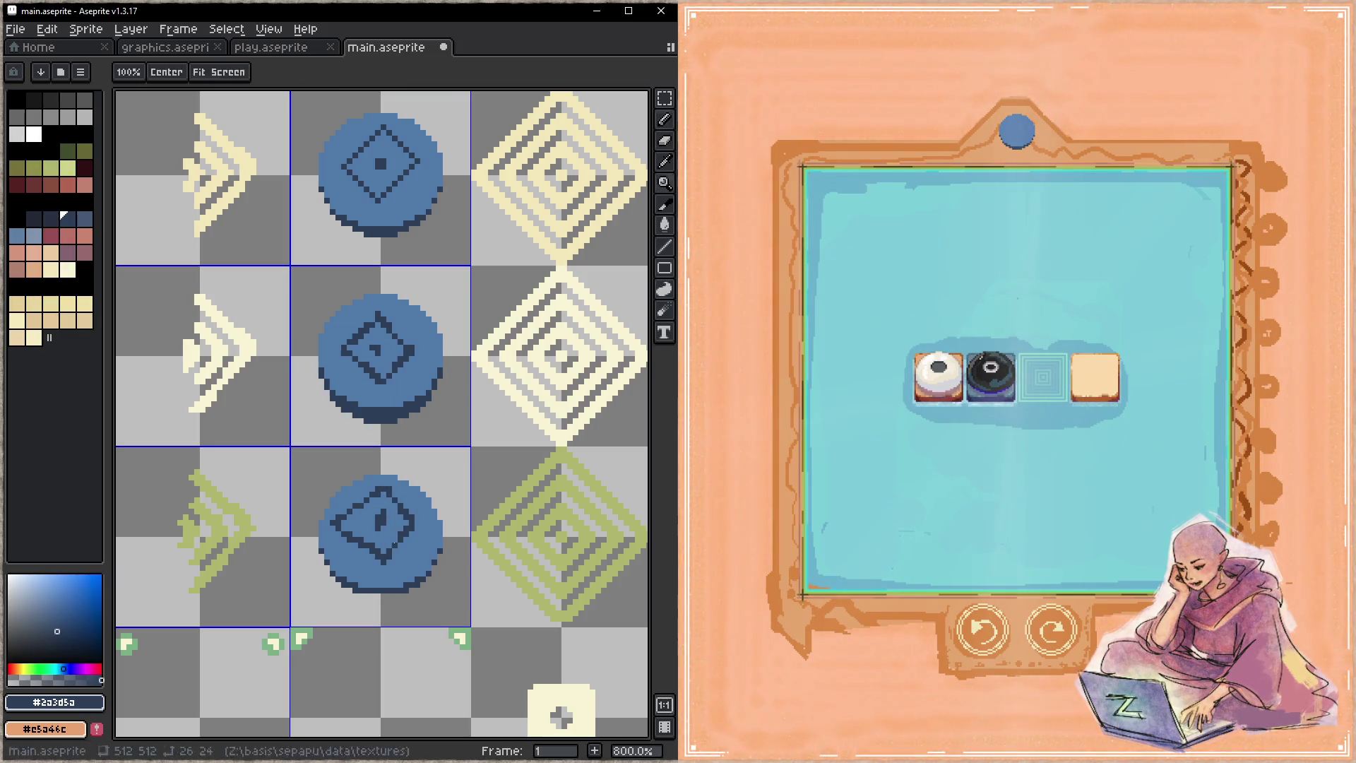
{"action": "left_click", "coordinate": [1042, 154]}
{"action": "left_click", "coordinate": [1042, 154]}
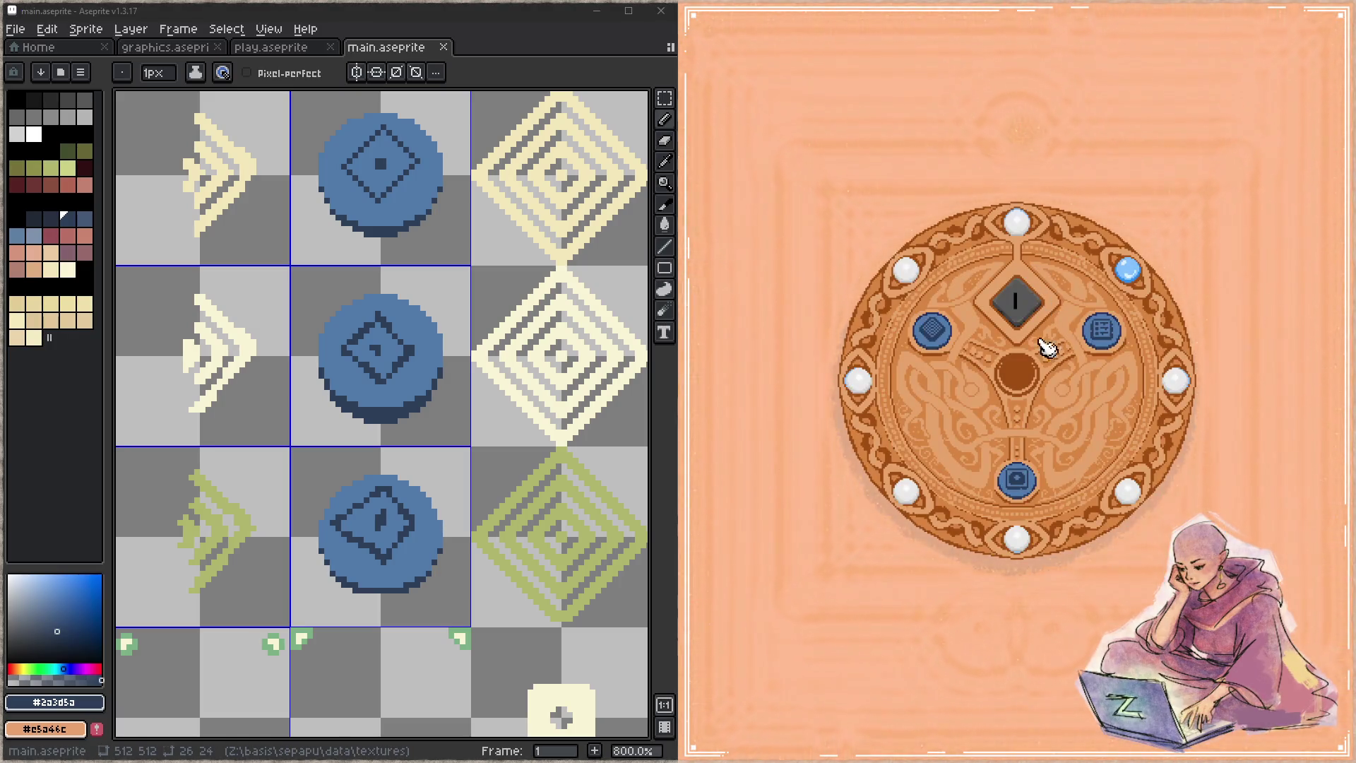
{"action": "left_click", "coordinate": [1041, 494]}
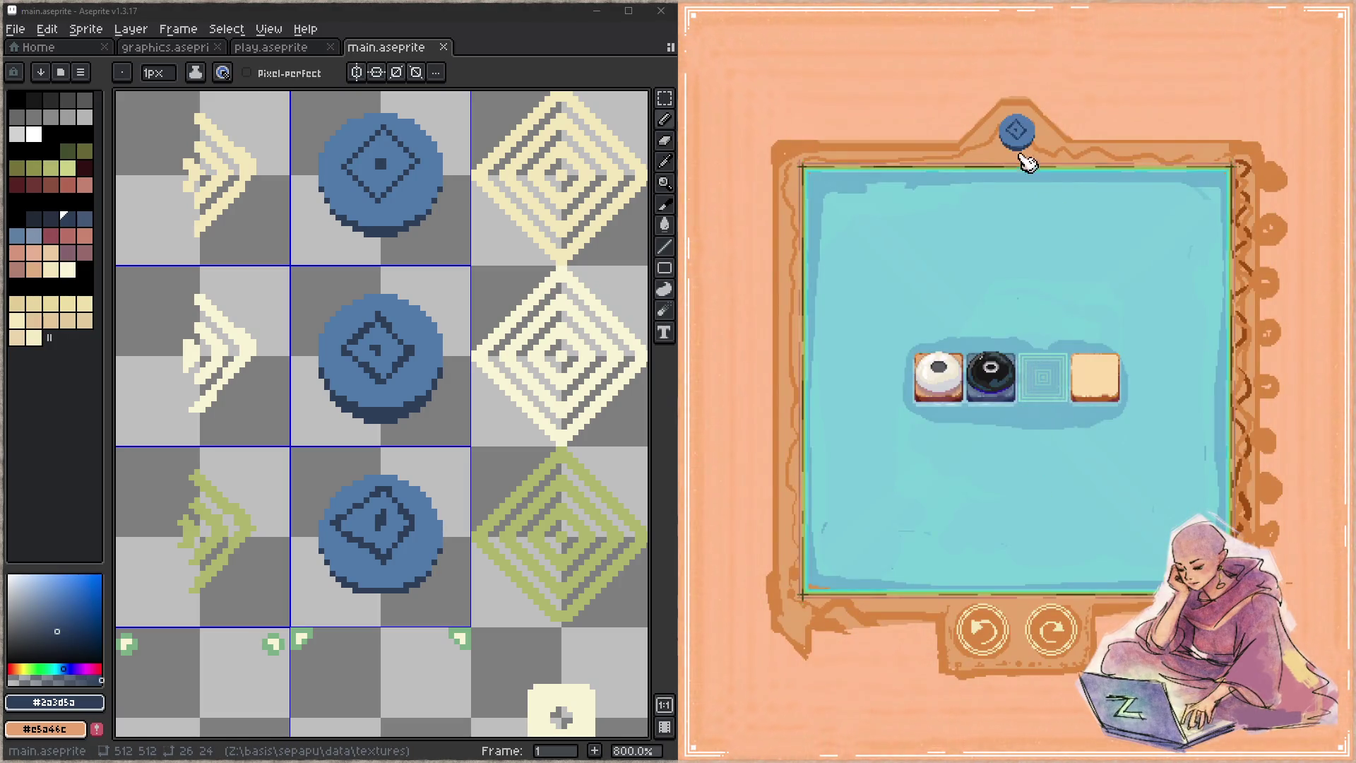
{"action": "left_click", "coordinate": [1022, 141]}
{"action": "left_click", "coordinate": [1017, 479]}
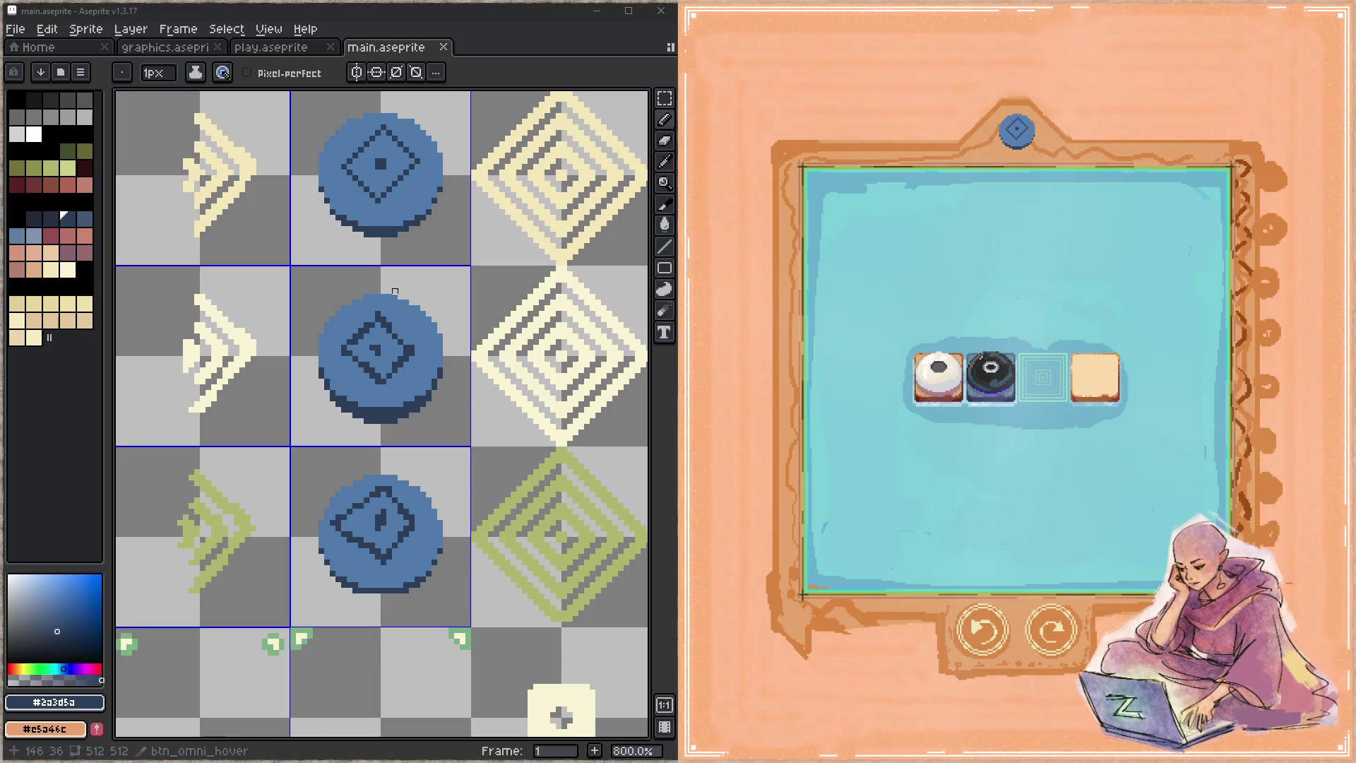
{"action": "scroll", "coordinate": [396, 477], "scroll_direction": "right", "scroll_amount": 2}
- Undo the diamond pencil marks and return to the pencil with the layers panel shown
{"action": "key", "text": "ctrl+z"}
{"action": "key", "text": "z"}
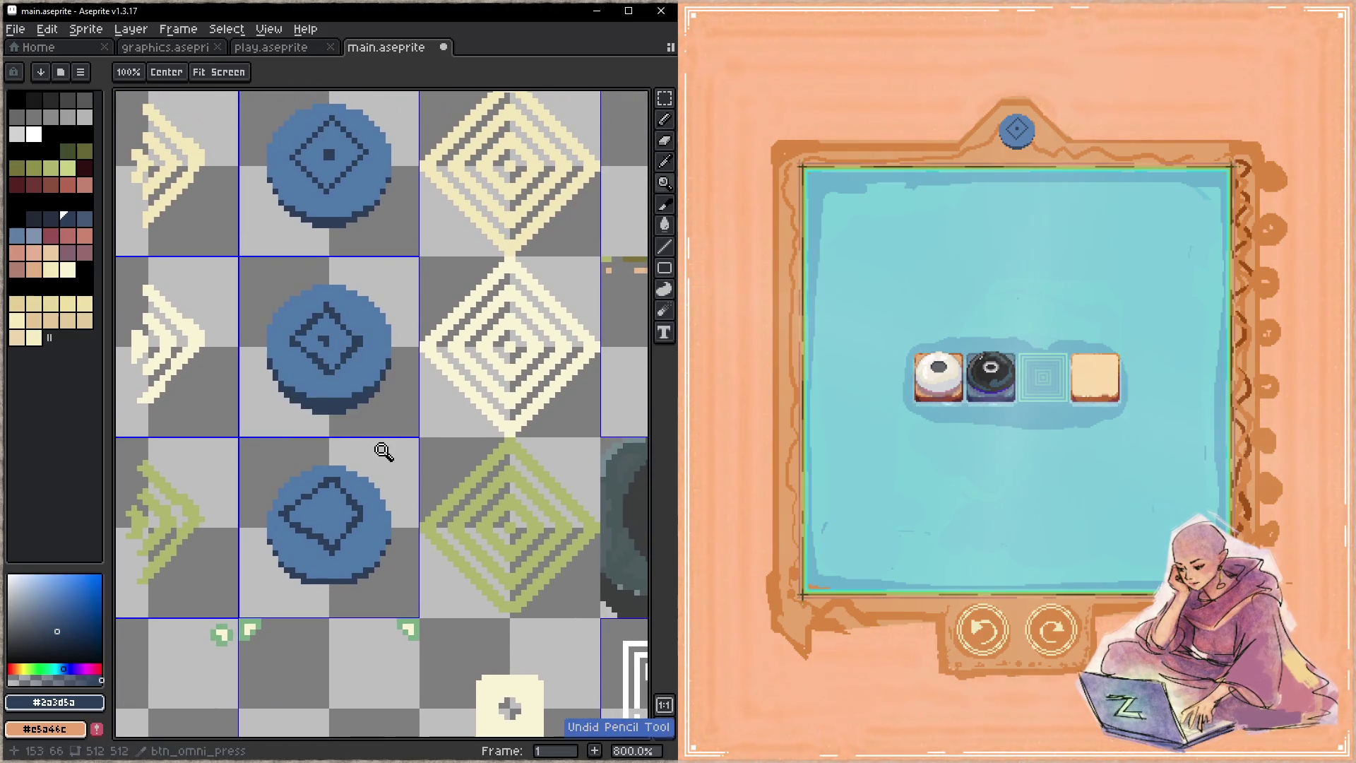
{"action": "key", "text": "ctrl+z"}
{"action": "key", "text": "ctrl+z"}
{"action": "key", "text": "ctrl+z"}
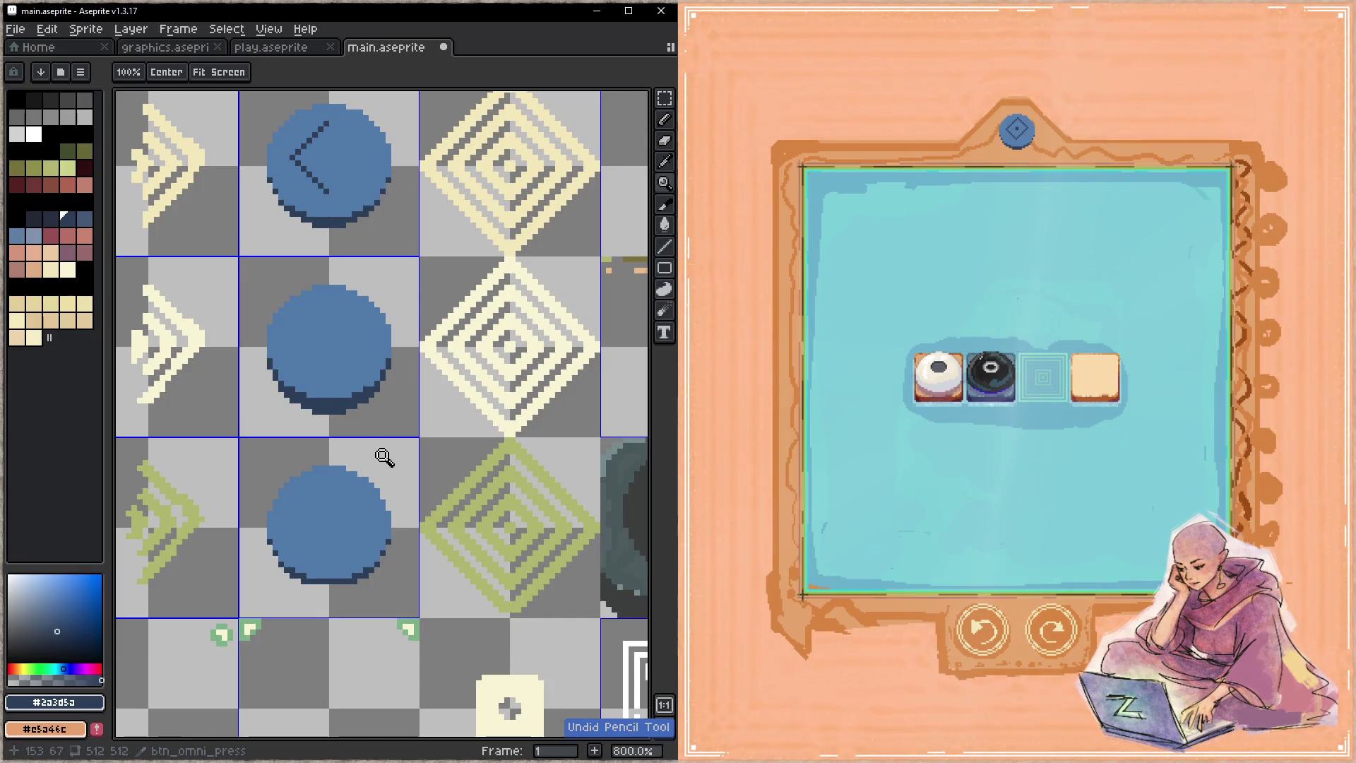
{"action": "key", "text": "ctrl+z"}
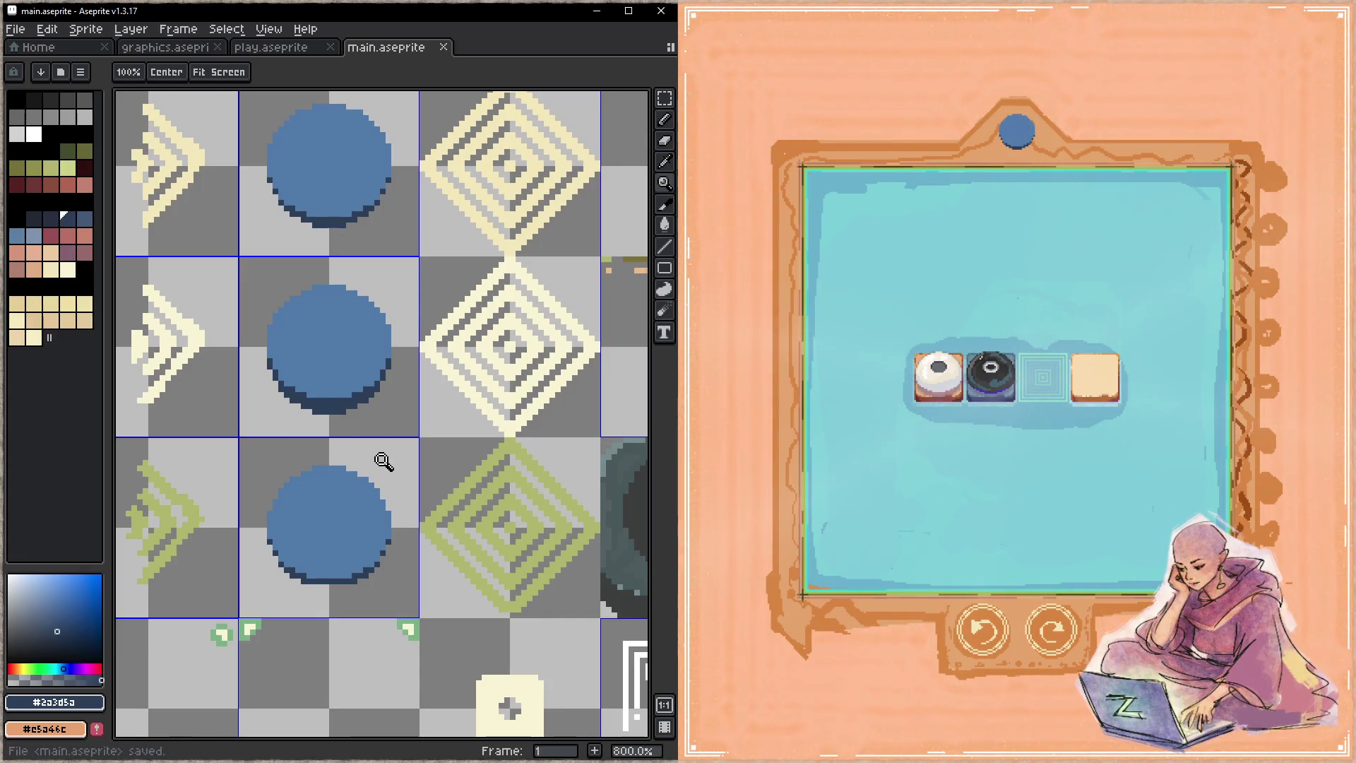
{"action": "key", "text": "b"}
{"action": "key", "text": "Tab"}
{"action": "key", "text": "Tab"}
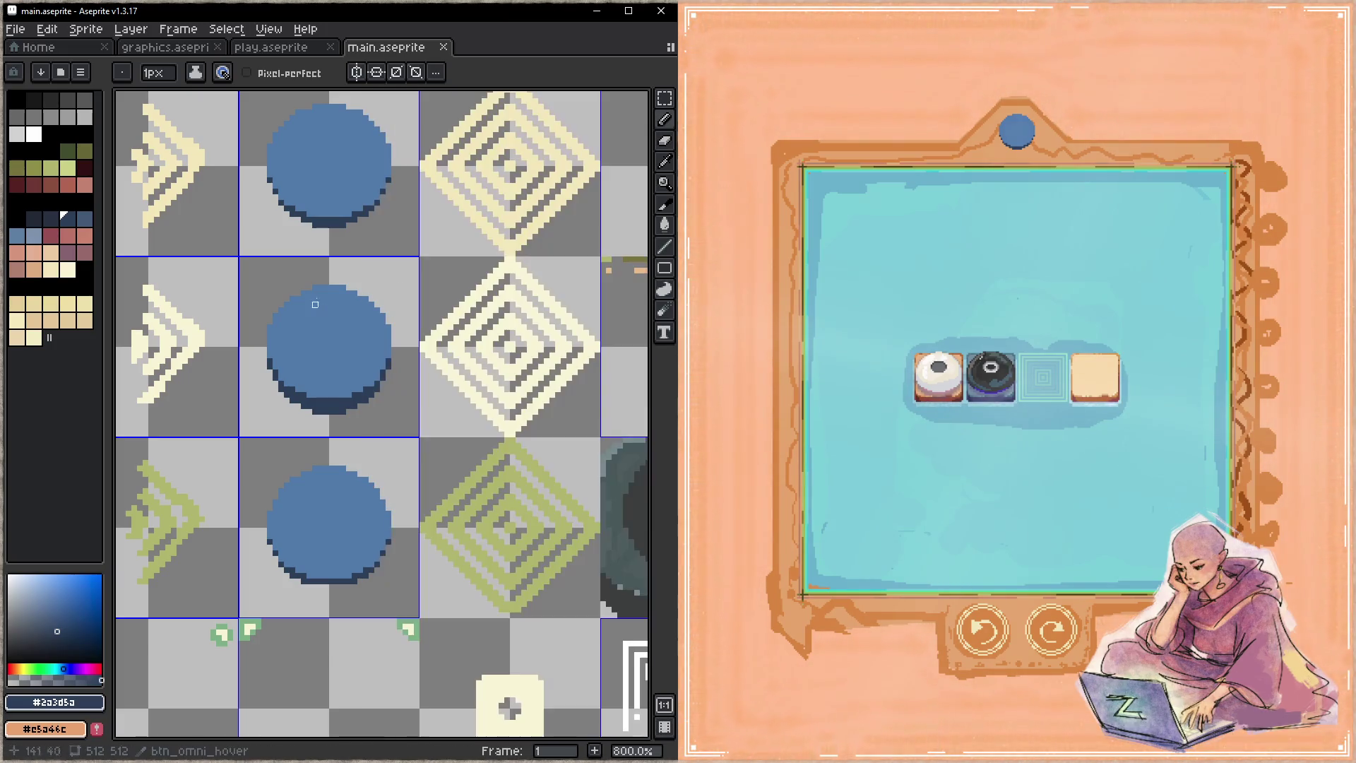
- Try dark ring strokes around the top circle, undo them, and save
{"action": "left_click_drag", "start_coordinate": [332, 125], "coordinate": [298, 180]}
{"action": "key", "text": "ctrl+z"}
{"action": "mouse_move", "coordinate": [332, 125]}
{"action": "left_mouse_down"}
{"action": "mouse_move", "coordinate": [298, 180]}
{"action": "mouse_move", "coordinate": [350, 127]}
{"action": "mouse_move", "coordinate": [326, 192]}
{"action": "left_mouse_up"}
{"action": "mouse_move", "coordinate": [361, 134]}
{"action": "left_mouse_down"}
{"action": "mouse_move", "coordinate": [292, 163]}
{"action": "mouse_move", "coordinate": [329, 124]}
{"action": "mouse_move", "coordinate": [309, 169]}
{"action": "mouse_move", "coordinate": [330, 140]}
{"action": "left_mouse_up"}
{"action": "key", "text": "ctrl+z"}
{"action": "key", "text": "ctrl+s"}
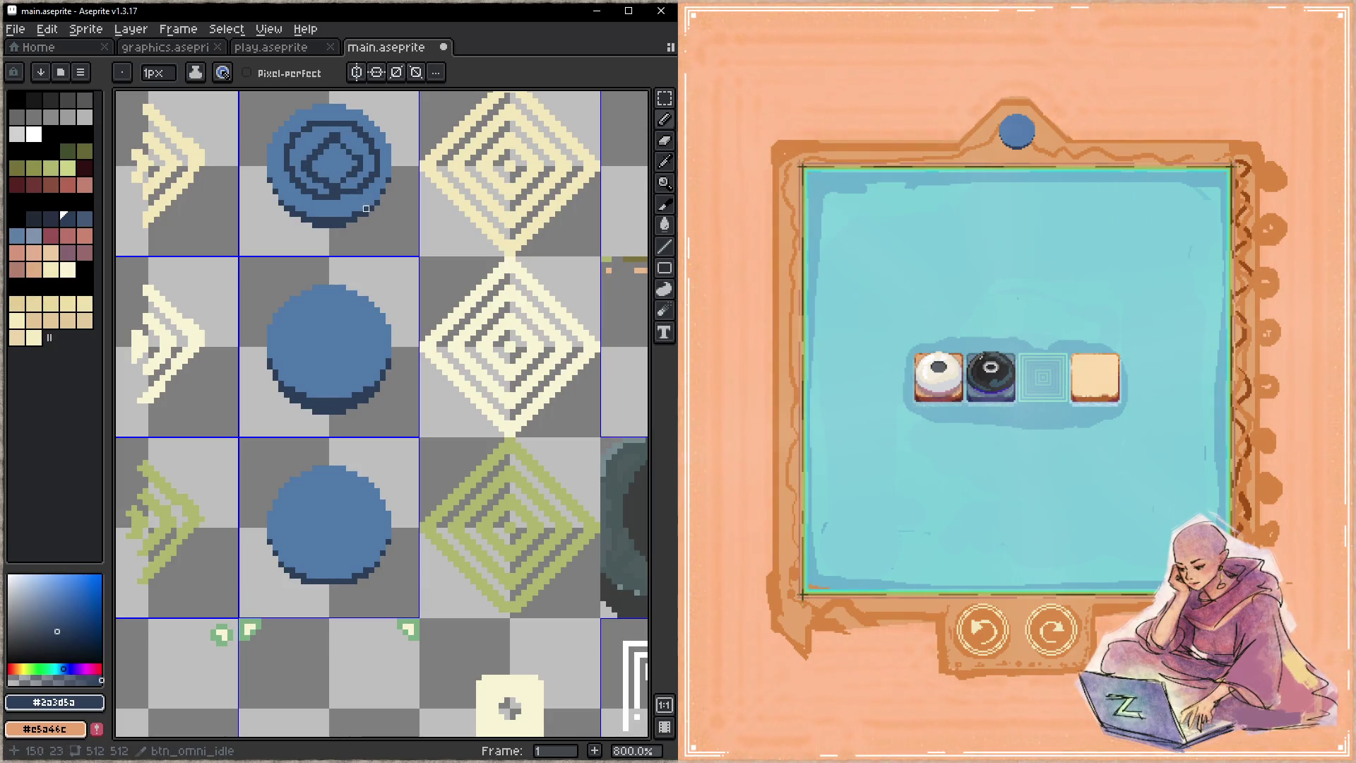
- Open the bottom coin's level in the game, then return to the sprite editor
{"action": "left_click", "coordinate": [1017, 136]}
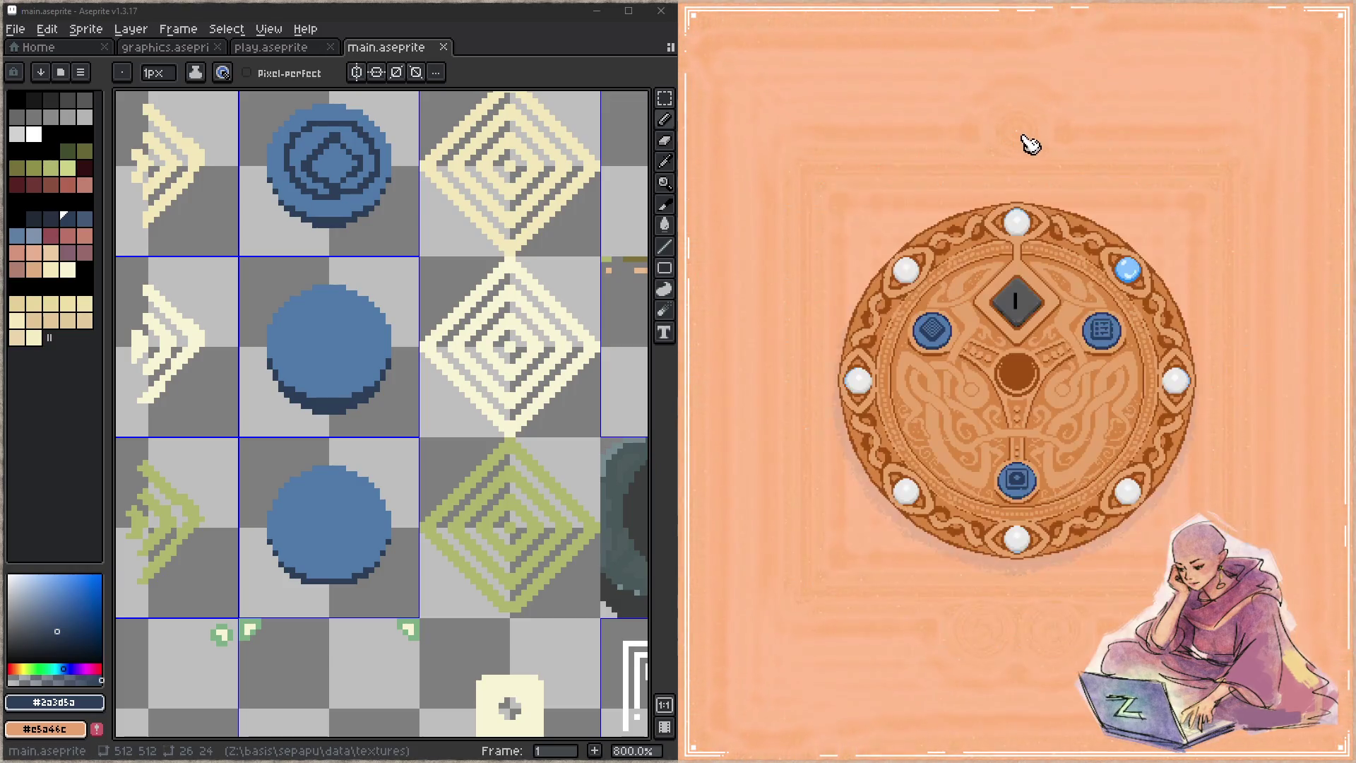
{"action": "left_click", "coordinate": [1017, 480]}
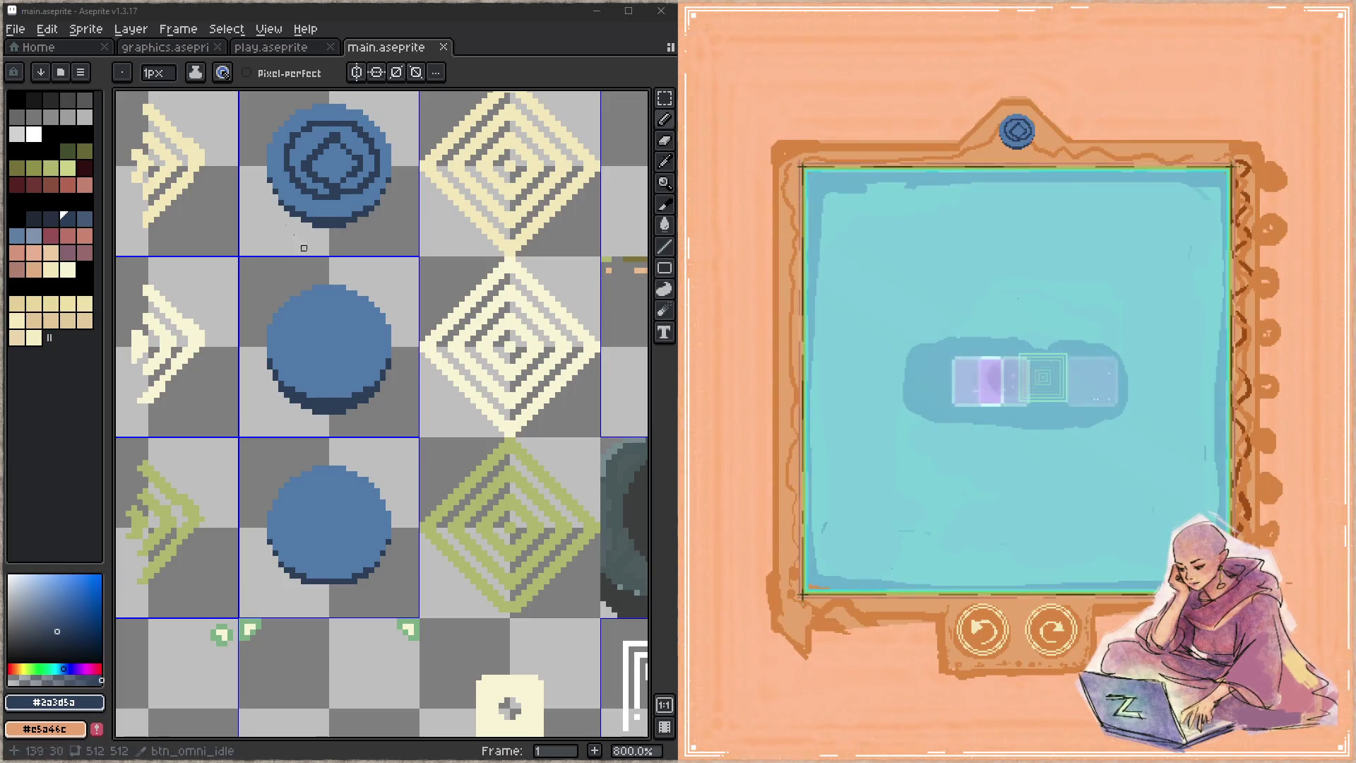
{"action": "left_click", "coordinate": [338, 158]}
- Draw dark rings and Y arms inside the three button circles and save
{"action": "key", "text": "ctrl+z"}
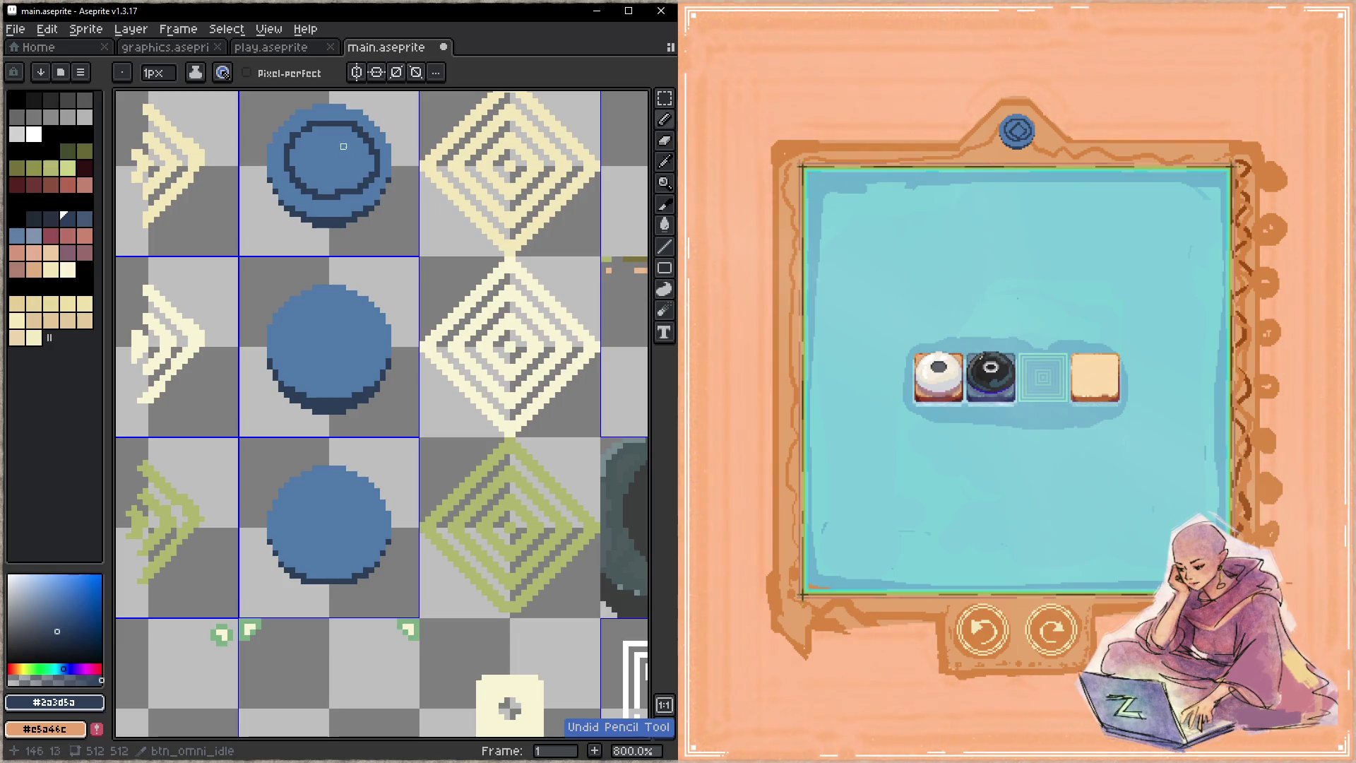
{"action": "mouse_move", "coordinate": [332, 152]}
{"action": "left_mouse_down"}
{"action": "mouse_move", "coordinate": [351, 144]}
{"action": "mouse_move", "coordinate": [310, 146]}
{"action": "left_mouse_up"}
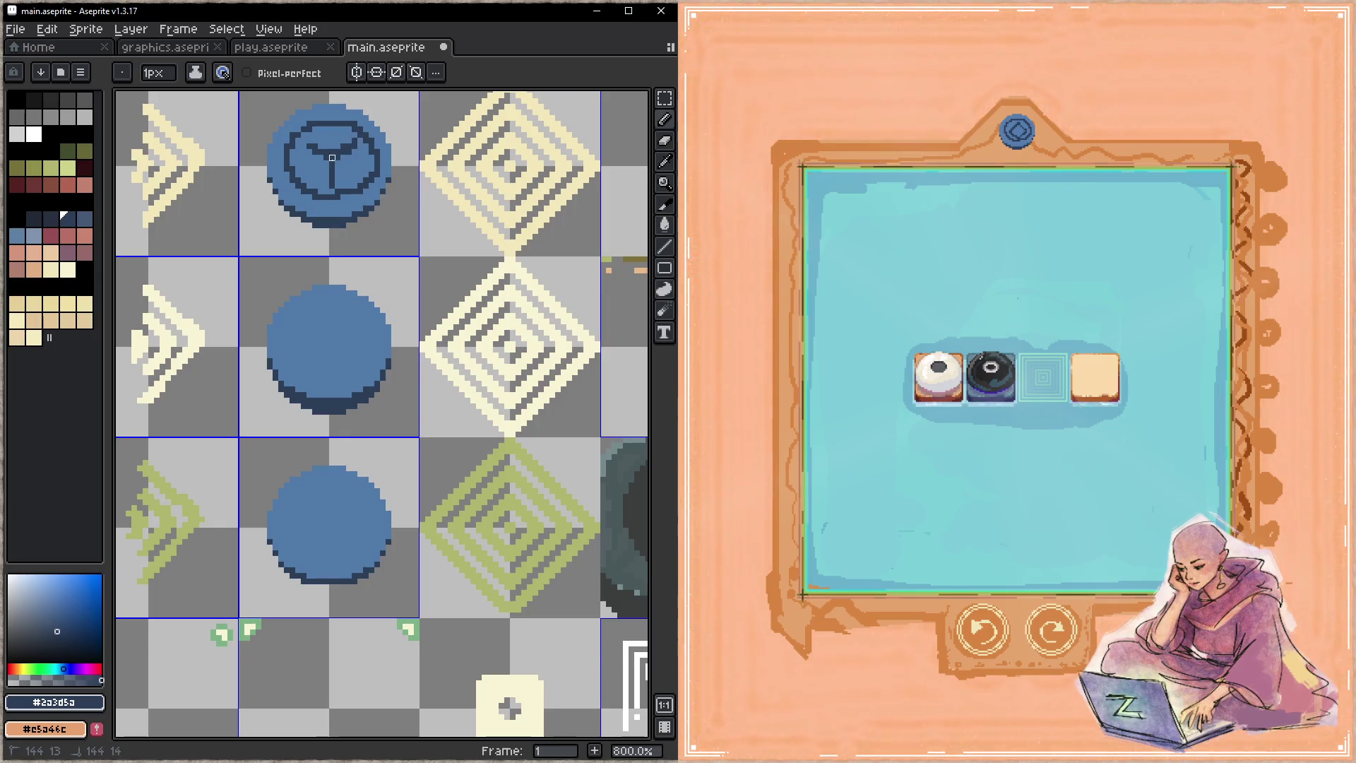
{"action": "mouse_move", "coordinate": [326, 311]}
{"action": "left_mouse_down"}
{"action": "mouse_move", "coordinate": [356, 374]}
{"action": "mouse_move", "coordinate": [329, 310]}
{"action": "mouse_move", "coordinate": [329, 376]}
{"action": "left_mouse_up"}
{"action": "mouse_move", "coordinate": [298, 542]}
{"action": "left_mouse_down"}
{"action": "mouse_move", "coordinate": [332, 487]}
{"action": "mouse_move", "coordinate": [332, 523]}
{"action": "left_mouse_up"}
{"action": "left_click_drag", "start_coordinate": [351, 505], "coordinate": [332, 547]}
{"action": "key", "text": "ctrl+s"}
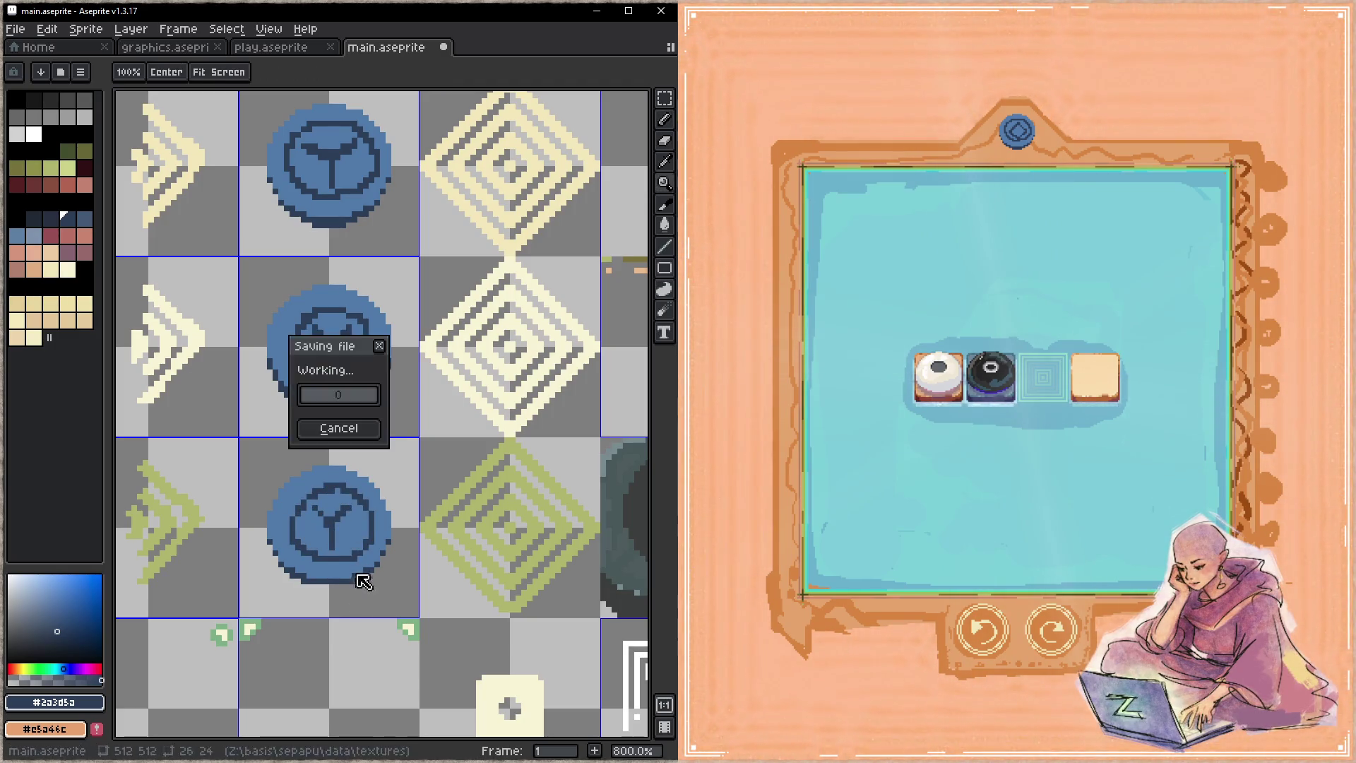
- Test the Y button by opening the bottom coin's level from the hub menu
{"action": "left_click", "coordinate": [1018, 133]}
{"action": "left_click", "coordinate": [1022, 478]}
{"action": "left_click", "coordinate": [1020, 132]}
{"action": "left_click", "coordinate": [1030, 475]}
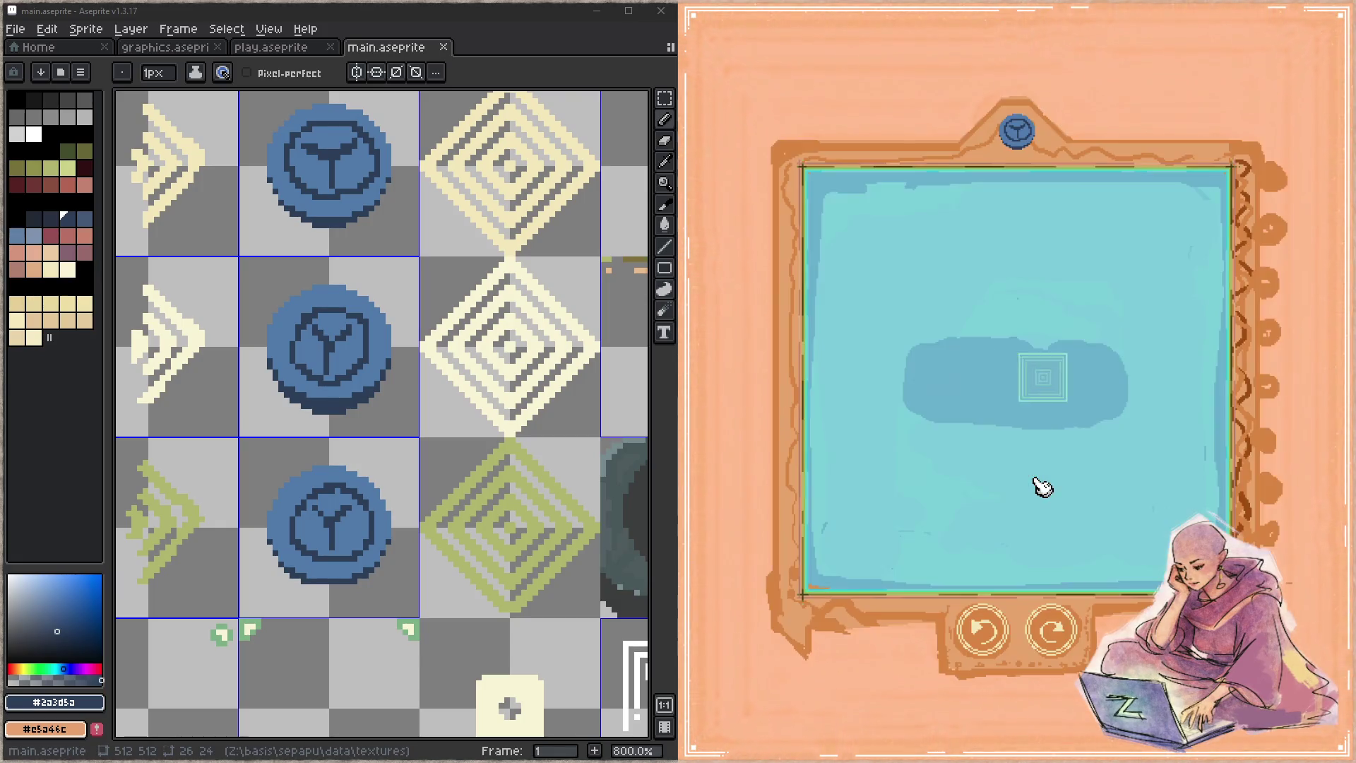
{"action": "left_click", "coordinate": [1022, 131]}
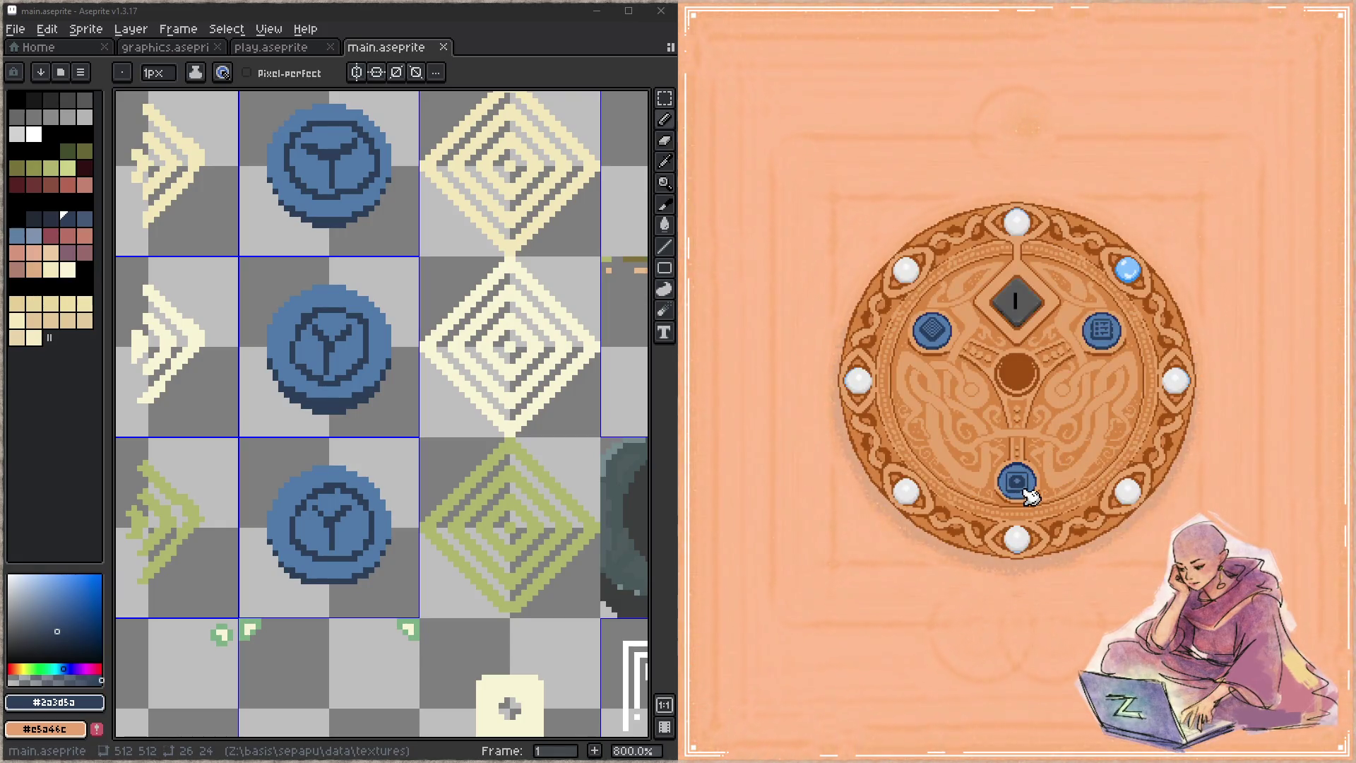
{"action": "left_click", "coordinate": [1032, 478]}
- Reload the level board preview, then try a dark brown stroke on the mound and undo it
{"action": "left_click", "coordinate": [1022, 136]}
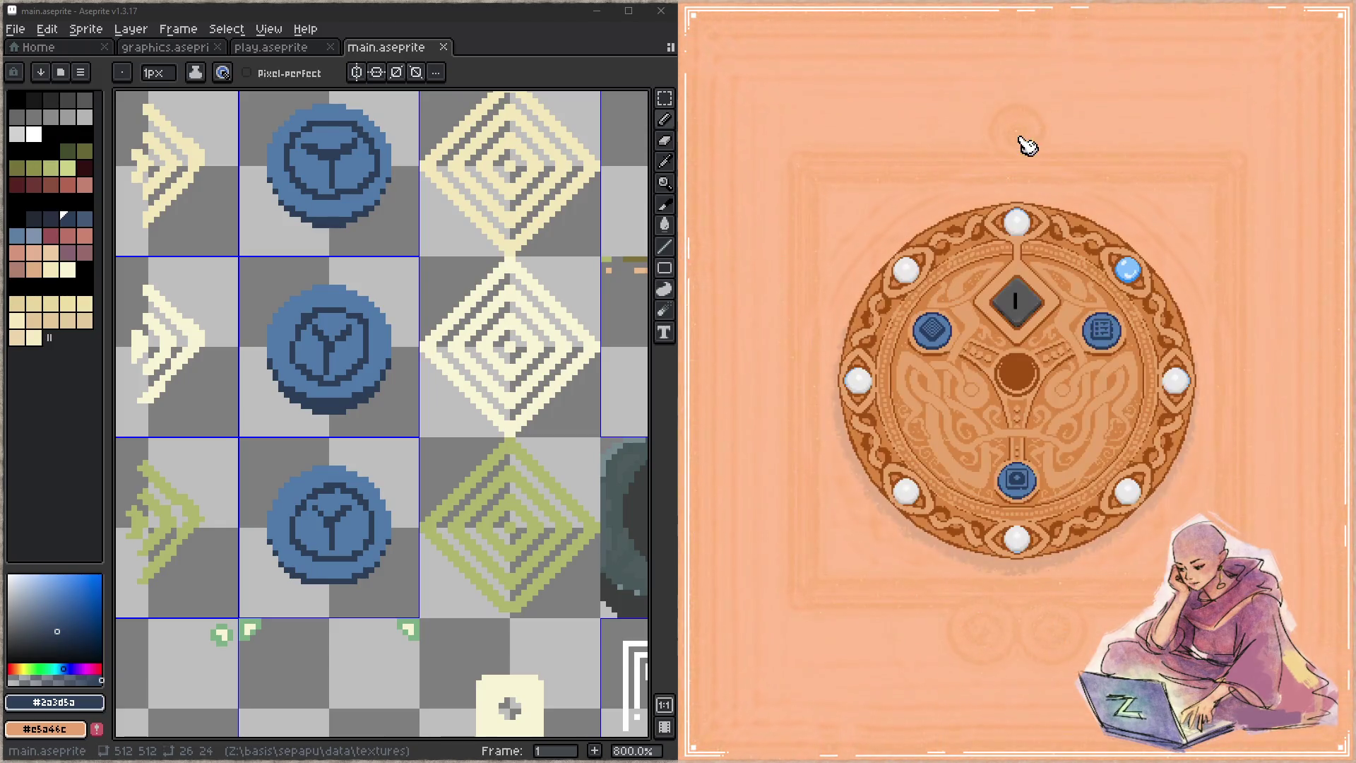
{"action": "left_click", "coordinate": [1018, 475]}
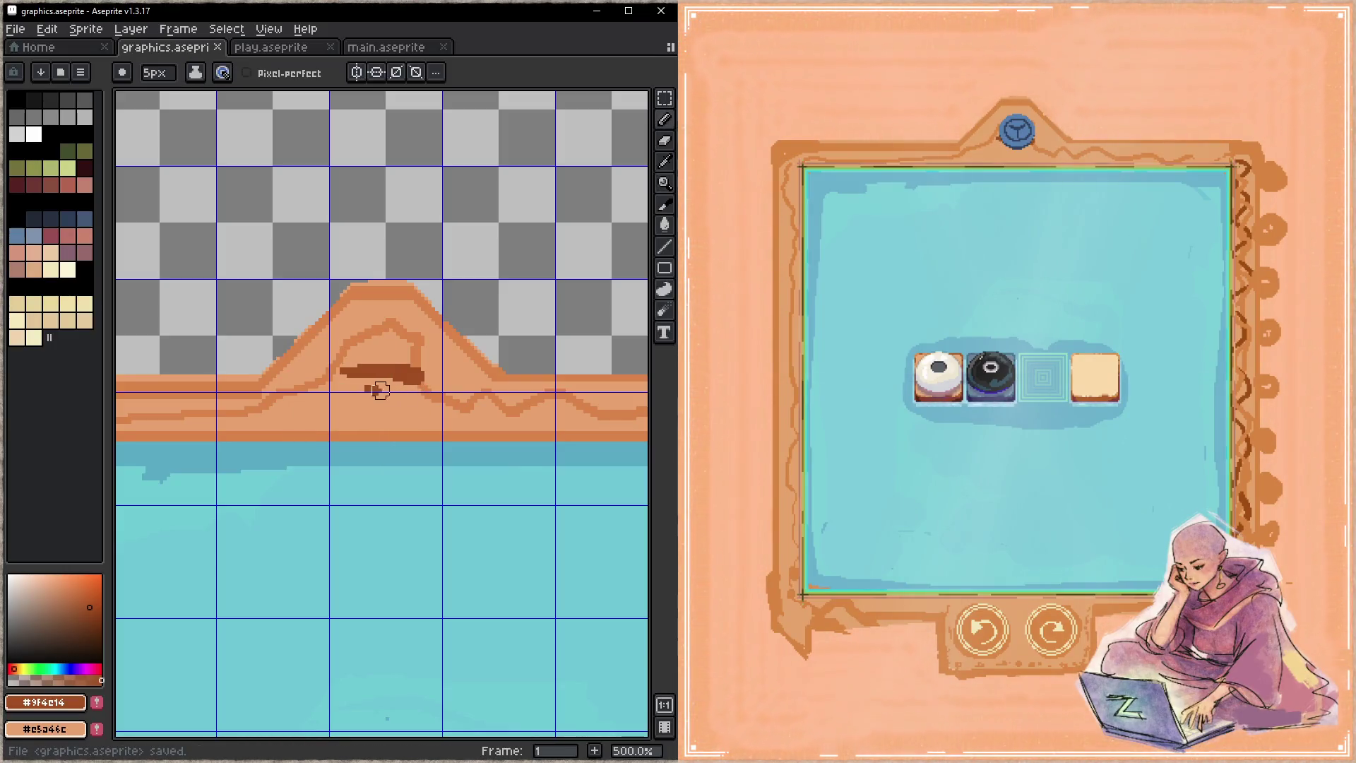
{"action": "mouse_move", "coordinate": [367, 390]}
{"action": "left_mouse_down"}
{"action": "mouse_move", "coordinate": [415, 389]}
{"action": "mouse_move", "coordinate": [415, 362]}
{"action": "mouse_move", "coordinate": [397, 355]}
{"action": "left_mouse_up"}
{"action": "key", "text": "ctrl+z"}
{"action": "key", "text": "ctrl+z"}
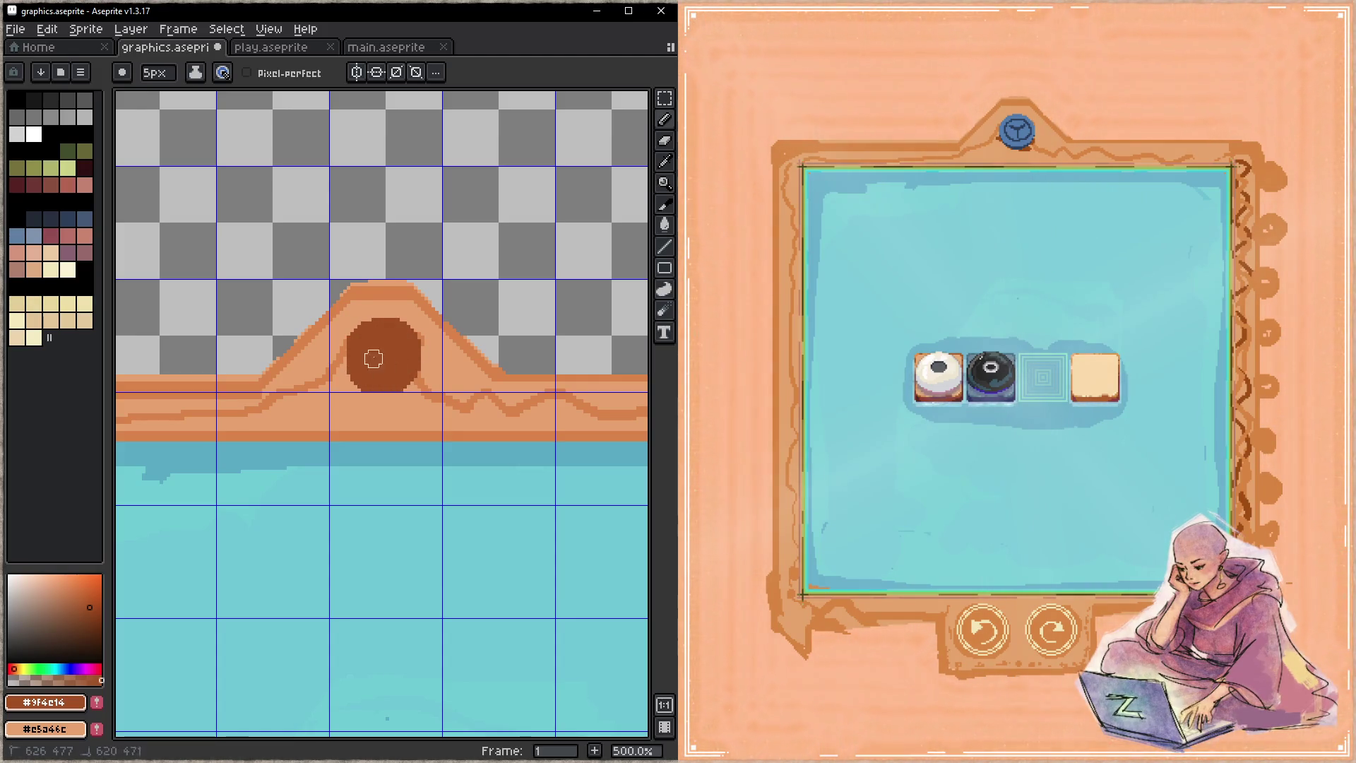
- Hand-paint the brown circle's lower edges on the mound with saves, then undo those strokes
{"action": "key", "text": "ctrl+s"}
{"action": "left_click_drag", "start_coordinate": [355, 334], "coordinate": [412, 359]}
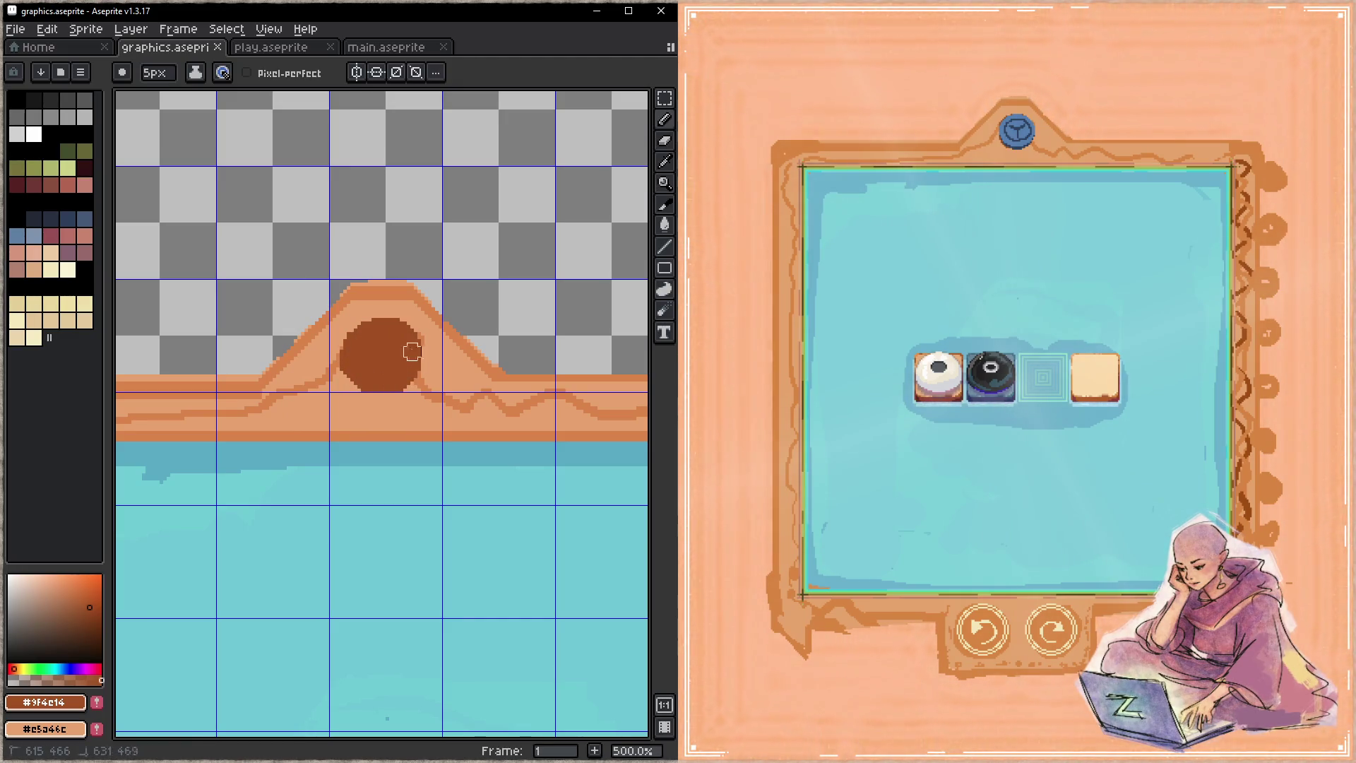
{"action": "key", "text": "ctrl+s"}
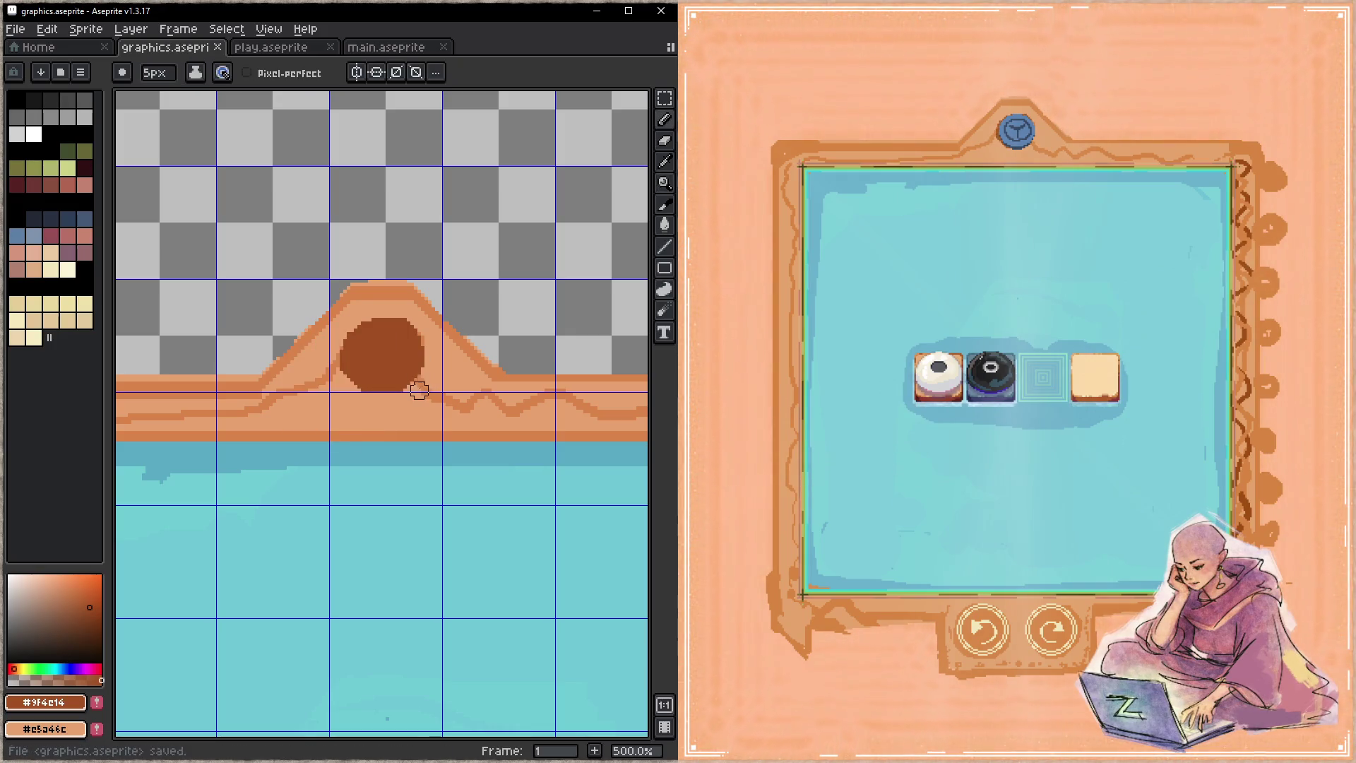
{"action": "left_click_drag", "start_coordinate": [373, 397], "coordinate": [400, 399]}
{"action": "key", "text": "ctrl+s"}
{"action": "key", "text": "ctrl+z"}
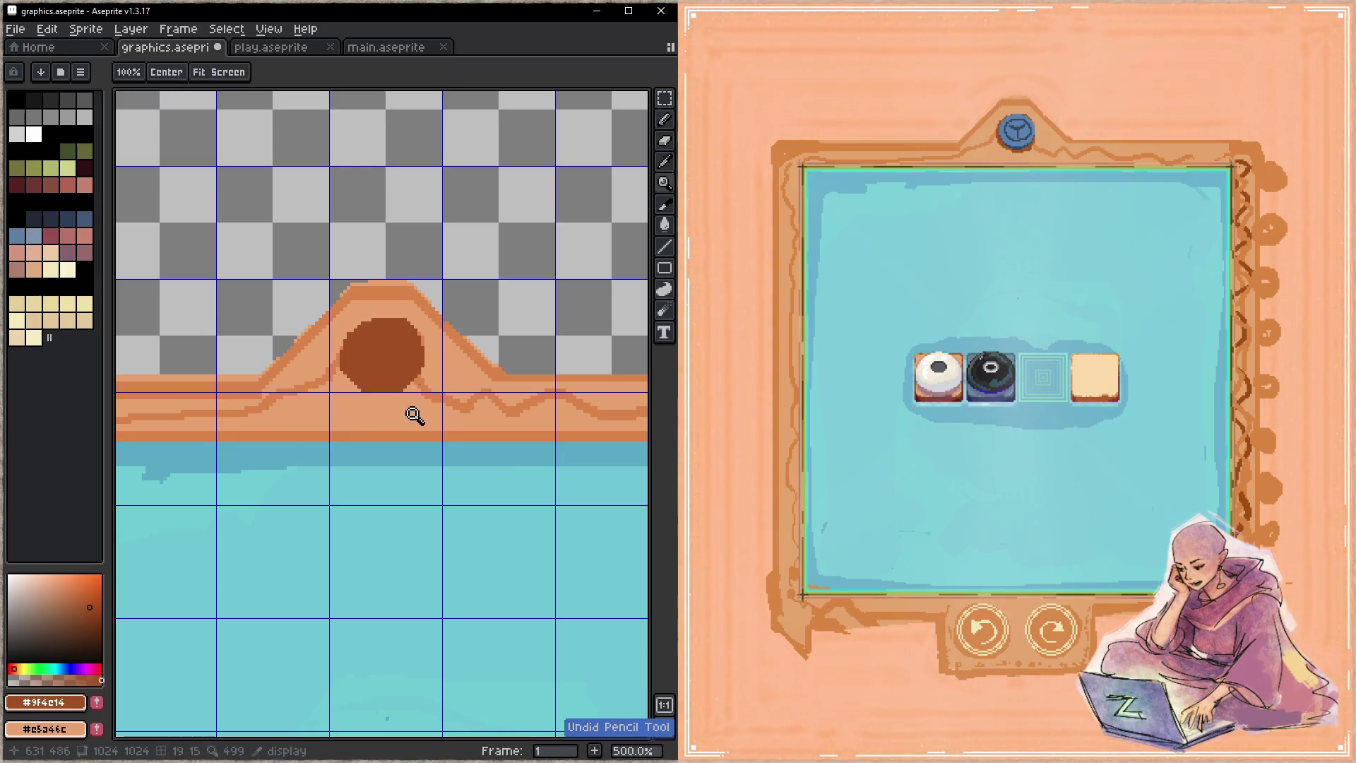
{"action": "key", "text": "ctrl+z"}
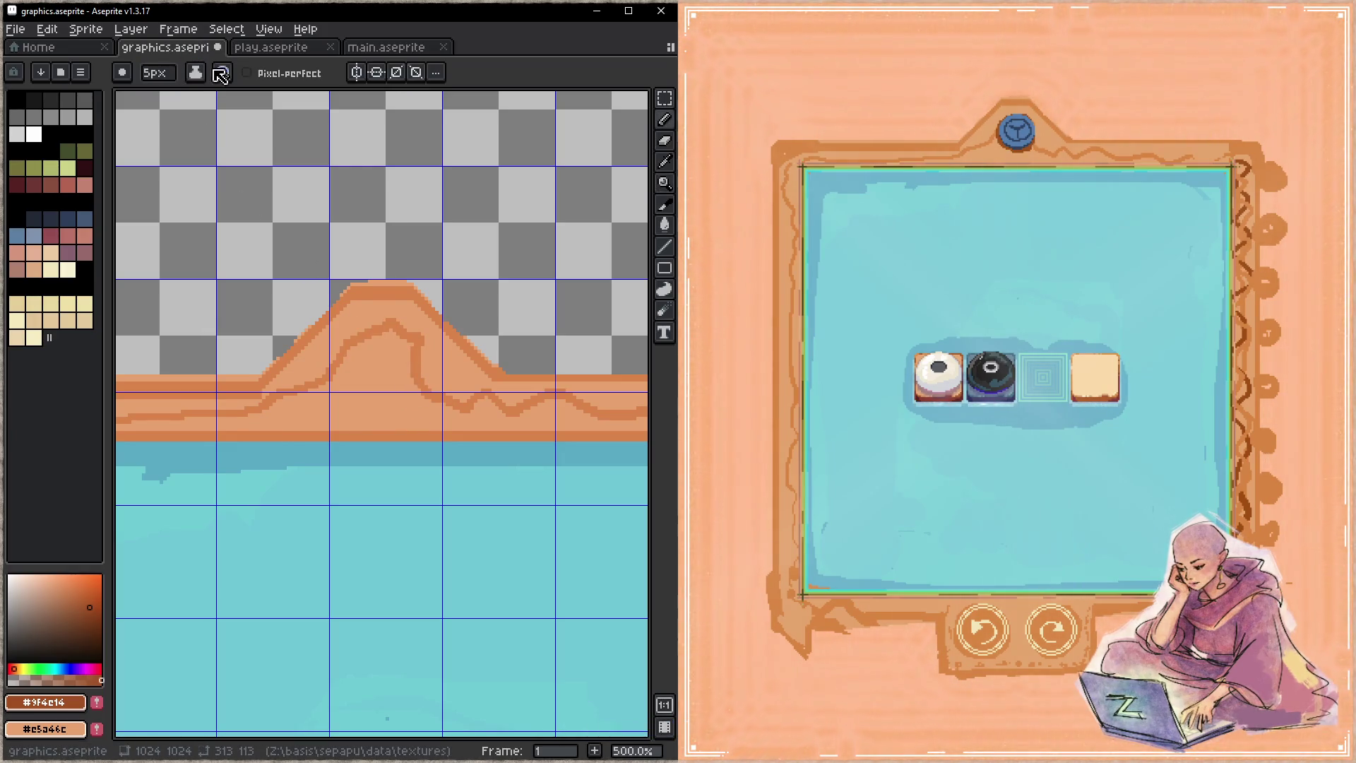
- Set the pencil brush size to 24px using brush dynamics and the mouse wheel
{"action": "left_click", "coordinate": [223, 73]}
{"action": "left_click", "coordinate": [409, 388]}
{"action": "scroll", "coordinate": [403, 376], "scroll_direction": "up", "scroll_amount": 10}
{"action": "scroll", "coordinate": [394, 373], "scroll_direction": "up", "scroll_amount": 8}
{"action": "scroll", "coordinate": [390, 371], "scroll_direction": "up", "scroll_amount": 3}
{"action": "scroll", "coordinate": [388, 370], "scroll_direction": "up", "scroll_amount": 2}
{"action": "scroll", "coordinate": [386, 368], "scroll_direction": "up", "scroll_amount": 2}
{"action": "scroll", "coordinate": [385, 368], "scroll_direction": "up", "scroll_amount": 1}
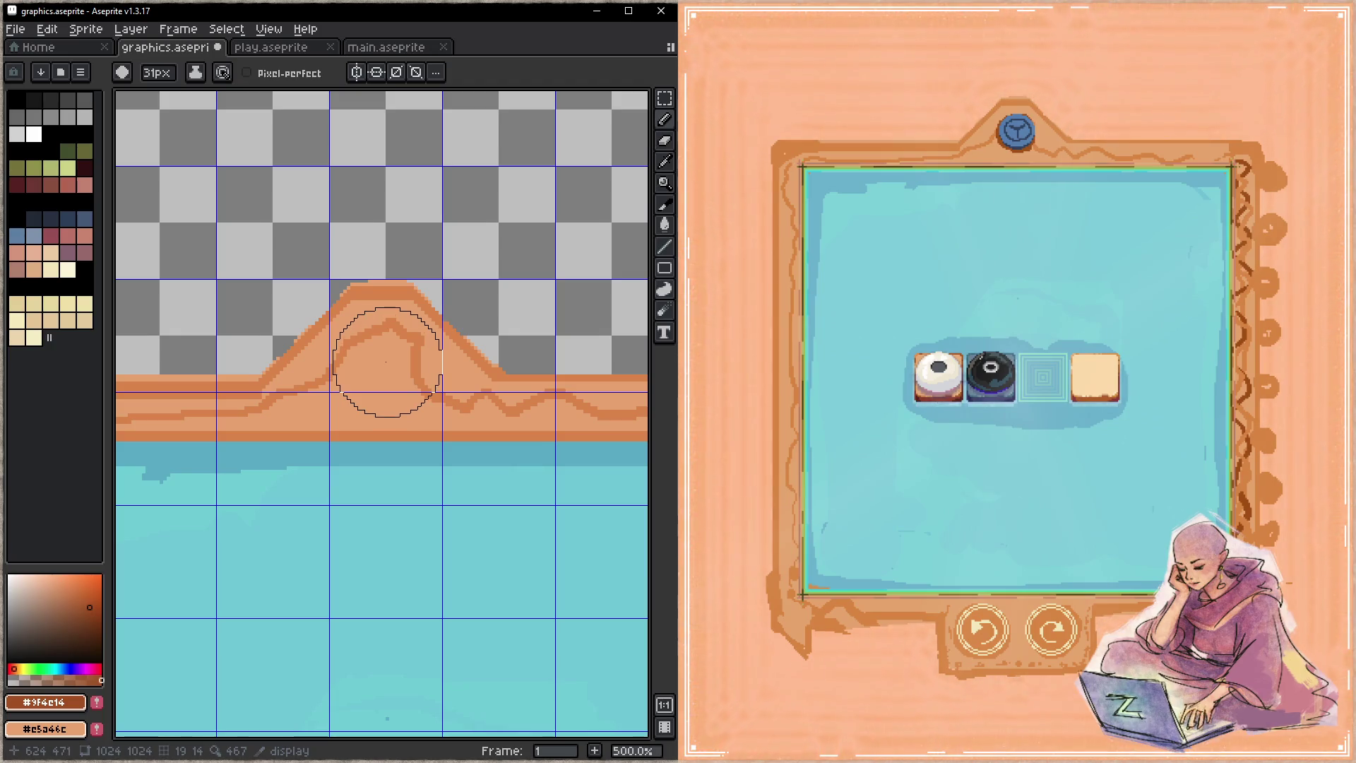
{"action": "scroll", "coordinate": [385, 363], "scroll_direction": "up", "scroll_amount": 1}
{"action": "scroll", "coordinate": [385, 363], "scroll_direction": "up", "scroll_amount": 1}
{"action": "scroll", "coordinate": [385, 363], "scroll_direction": "down", "scroll_amount": 1}
{"action": "scroll", "coordinate": [385, 363], "scroll_direction": "down", "scroll_amount": 3}
{"action": "scroll", "coordinate": [385, 363], "scroll_direction": "down", "scroll_amount": 2}
{"action": "scroll", "coordinate": [386, 363], "scroll_direction": "down", "scroll_amount": 2}
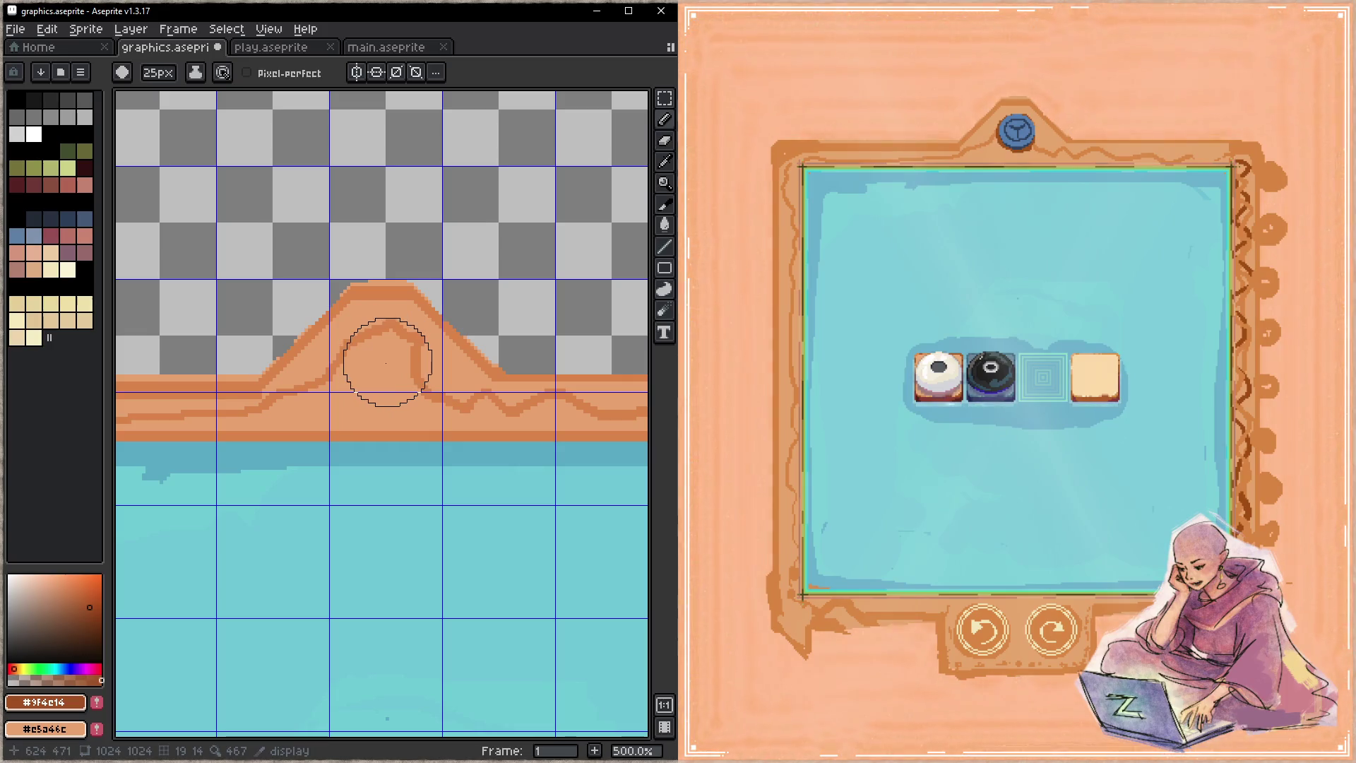
{"action": "scroll", "coordinate": [390, 363], "scroll_direction": "down", "scroll_amount": 1}
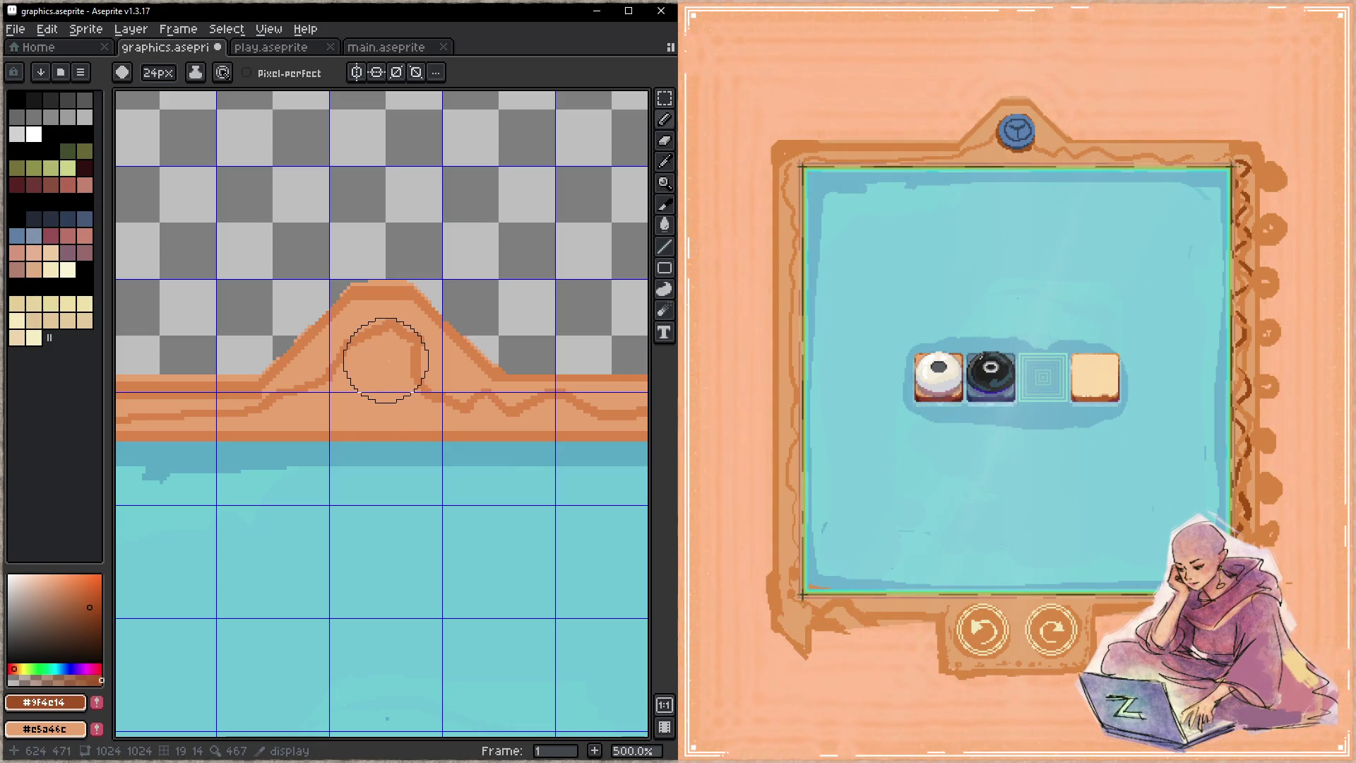
- Stamp a 24px dark brown #9f4c14 circle centred on the mound and save
{"action": "left_click", "coordinate": [388, 361]}
{"action": "key", "text": "ctrl+s"}
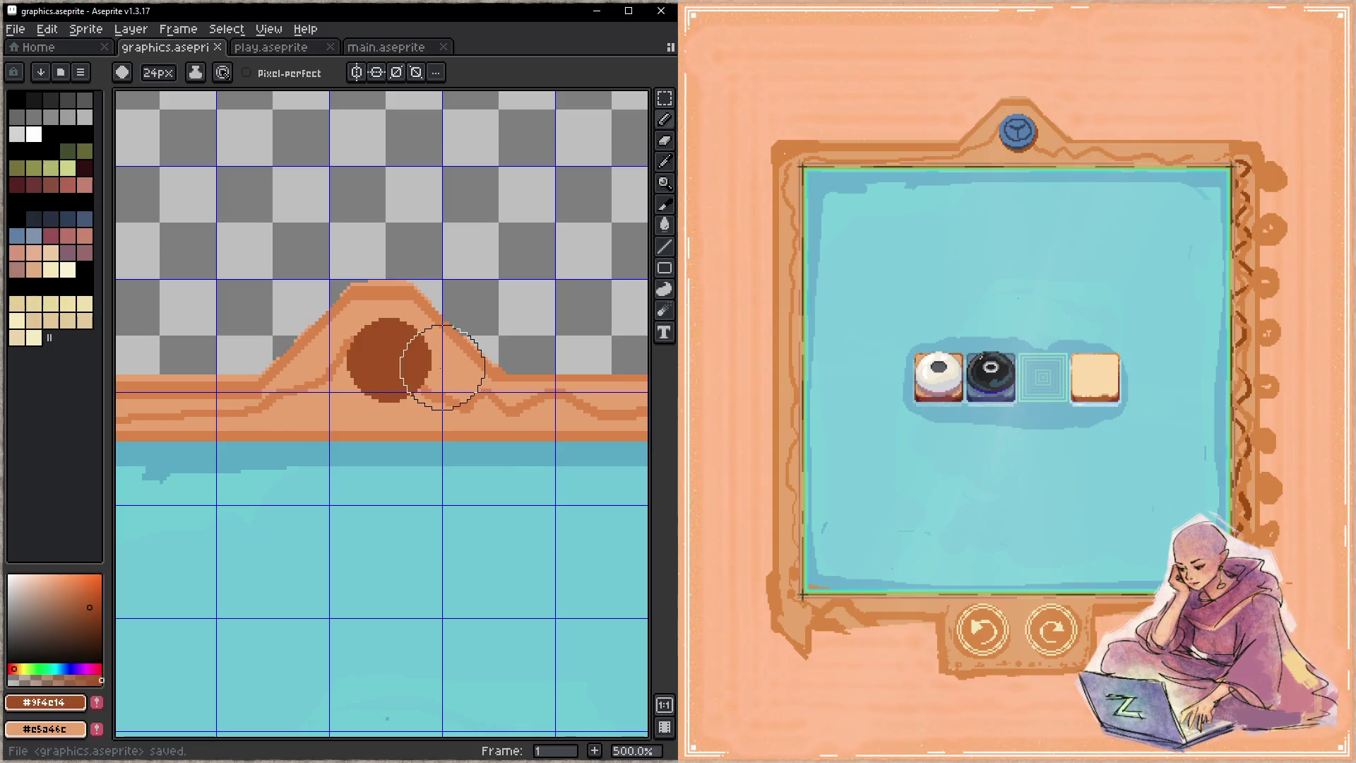
{"action": "key", "text": "ctrl+z"}
{"action": "left_click", "coordinate": [387, 358]}
{"action": "key", "text": "ctrl+s"}
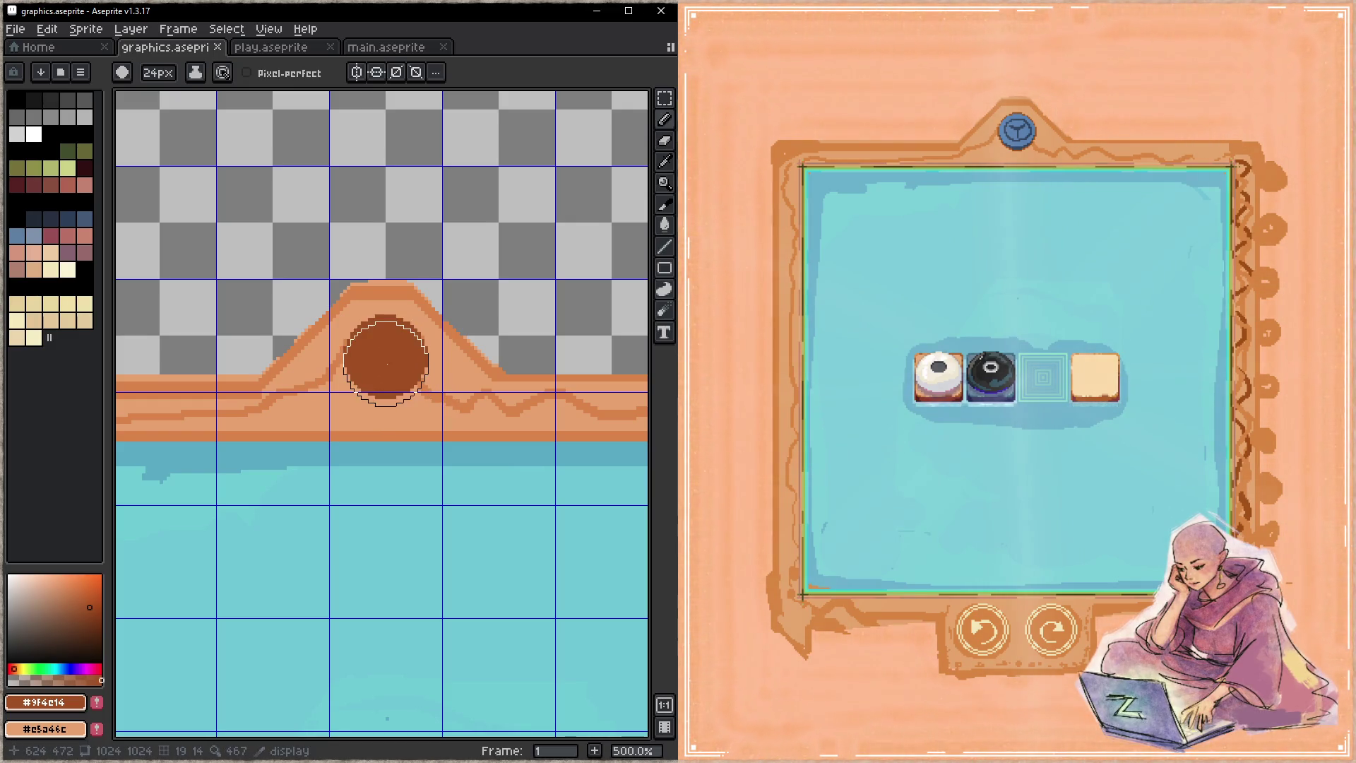
- Toggle the brown circle off and on to compare, keeping it and saving each time
{"action": "key", "text": "ctrl+z"}
{"action": "key", "text": "ctrl+y"}
{"action": "key", "text": "ctrl+s"}
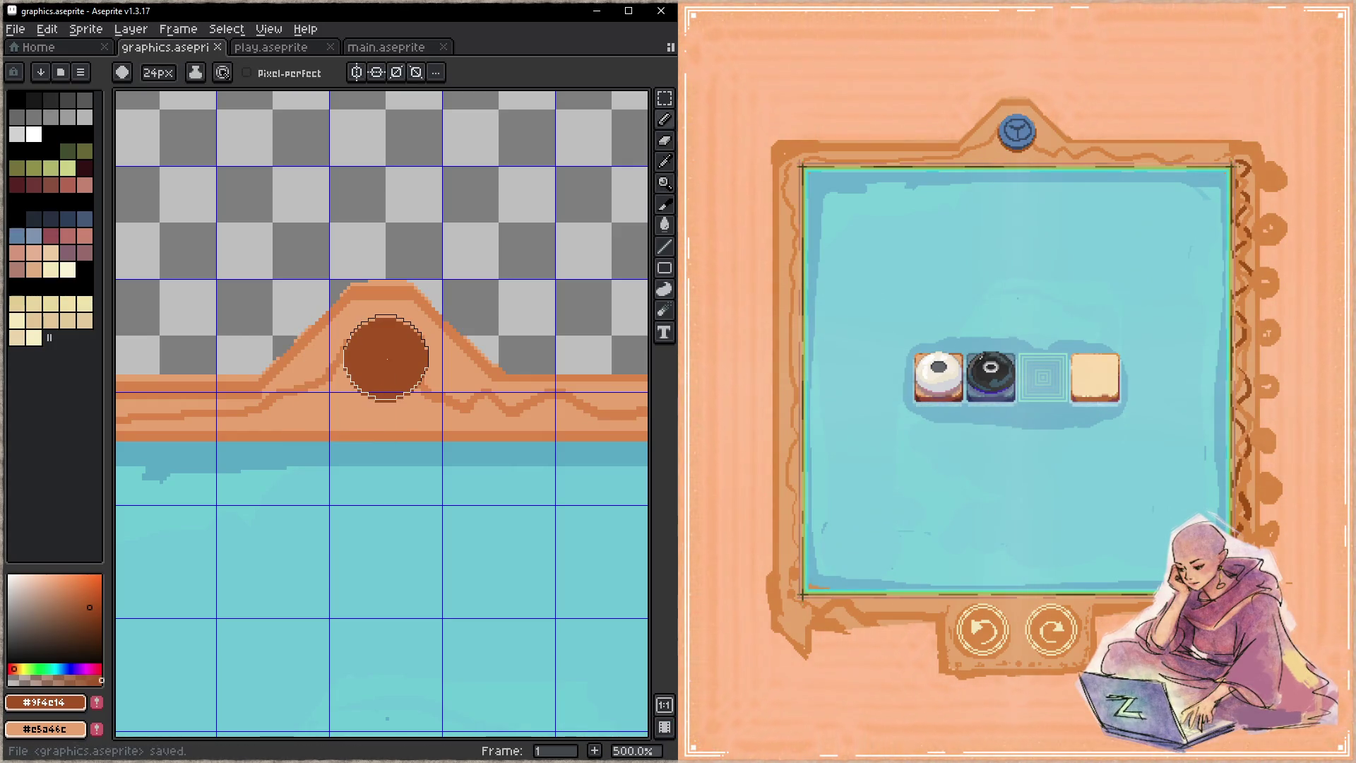
{"action": "key", "text": "ctrl+z"}
{"action": "key", "text": "ctrl+y"}
{"action": "key", "text": "ctrl+s"}
{"action": "key", "text": "ctrl+z"}
{"action": "key", "text": "ctrl+y"}
{"action": "key", "text": "ctrl+s"}
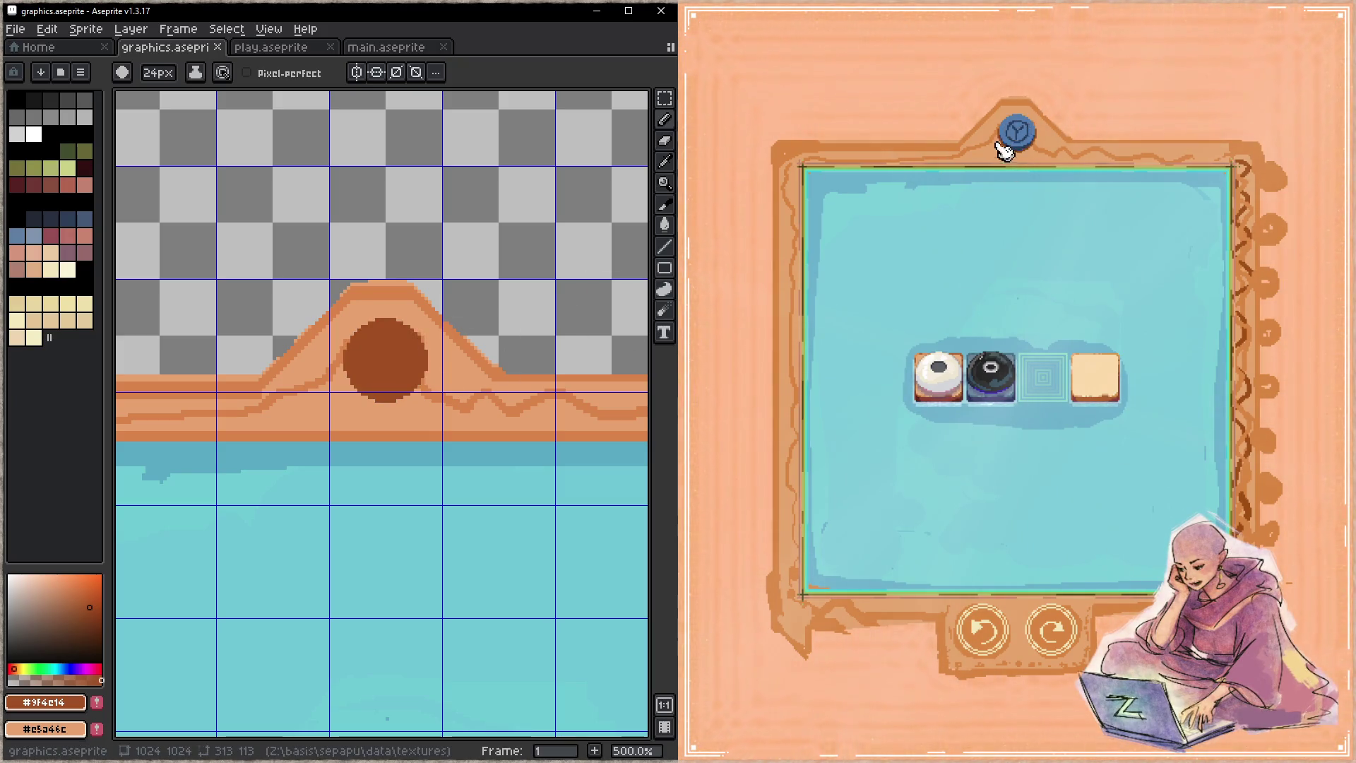
- Check the emblem in the game preview, then pan toward the mound and show the layers list
{"action": "left_click", "coordinate": [1057, 159]}
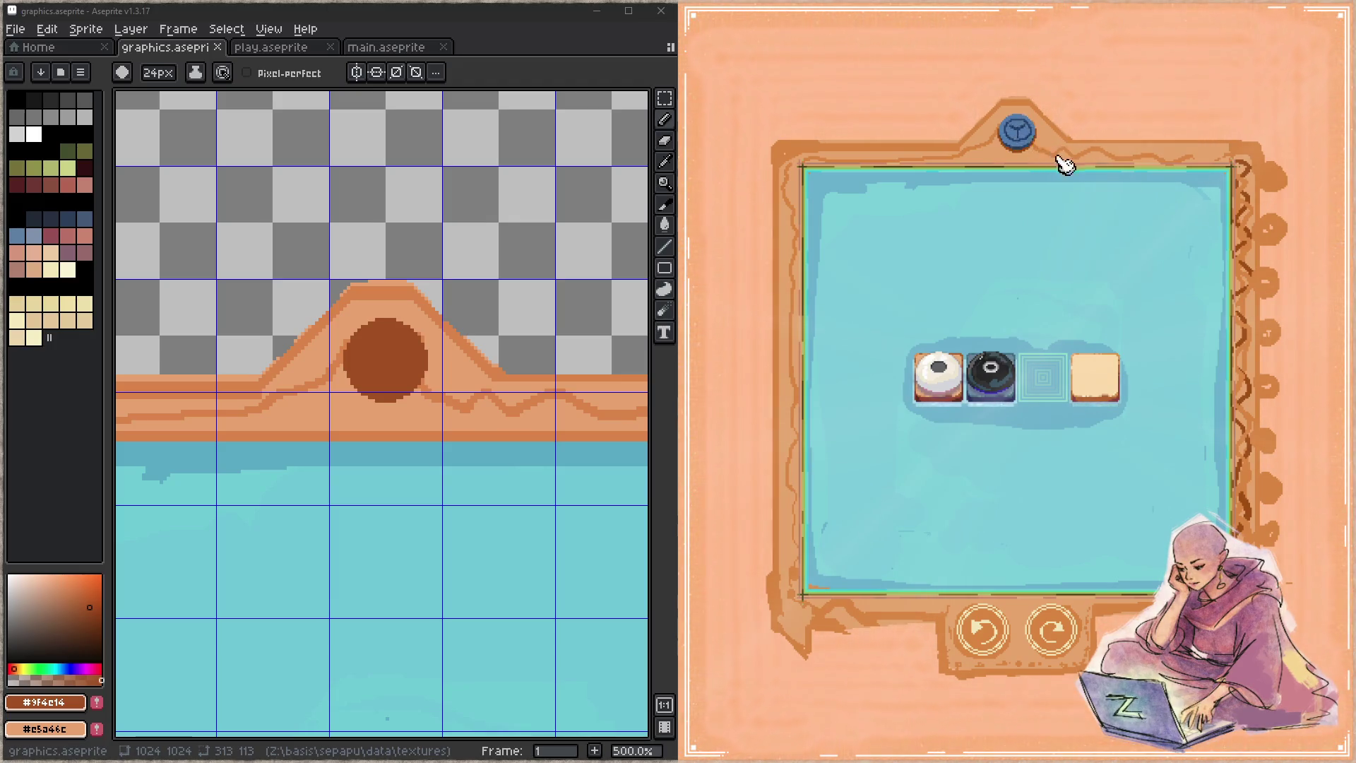
{"action": "left_click_drag", "start_coordinate": [470, 399], "coordinate": [433, 394]}
{"action": "key", "text": "Tab"}
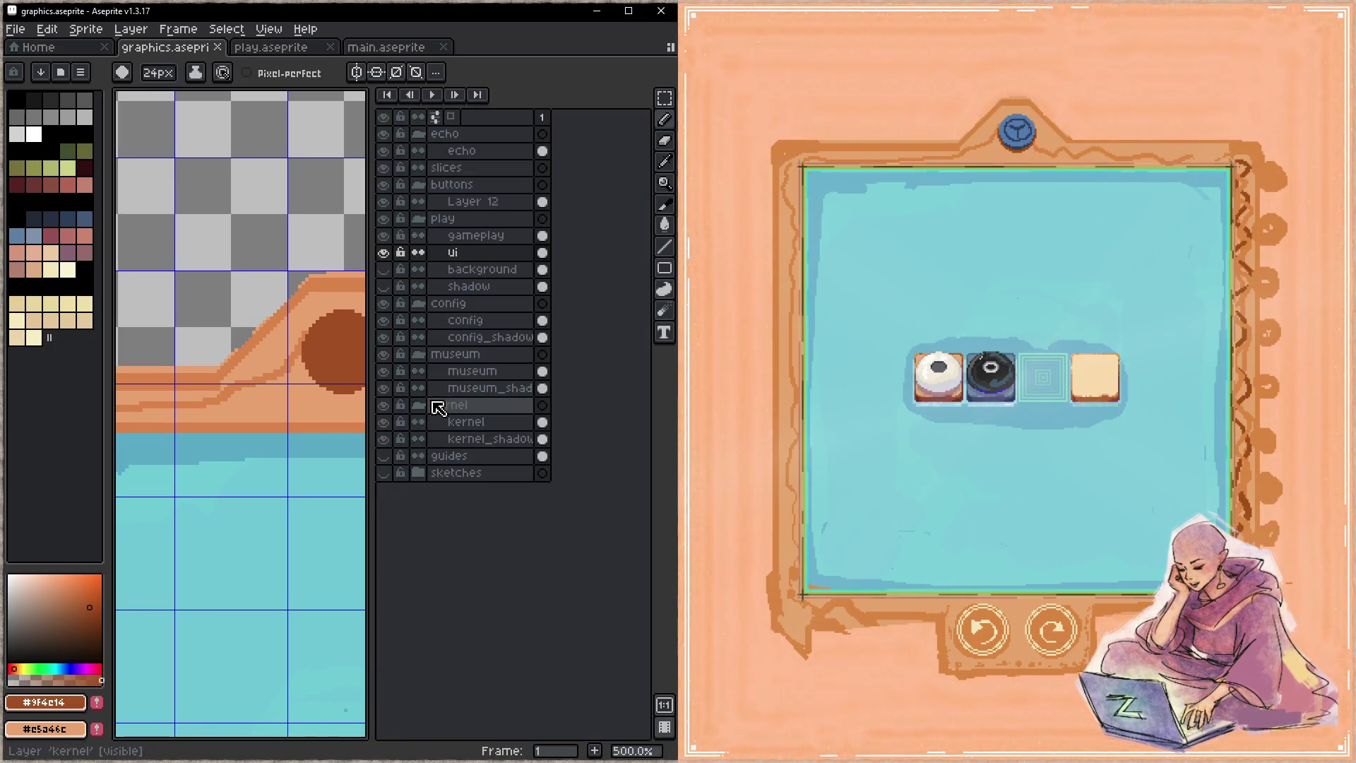
- Pick the light orange #d88541 and repaint around the circle's edge on the mound, then save
{"action": "key", "text": "Tab"}
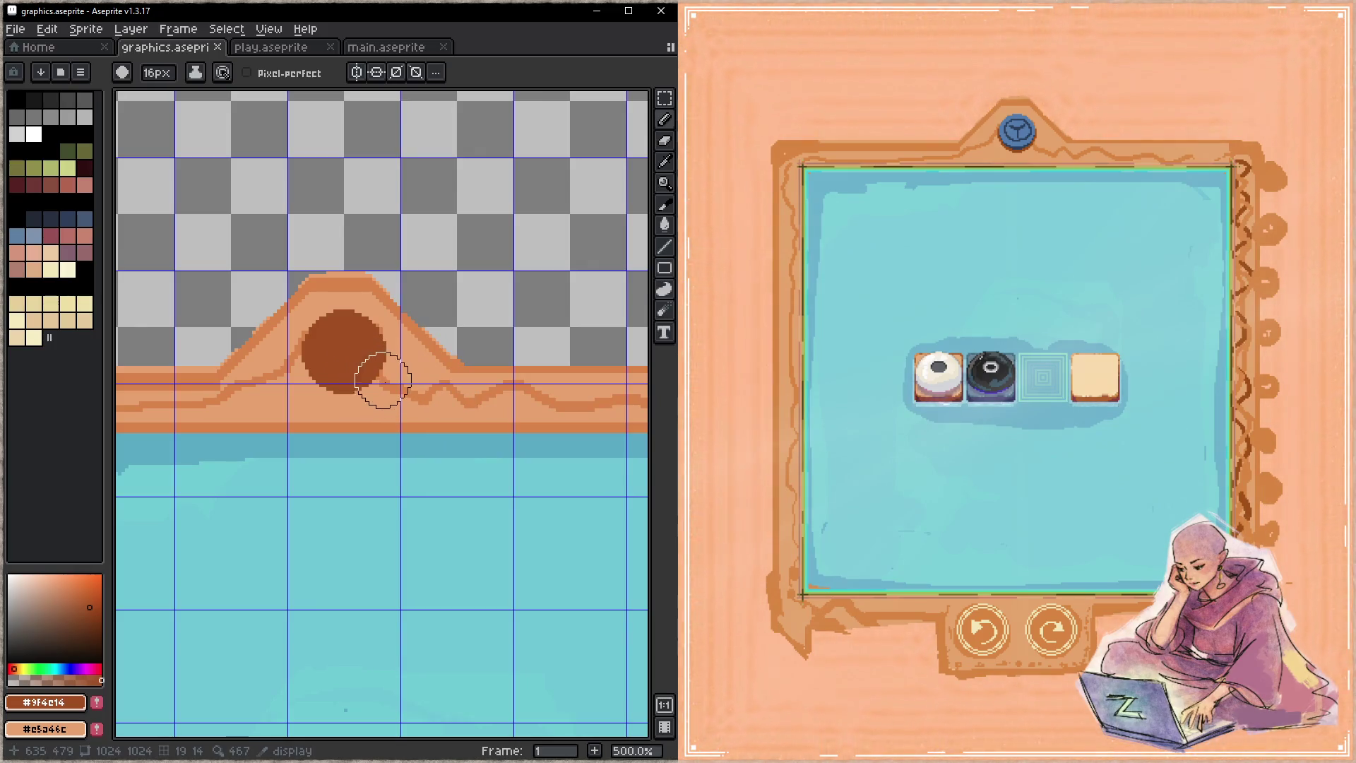
{"action": "key", "text": "i"}
{"action": "left_click", "coordinate": [399, 380]}
{"action": "key", "text": "b"}
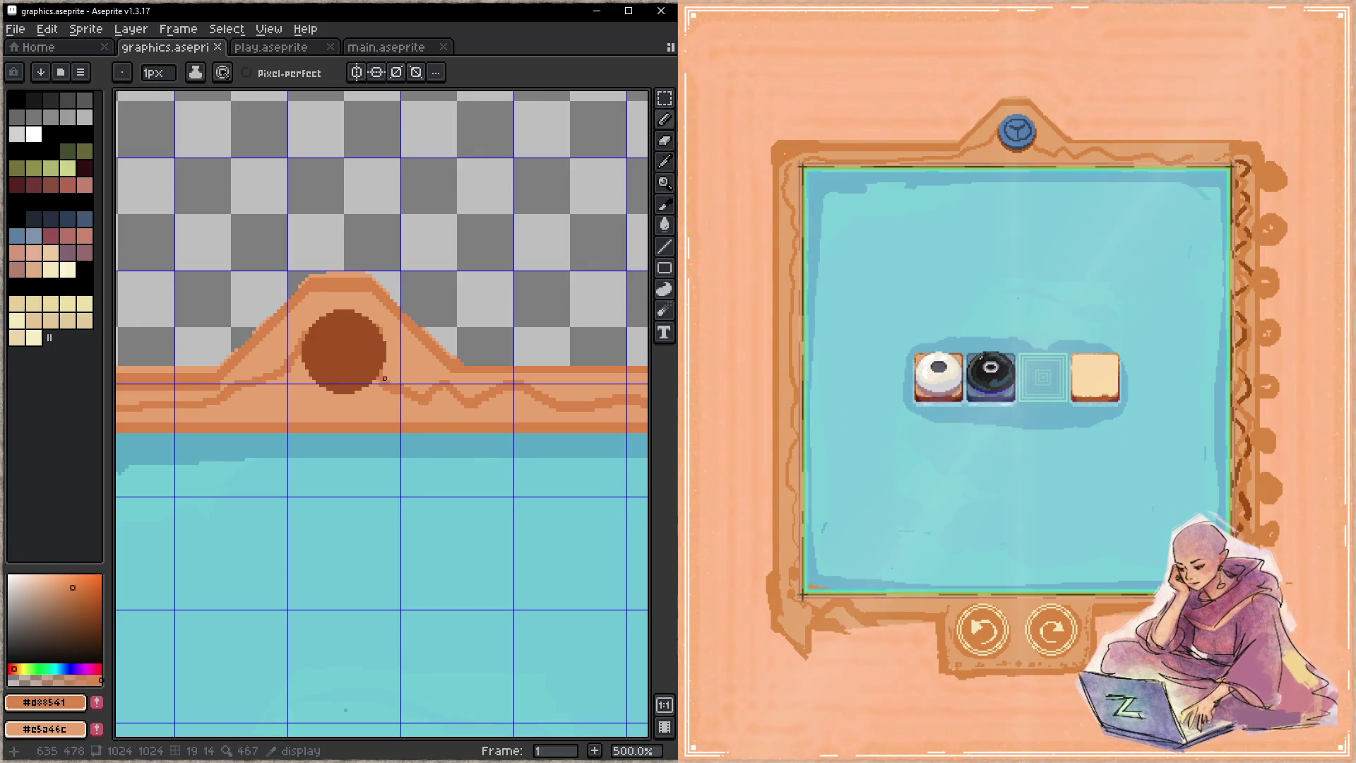
{"action": "left_click", "coordinate": [388, 364]}
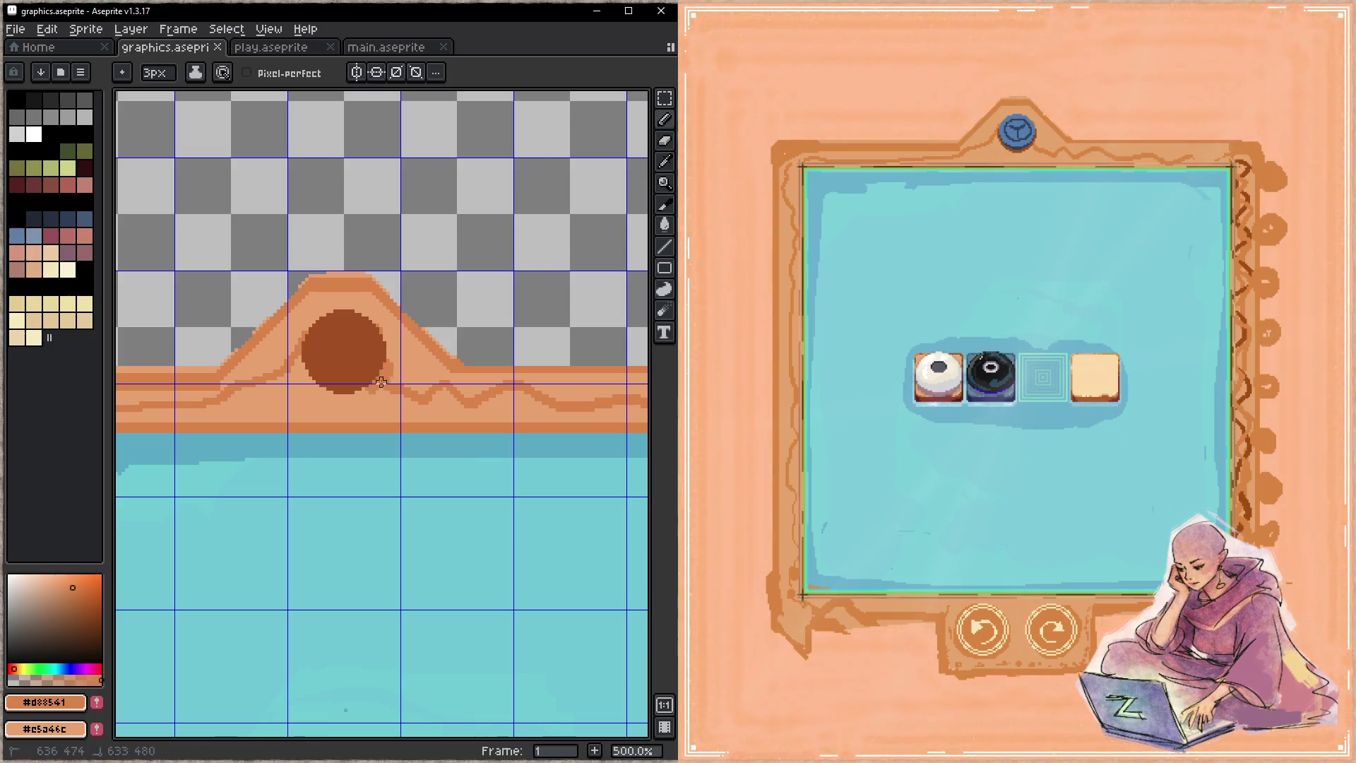
{"action": "left_click_drag", "start_coordinate": [388, 340], "coordinate": [345, 304]}
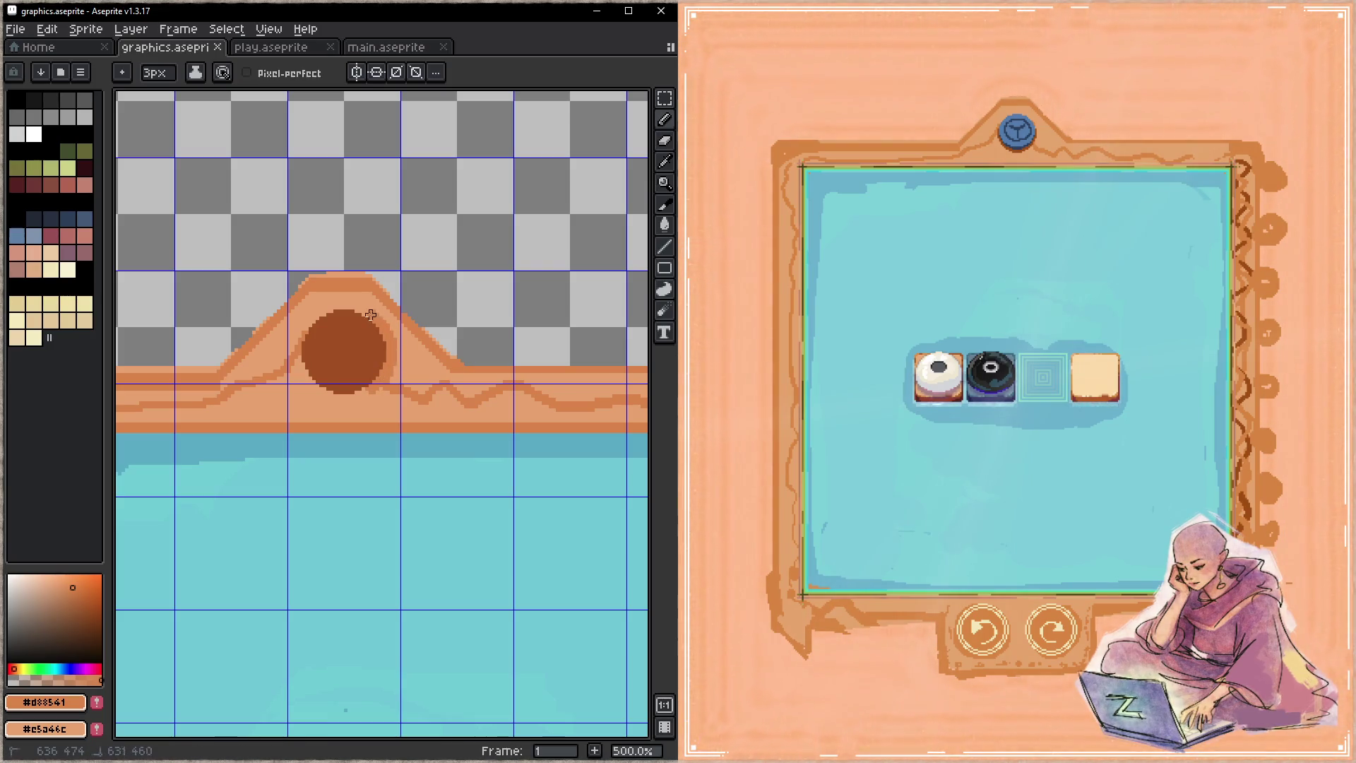
{"action": "left_click", "coordinate": [329, 308]}
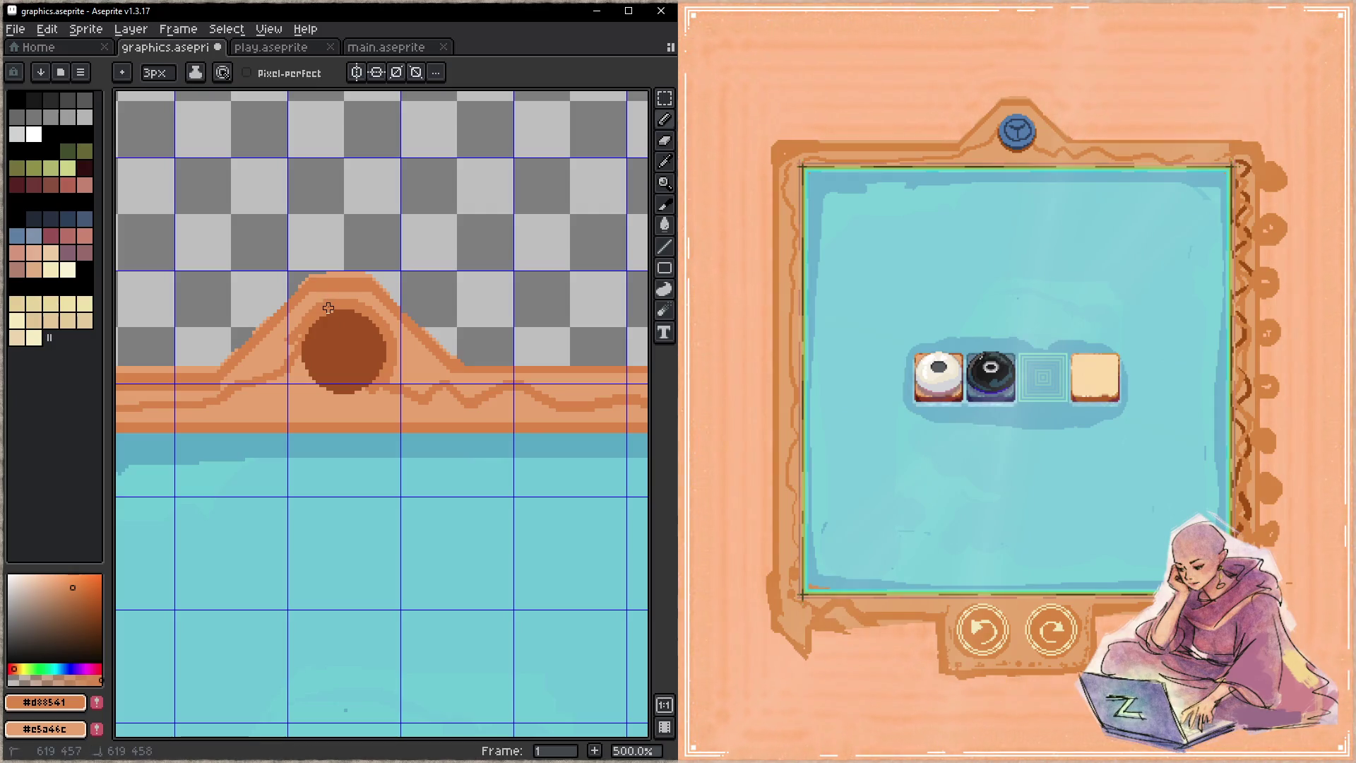
{"action": "left_click_drag", "start_coordinate": [293, 346], "coordinate": [356, 399]}
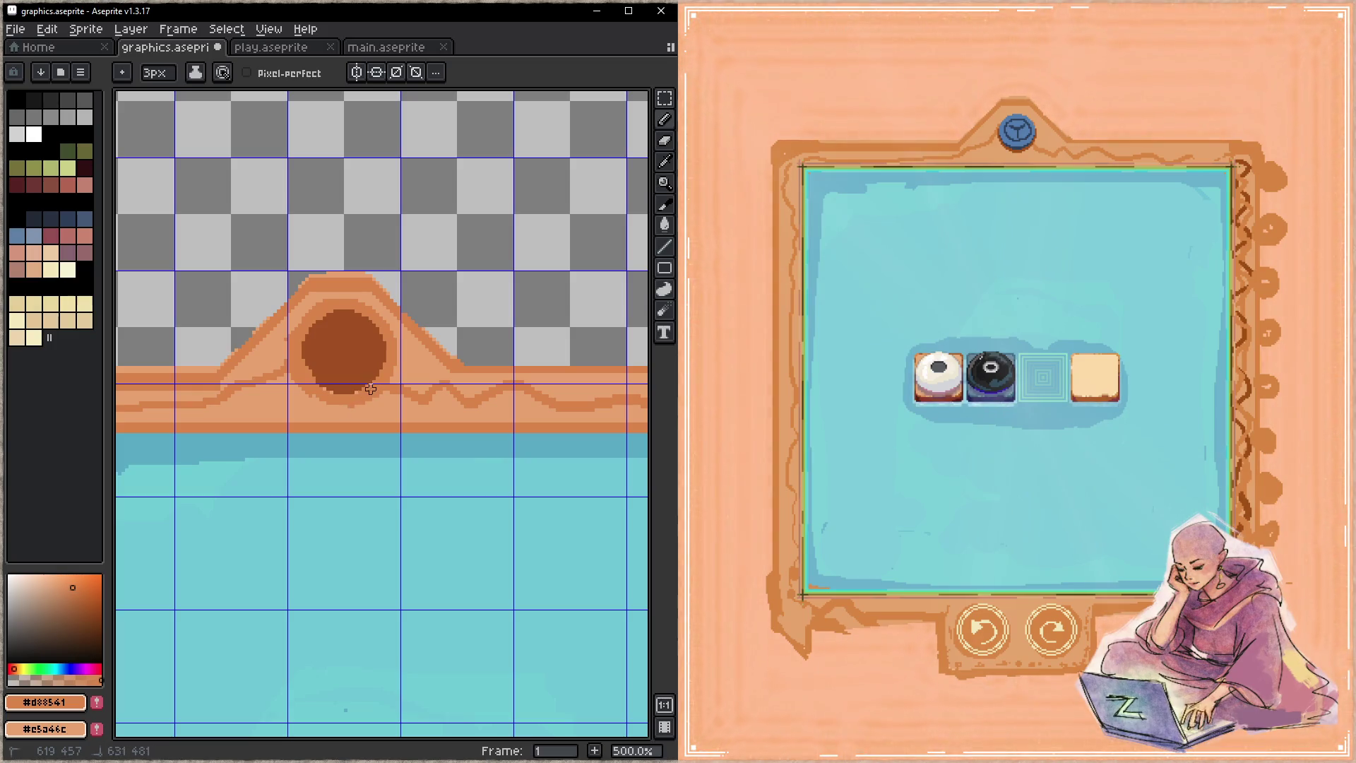
{"action": "key", "text": "ctrl+s"}
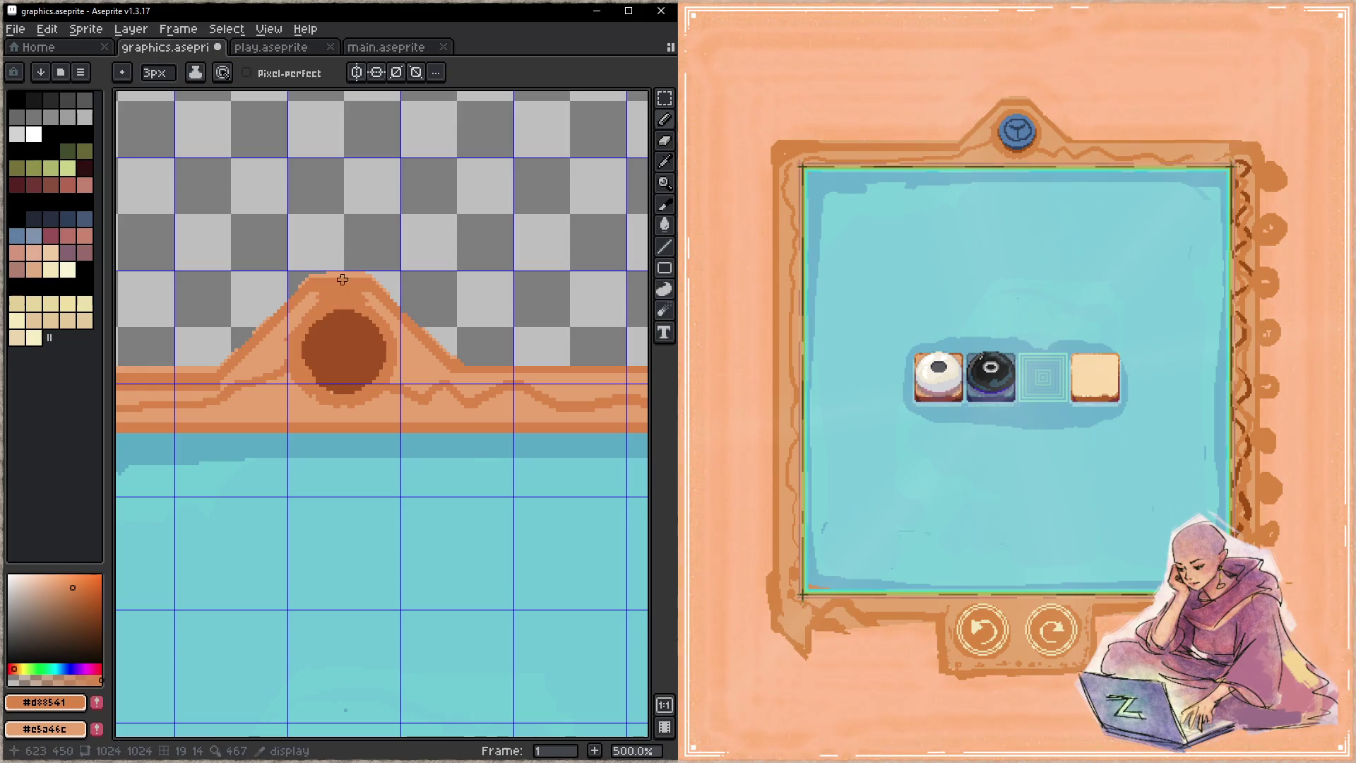
- Repaint the top of the mound with the 3px pencil and save
{"action": "key", "text": "e"}
{"action": "key", "text": "minus"}
{"action": "key", "text": "minus"}
{"action": "key", "text": "minus"}
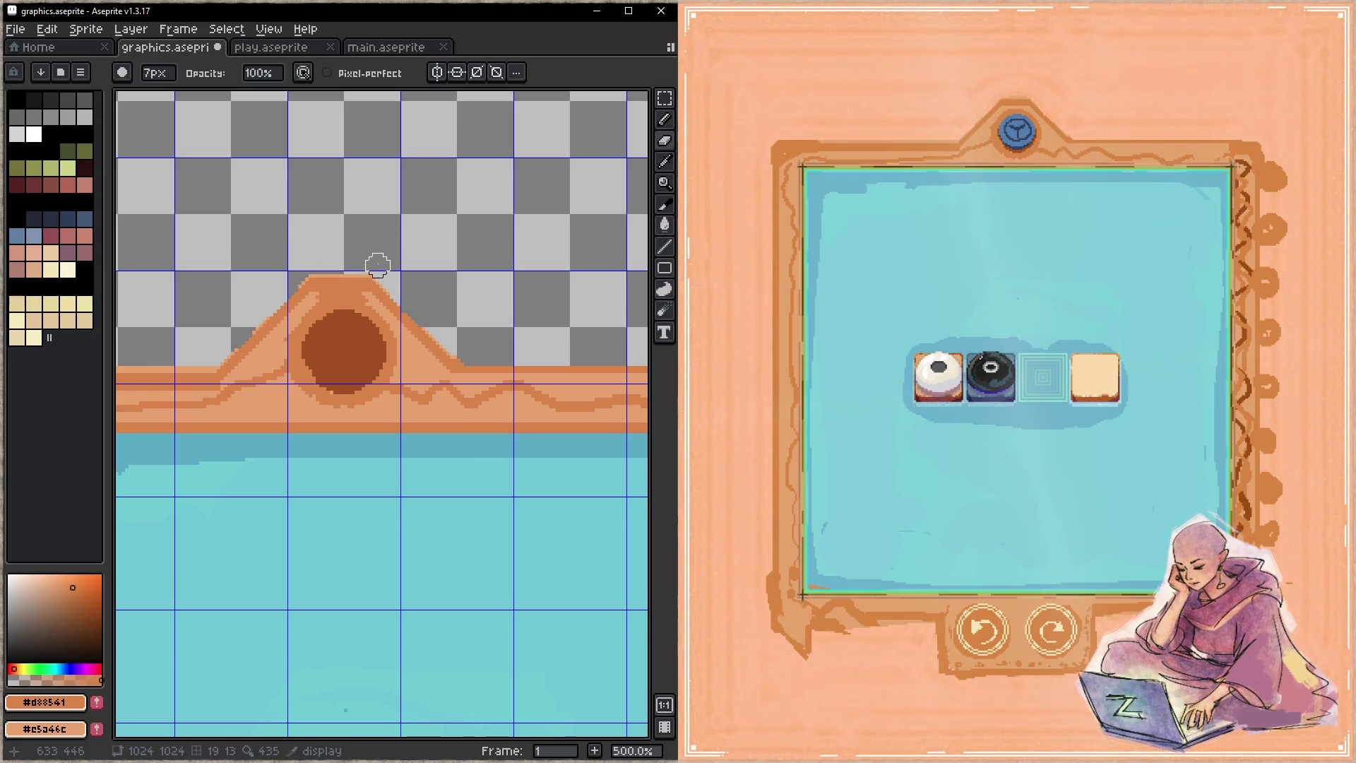
{"action": "key", "text": "b"}
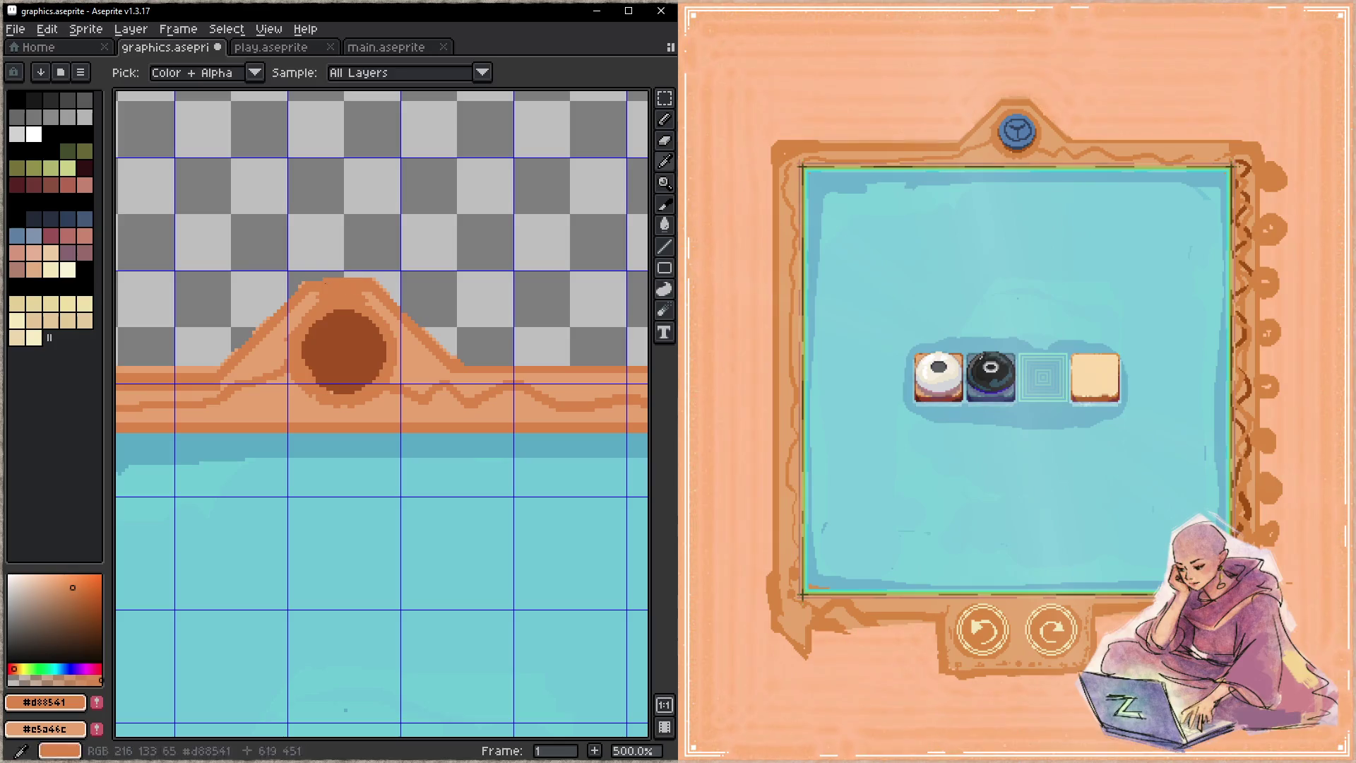
{"action": "left_click_drag", "start_coordinate": [307, 280], "coordinate": [367, 284]}
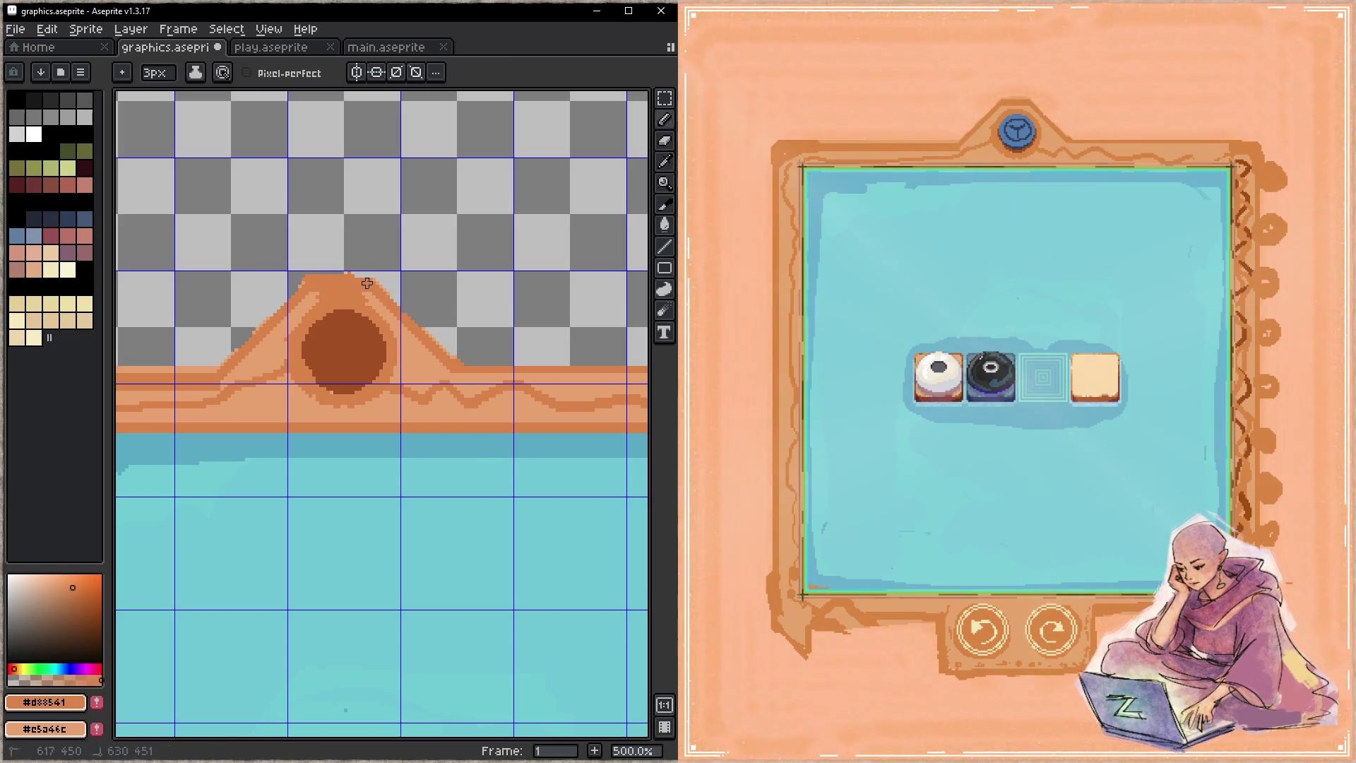
{"action": "key", "text": "ctrl+s"}
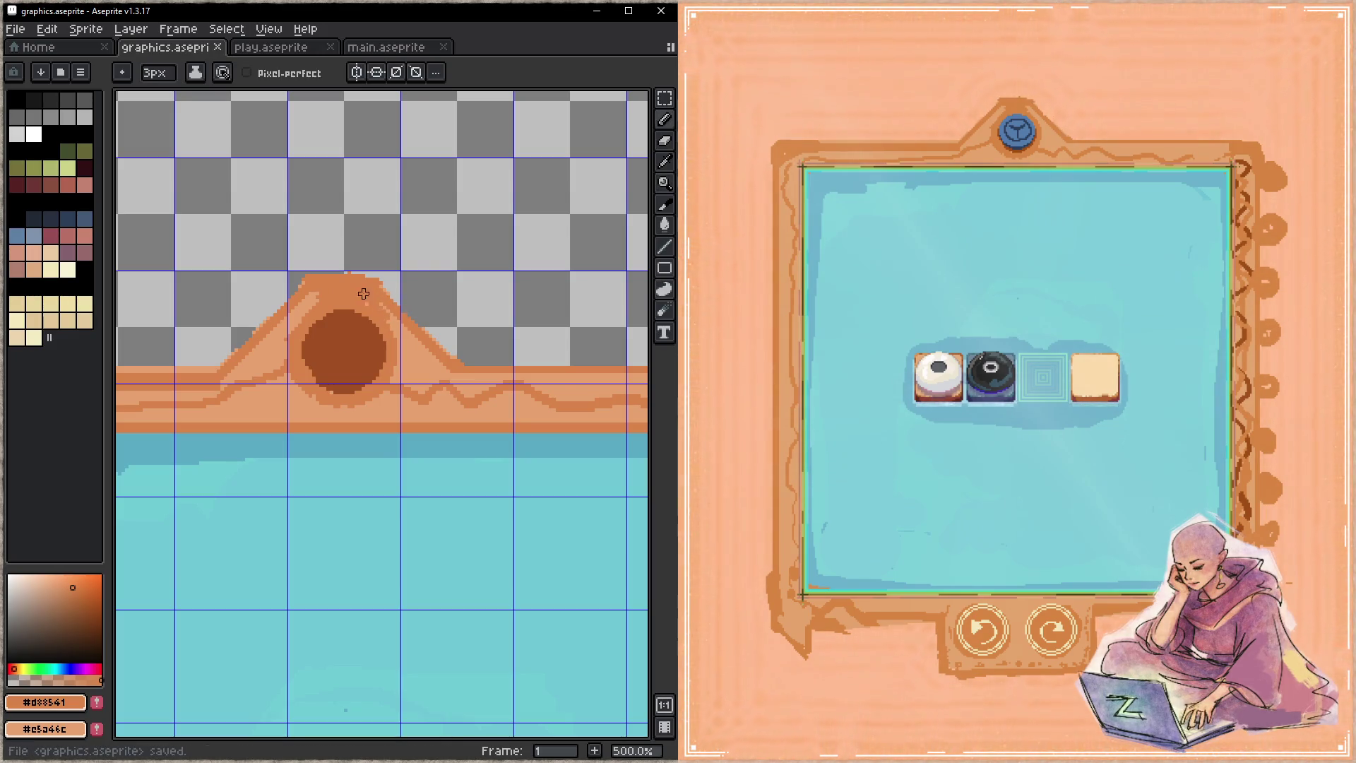
- Repaint the mound's left slope and touch up pixels at its top
{"action": "left_click_drag", "start_coordinate": [324, 295], "coordinate": [296, 322]}
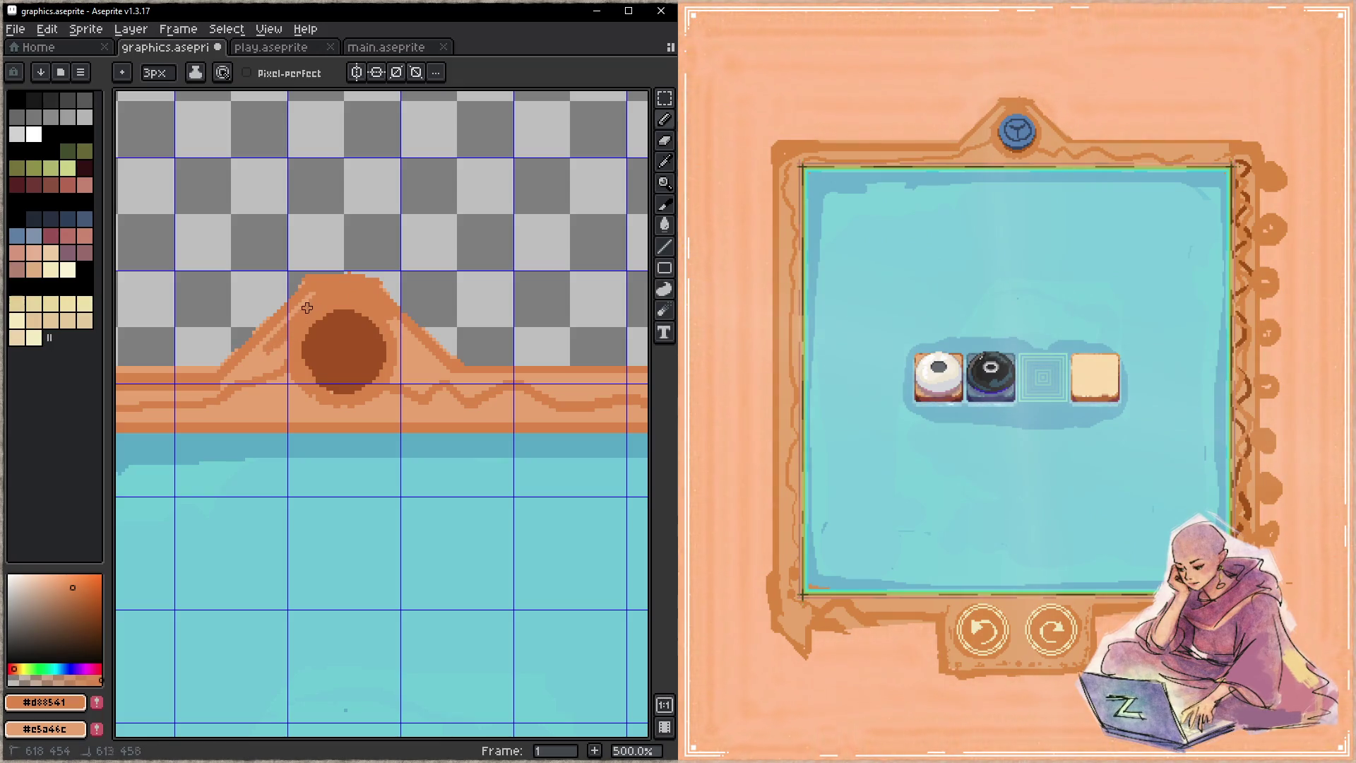
{"action": "key", "text": "e"}
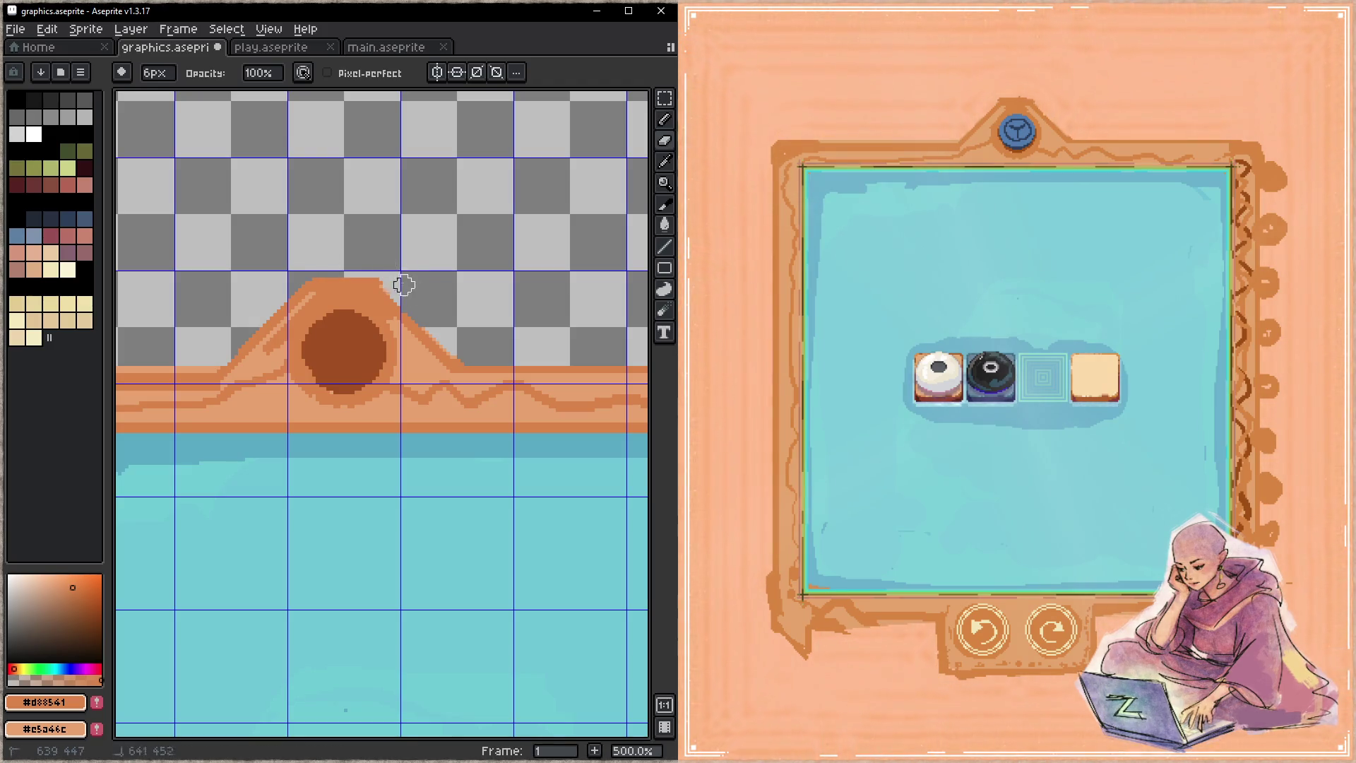
{"action": "key", "text": "b"}
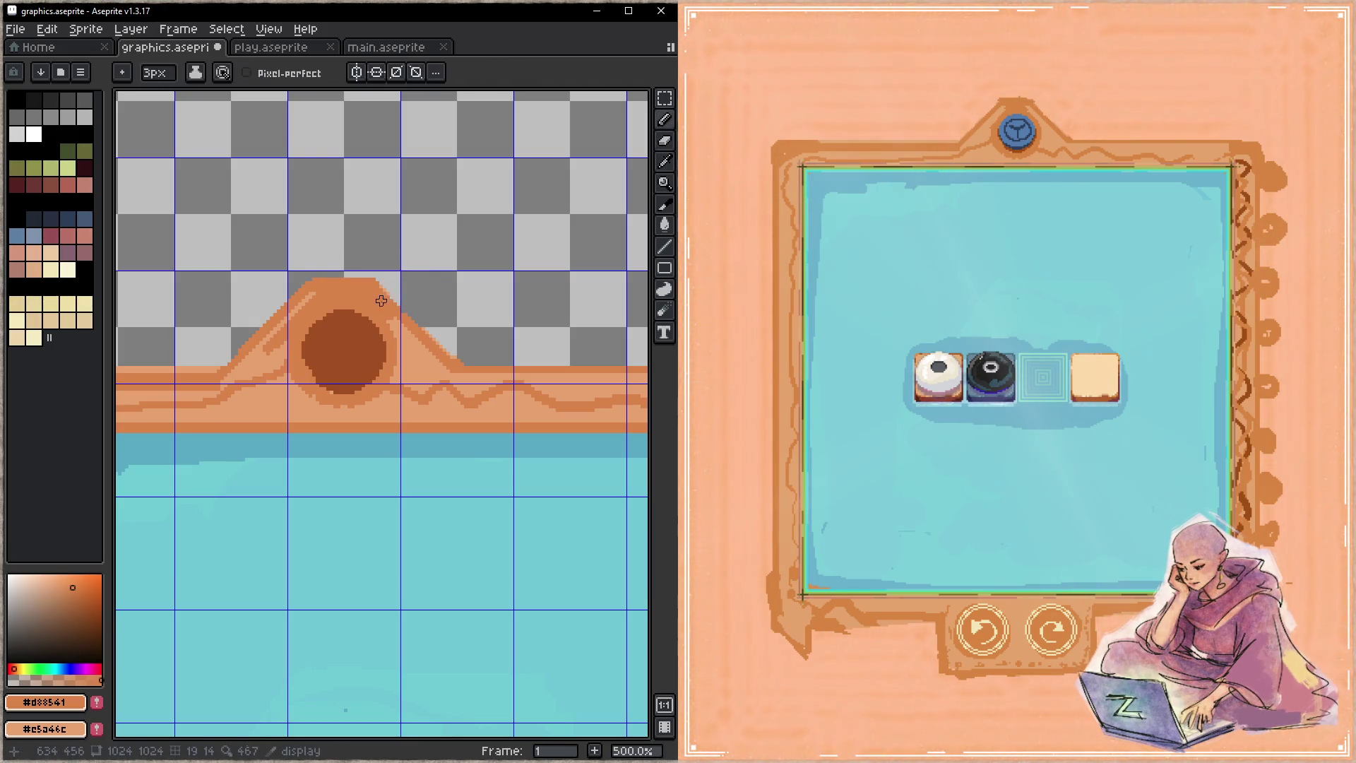
{"action": "left_click_drag", "start_coordinate": [377, 290], "coordinate": [374, 286]}
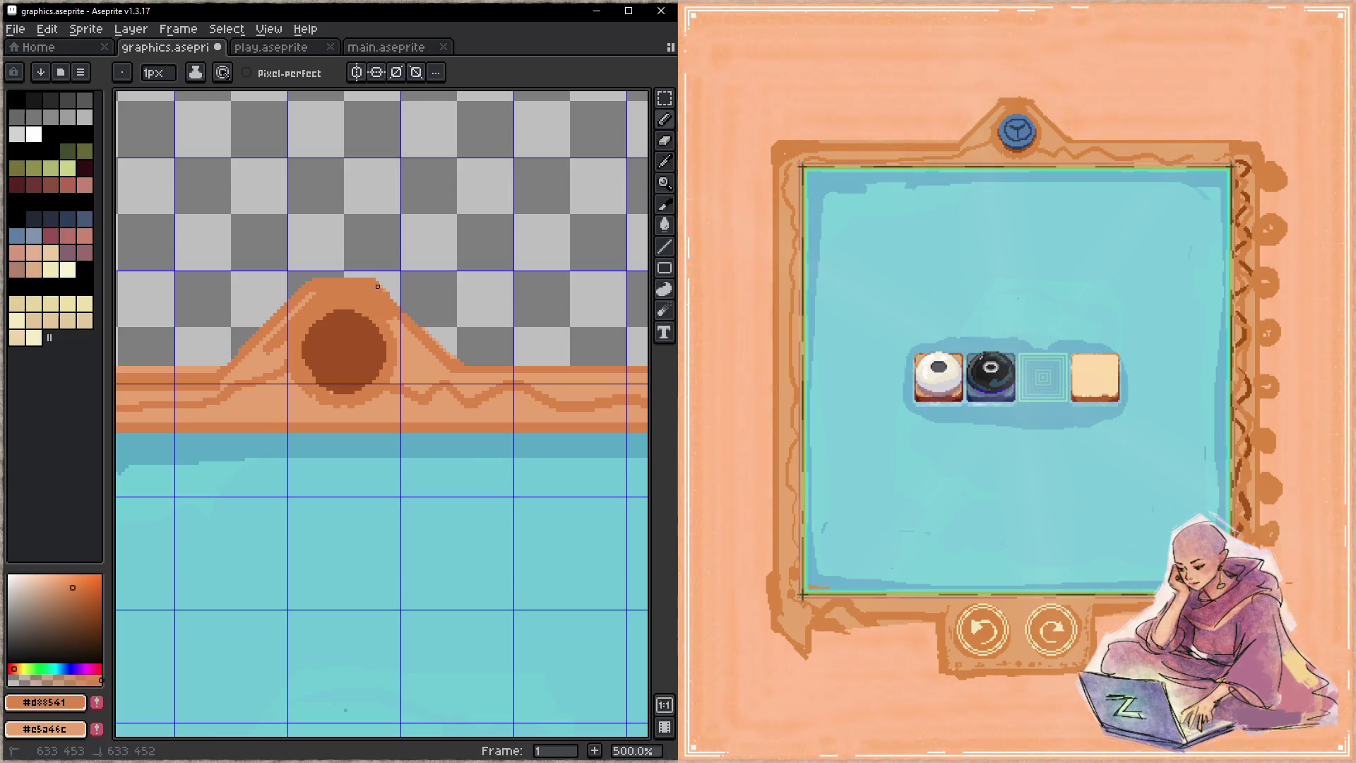
- Touch up the mound's right slope, save, and pick up the circle's dark brown #9f4e14
{"action": "left_click_drag", "start_coordinate": [388, 315], "coordinate": [437, 361]}
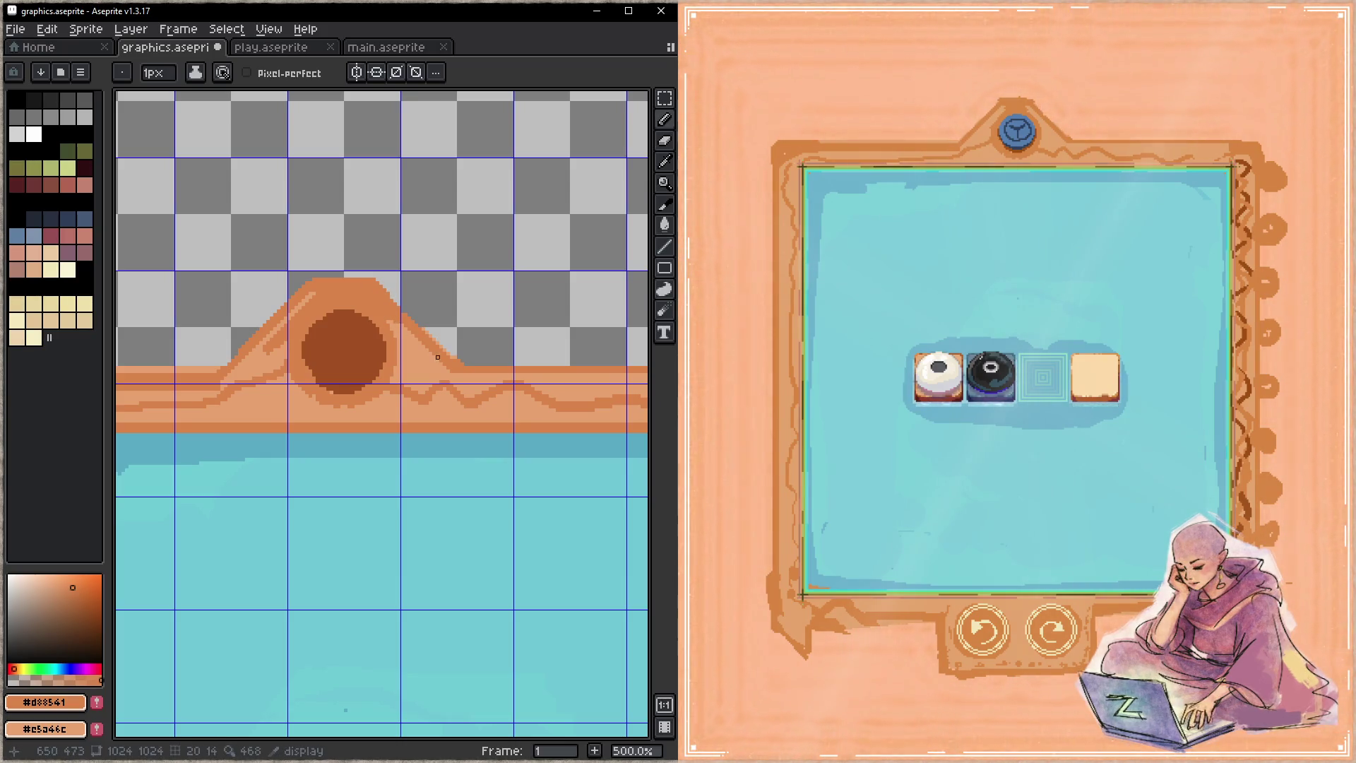
{"action": "left_click_drag", "start_coordinate": [381, 319], "coordinate": [409, 340]}
{"action": "key", "text": "ctrl+s"}
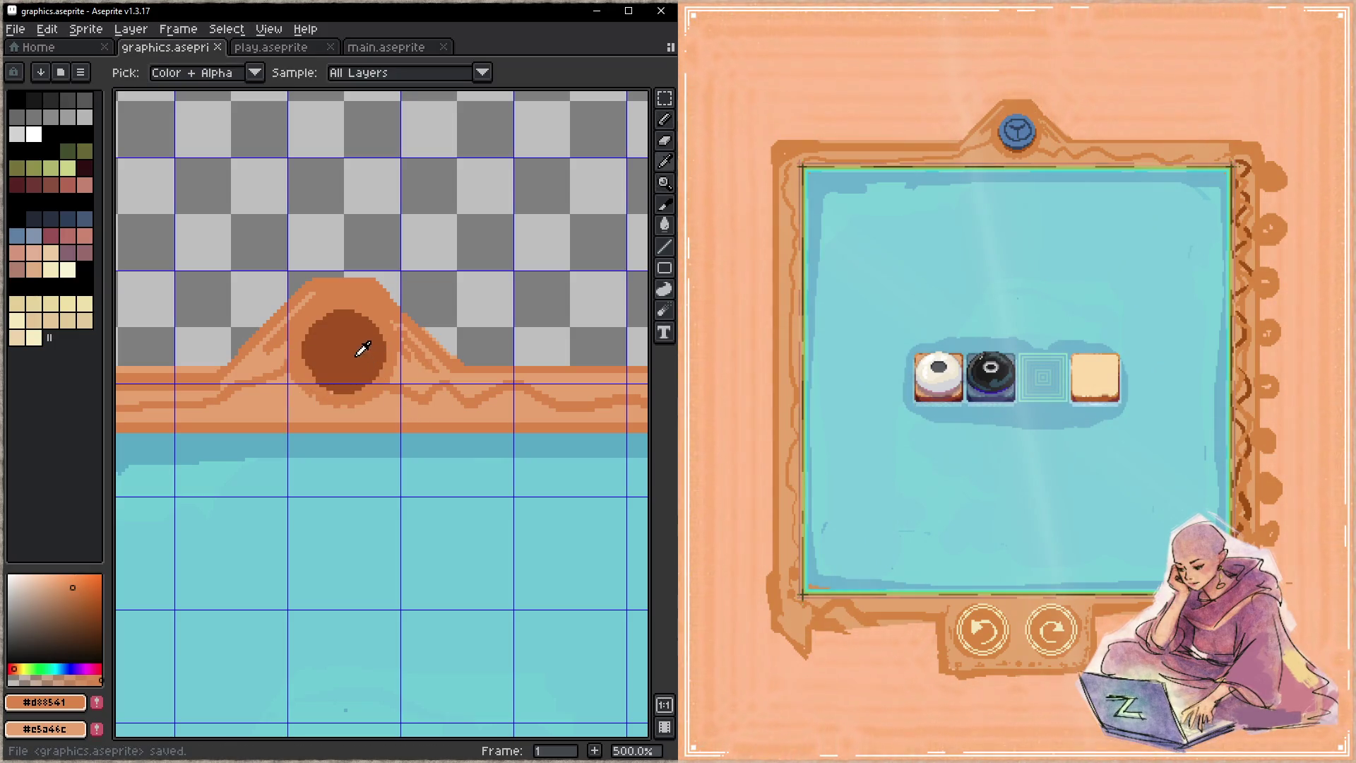
{"action": "left_click", "coordinate": [363, 348], "text": "alt"}
{"action": "left_click_drag", "start_coordinate": [329, 386], "coordinate": [367, 343]}
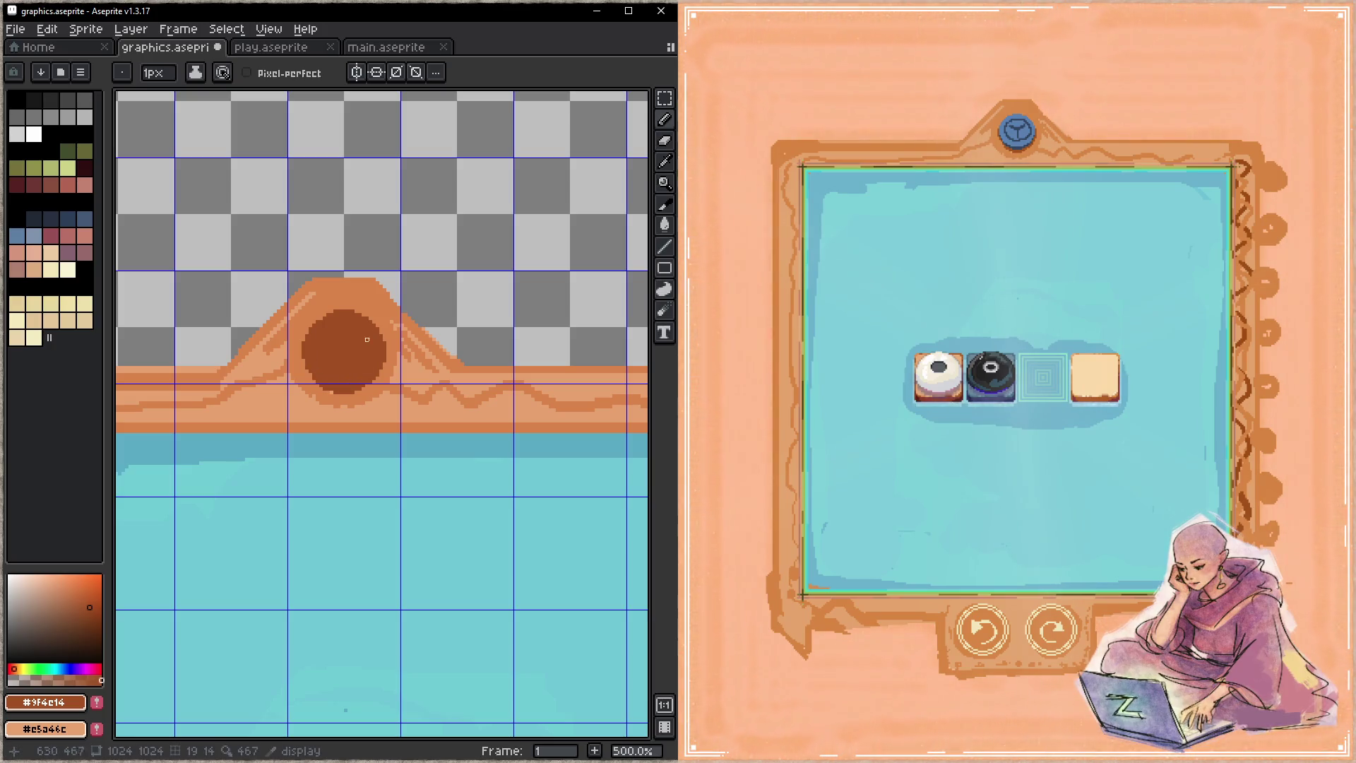
- Ring the dark circle with dark brown dots above, left, right and at its corners, then save
{"action": "left_click_drag", "start_coordinate": [339, 291], "coordinate": [374, 303]}
{"action": "left_click", "coordinate": [311, 304]}
{"action": "key", "text": "ctrl+s"}
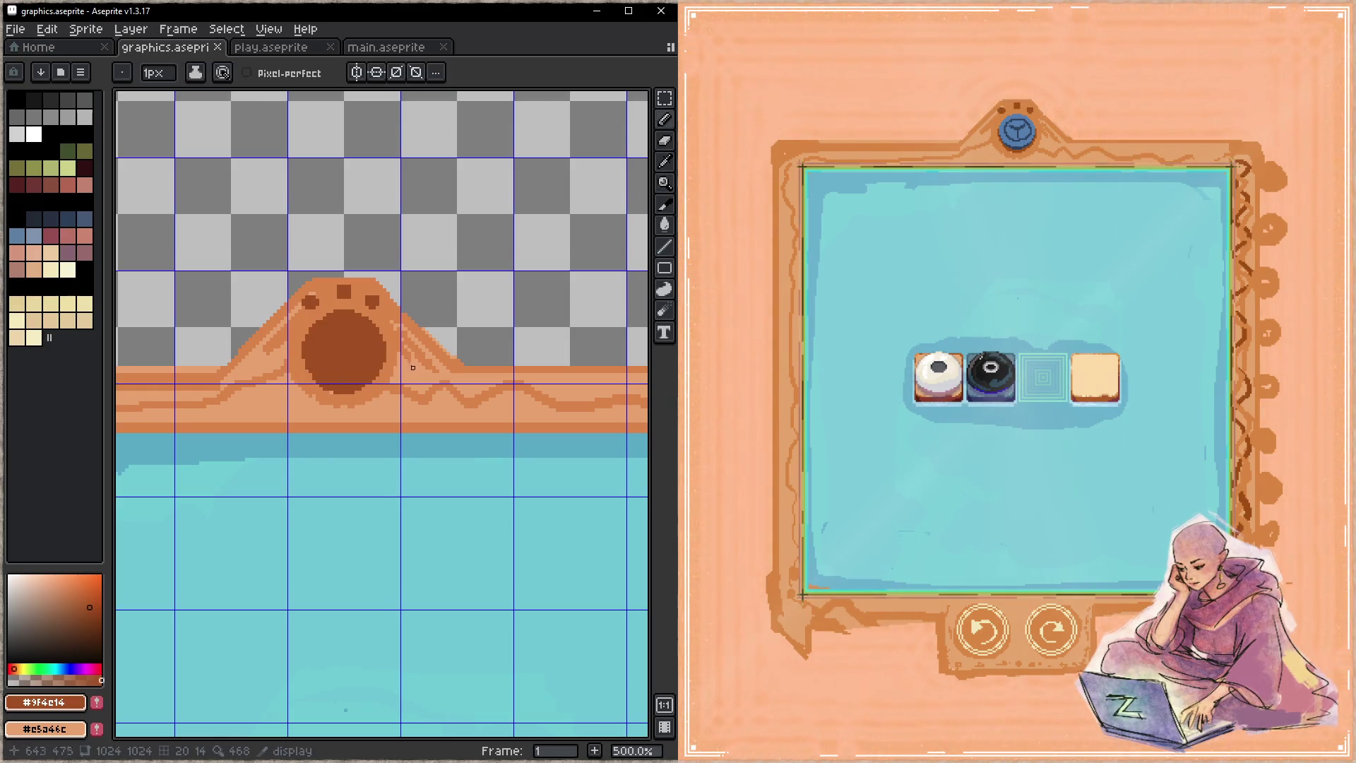
{"action": "key", "text": "ctrl+z"}
{"action": "key", "text": "ctrl+z"}
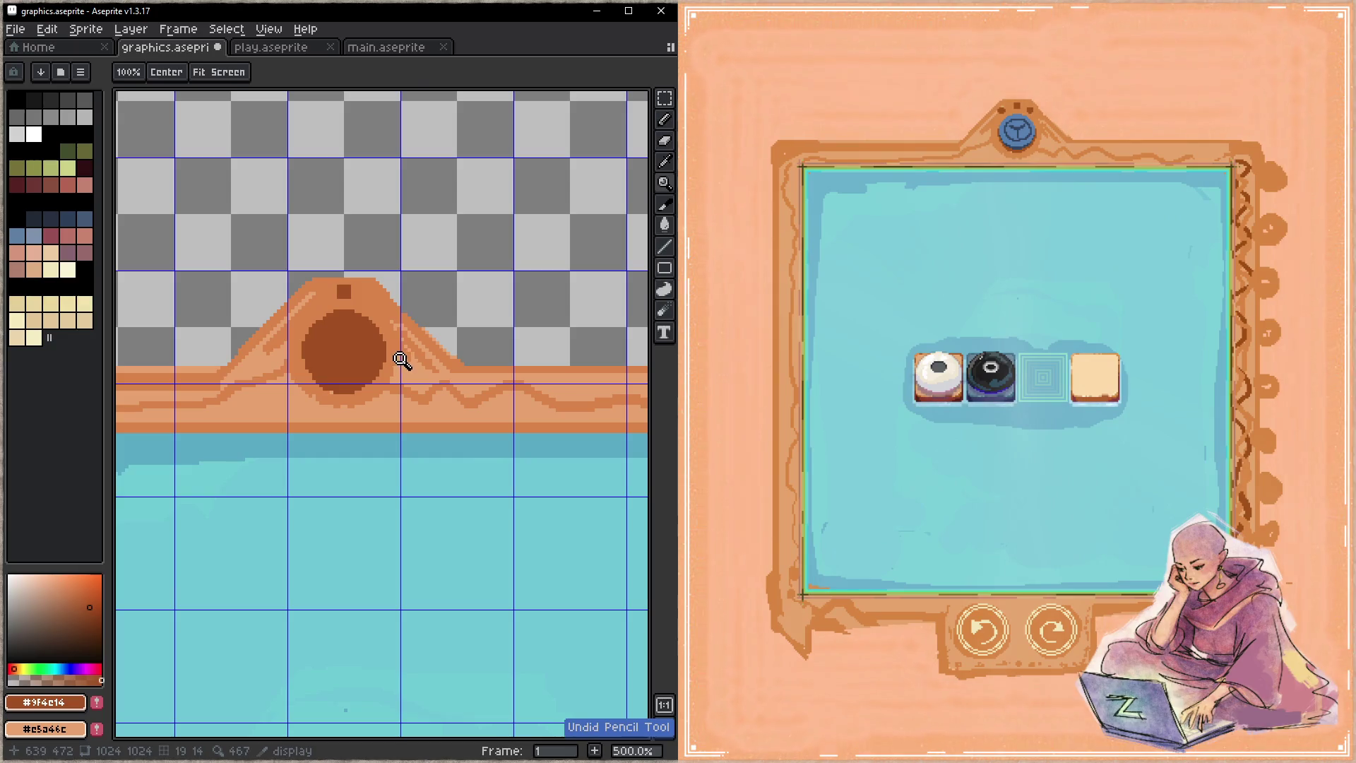
{"action": "left_click", "coordinate": [346, 296]}
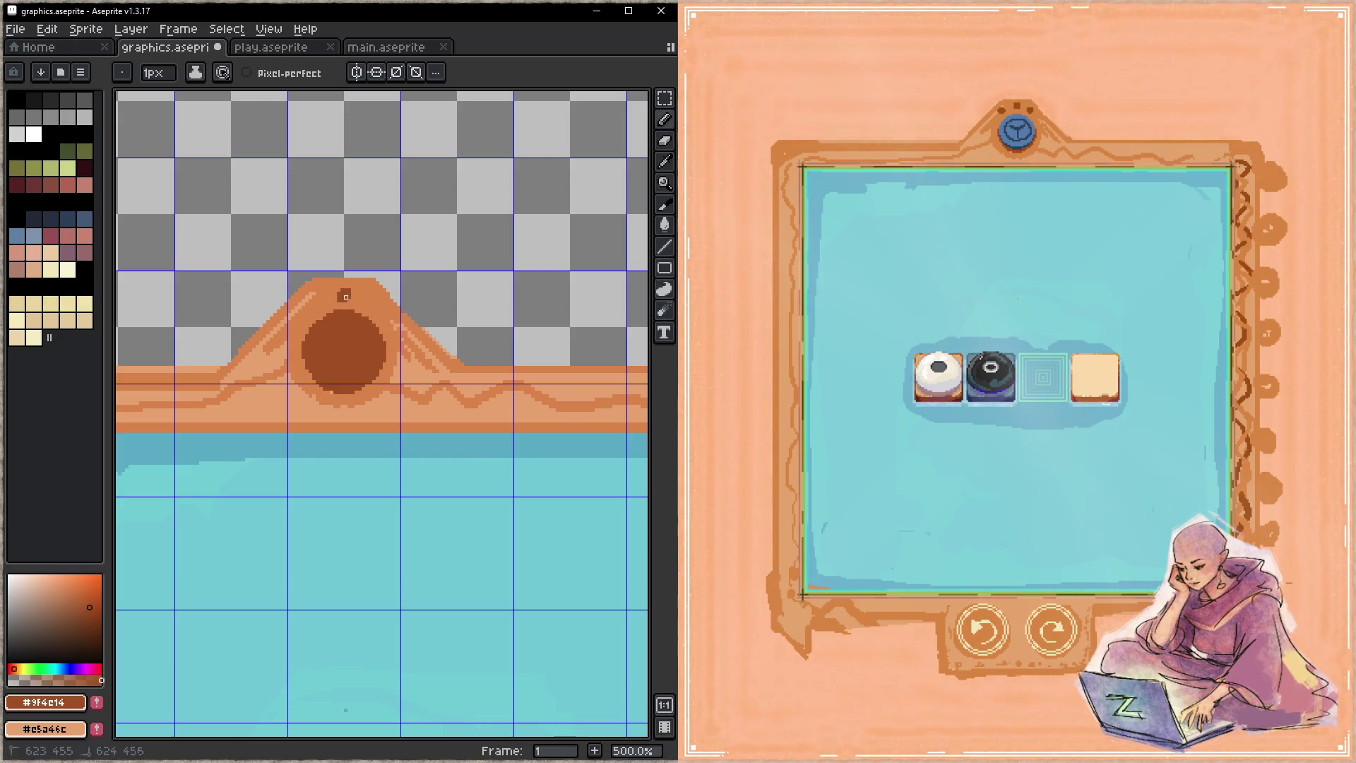
{"action": "left_click_drag", "start_coordinate": [402, 357], "coordinate": [400, 351]}
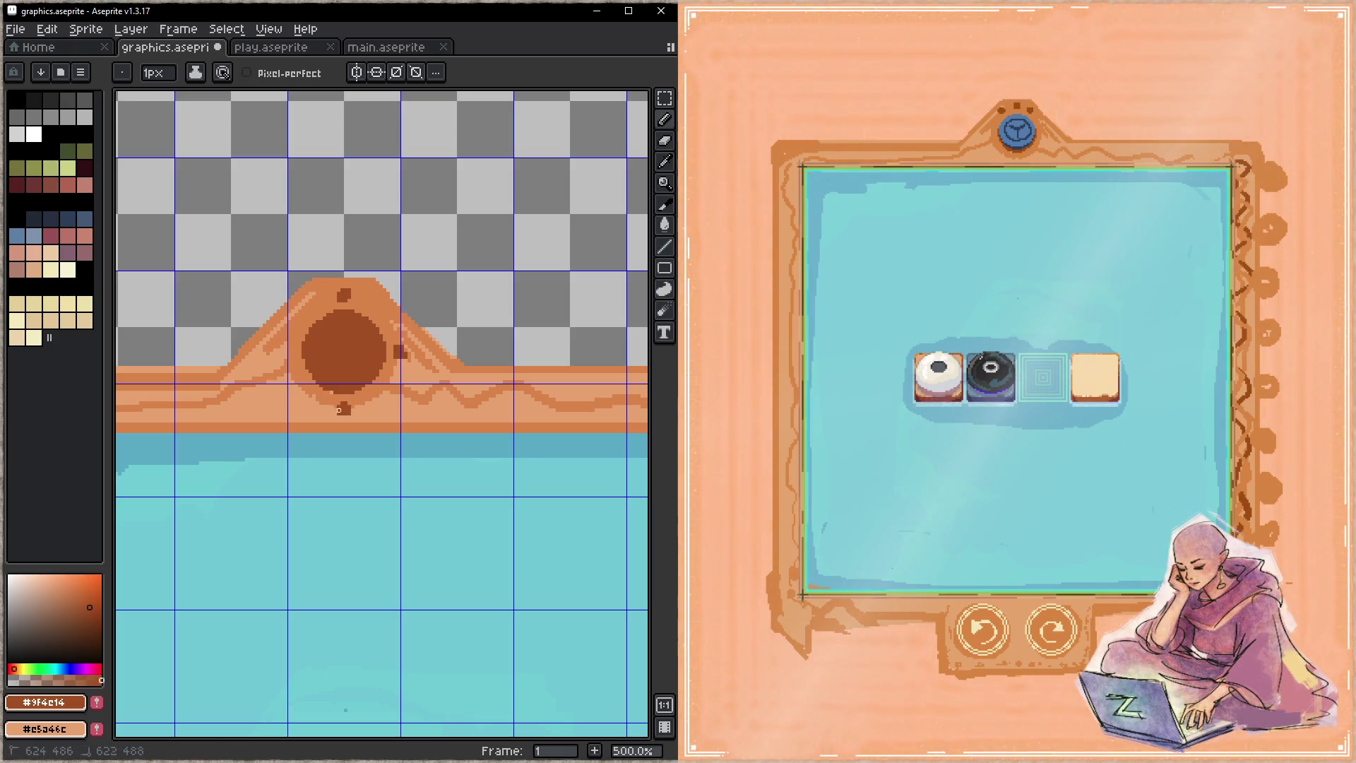
{"action": "left_click", "coordinate": [282, 350]}
{"action": "left_click", "coordinate": [301, 312]}
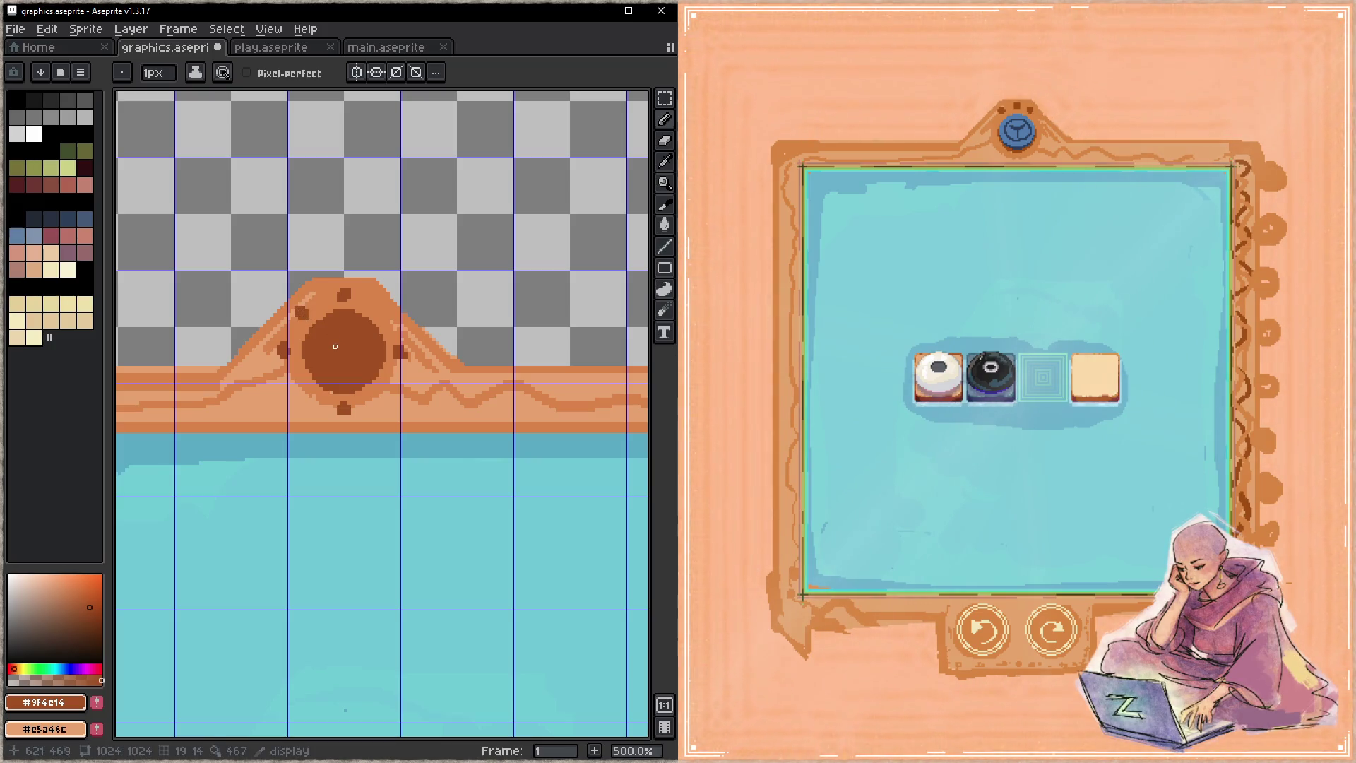
{"action": "left_click", "coordinate": [382, 310]}
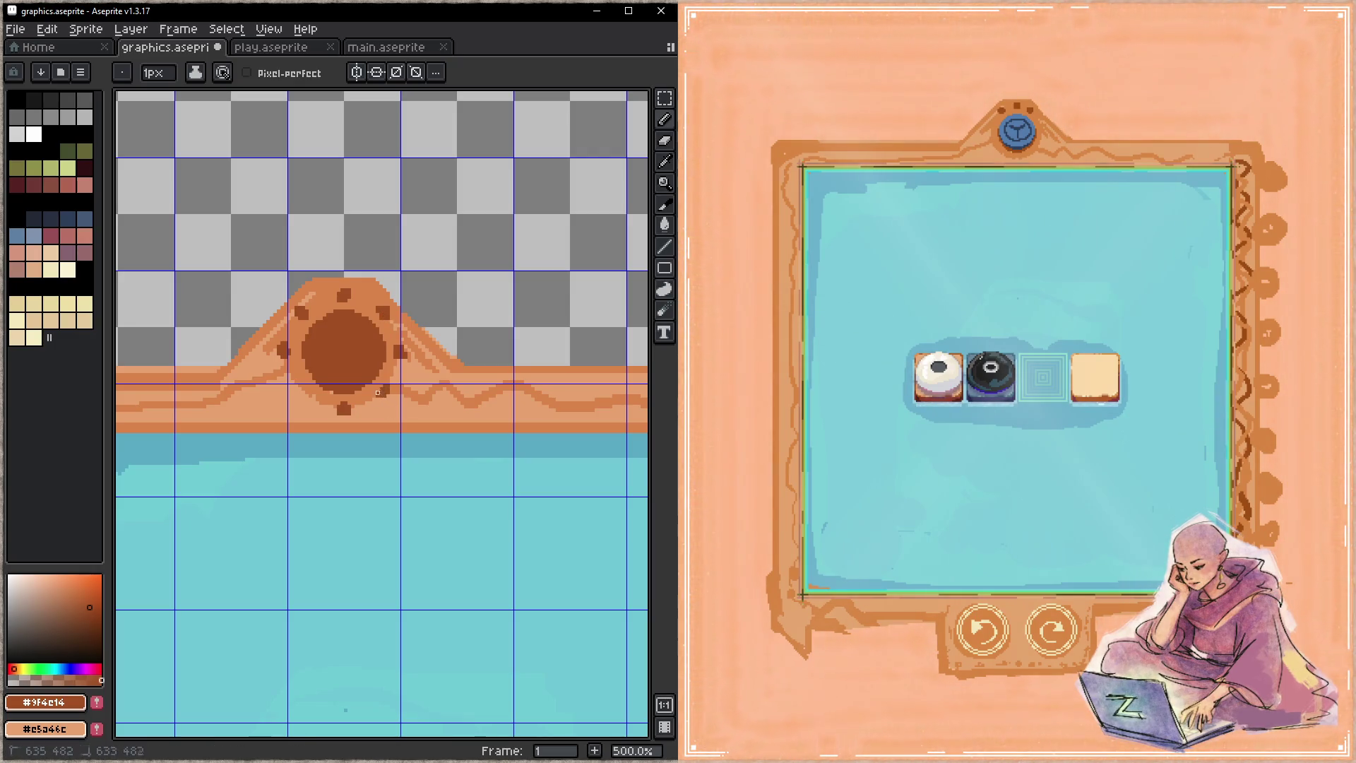
{"action": "left_click", "coordinate": [302, 390]}
{"action": "key", "text": "ctrl+s"}
- With the mound's lighter orange, lighten a pixel left of the circle and trim the bottom dot, then save
{"action": "left_click", "coordinate": [296, 369], "text": "alt"}
{"action": "left_click", "coordinate": [271, 356]}
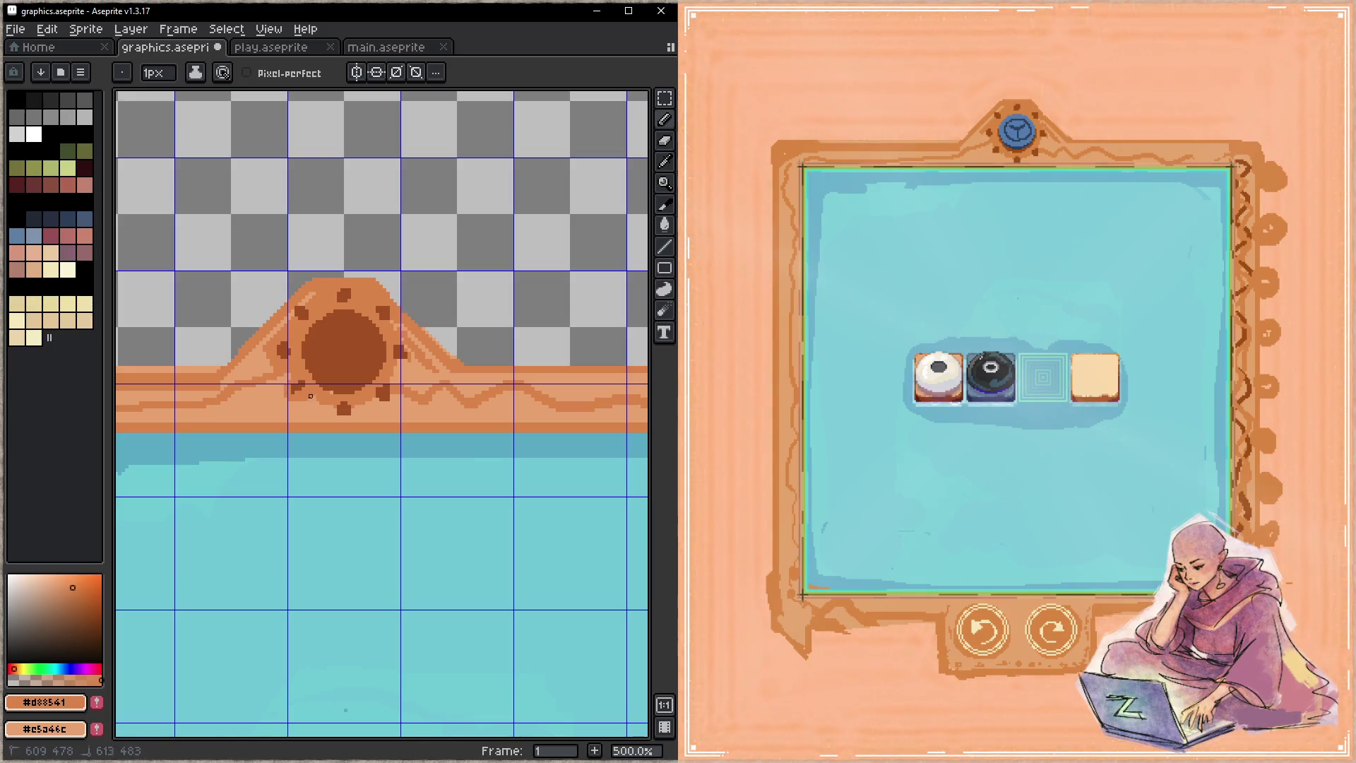
{"action": "left_click", "coordinate": [349, 408]}
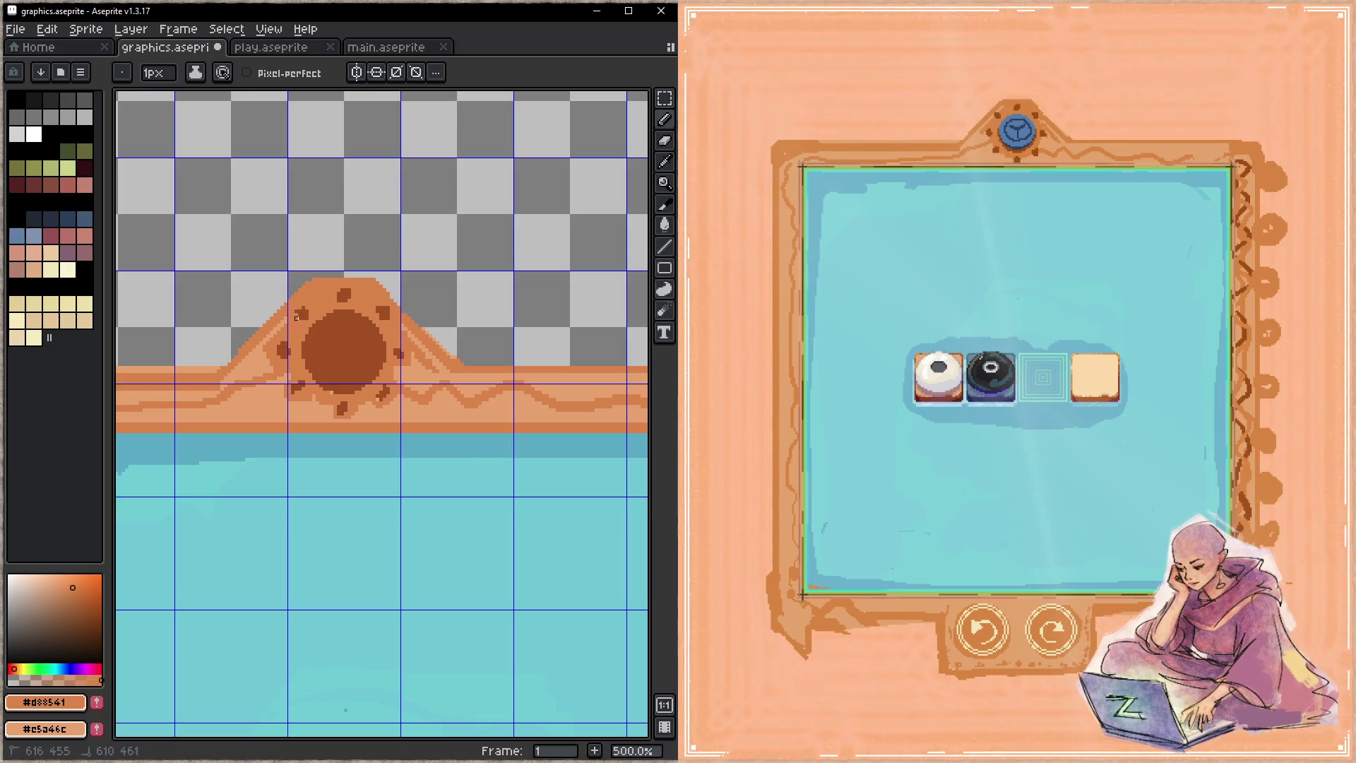
{"action": "key", "text": "ctrl+s"}
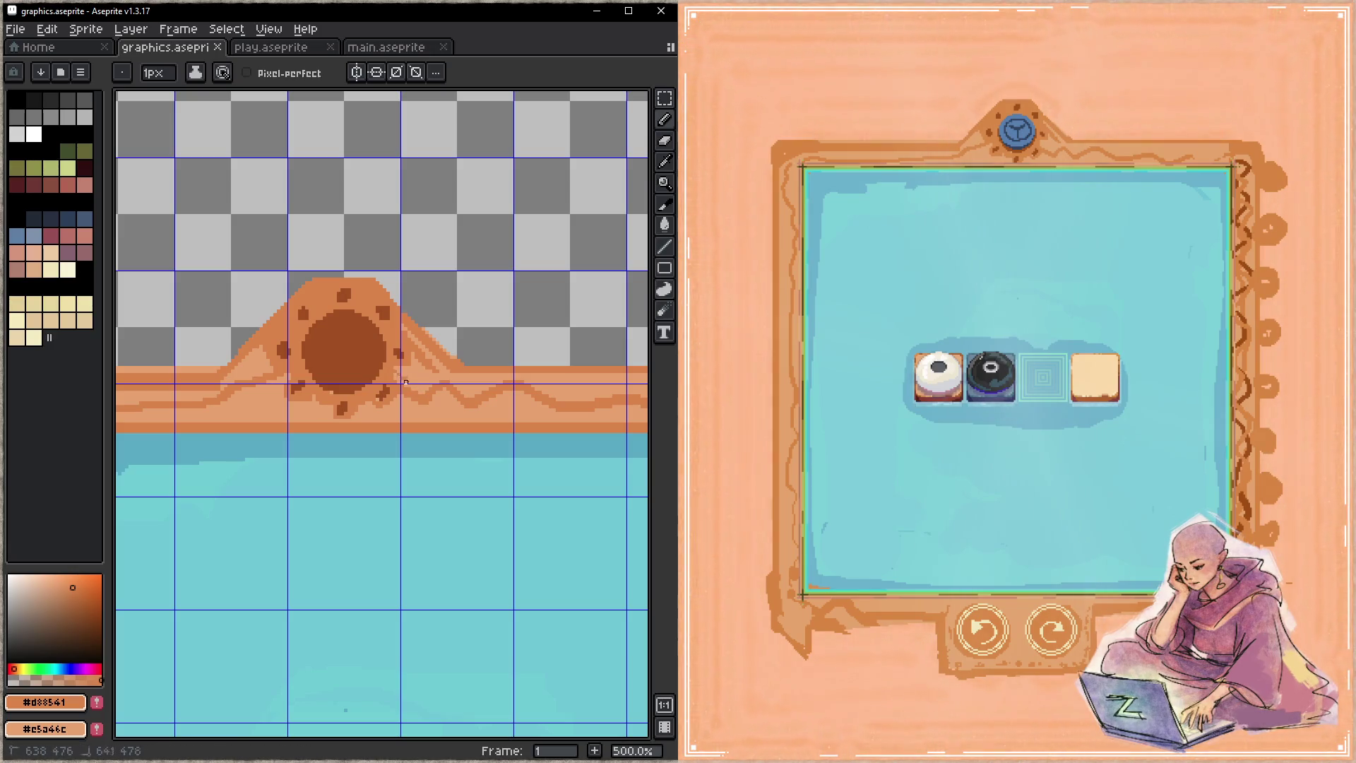
- Add light lines and darker pixels on the mound's left and right slopes, then save
{"action": "left_click", "coordinate": [395, 371]}
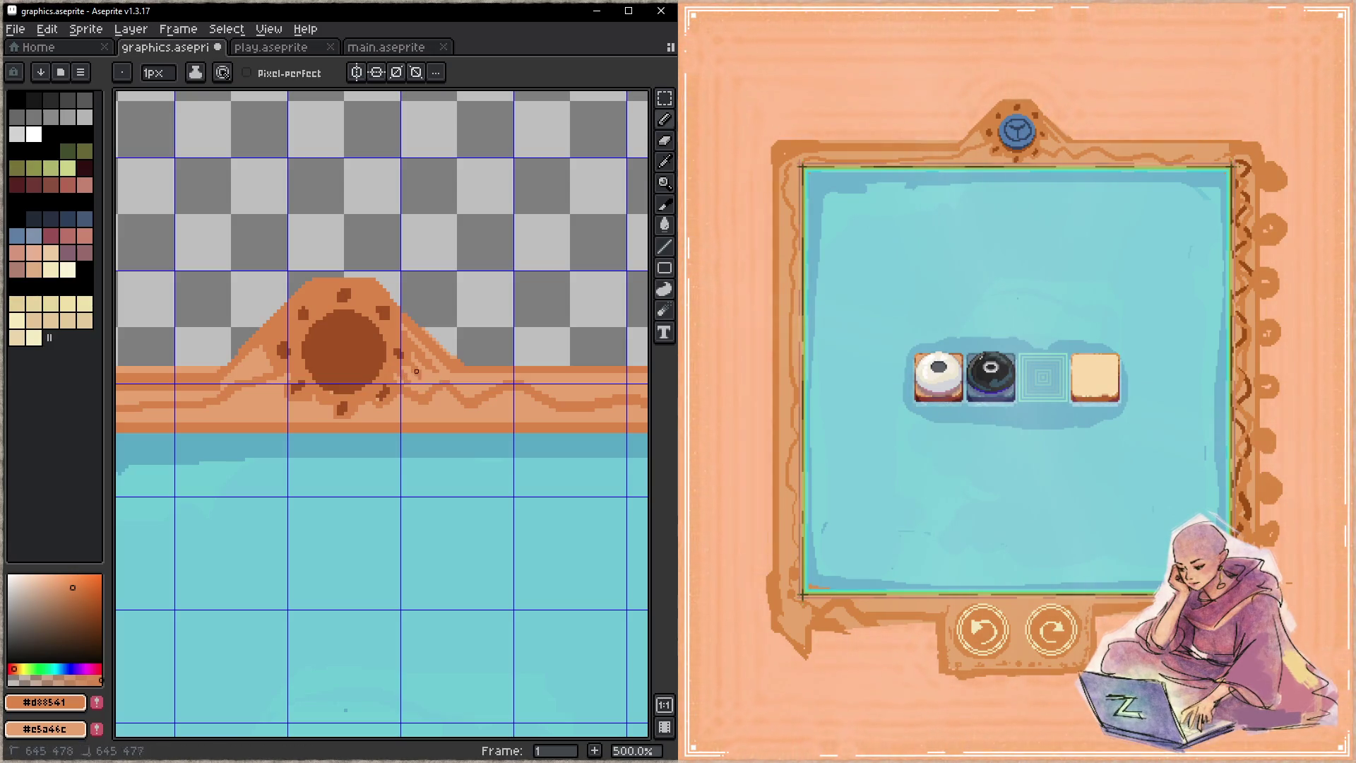
{"action": "left_click", "coordinate": [271, 368]}
{"action": "left_click", "coordinate": [283, 392]}
{"action": "left_click", "coordinate": [254, 406]}
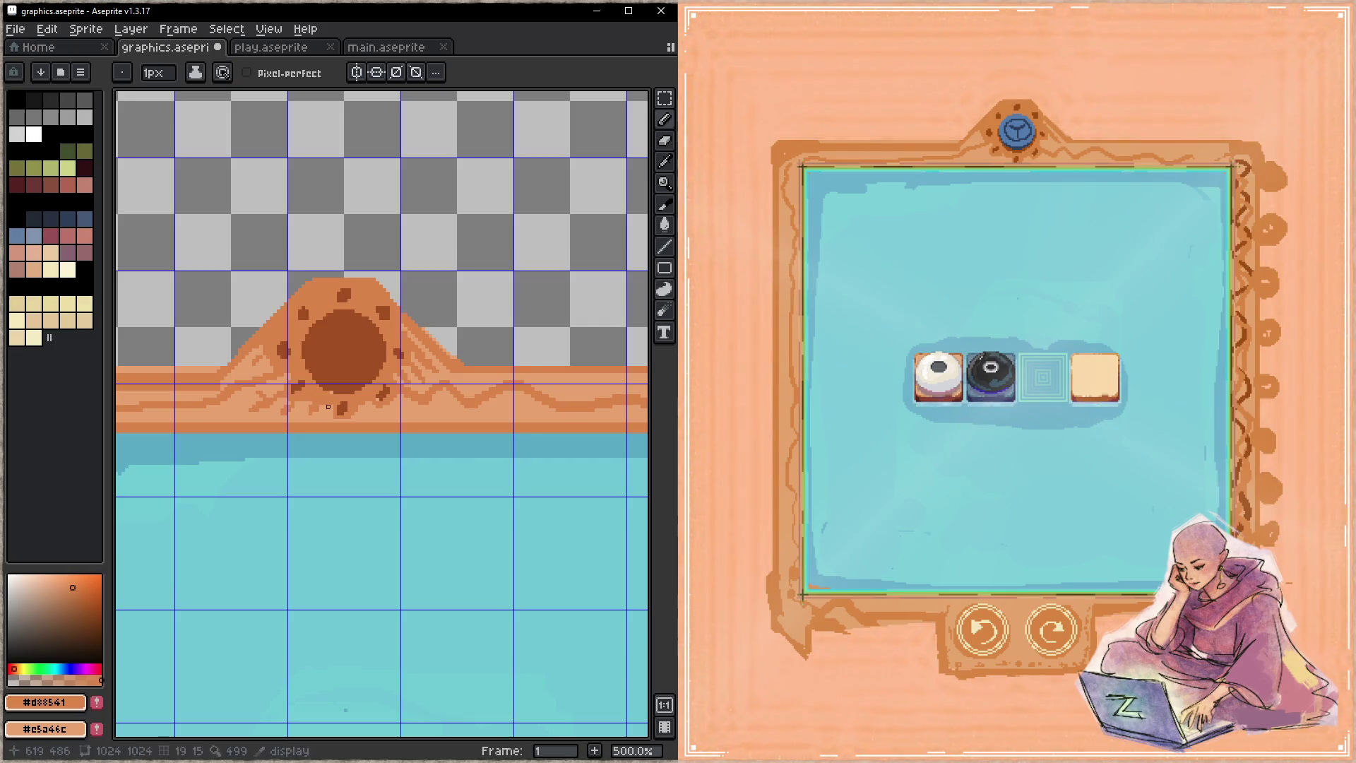
{"action": "key", "text": "ctrl+s"}
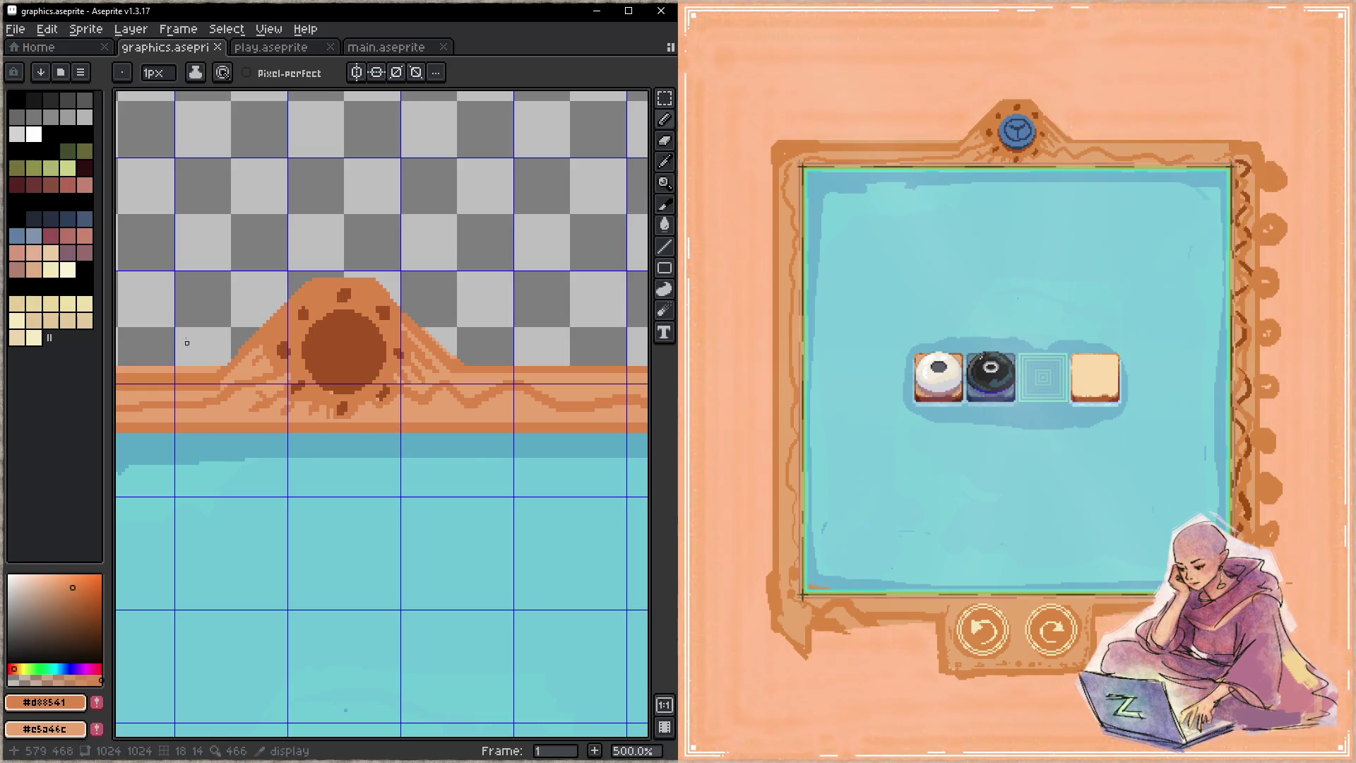
- Outline the mound's left slope and flat top in dark brown and save
{"action": "left_click", "coordinate": [342, 332], "text": "alt"}
{"action": "left_click_drag", "start_coordinate": [226, 367], "coordinate": [261, 326]}
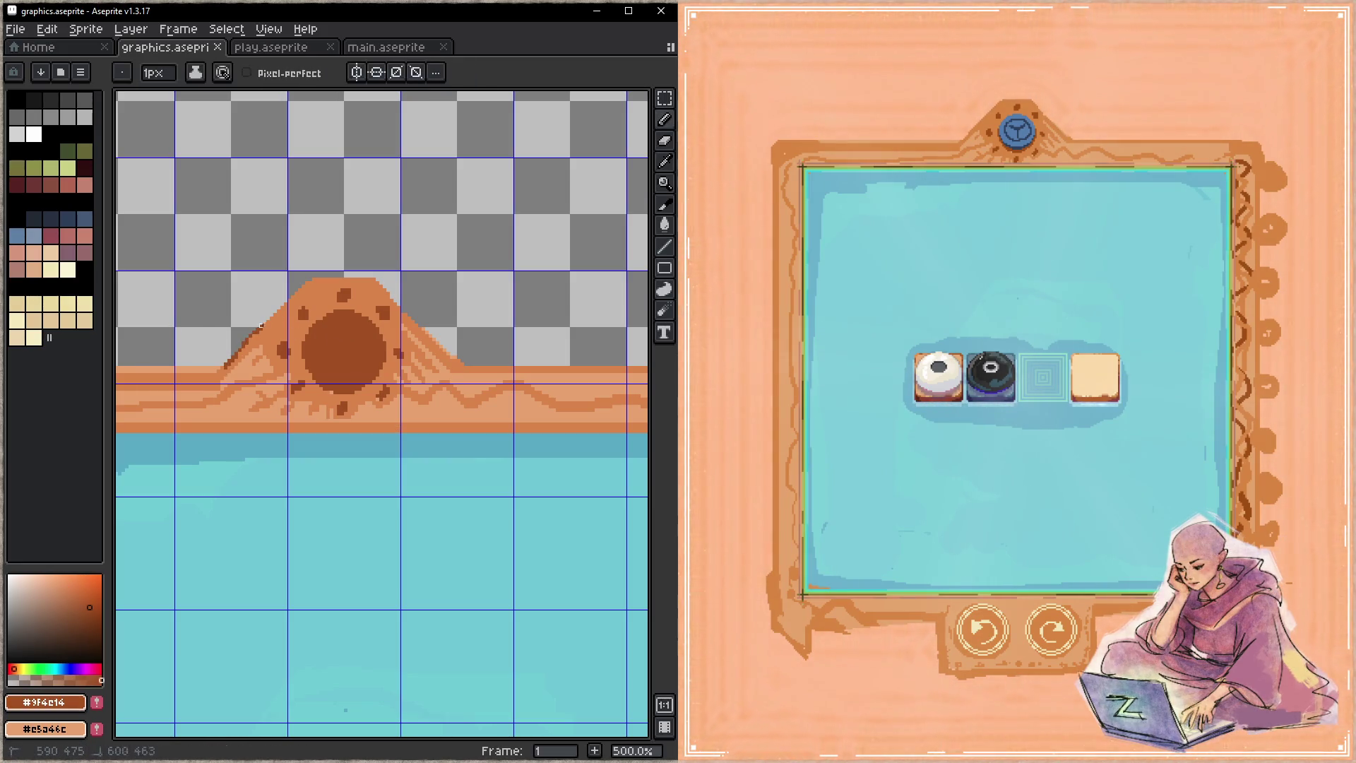
{"action": "mouse_move", "coordinate": [310, 279]}
{"action": "left_mouse_down"}
{"action": "mouse_move", "coordinate": [374, 280]}
{"action": "mouse_move", "coordinate": [469, 365]}
{"action": "left_mouse_up"}
{"action": "key", "text": "ctrl+s"}
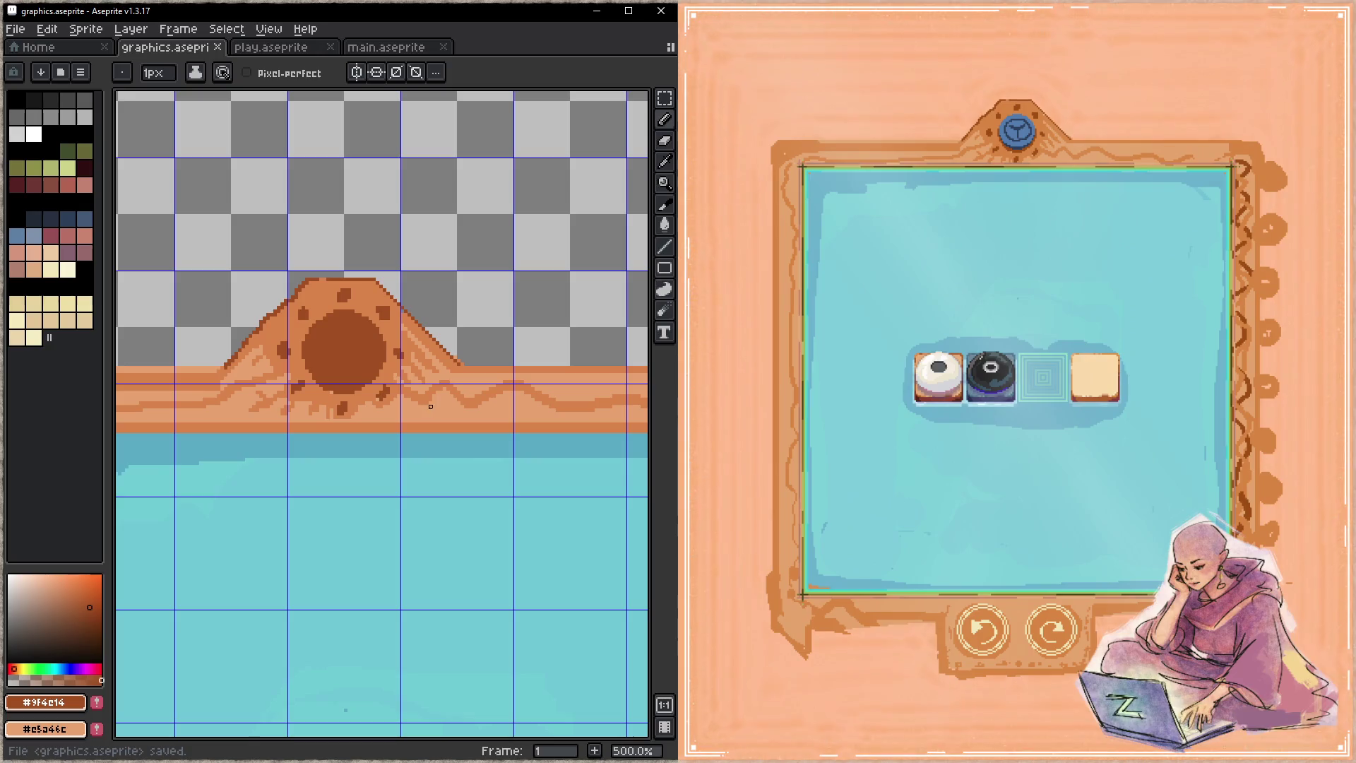
{"action": "key", "text": "space"}
{"action": "left_click_drag", "start_coordinate": [521, 389], "coordinate": [240, 396]}
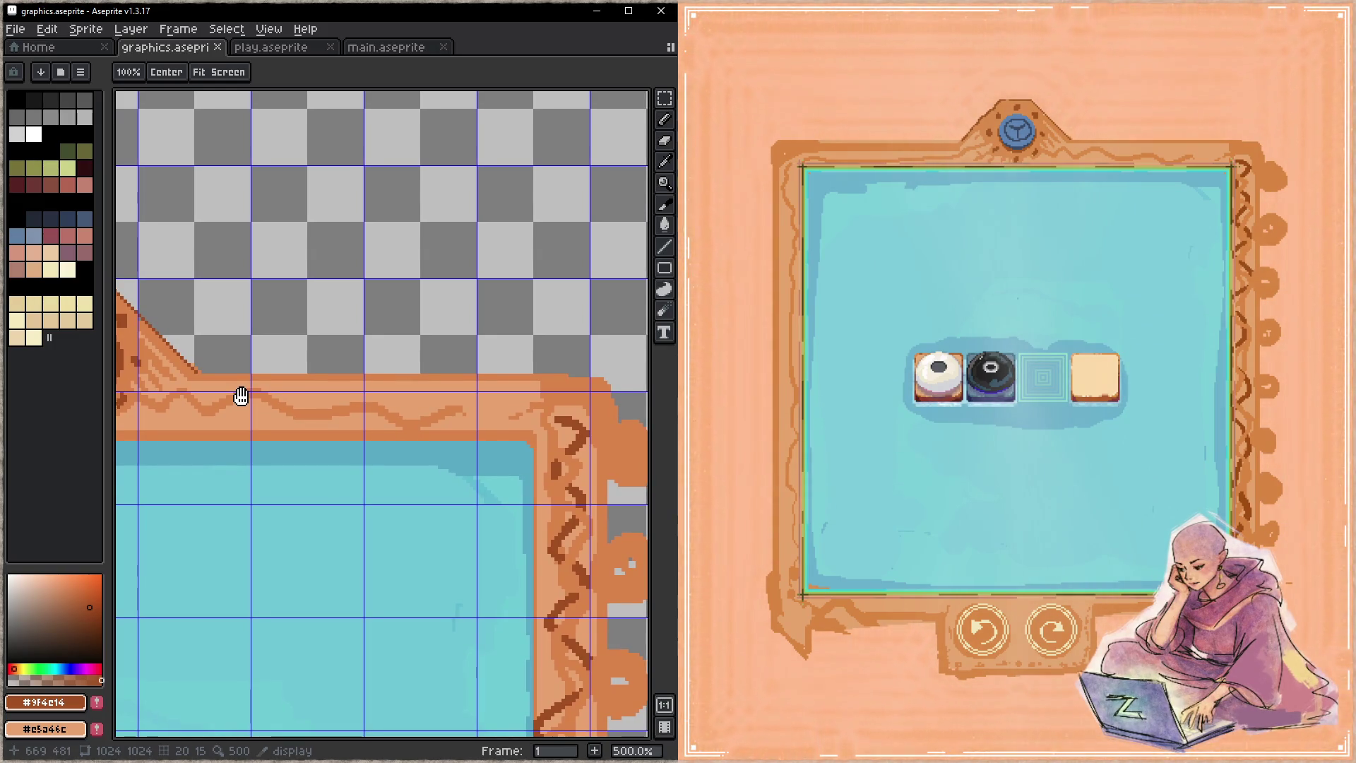
- Draw a straight dark brown pencil line diagonally across the frame's top-left corner, then save graphics.aseprite
{"action": "scroll", "coordinate": [394, 378], "scroll_direction": "left", "scroll_amount": 5}
{"action": "scroll", "coordinate": [378, 394], "scroll_direction": "left", "scroll_amount": 5}
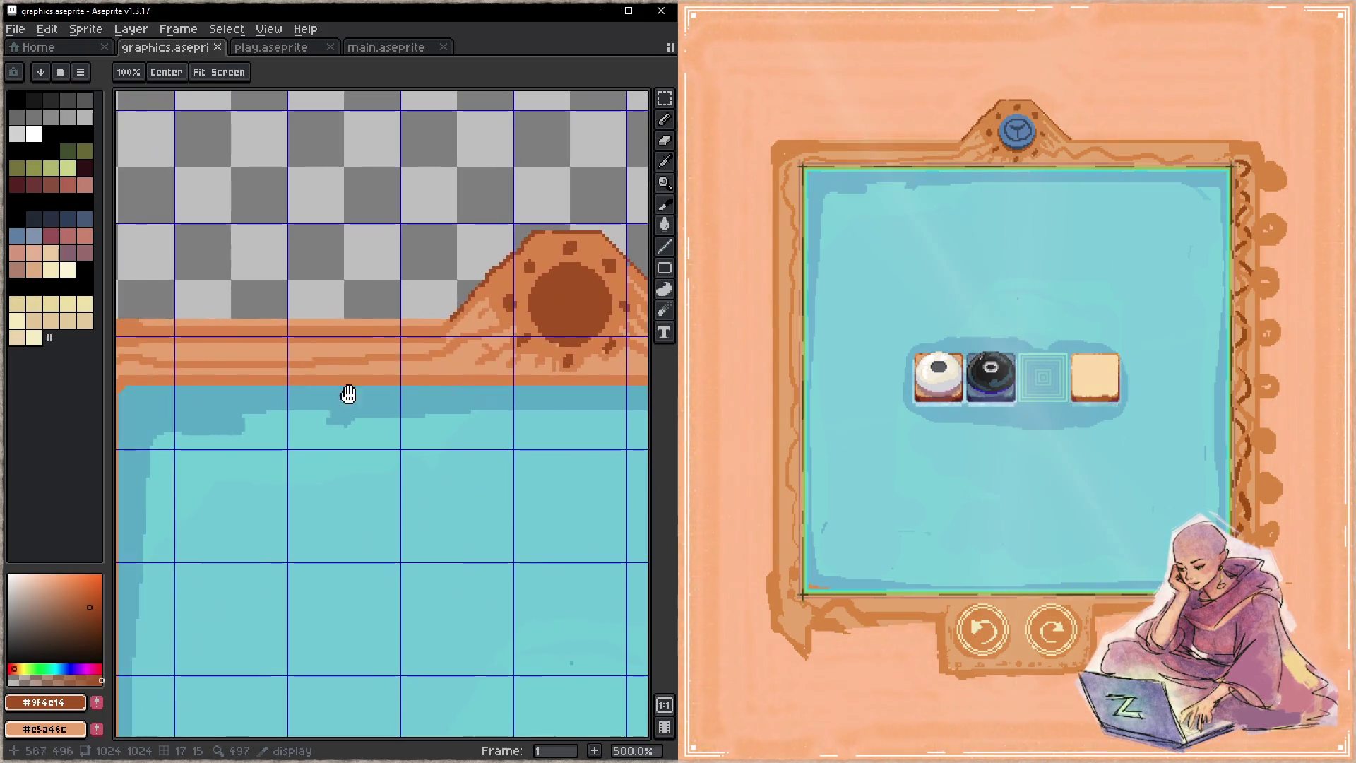
{"action": "scroll", "coordinate": [400, 381], "scroll_direction": "left", "scroll_amount": 5}
{"action": "key", "text": "b"}
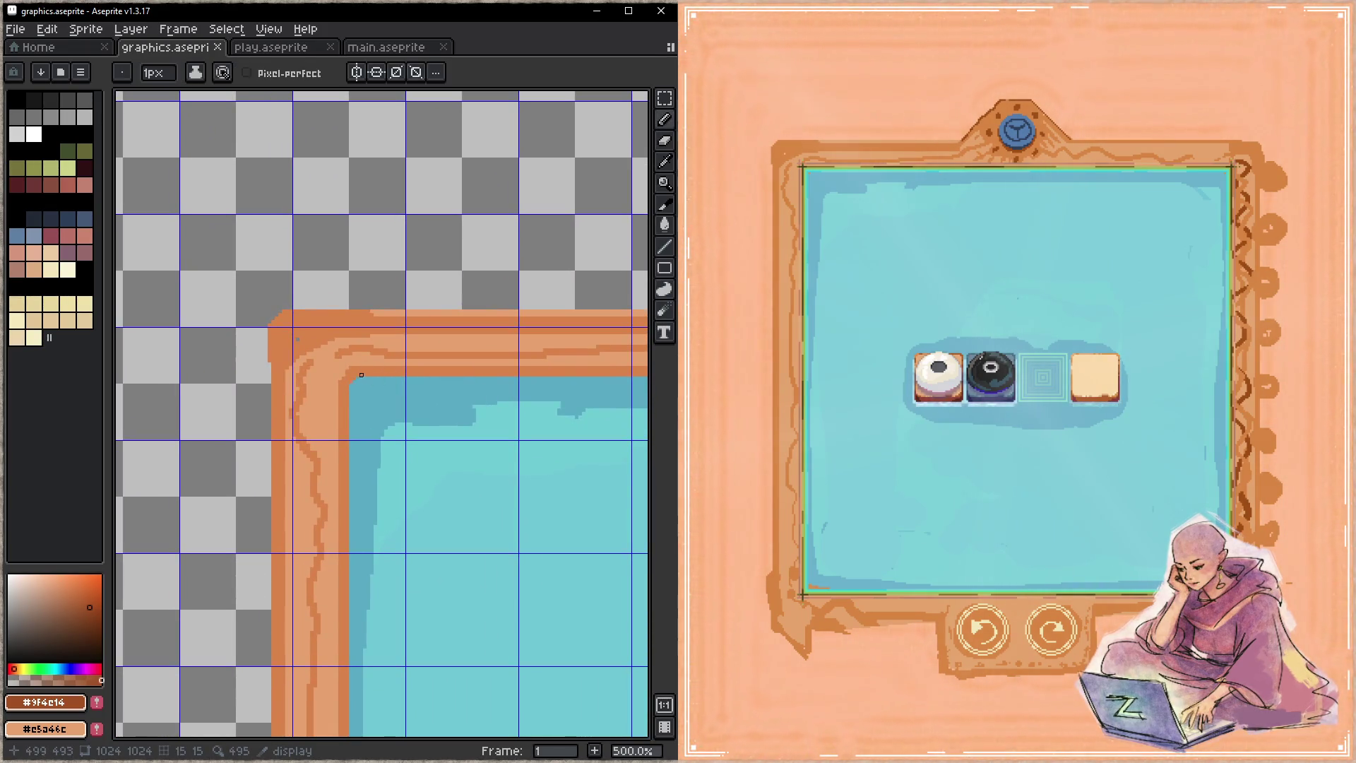
{"action": "left_click", "coordinate": [294, 438]}
{"action": "left_click", "coordinate": [407, 329], "text": "shift"}
{"action": "key", "text": "ctrl+s"}
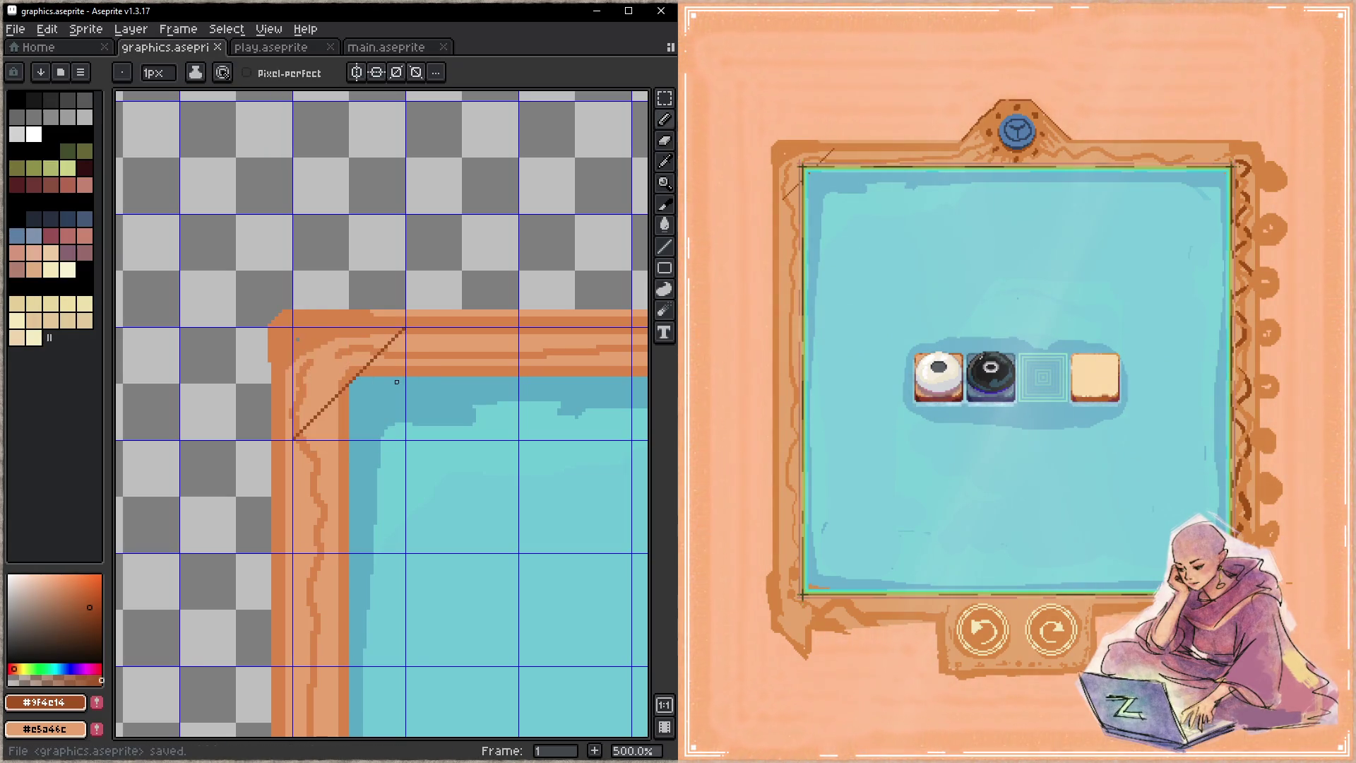
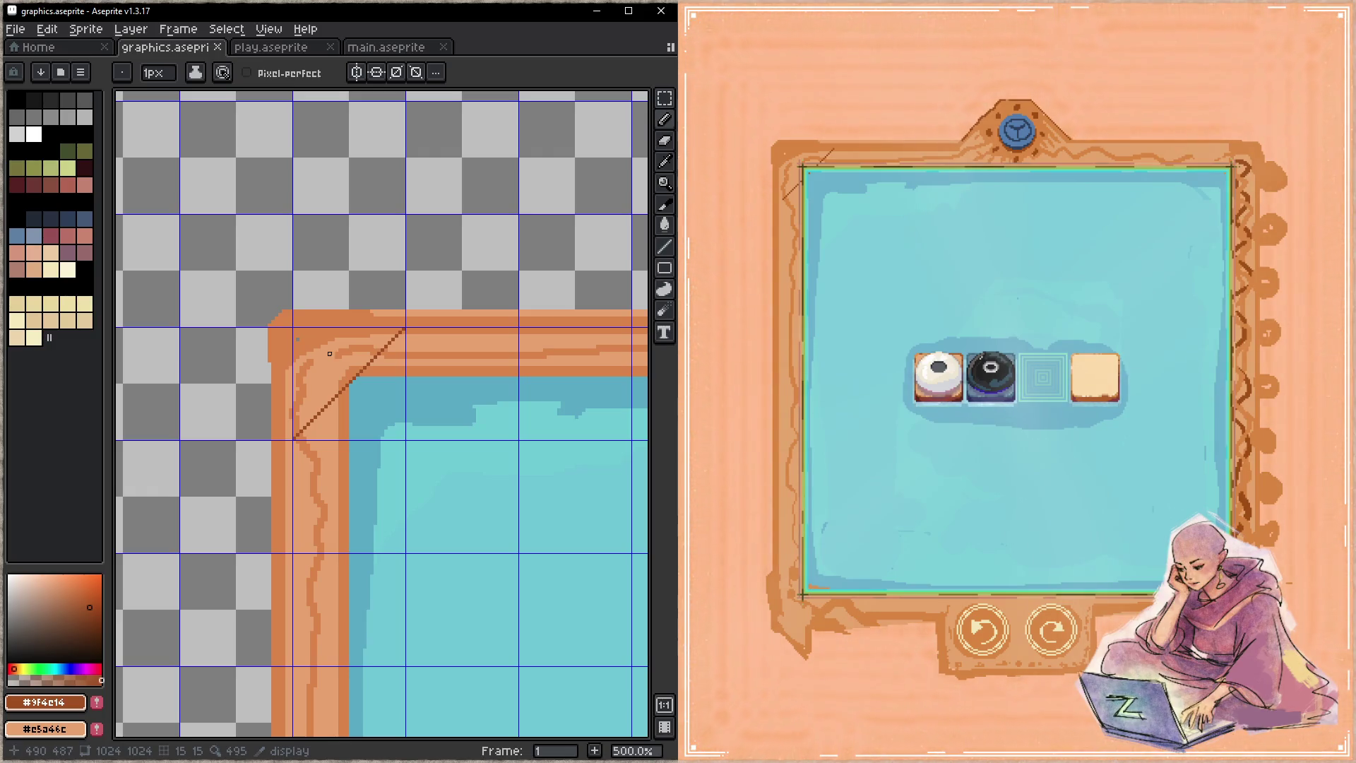
- Draw a short dark mark inside the frame's top-left corner and save the sprite
{"action": "mouse_move", "coordinate": [327, 399]}
{"action": "left_mouse_down"}
{"action": "mouse_move", "coordinate": [327, 368]}
{"action": "mouse_move", "coordinate": [366, 356]}
{"action": "left_mouse_up"}
{"action": "key", "text": "ctrl+s"}
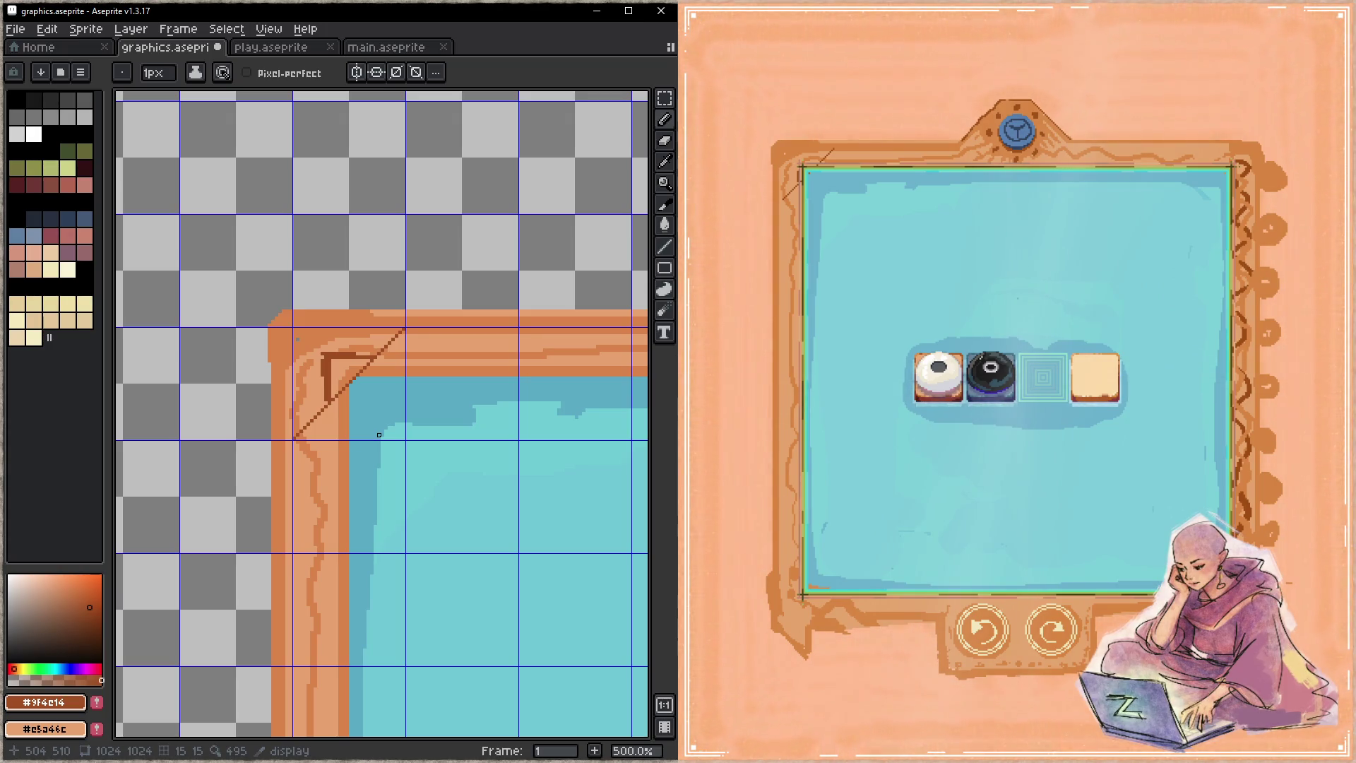
{"action": "key", "text": "ctrl+s"}
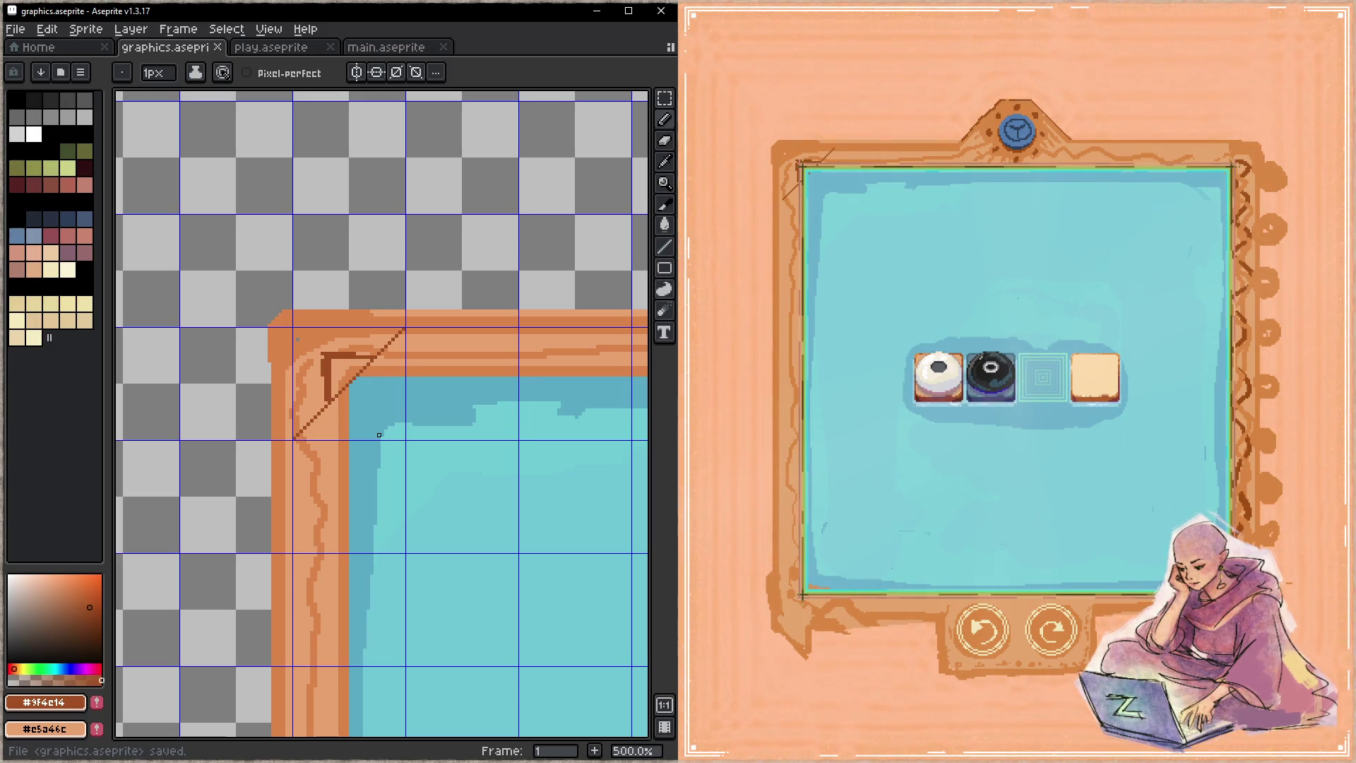
- Paint over the diagonal guide line with the frame's light border colour
{"action": "left_click", "coordinate": [332, 424], "text": "alt"}
{"action": "mouse_move", "coordinate": [322, 411]}
{"action": "left_mouse_down"}
{"action": "mouse_move", "coordinate": [308, 424]}
{"action": "mouse_move", "coordinate": [378, 363]}
{"action": "mouse_move", "coordinate": [364, 366]}
{"action": "left_mouse_up"}
{"action": "left_click", "coordinate": [345, 388], "text": "alt"}
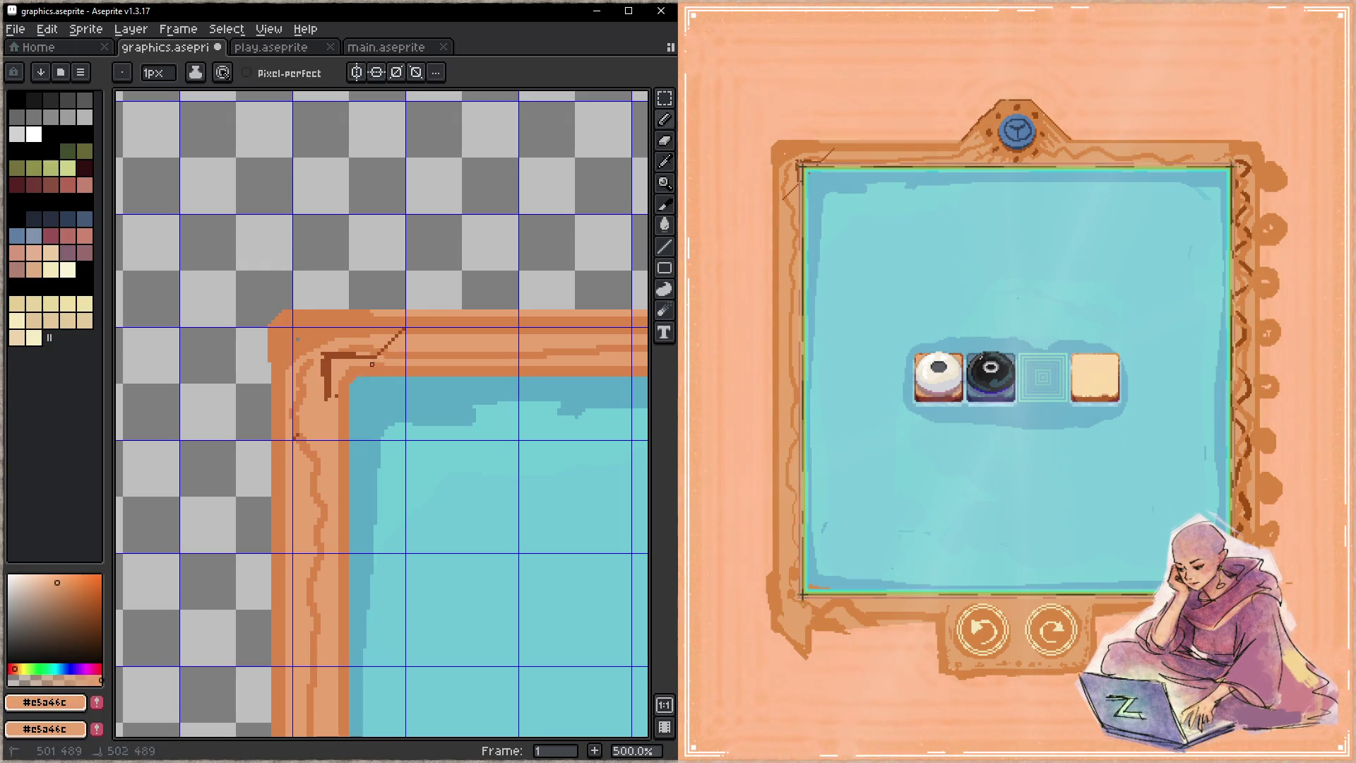
- Pick the dark brown from the frame and pan to the central top ornament
{"action": "left_click", "coordinate": [401, 341], "text": "alt"}
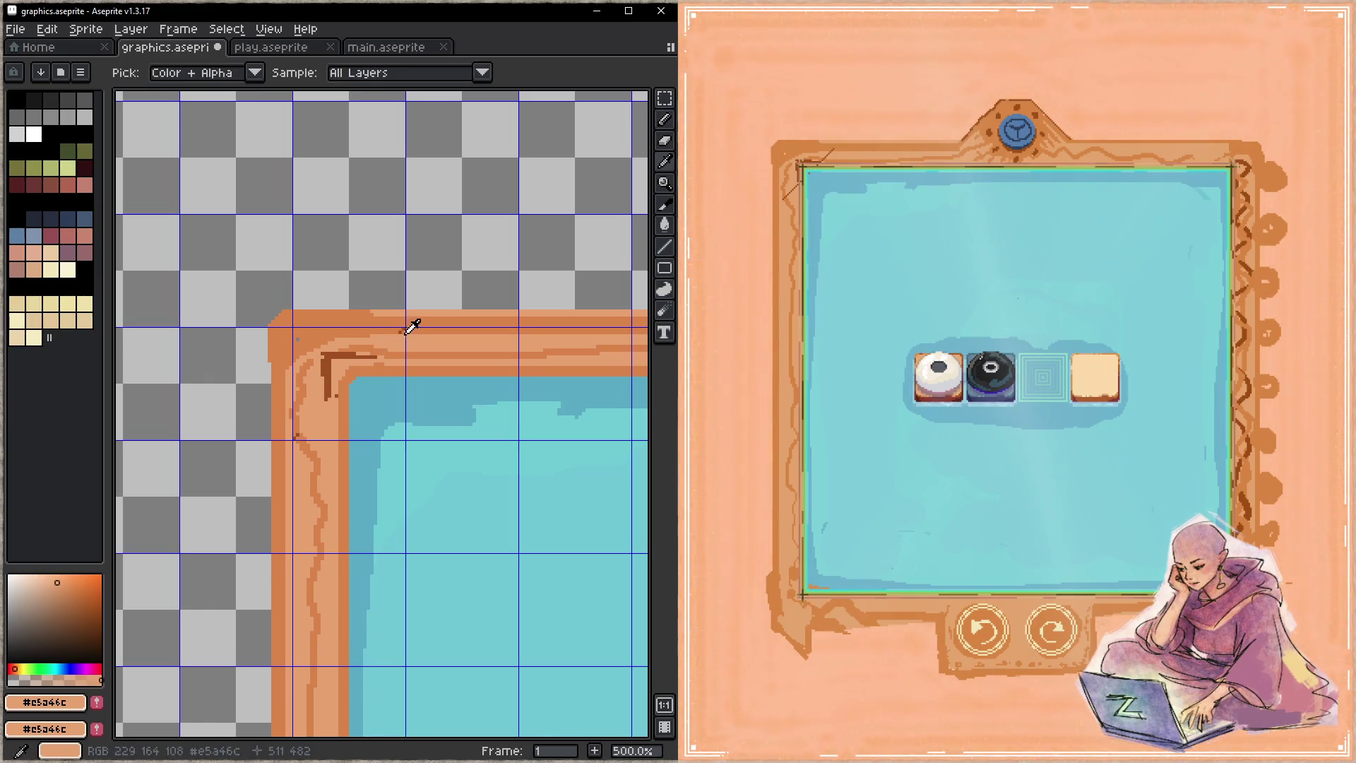
{"action": "left_click", "coordinate": [361, 355], "text": "alt"}
{"action": "mouse_move", "coordinate": [379, 368]}
{"action": "left_mouse_down"}
{"action": "mouse_move", "coordinate": [267, 379]}
{"action": "mouse_move", "coordinate": [454, 365]}
{"action": "mouse_move", "coordinate": [276, 387]}
{"action": "left_mouse_up"}
{"action": "mouse_move", "coordinate": [620, 438]}
{"action": "left_mouse_down"}
{"action": "mouse_move", "coordinate": [405, 399]}
{"action": "mouse_move", "coordinate": [541, 414]}
{"action": "left_mouse_up"}
{"action": "mouse_move", "coordinate": [194, 387]}
{"action": "left_mouse_down"}
{"action": "mouse_move", "coordinate": [294, 307]}
{"action": "mouse_move", "coordinate": [332, 341]}
{"action": "mouse_move", "coordinate": [310, 324]}
{"action": "mouse_move", "coordinate": [277, 334]}
{"action": "left_mouse_up"}
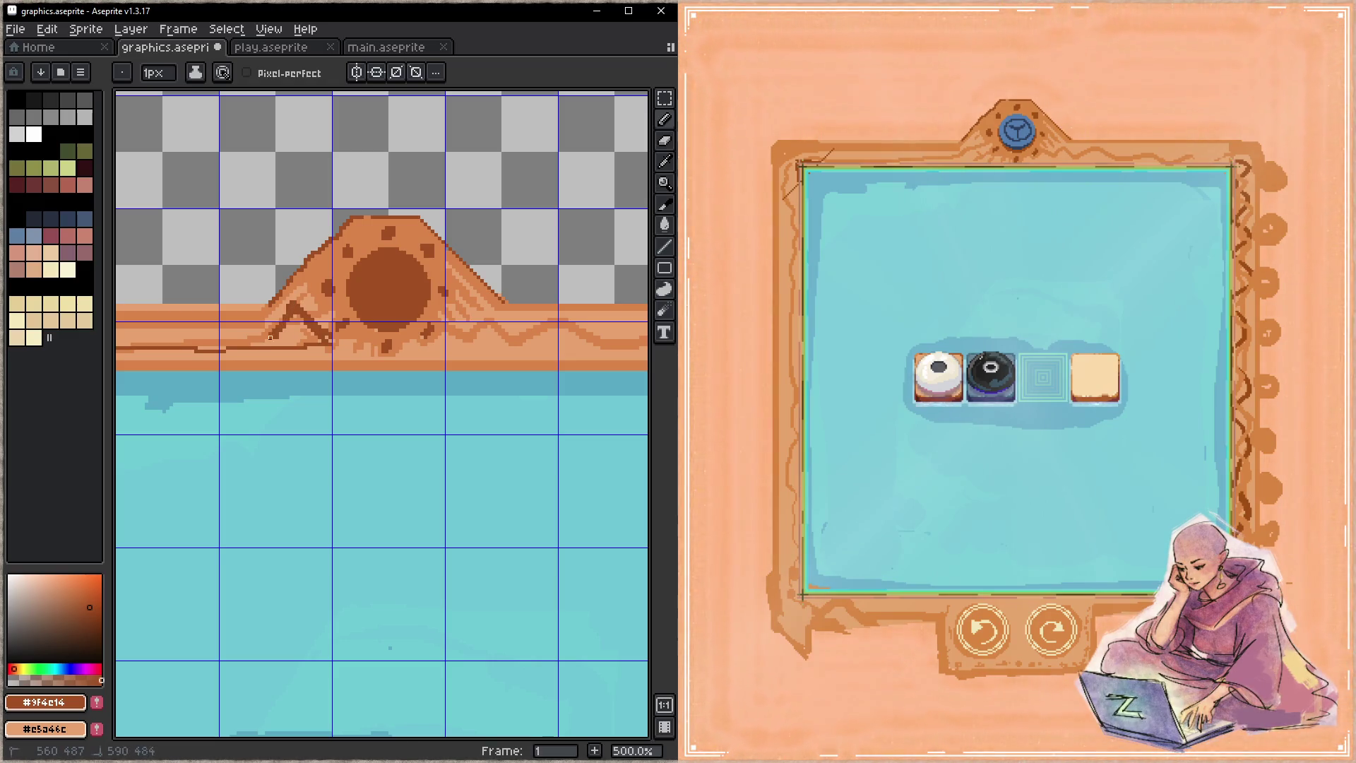
- Draw dark brown lines on the ornament's slope and along the frame's top edge
{"action": "mouse_move", "coordinate": [469, 297]}
{"action": "left_mouse_down"}
{"action": "mouse_move", "coordinate": [453, 341]}
{"action": "mouse_move", "coordinate": [512, 330]}
{"action": "mouse_move", "coordinate": [457, 351]}
{"action": "left_mouse_up"}
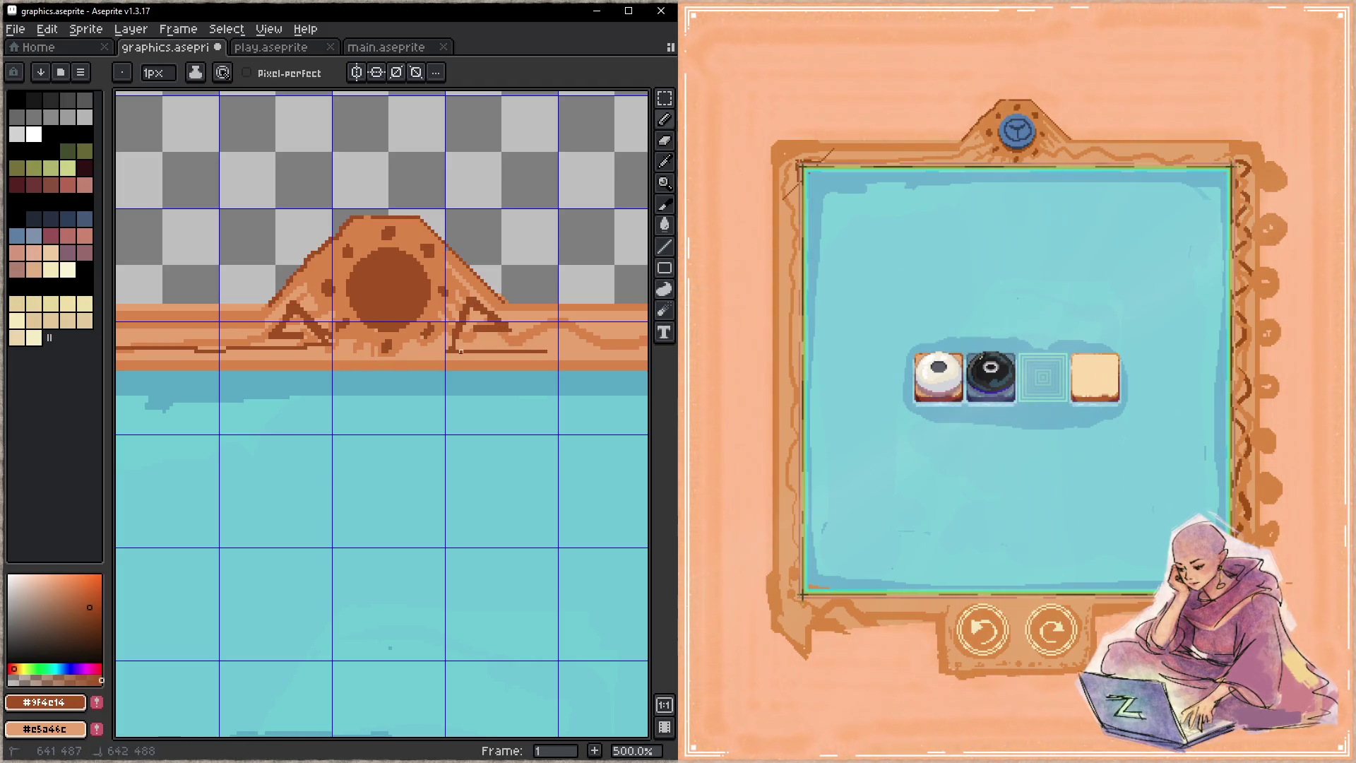
{"action": "left_click_drag", "start_coordinate": [545, 387], "coordinate": [224, 410]}
{"action": "mouse_move", "coordinate": [304, 369]}
{"action": "left_mouse_down"}
{"action": "mouse_move", "coordinate": [522, 360]}
{"action": "mouse_move", "coordinate": [546, 391]}
{"action": "mouse_move", "coordinate": [551, 592]}
{"action": "mouse_move", "coordinate": [548, 427]}
{"action": "left_mouse_up"}
- Cover the stray brown marks on the right edge with an enlarged light-colour brush, and save
{"action": "left_click", "coordinate": [563, 388], "text": "alt"}
{"action": "key", "text": "plus"}
{"action": "key", "text": "plus"}
{"action": "key", "text": "plus"}
{"action": "left_click", "coordinate": [515, 359], "text": "alt"}
{"action": "key", "text": "ctrl+s"}
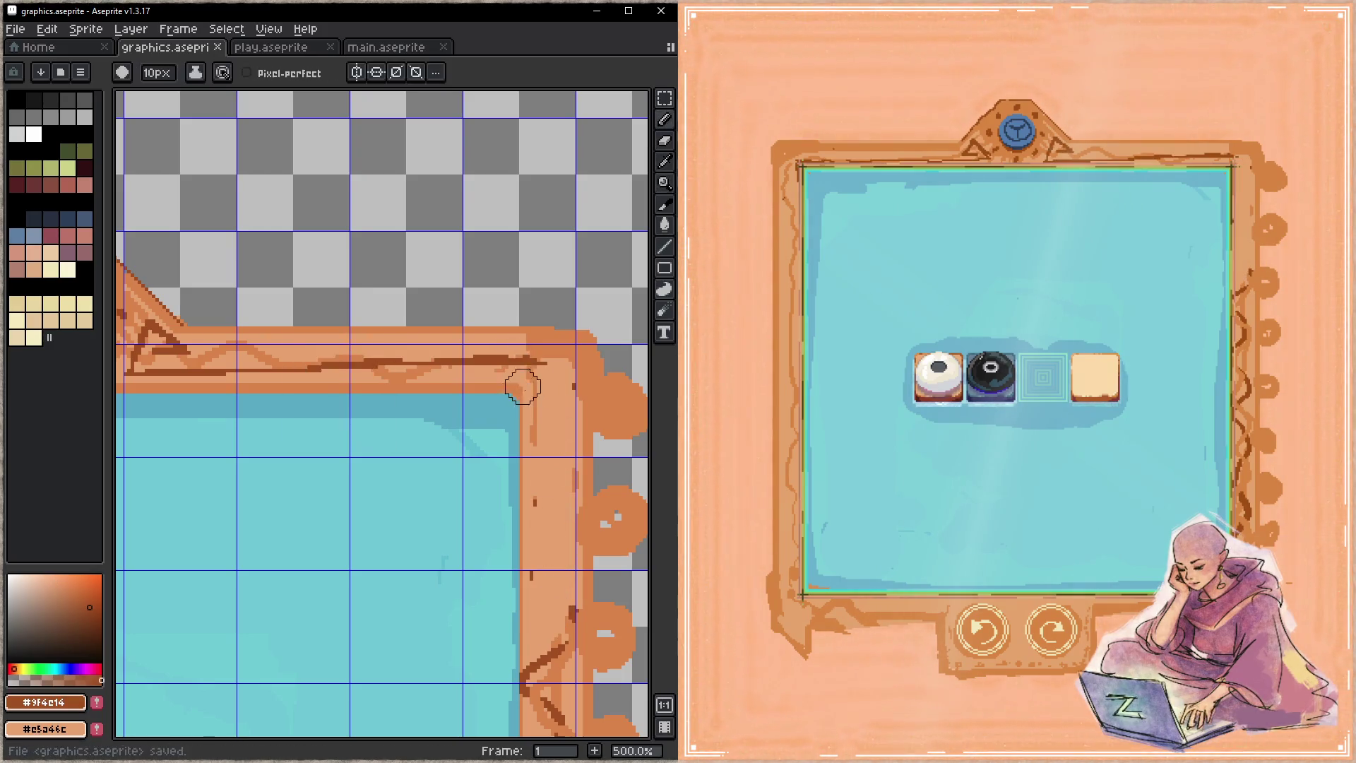
- With a 1px brush, finish a straight trim line along the top edge, and save
{"action": "scroll", "coordinate": [459, 375], "scroll_direction": "left", "scroll_amount": 3}
{"action": "key", "text": "minus"}
{"action": "key", "text": "minus"}
{"action": "key", "text": "minus"}
{"action": "scroll", "coordinate": [337, 341], "scroll_direction": "right", "scroll_amount": 4}
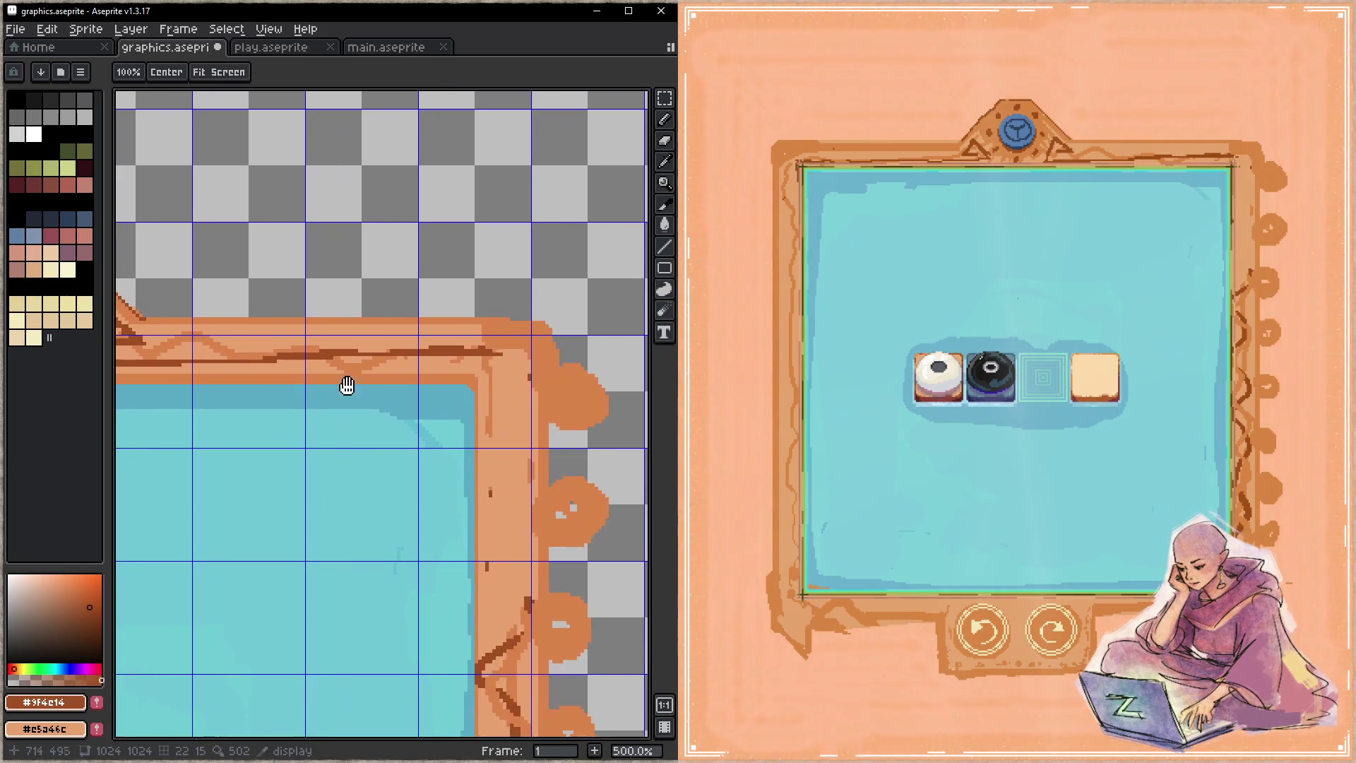
{"action": "left_click", "coordinate": [529, 319], "text": "shift"}
{"action": "key", "text": "ctrl+s"}
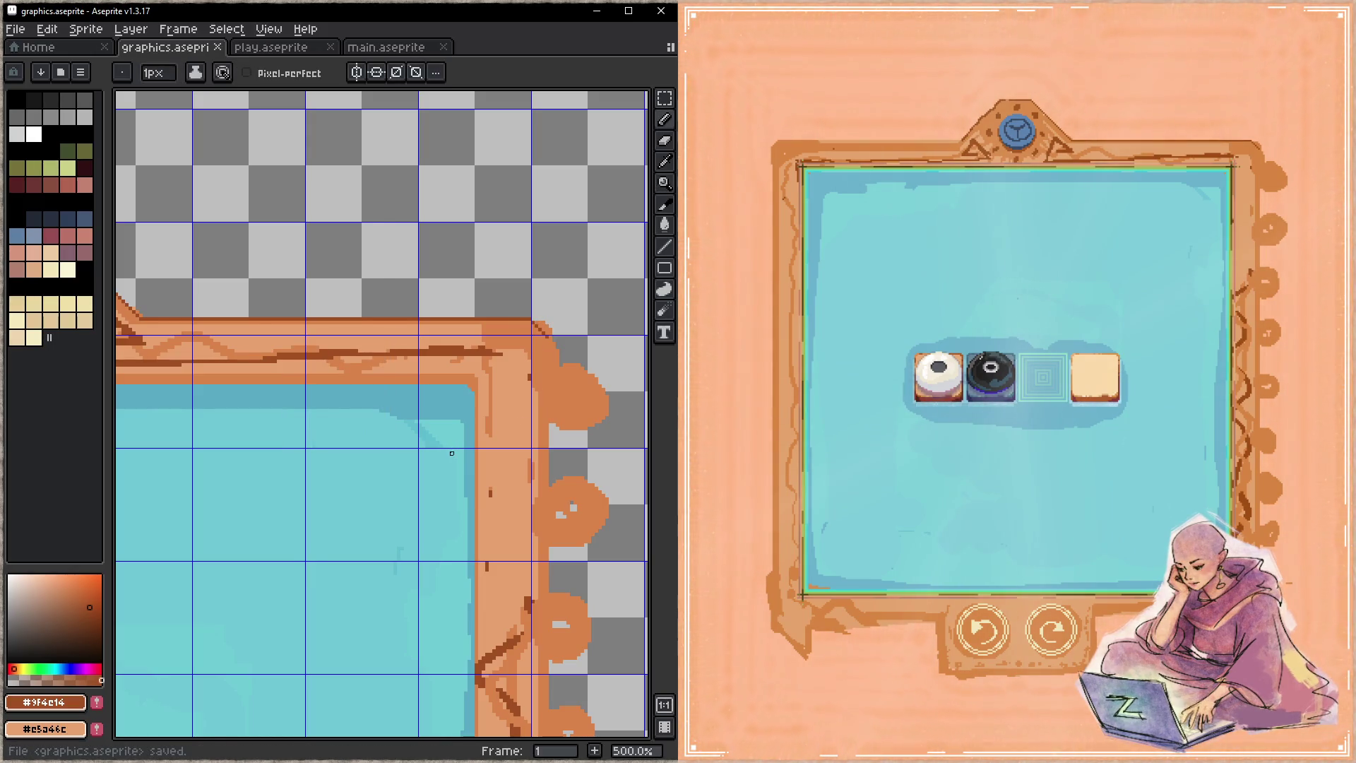
{"action": "scroll", "coordinate": [396, 417], "scroll_direction": "left", "scroll_amount": 3}
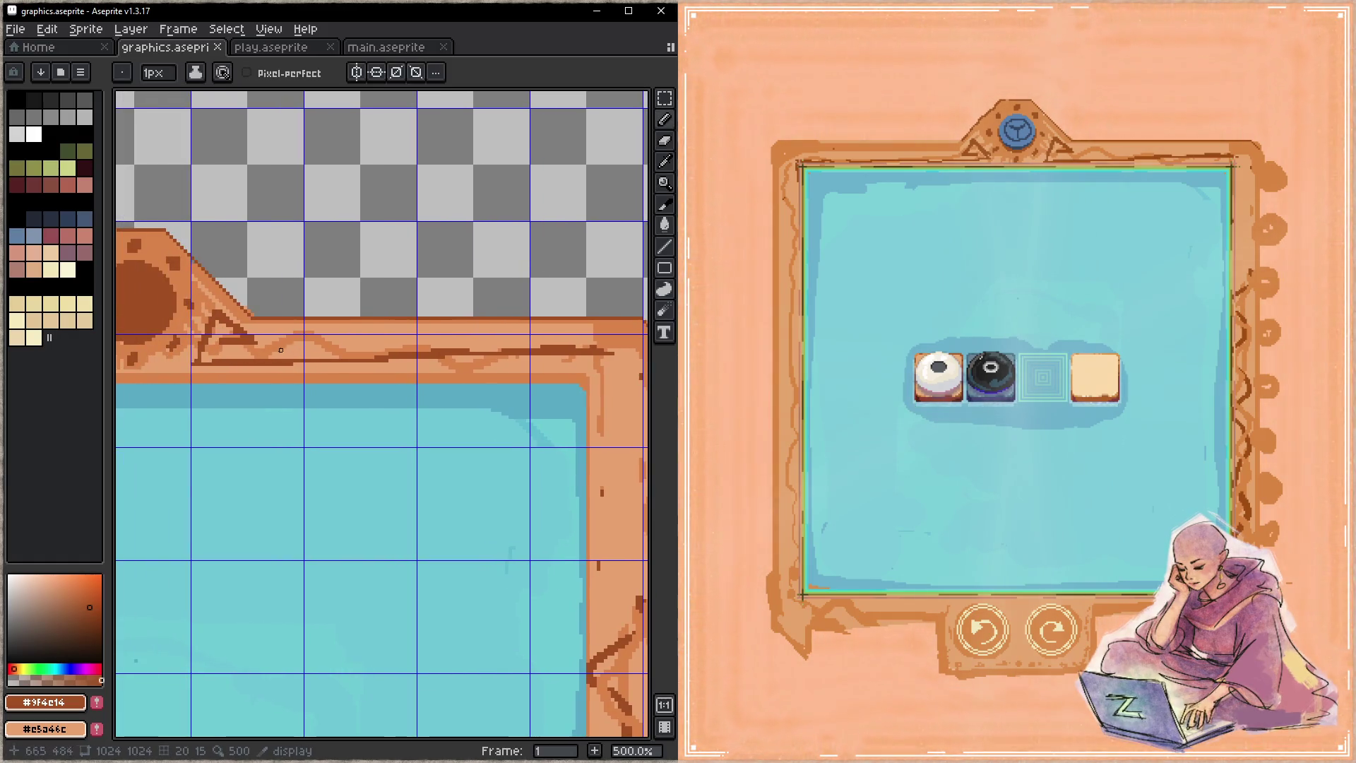
- Draw two short diagonal zigzag strokes on the top edge, saving after each
{"action": "mouse_move", "coordinate": [305, 332]}
{"action": "left_mouse_down"}
{"action": "mouse_move", "coordinate": [281, 352]}
{"action": "mouse_move", "coordinate": [309, 332]}
{"action": "mouse_move", "coordinate": [324, 344]}
{"action": "left_mouse_up"}
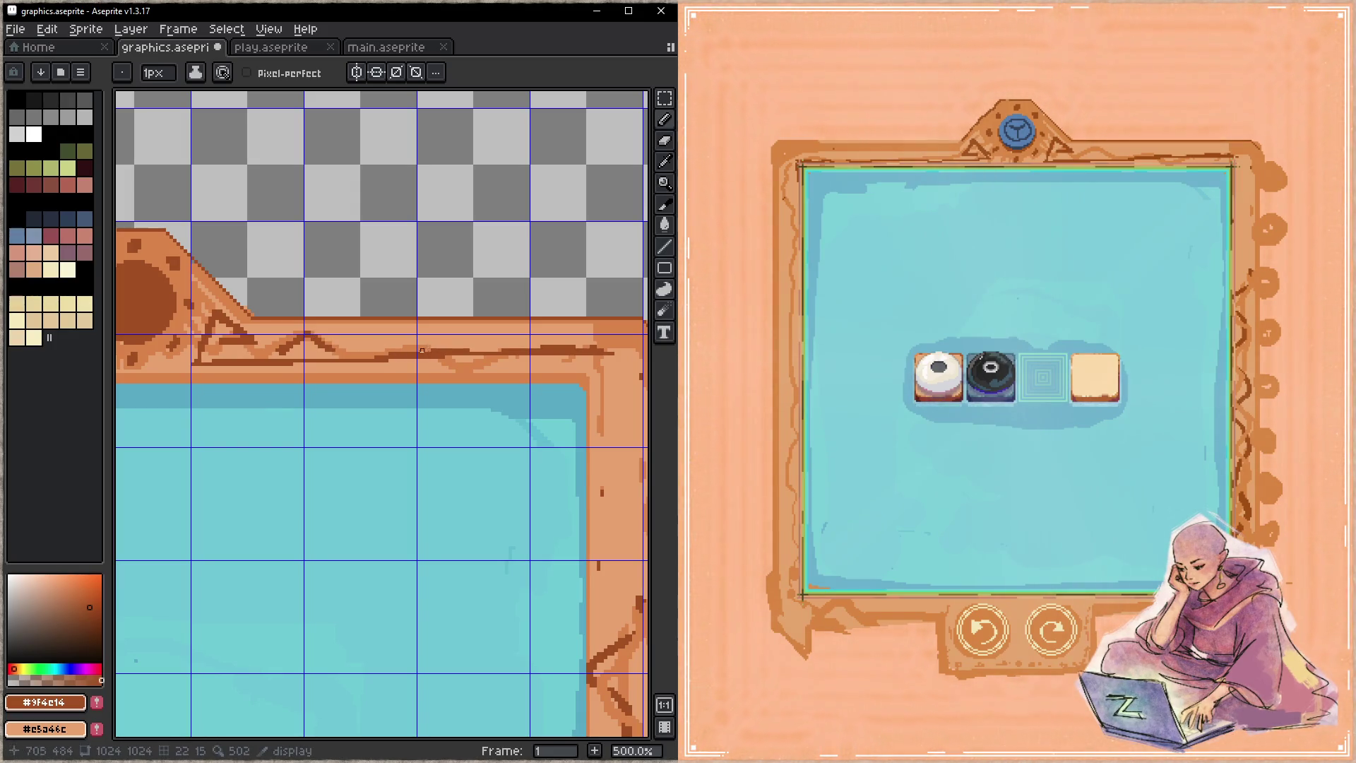
{"action": "key", "text": "ctrl+s"}
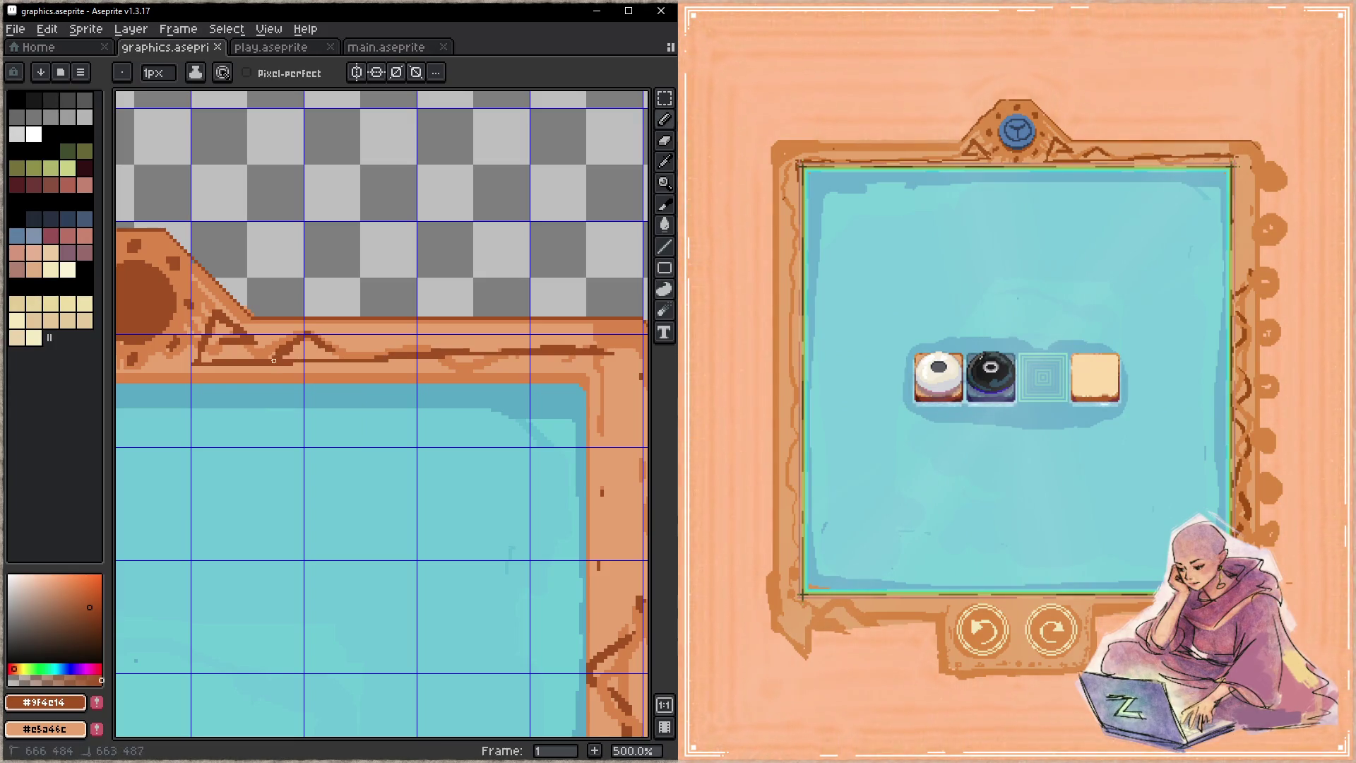
{"action": "mouse_move", "coordinate": [354, 357]}
{"action": "left_mouse_down"}
{"action": "mouse_move", "coordinate": [408, 341]}
{"action": "mouse_move", "coordinate": [406, 329]}
{"action": "left_mouse_up"}
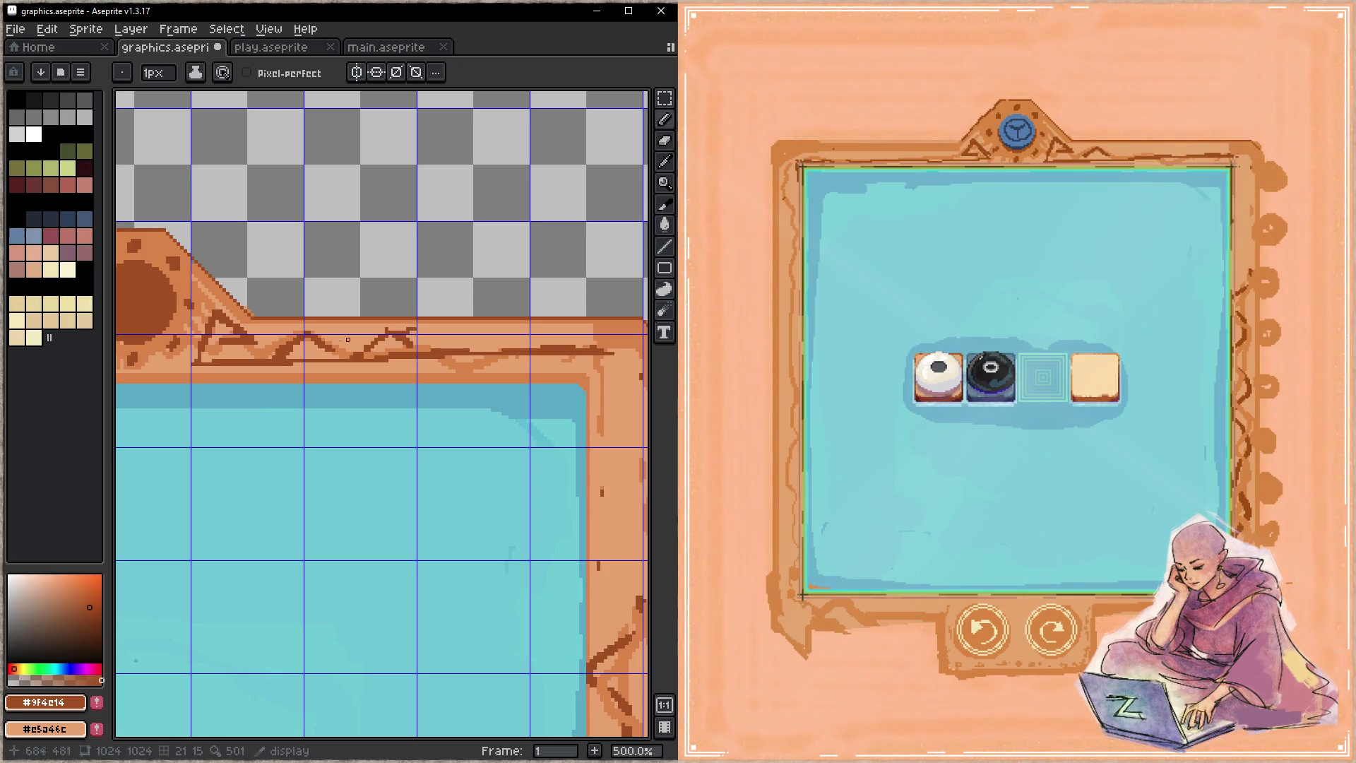
{"action": "key", "text": "ctrl+s"}
- Replace the last diagonal with a peaked zigzag stroke to the top-right corner, and save
{"action": "left_click_drag", "start_coordinate": [436, 349], "coordinate": [475, 332]}
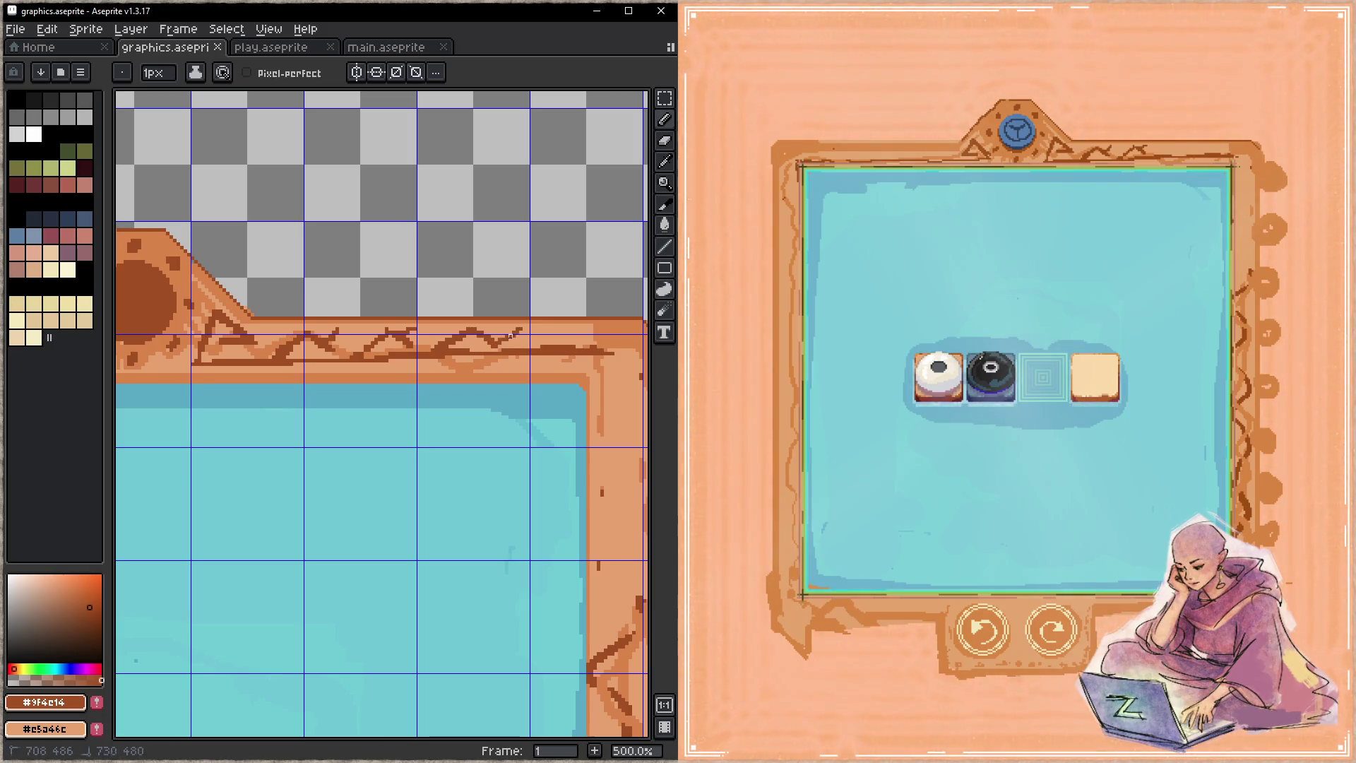
{"action": "key", "text": "ctrl+z"}
{"action": "mouse_move", "coordinate": [452, 349]}
{"action": "left_mouse_down"}
{"action": "mouse_move", "coordinate": [500, 346]}
{"action": "mouse_move", "coordinate": [508, 325]}
{"action": "mouse_move", "coordinate": [588, 336]}
{"action": "mouse_move", "coordinate": [617, 325]}
{"action": "mouse_move", "coordinate": [598, 390]}
{"action": "mouse_move", "coordinate": [608, 376]}
{"action": "mouse_move", "coordinate": [605, 392]}
{"action": "mouse_move", "coordinate": [631, 397]}
{"action": "left_mouse_up"}
{"action": "key", "text": "ctrl+s"}
{"action": "key", "text": "ctrl+s"}
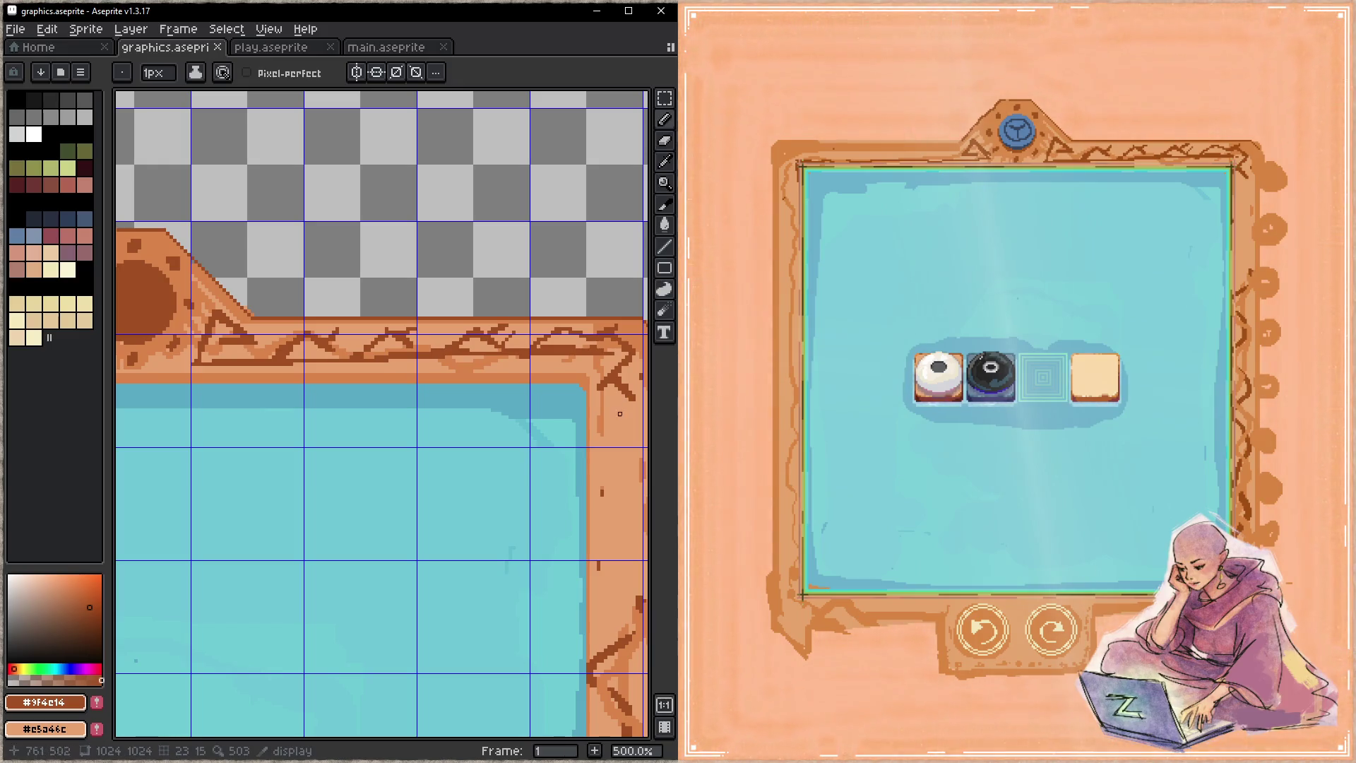
- Cover the old top-edge zigzag using the light border colour and an 8px brush
{"action": "left_click", "coordinate": [598, 382], "text": "alt"}
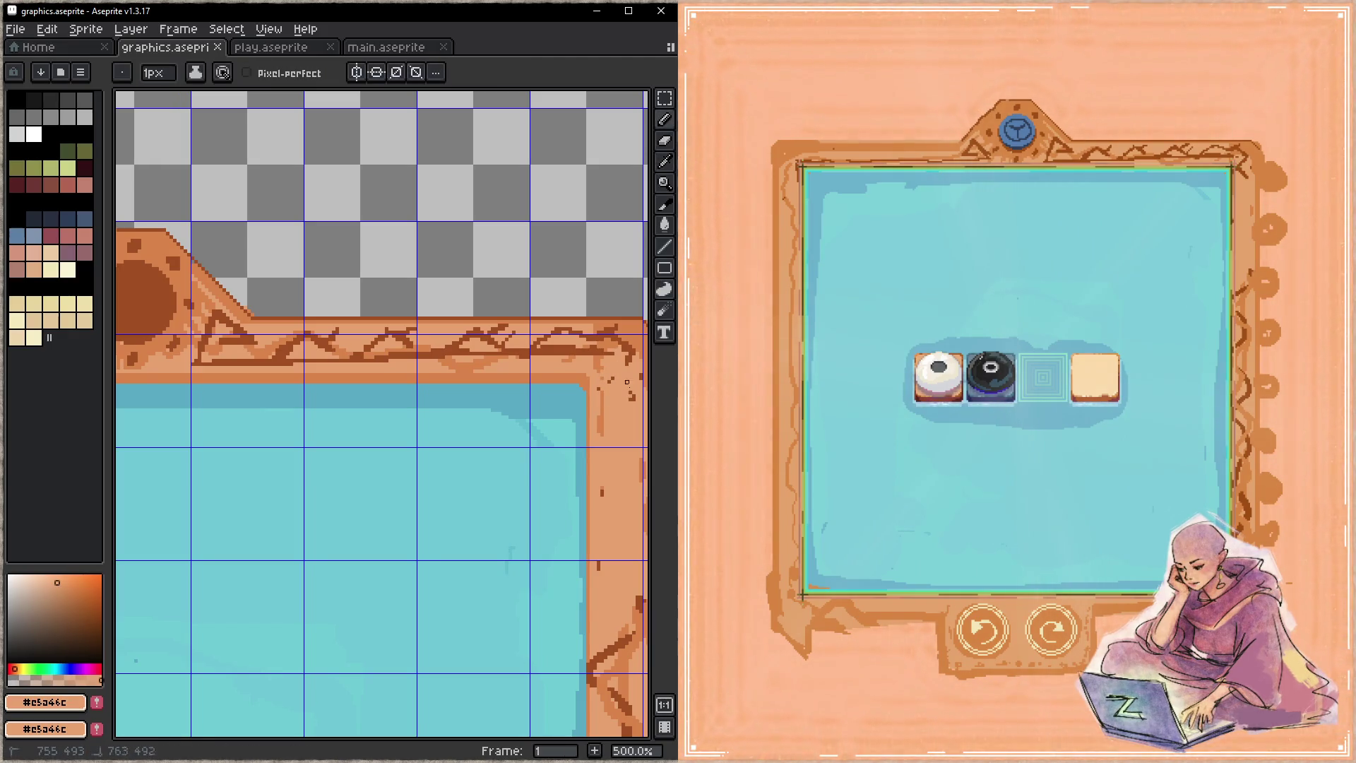
{"action": "key", "text": "plus"}
{"action": "key", "text": "plus"}
{"action": "key", "text": "plus"}
{"action": "mouse_move", "coordinate": [623, 356]}
{"action": "left_mouse_down"}
{"action": "mouse_move", "coordinate": [346, 343]}
{"action": "mouse_move", "coordinate": [635, 342]}
{"action": "left_mouse_up"}
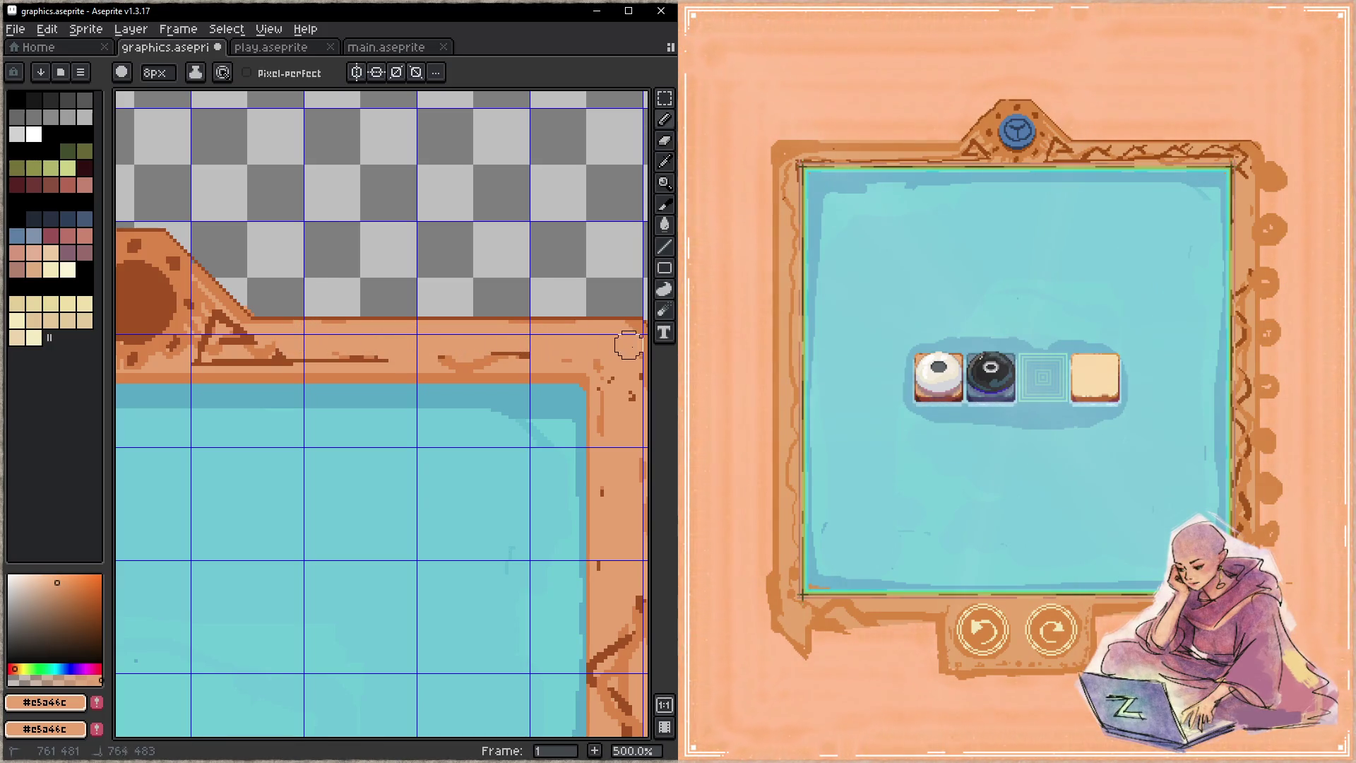
- Redraw larger, evenly spaced dark brown zigzag peaks with a 1px Pencil, and save
{"action": "left_click", "coordinate": [286, 350], "text": "alt"}
{"action": "key", "text": "minus"}
{"action": "key", "text": "minus"}
{"action": "key", "text": "minus"}
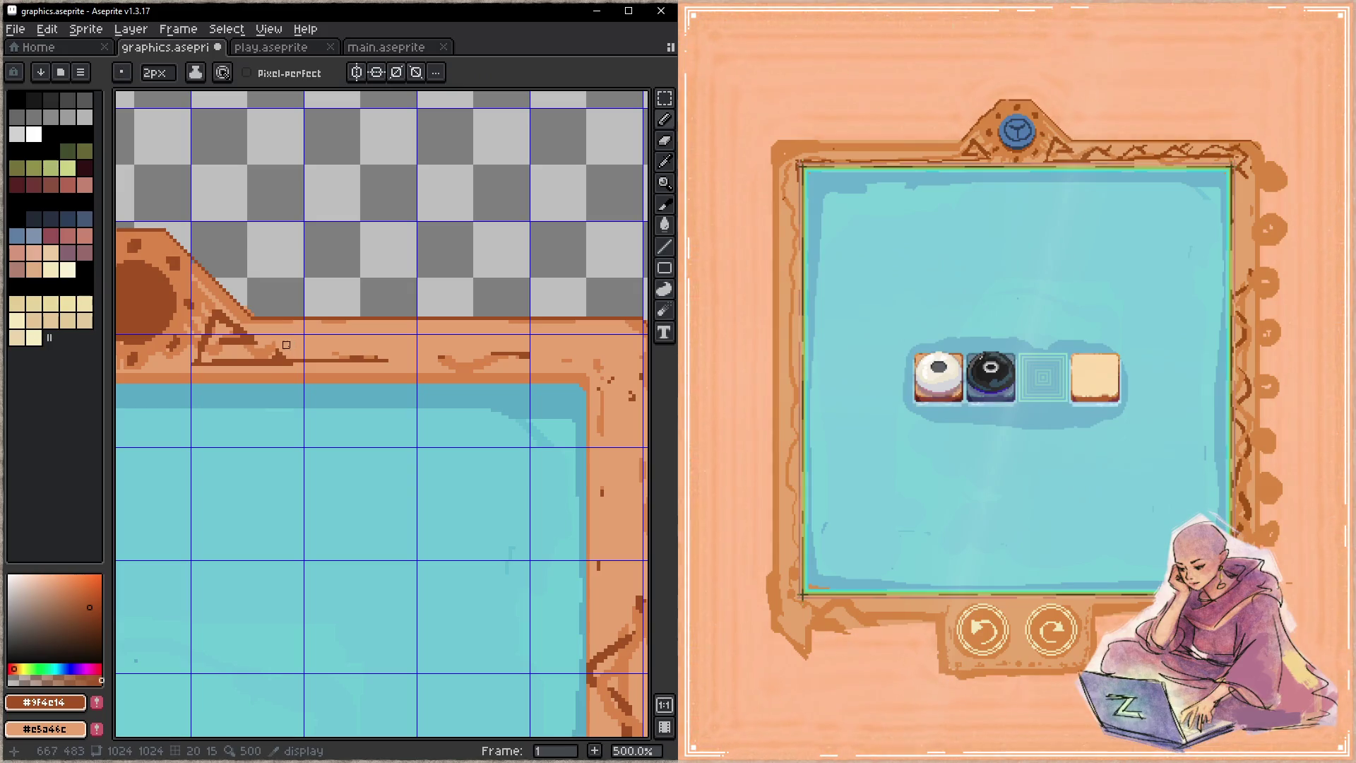
{"action": "mouse_move", "coordinate": [281, 361]}
{"action": "left_mouse_down"}
{"action": "mouse_move", "coordinate": [316, 333]}
{"action": "mouse_move", "coordinate": [350, 369]}
{"action": "left_mouse_up"}
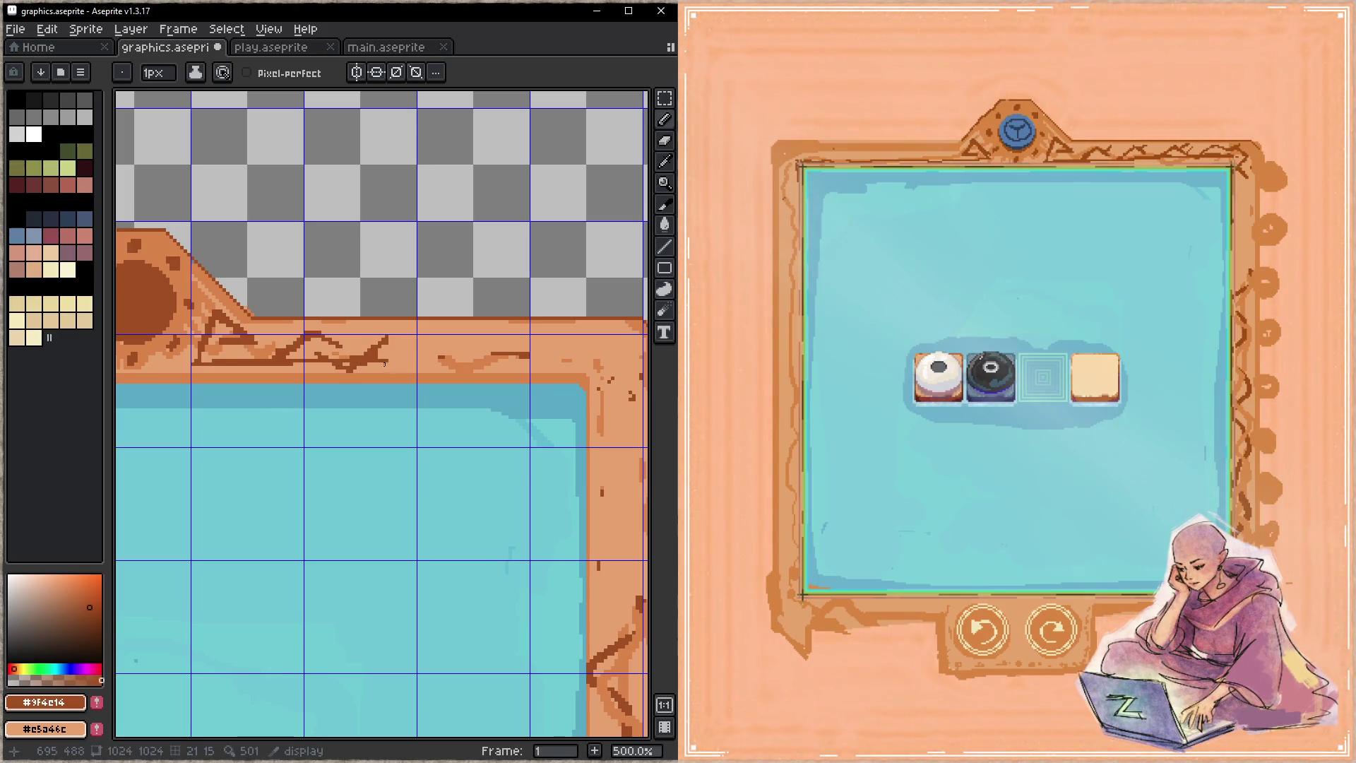
{"action": "left_click", "coordinate": [386, 340]}
{"action": "mouse_move", "coordinate": [383, 340]}
{"action": "left_mouse_down"}
{"action": "mouse_move", "coordinate": [425, 371]}
{"action": "mouse_move", "coordinate": [454, 339]}
{"action": "mouse_move", "coordinate": [497, 367]}
{"action": "mouse_move", "coordinate": [529, 337]}
{"action": "mouse_move", "coordinate": [556, 353]}
{"action": "left_mouse_up"}
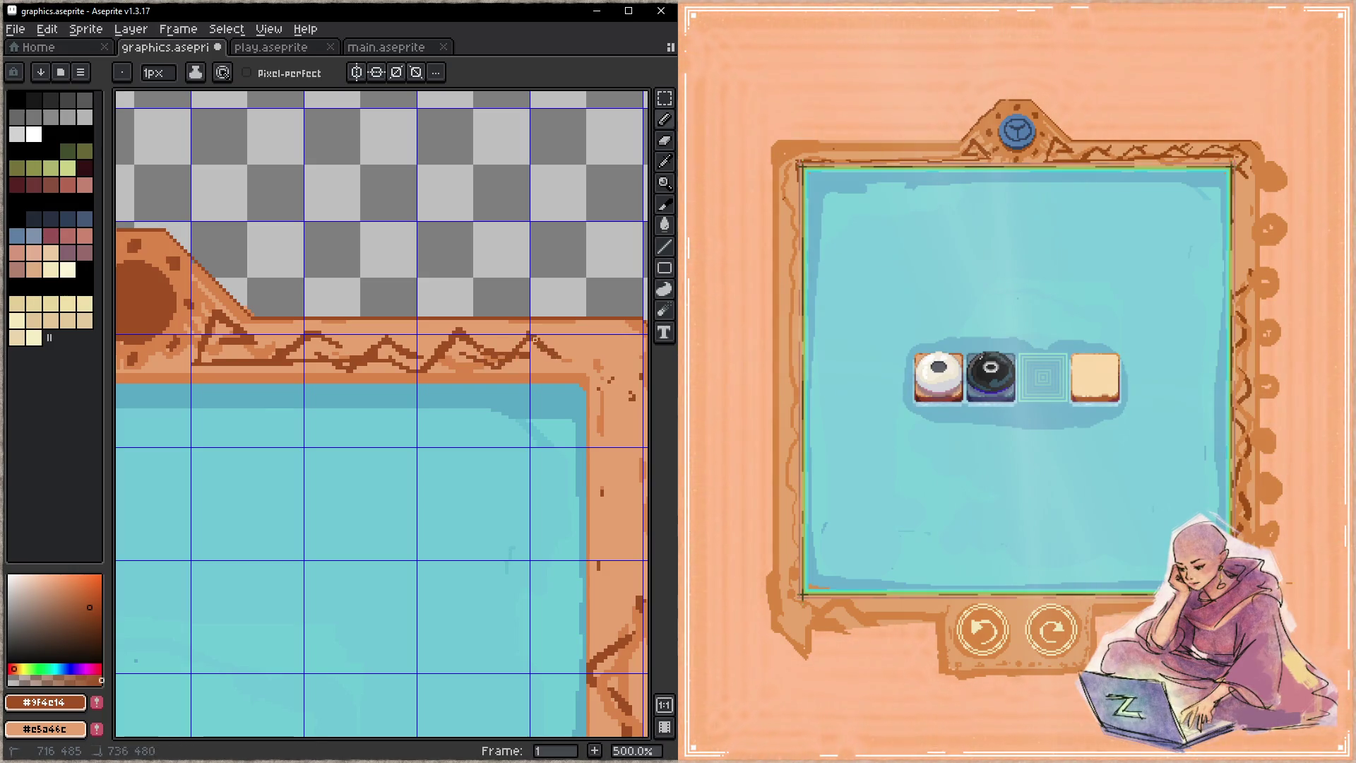
{"action": "key", "text": "ctrl+s"}
- Add tan highlight pixels along the zigzag and save the sprite
{"action": "left_click", "coordinate": [283, 349], "text": "alt"}
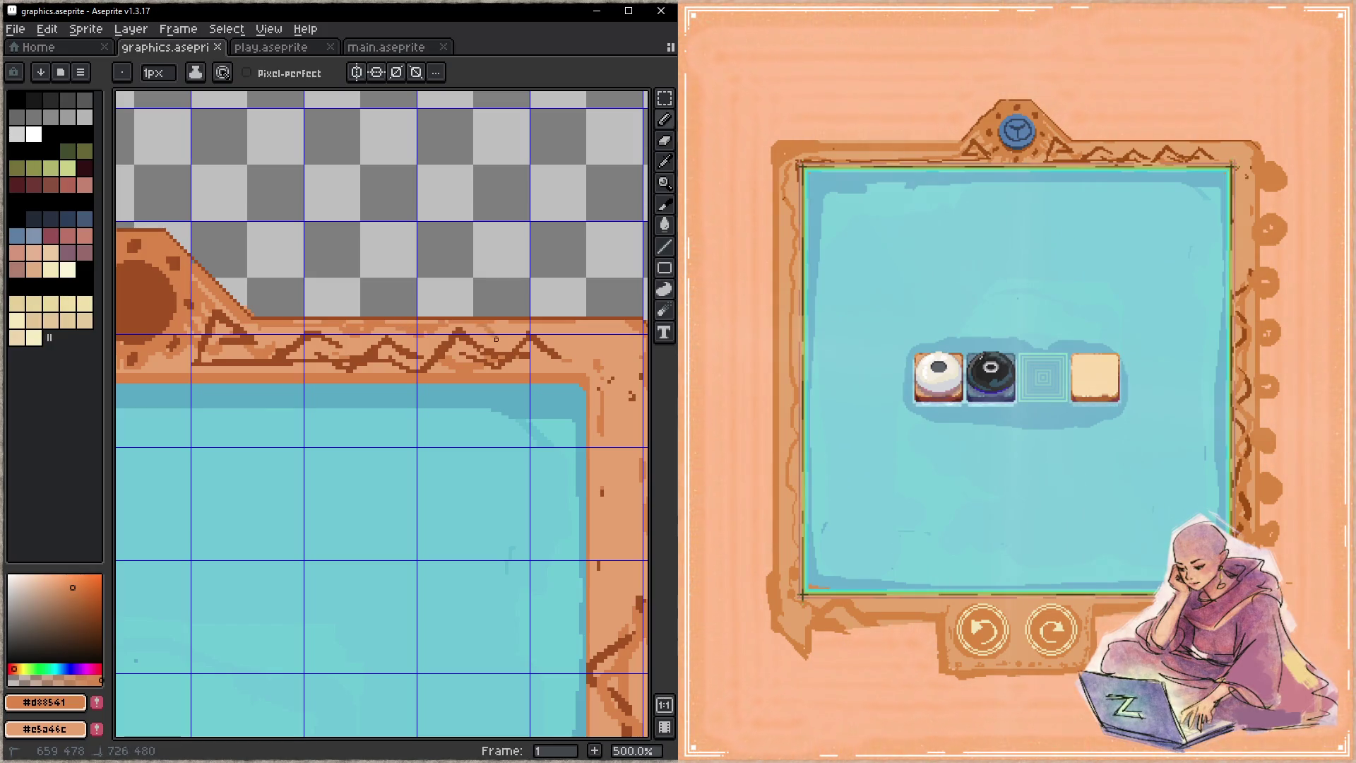
{"action": "left_click_drag", "start_coordinate": [496, 325], "coordinate": [563, 339]}
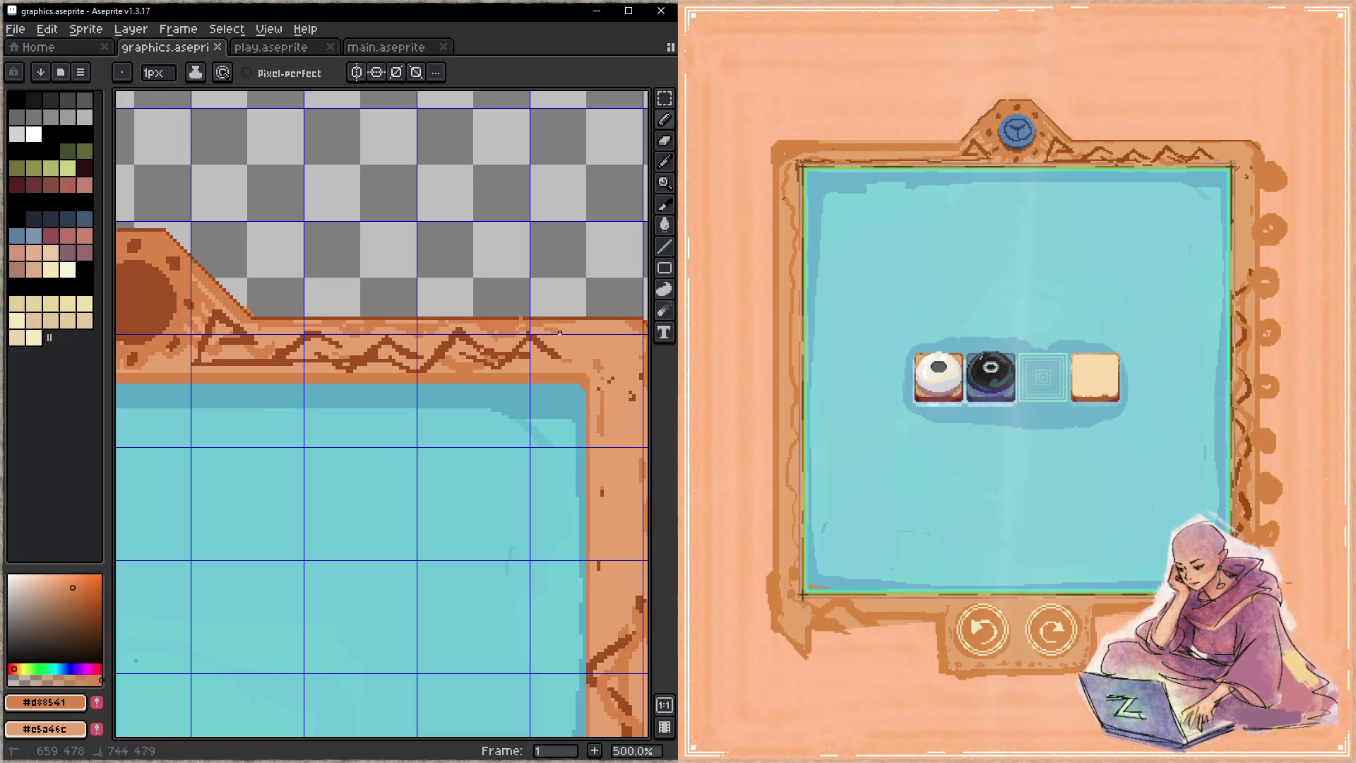
{"action": "key", "text": "ctrl+s"}
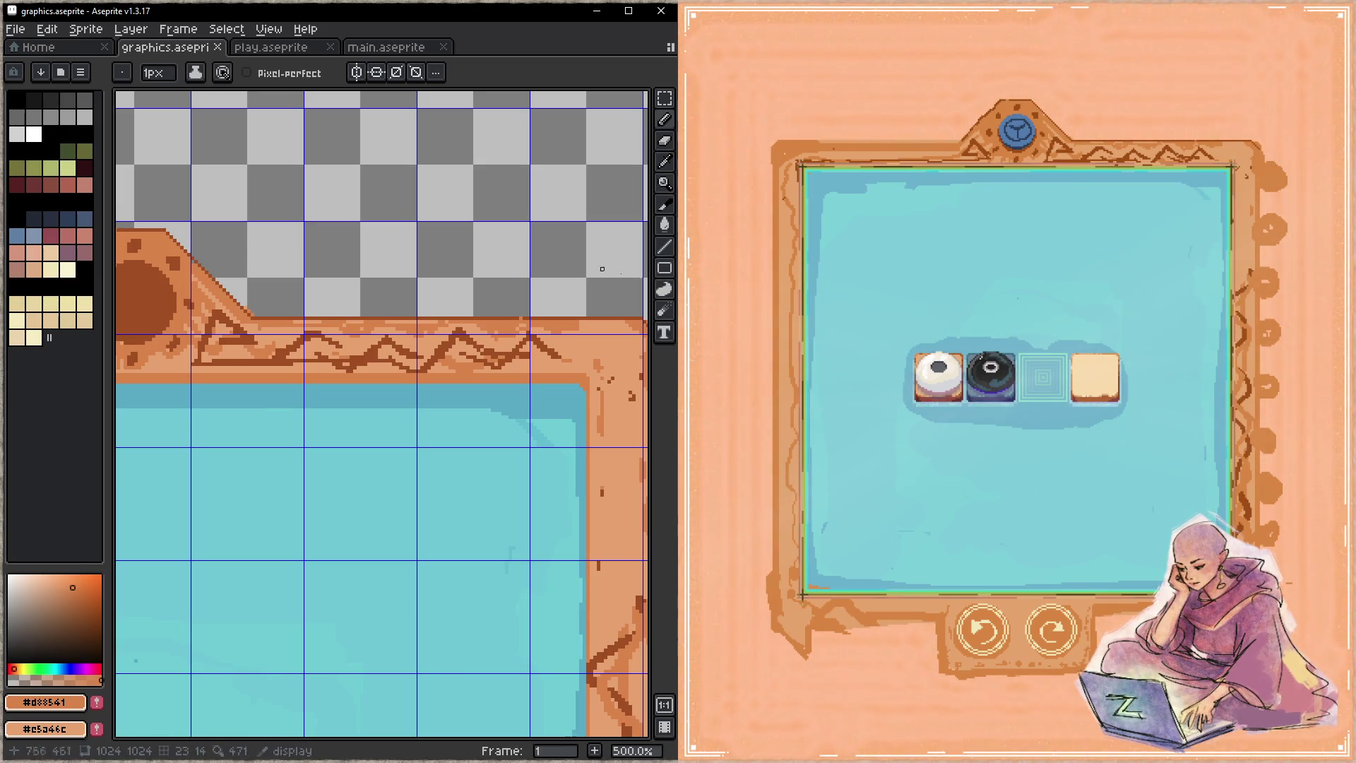
- Pick dark brown and draw a top-edge line and a corner diagonal, then save
{"action": "mouse_move", "coordinate": [198, 349]}
{"action": "left_mouse_down"}
{"action": "mouse_move", "coordinate": [334, 389]}
{"action": "mouse_move", "coordinate": [486, 379]}
{"action": "left_mouse_up"}
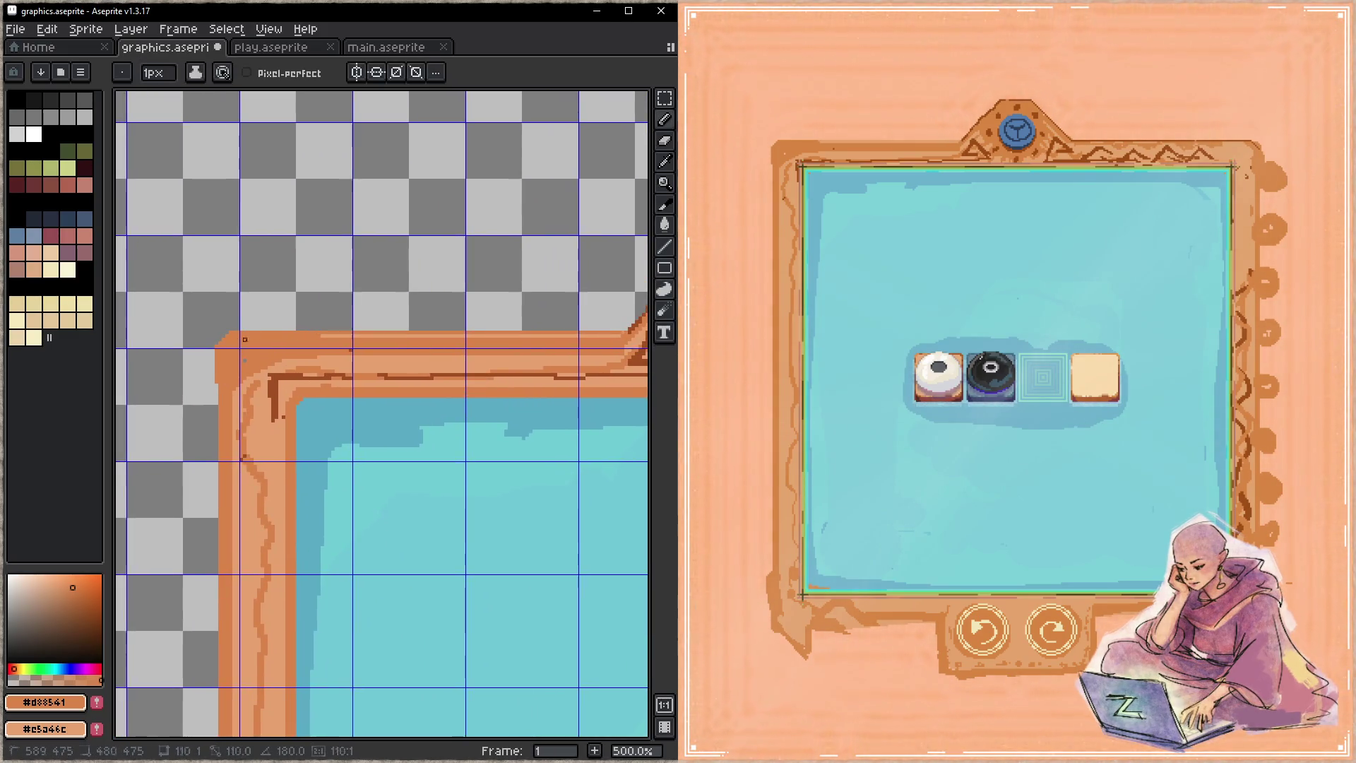
{"action": "left_click", "coordinate": [533, 363], "text": "alt"}
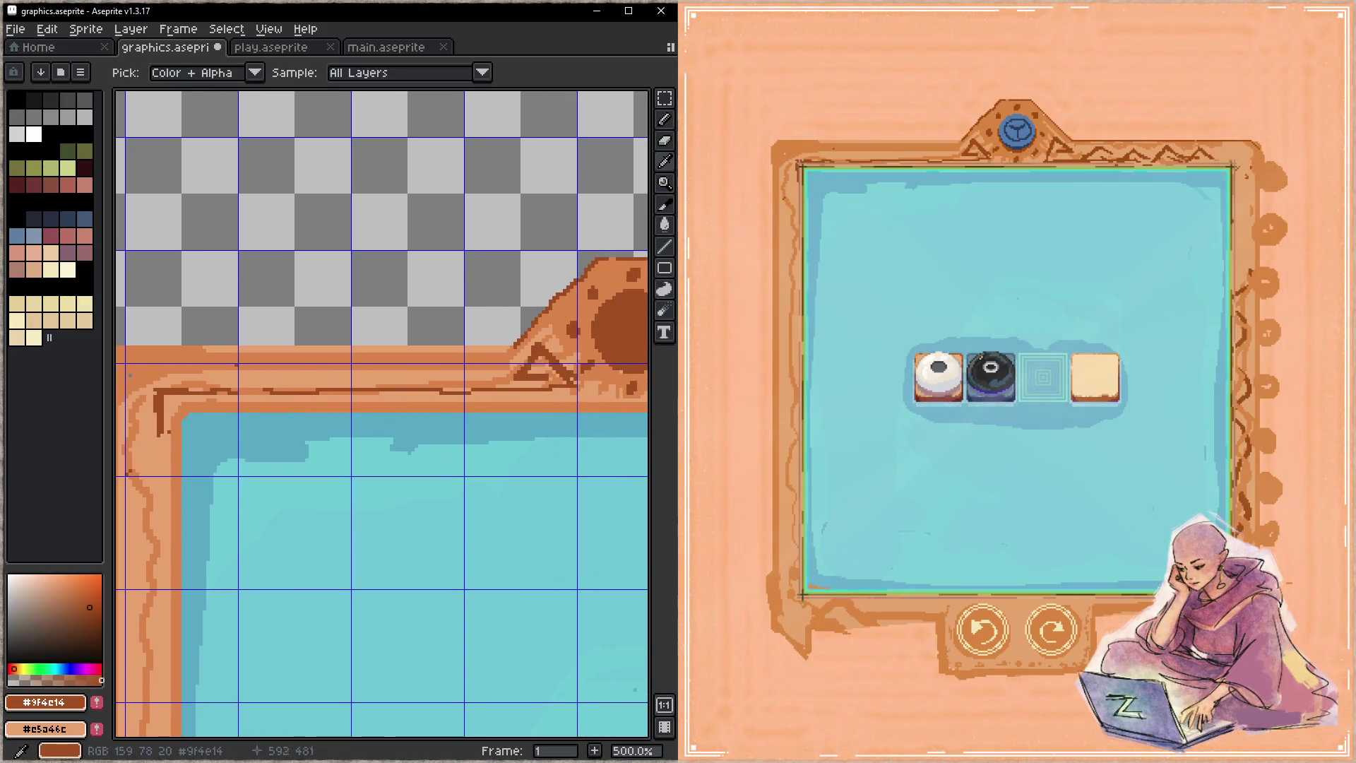
{"action": "mouse_move", "coordinate": [533, 363]}
{"action": "left_mouse_down"}
{"action": "mouse_move", "coordinate": [355, 376]}
{"action": "mouse_move", "coordinate": [472, 372]}
{"action": "left_mouse_up"}
{"action": "left_click", "coordinate": [300, 344], "text": "shift"}
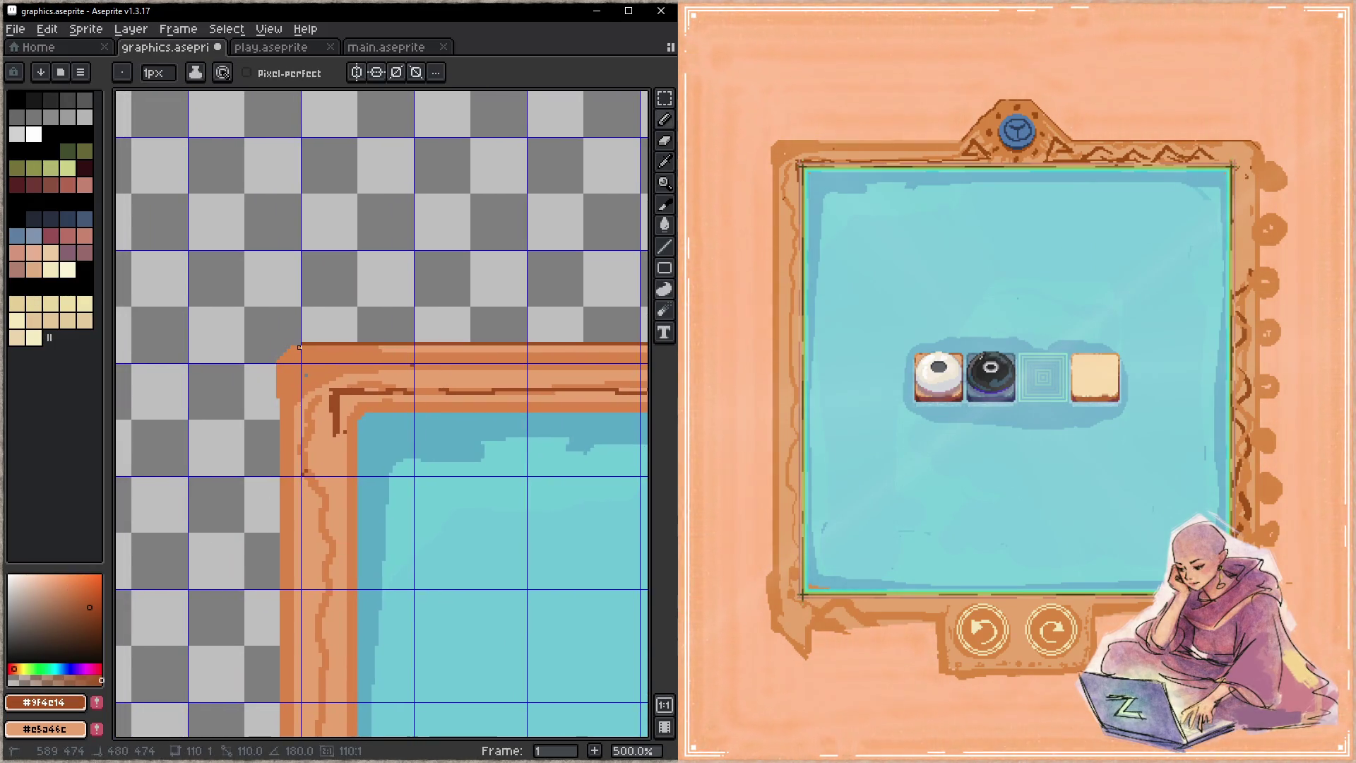
{"action": "left_click", "coordinate": [278, 365], "text": "shift"}
{"action": "key", "text": "ctrl+s"}
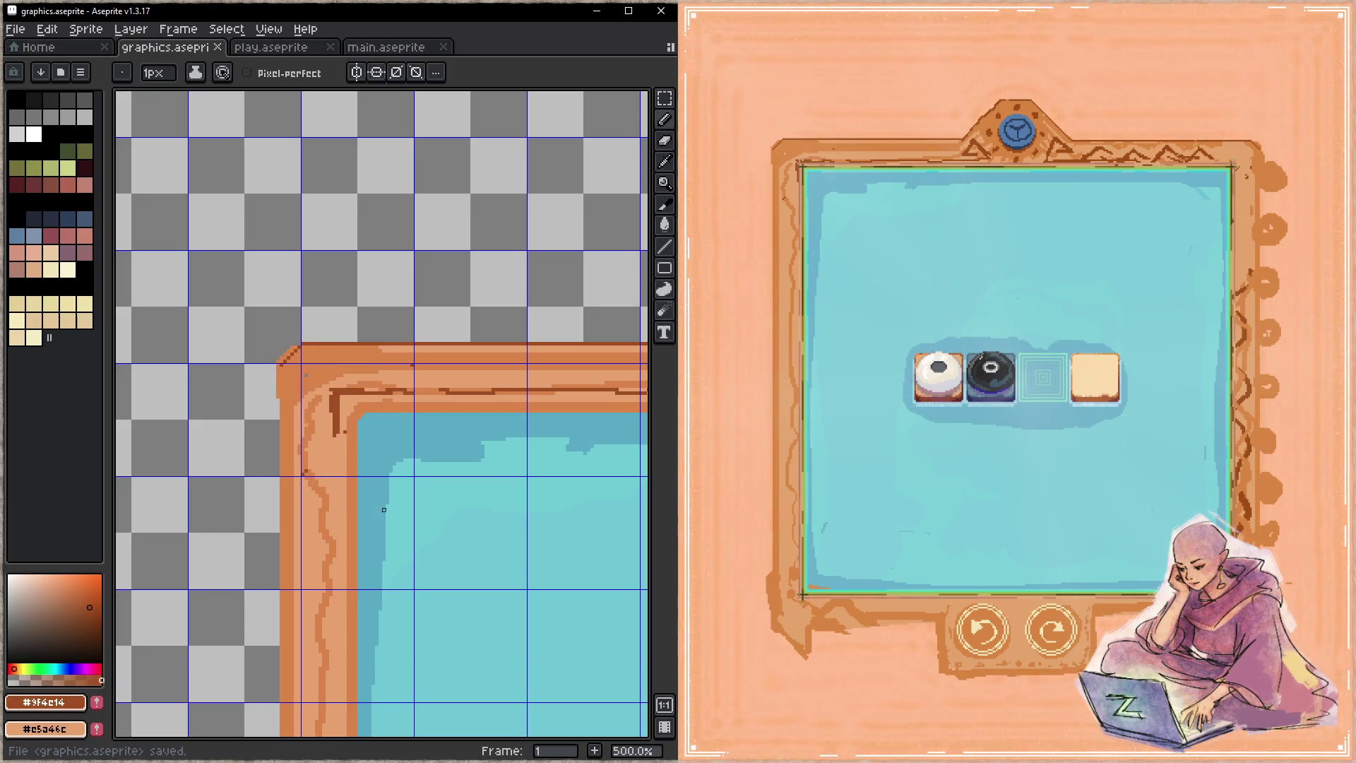
- Zoom in and draw a small dark ring at the frame's top-left corner, then save
{"action": "scroll", "coordinate": [489, 403], "scroll_direction": "right", "scroll_amount": 10}
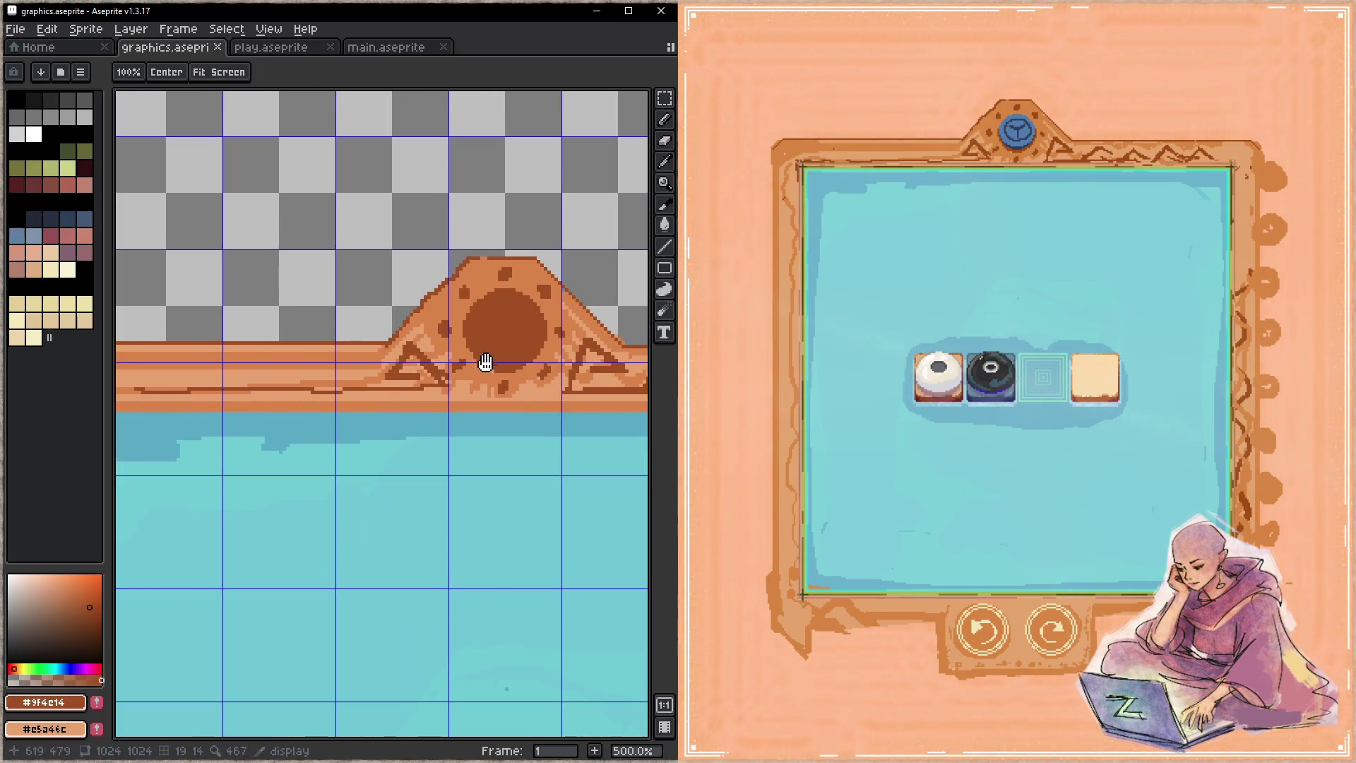
{"action": "left_click", "coordinate": [471, 259]}
{"action": "key", "text": "z"}
{"action": "key", "text": "b"}
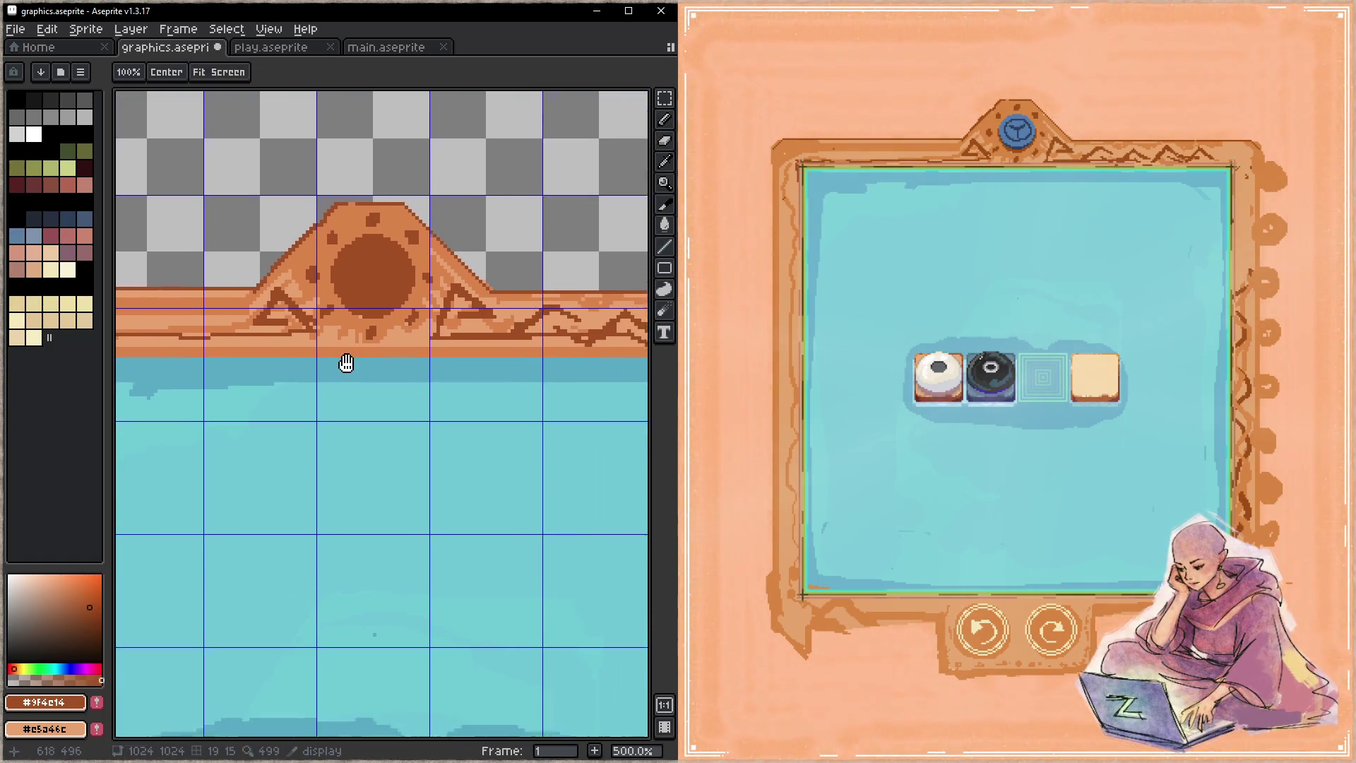
{"action": "scroll", "coordinate": [358, 367], "scroll_direction": "down", "scroll_amount": 5}
{"action": "key", "text": "i"}
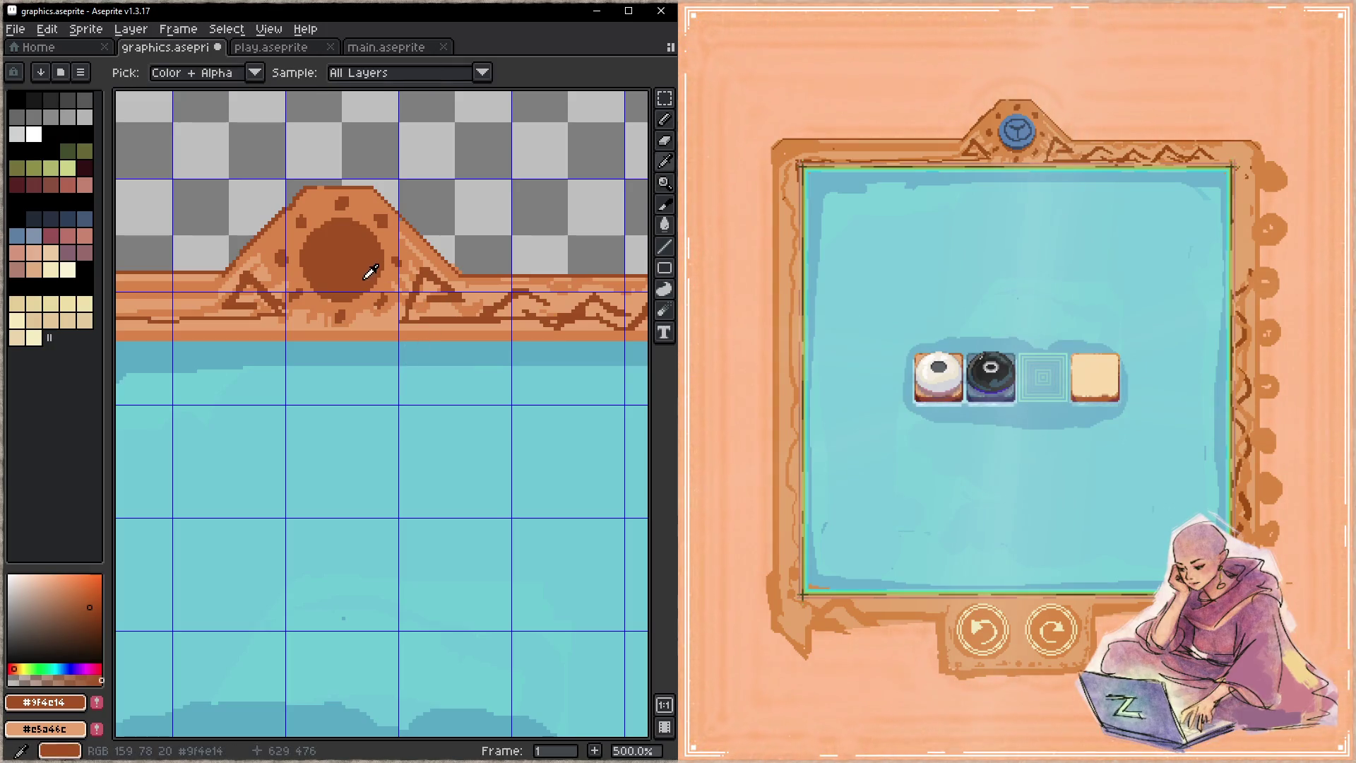
{"action": "key", "text": "b"}
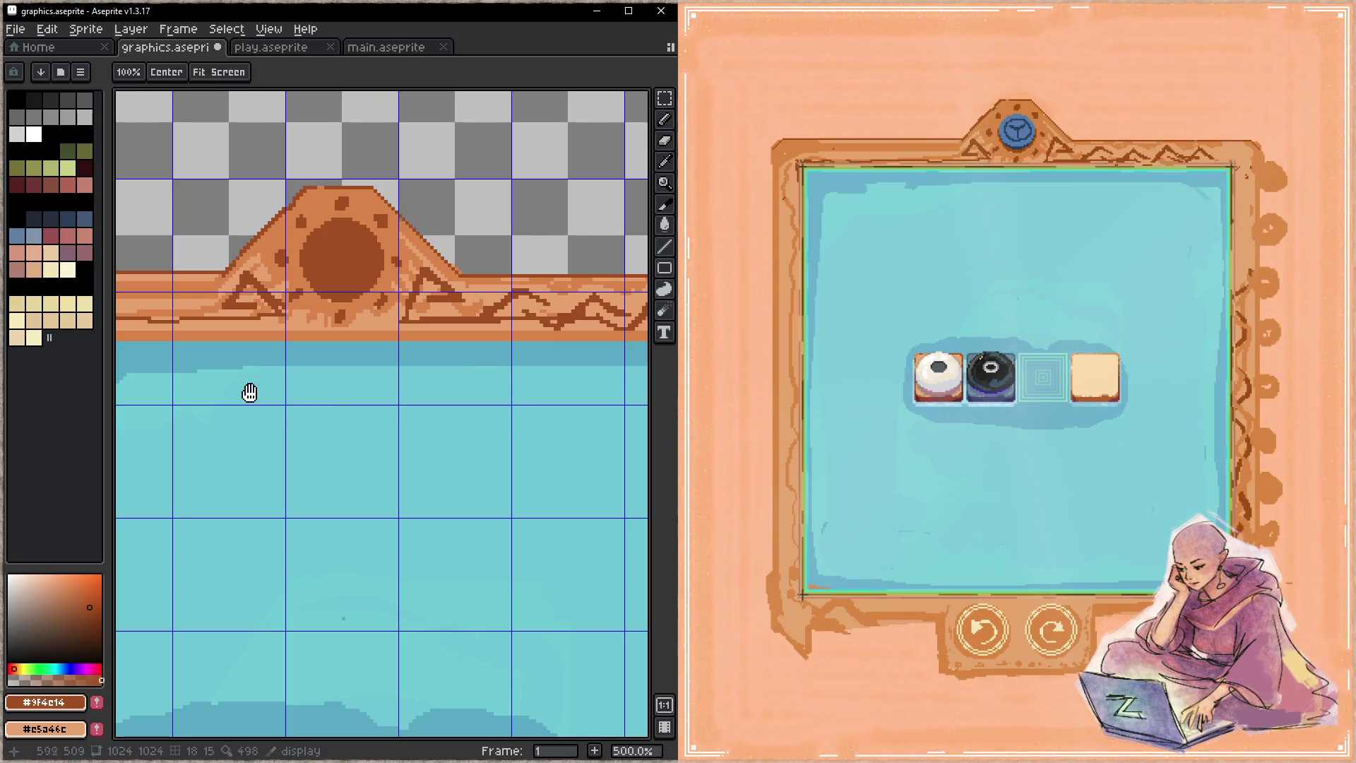
{"action": "scroll", "coordinate": [290, 406], "scroll_direction": "left", "scroll_amount": 6}
{"action": "scroll", "coordinate": [283, 353], "scroll_direction": "left", "scroll_amount": 3}
{"action": "left_click_drag", "start_coordinate": [278, 313], "coordinate": [278, 313]}
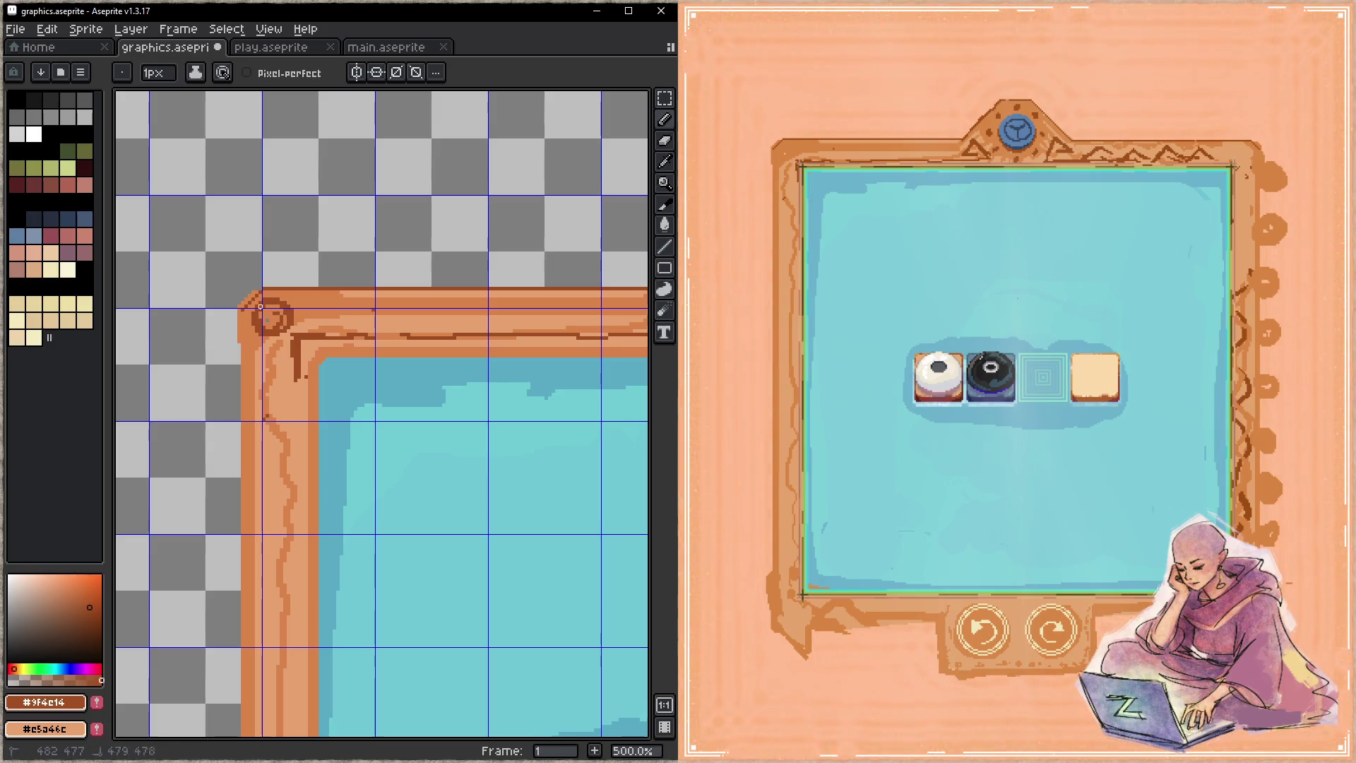
{"action": "key", "text": "ctrl+s"}
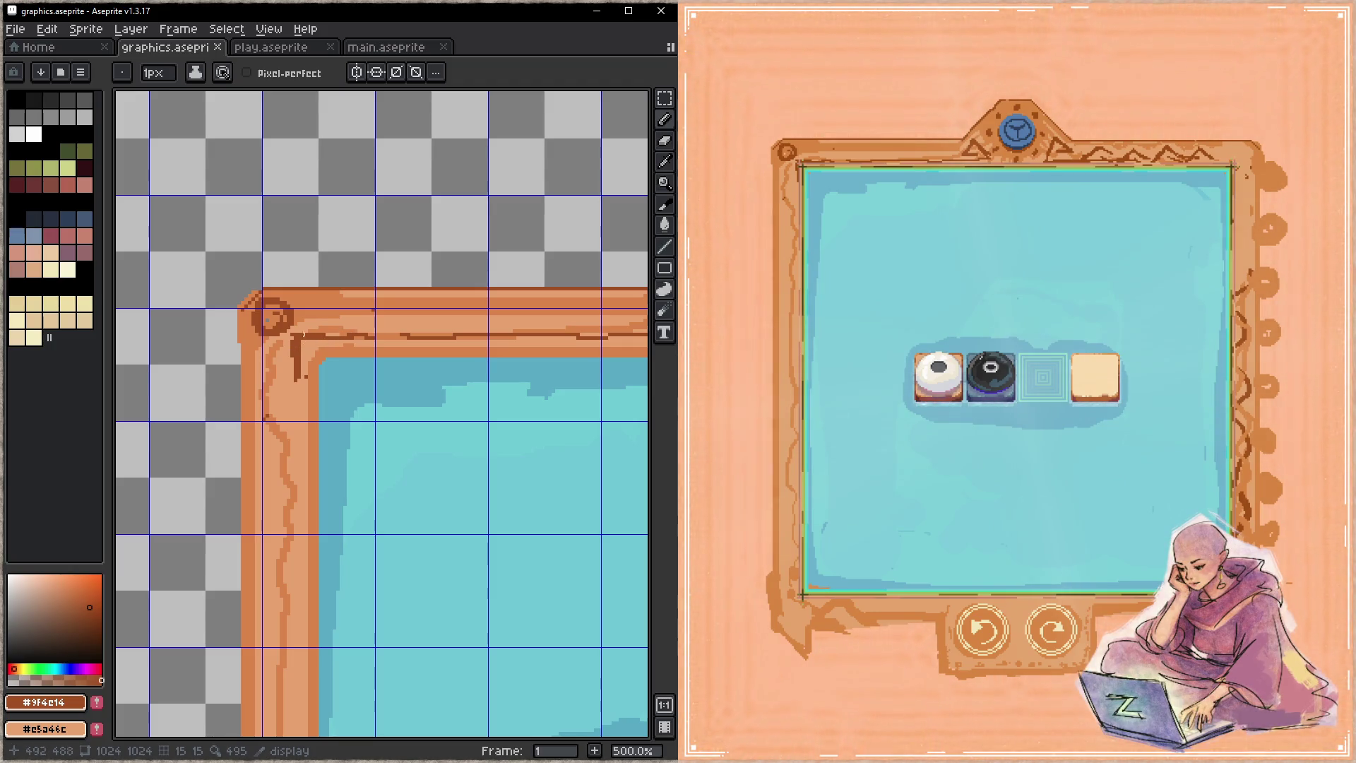
- Draw dark lines down the frame's inner edge, saving after each
{"action": "left_click_drag", "start_coordinate": [296, 314], "coordinate": [296, 332]}
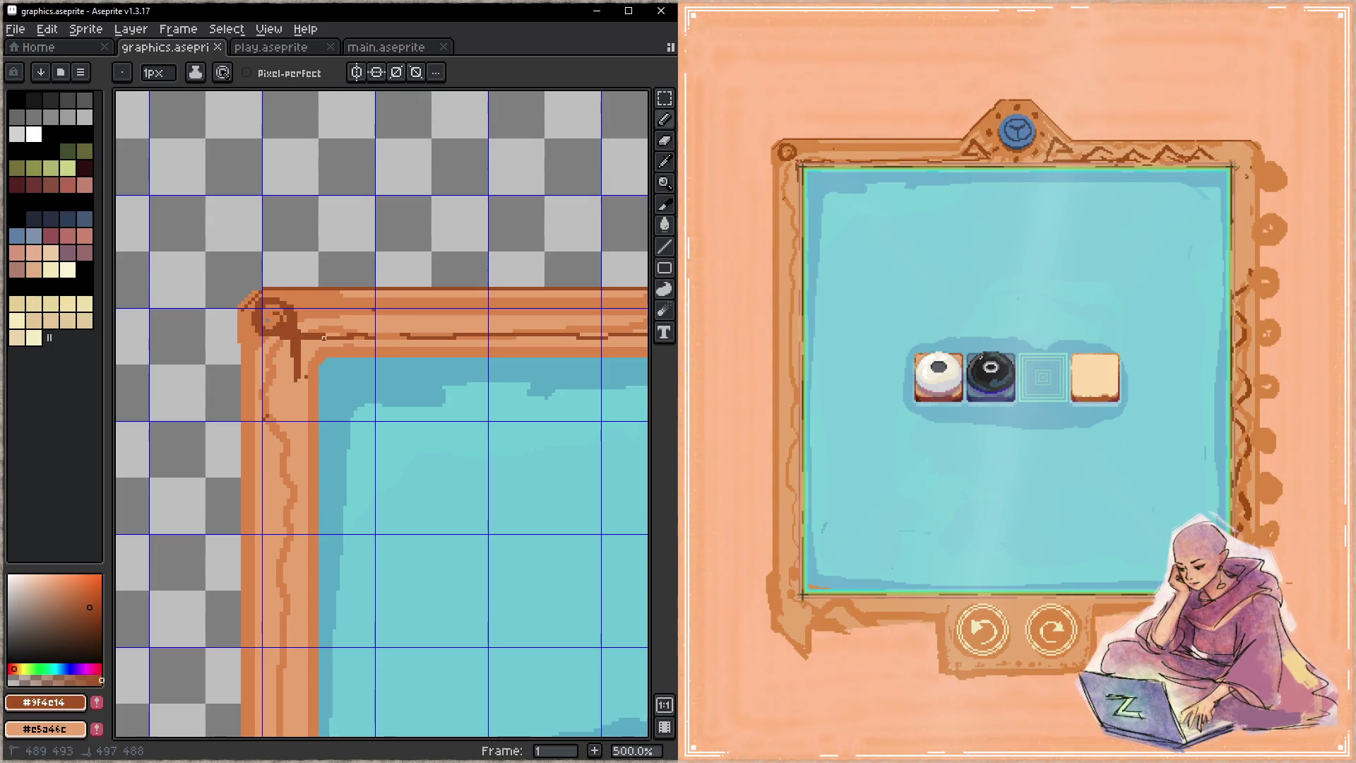
{"action": "key", "text": "ctrl+s"}
{"action": "mouse_move", "coordinate": [293, 353]}
{"action": "left_mouse_down"}
{"action": "mouse_move", "coordinate": [288, 390]}
{"action": "mouse_move", "coordinate": [292, 373]}
{"action": "left_mouse_up"}
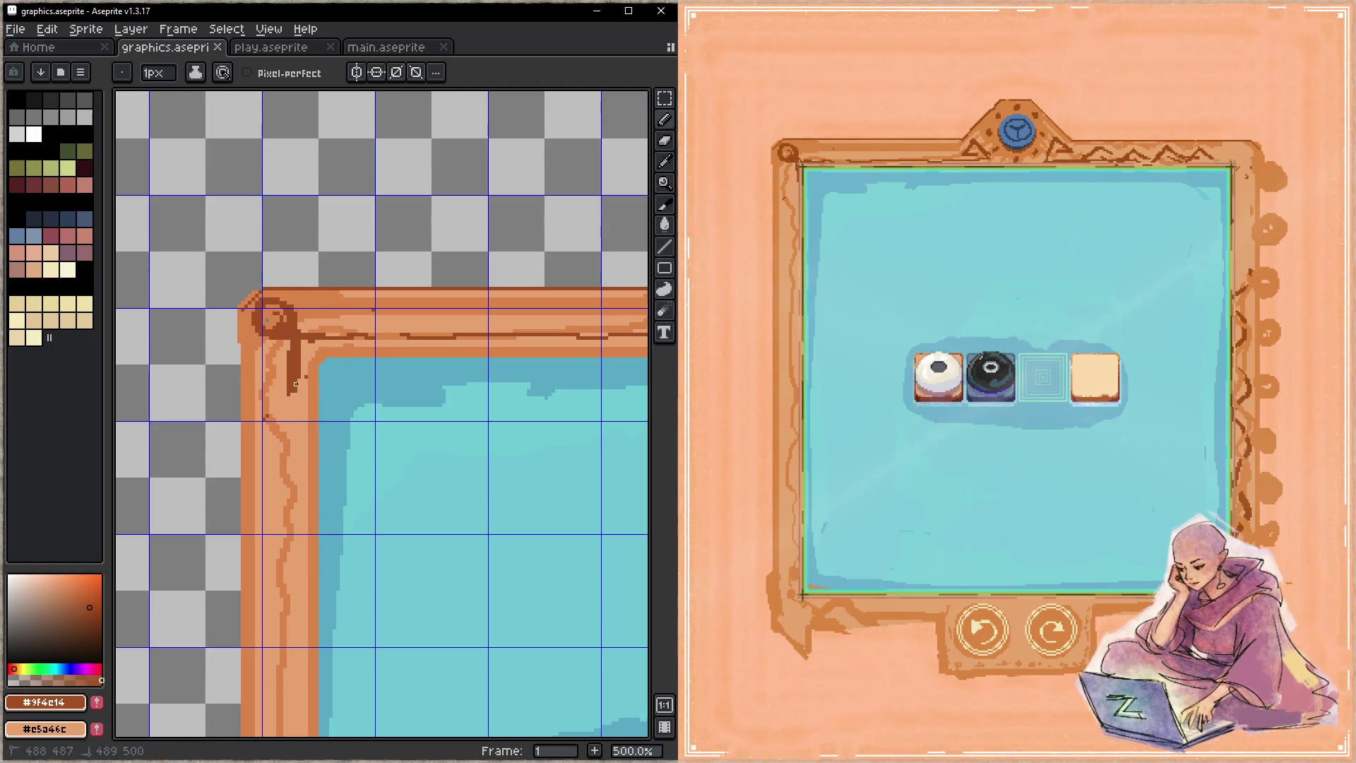
{"action": "key", "text": "ctrl+s"}
- Draw a dark zigzag along the frame's top edge and extend it further
{"action": "left_click_drag", "start_coordinate": [302, 331], "coordinate": [362, 313]}
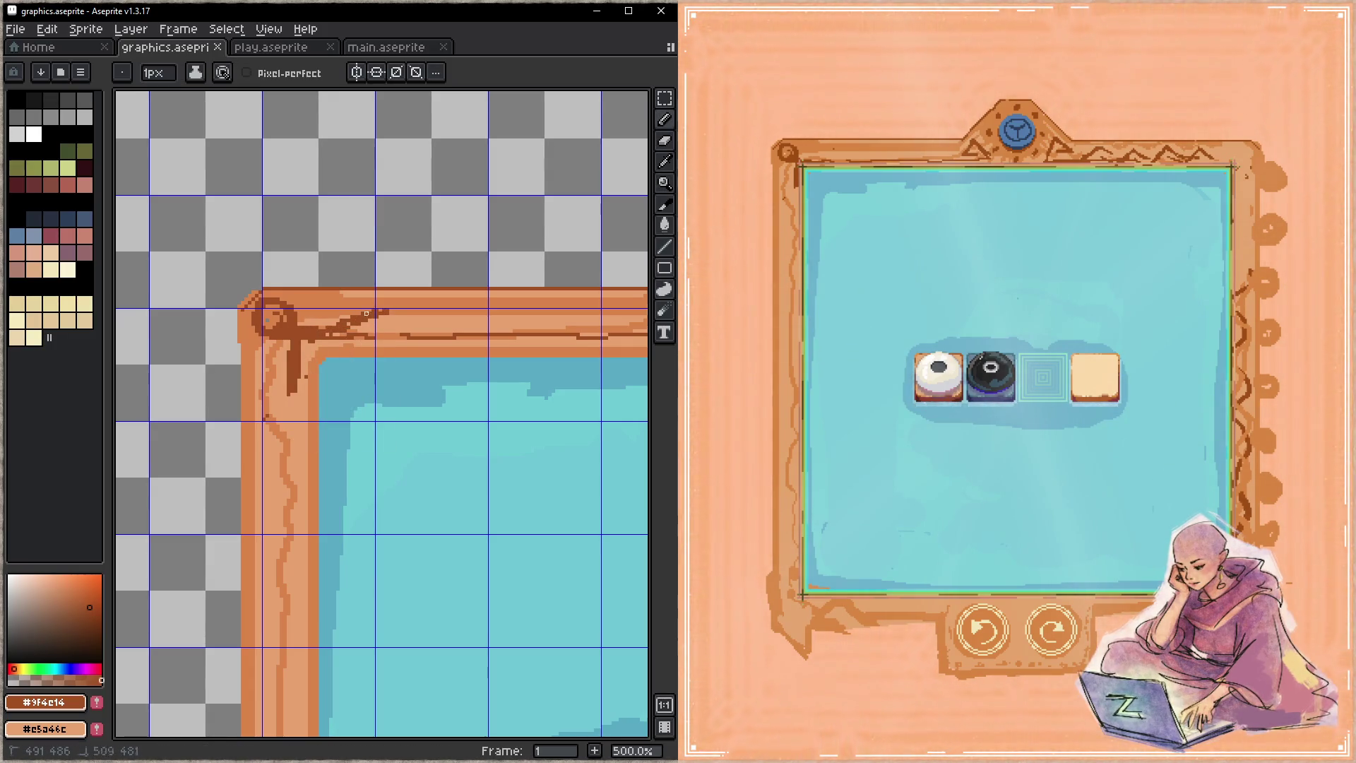
{"action": "scroll", "coordinate": [300, 320], "scroll_direction": "right", "scroll_amount": 2}
{"action": "left_click_drag", "start_coordinate": [293, 312], "coordinate": [445, 335]}
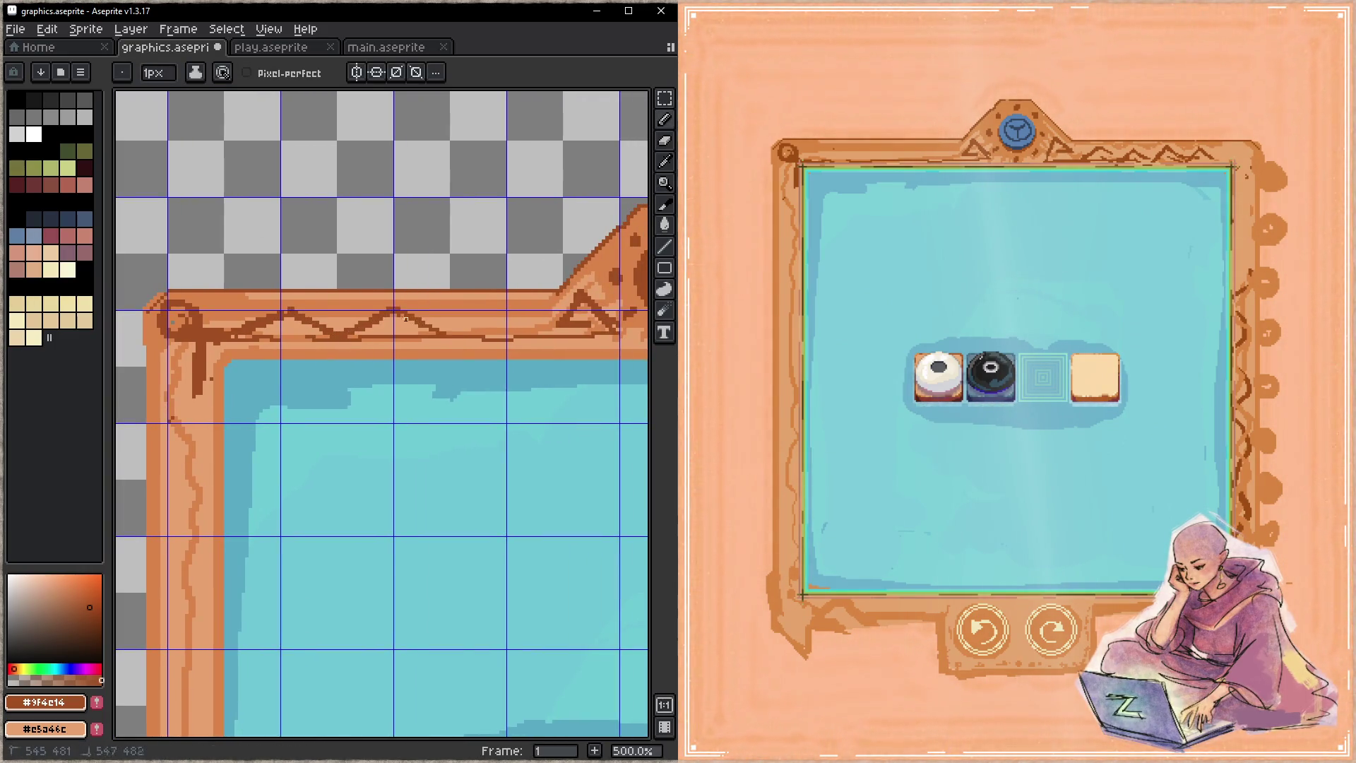
- Extend the top-border zigzag toward the central ornament and save
{"action": "scroll", "coordinate": [423, 337], "scroll_direction": "right", "scroll_amount": 2}
{"action": "mouse_move", "coordinate": [343, 335]}
{"action": "left_mouse_down"}
{"action": "mouse_move", "coordinate": [407, 322]}
{"action": "mouse_move", "coordinate": [502, 357]}
{"action": "left_mouse_up"}
{"action": "key", "text": "ctrl+s"}
- Thicken the zigzag with extra dark pixels and a short stroke, then save
{"action": "left_click_drag", "start_coordinate": [351, 330], "coordinate": [357, 328]}
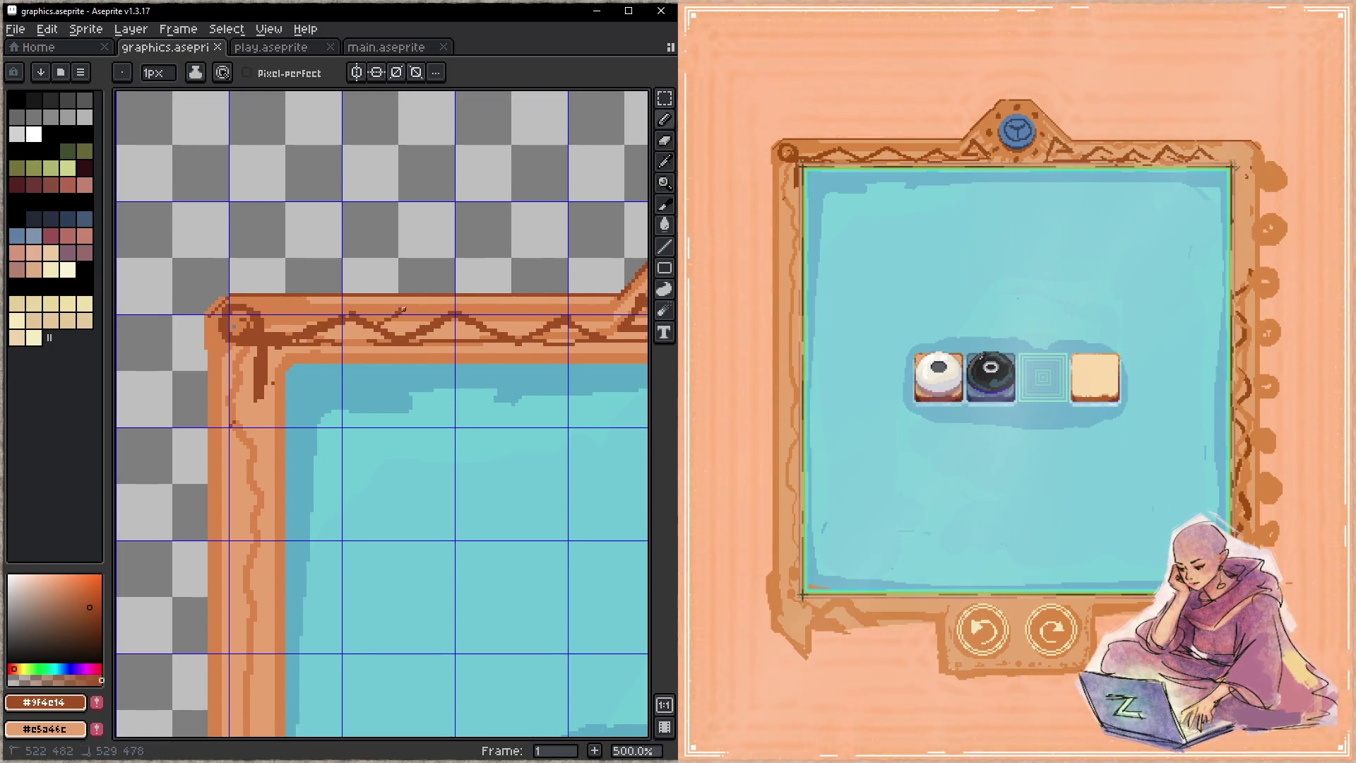
{"action": "left_click_drag", "start_coordinate": [401, 312], "coordinate": [419, 316]}
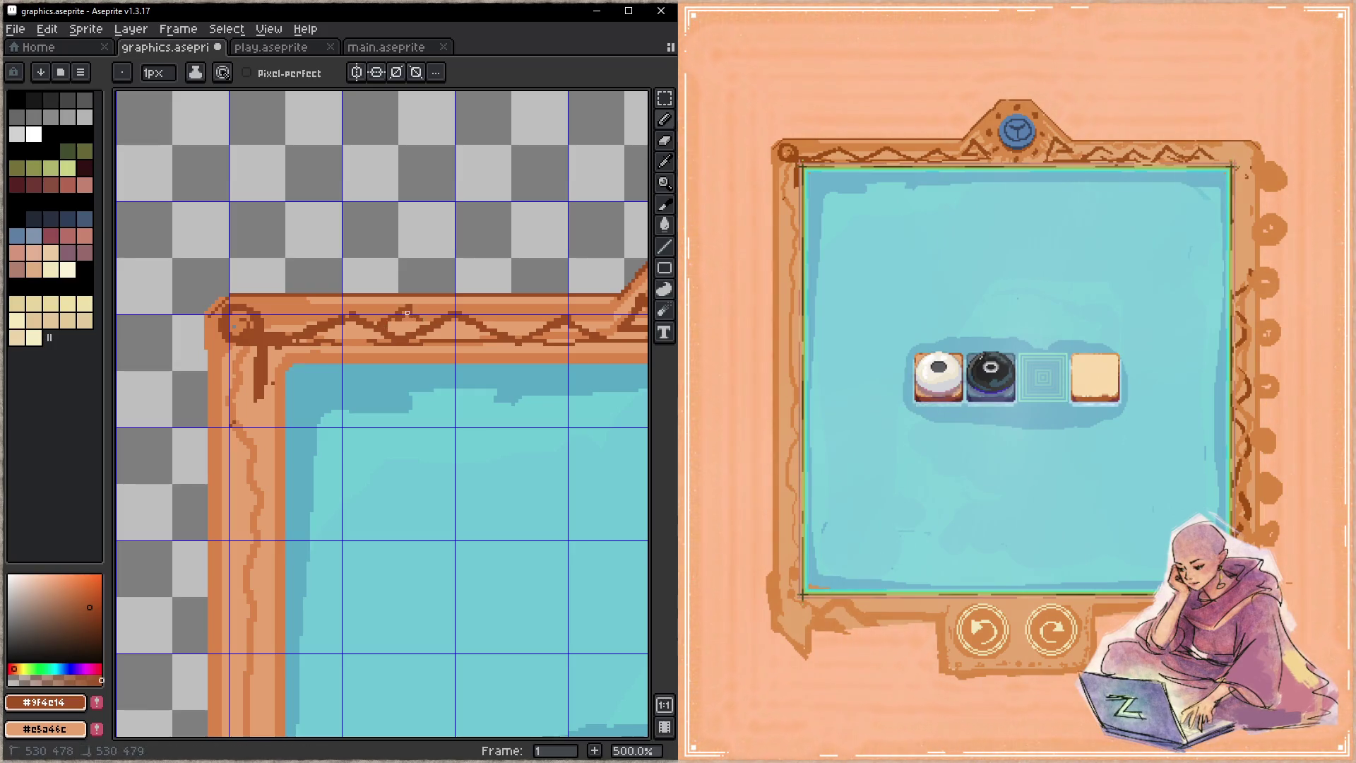
{"action": "mouse_move", "coordinate": [432, 333]}
{"action": "left_mouse_down"}
{"action": "mouse_move", "coordinate": [463, 341]}
{"action": "mouse_move", "coordinate": [406, 329]}
{"action": "mouse_move", "coordinate": [418, 331]}
{"action": "left_mouse_up"}
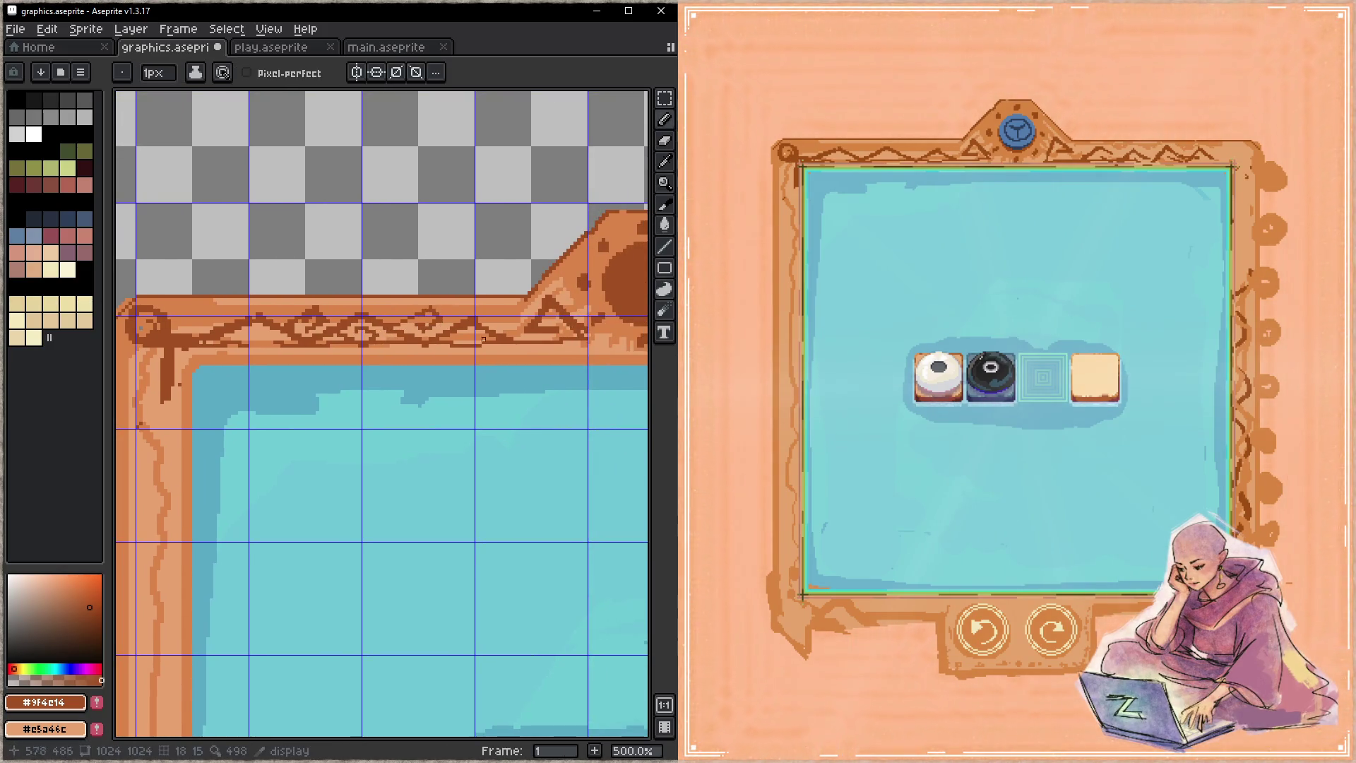
{"action": "left_click_drag", "start_coordinate": [494, 324], "coordinate": [512, 310]}
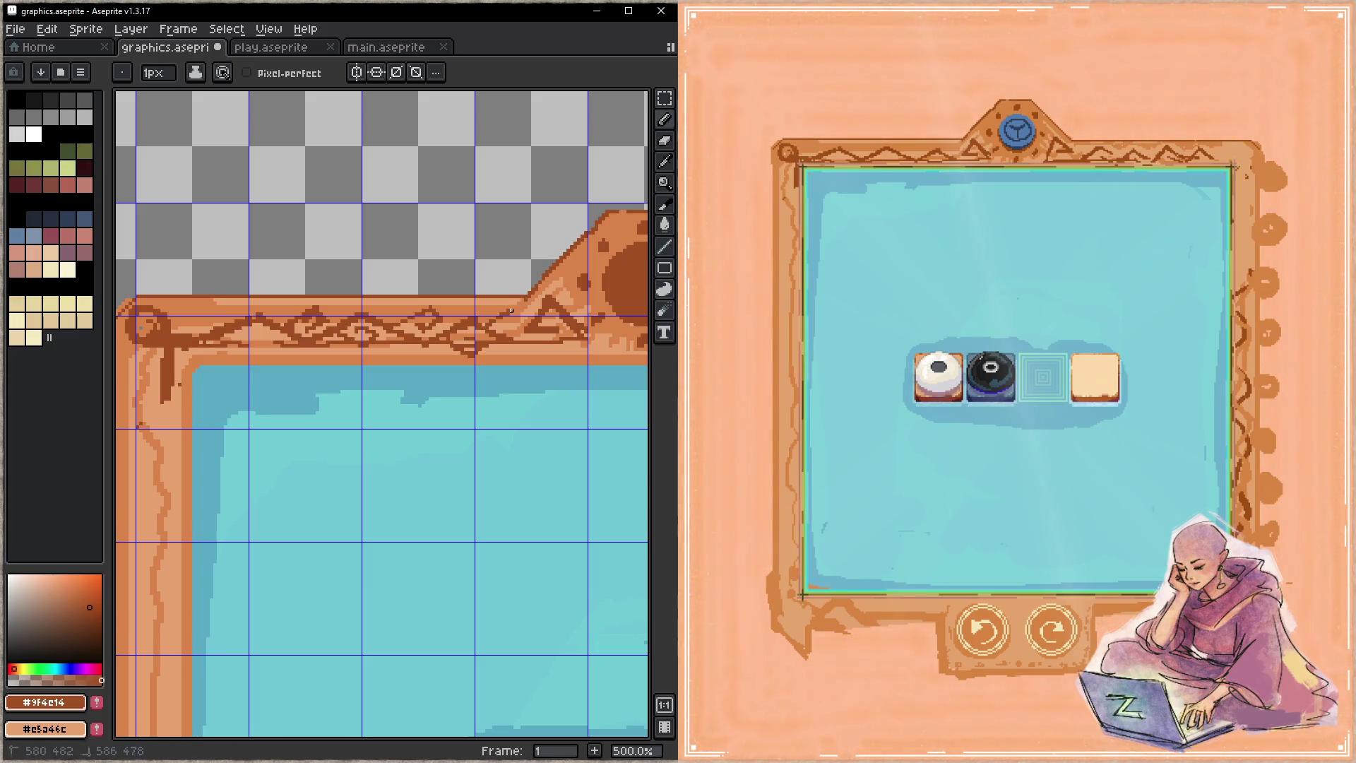
{"action": "left_click_drag", "start_coordinate": [275, 340], "coordinate": [407, 311]}
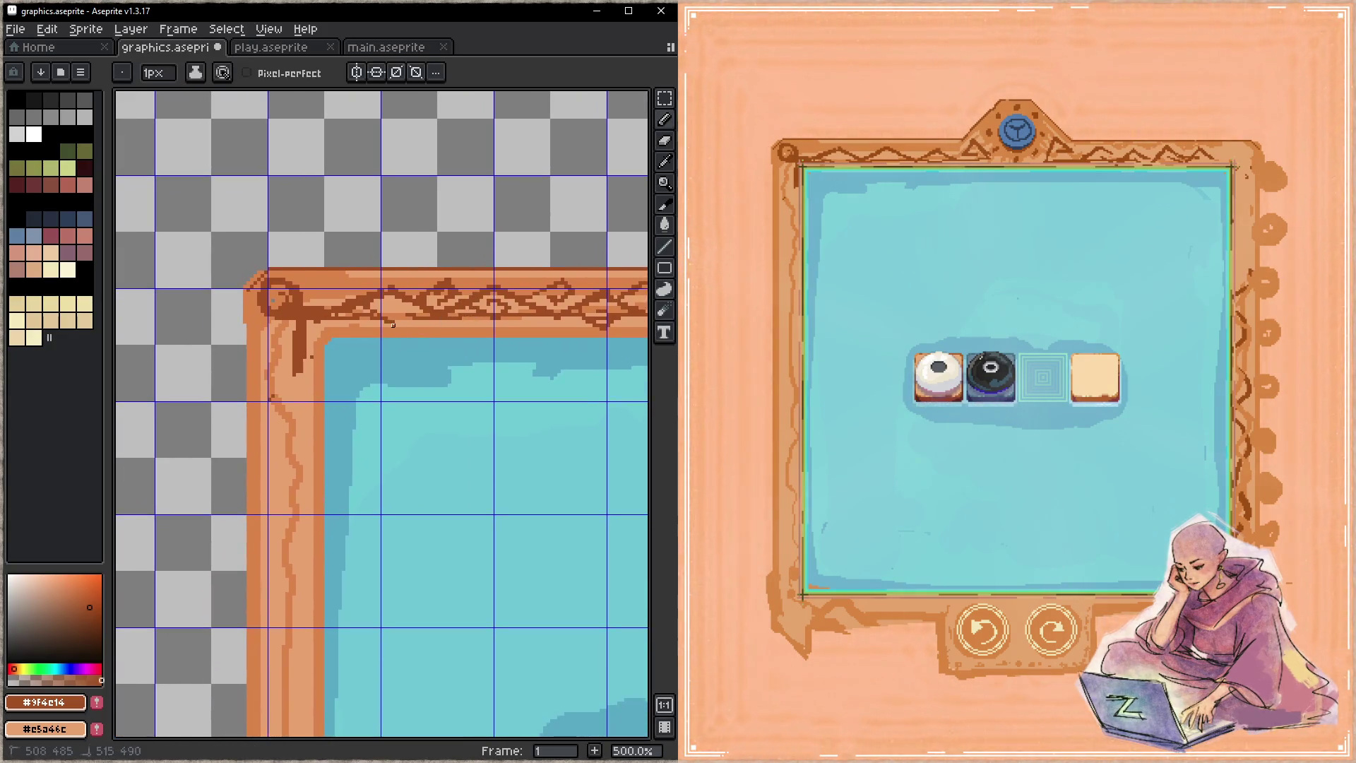
{"action": "key", "text": "ctrl+s"}
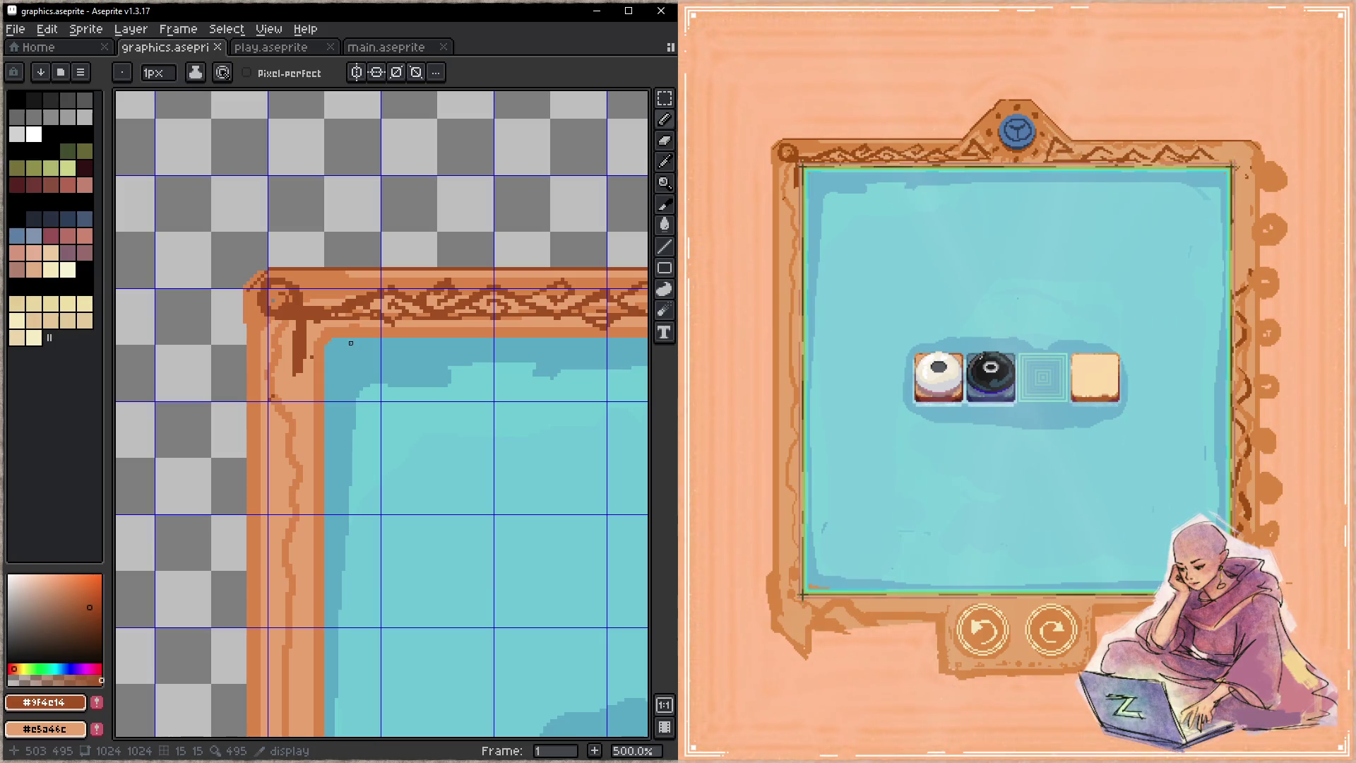
- Darken the top border line toward the corner and save the sprite
{"action": "left_click", "coordinate": [358, 296]}
{"action": "left_click_drag", "start_coordinate": [358, 297], "coordinate": [336, 290]}
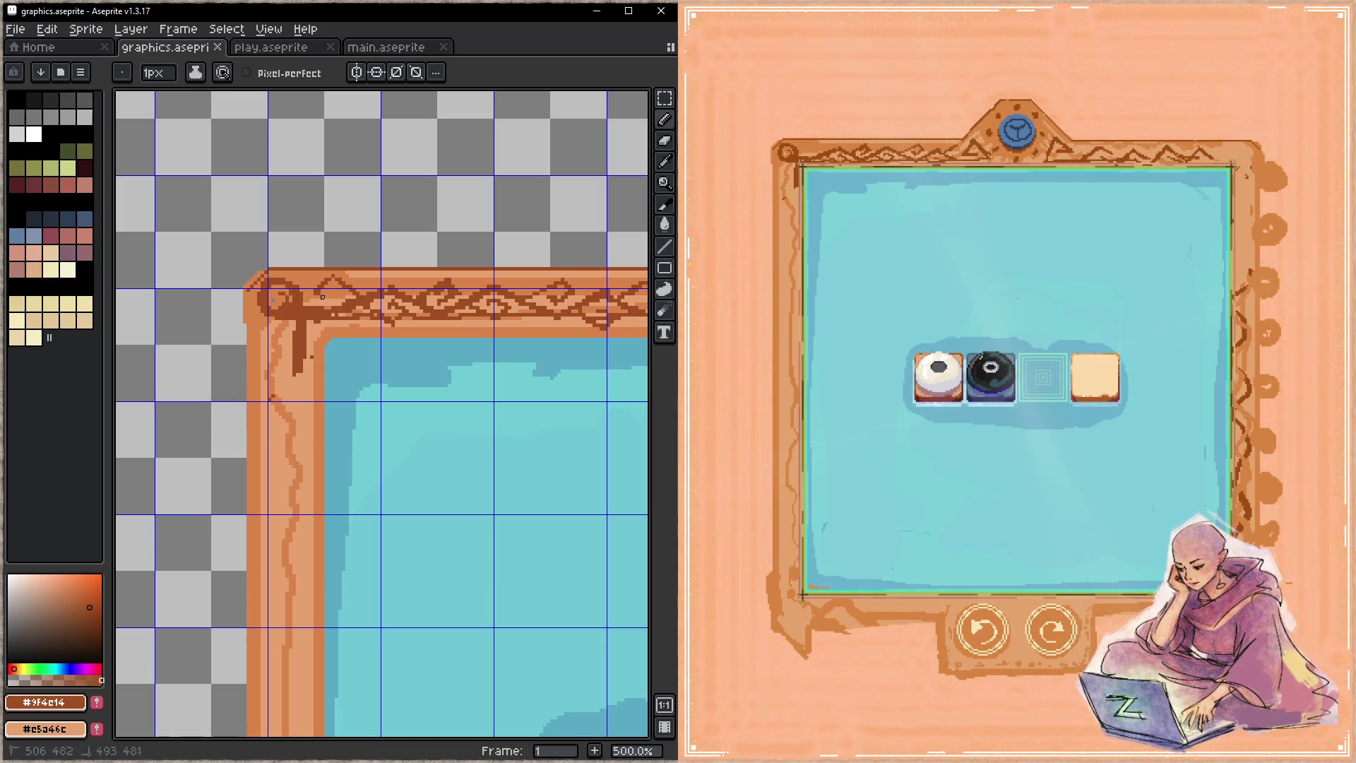
{"action": "key", "text": "ctrl+s"}
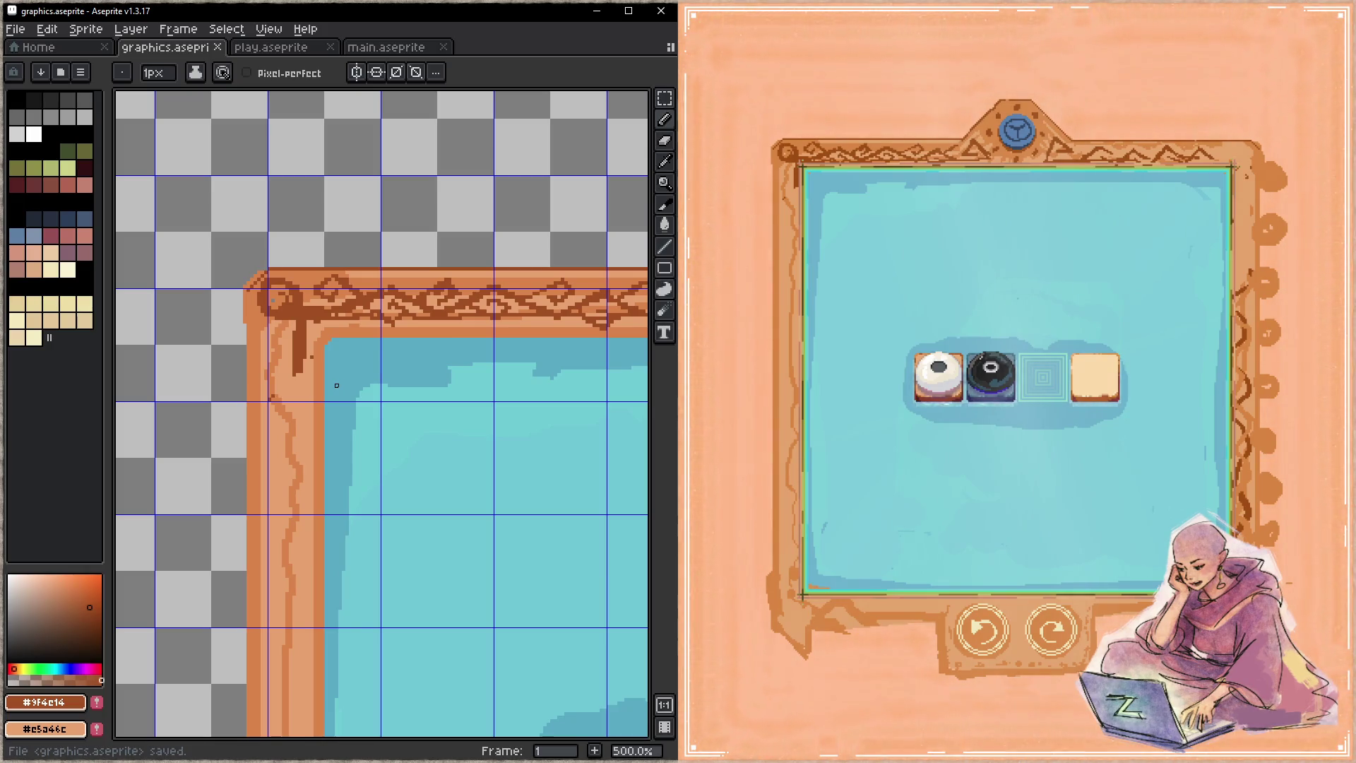
- Zoom out to 200% and pan past the diamond tile and round emblem to the board frame
{"action": "scroll", "coordinate": [337, 385], "scroll_direction": "down", "scroll_amount": 1}
{"action": "scroll", "coordinate": [337, 384], "scroll_direction": "down", "scroll_amount": 1}
{"action": "scroll", "coordinate": [337, 385], "scroll_direction": "down", "scroll_amount": 1}
{"action": "mouse_move", "coordinate": [337, 385]}
{"action": "left_mouse_down"}
{"action": "mouse_move", "coordinate": [309, 593]}
{"action": "mouse_move", "coordinate": [333, 618]}
{"action": "mouse_move", "coordinate": [551, 636]}
{"action": "mouse_move", "coordinate": [255, 400]}
{"action": "left_mouse_up"}
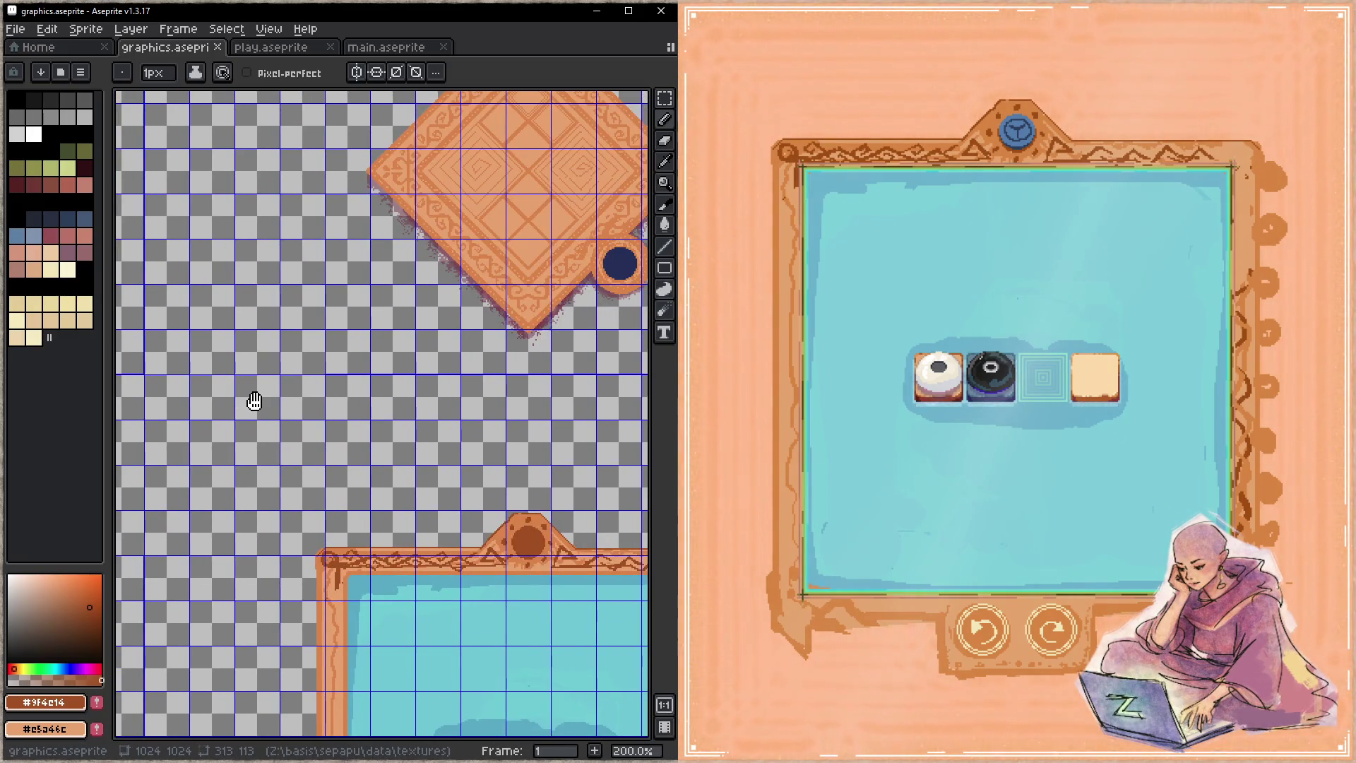
{"action": "left_click_drag", "start_coordinate": [254, 400], "coordinate": [625, 438]}
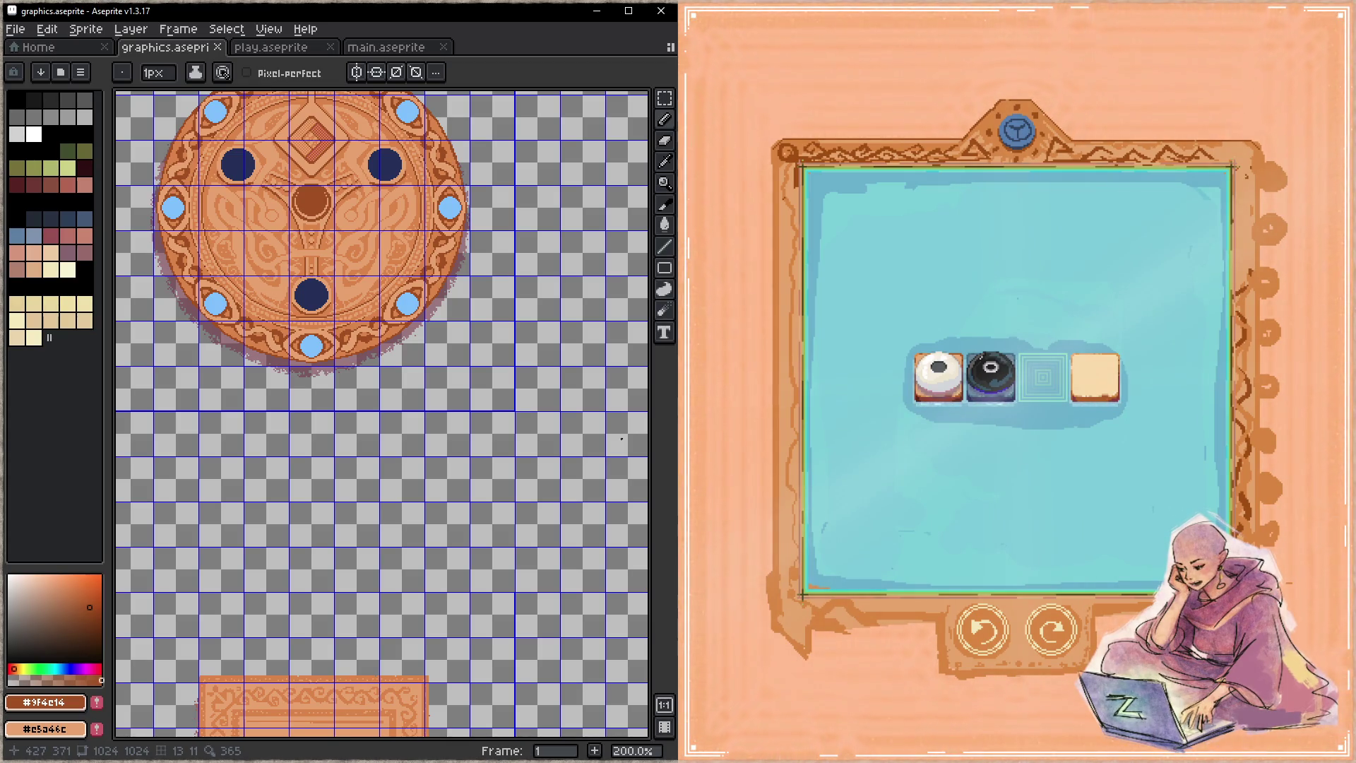
{"action": "left_click_drag", "start_coordinate": [621, 439], "coordinate": [259, 185]}
{"action": "scroll", "coordinate": [260, 186], "scroll_direction": "down", "scroll_amount": 2}
{"action": "scroll", "coordinate": [226, 251], "scroll_direction": "right", "scroll_amount": 5}
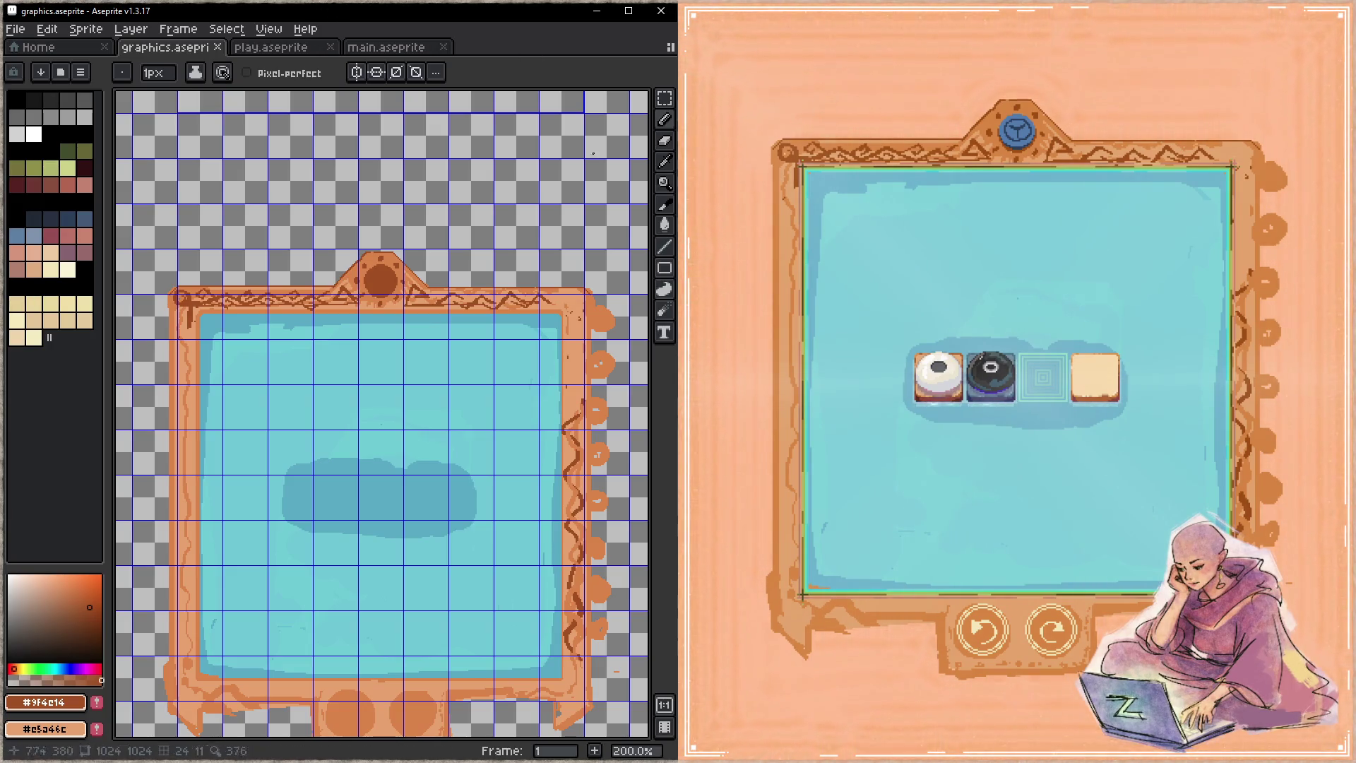
{"action": "left_click", "coordinate": [665, 182]}
- Save graphics.aseprite and close the running game window
{"action": "key", "text": "ctrl+s"}
{"action": "left_click", "coordinate": [891, 103]}
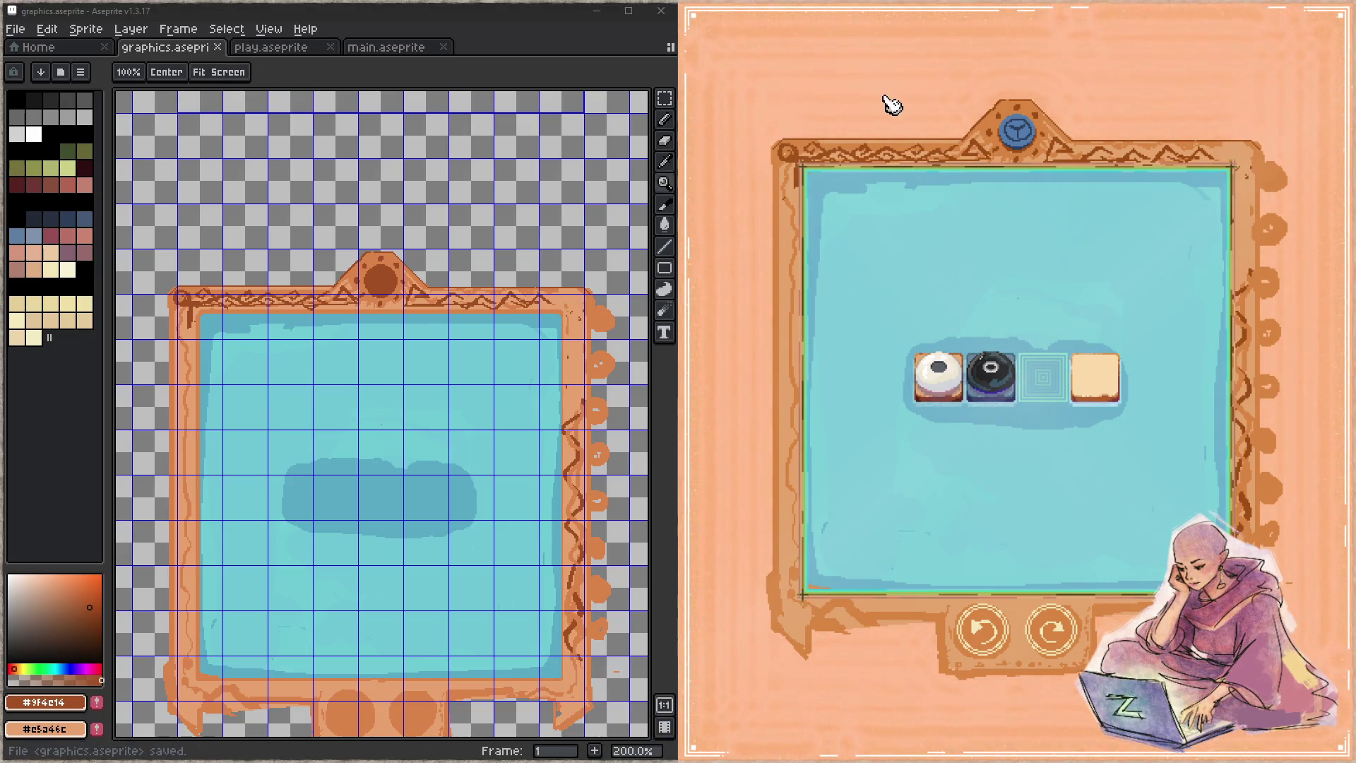
{"action": "key", "text": "Escape"}
- Search the project for draw_board and jump to its definition in sepapu_draw.c
{"action": "scroll", "coordinate": [1019, 306], "scroll_direction": "up", "scroll_amount": 5}
{"action": "scroll", "coordinate": [1019, 306], "scroll_direction": "up", "scroll_amount": 5}
{"action": "scroll", "coordinate": [1019, 306], "scroll_direction": "up", "scroll_amount": 5}
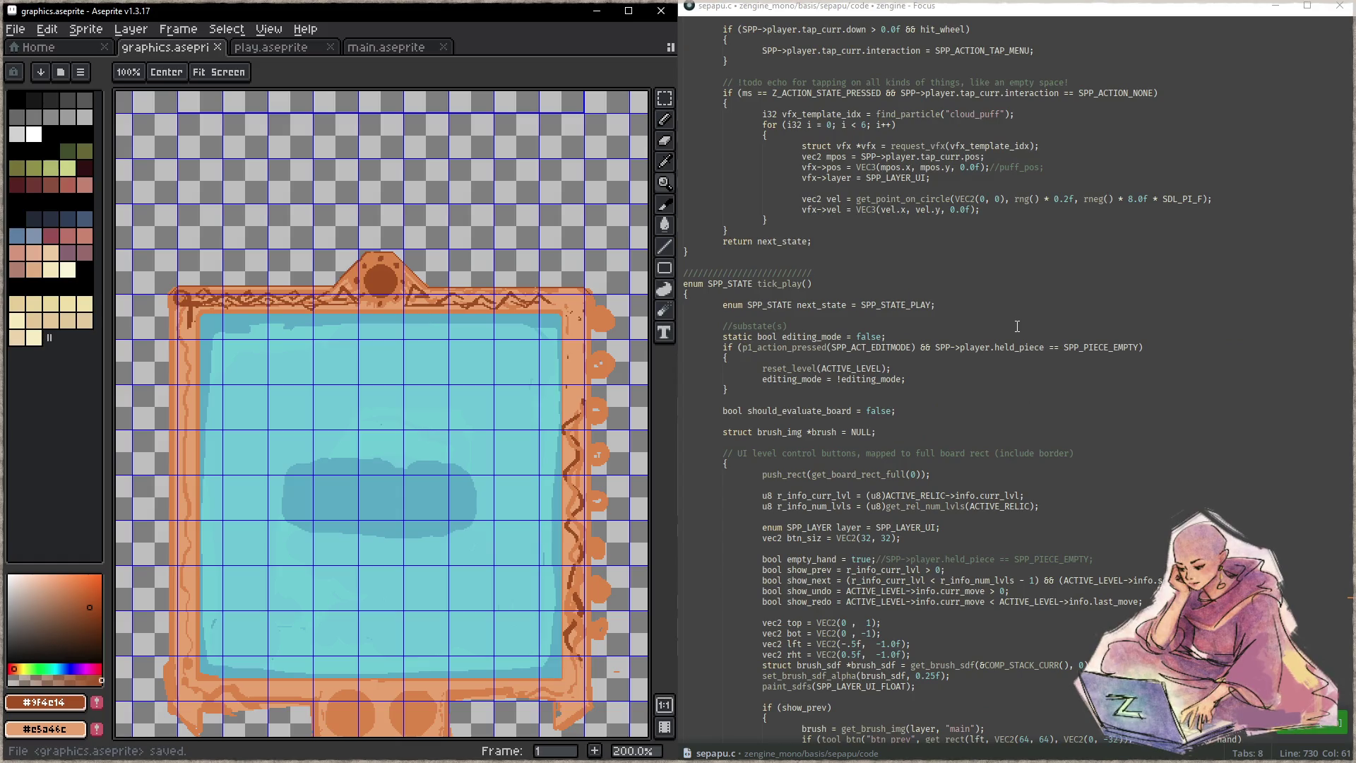
{"action": "scroll", "coordinate": [1007, 326], "scroll_direction": "down", "scroll_amount": 2}
{"action": "scroll", "coordinate": [1007, 326], "scroll_direction": "down", "scroll_amount": 3}
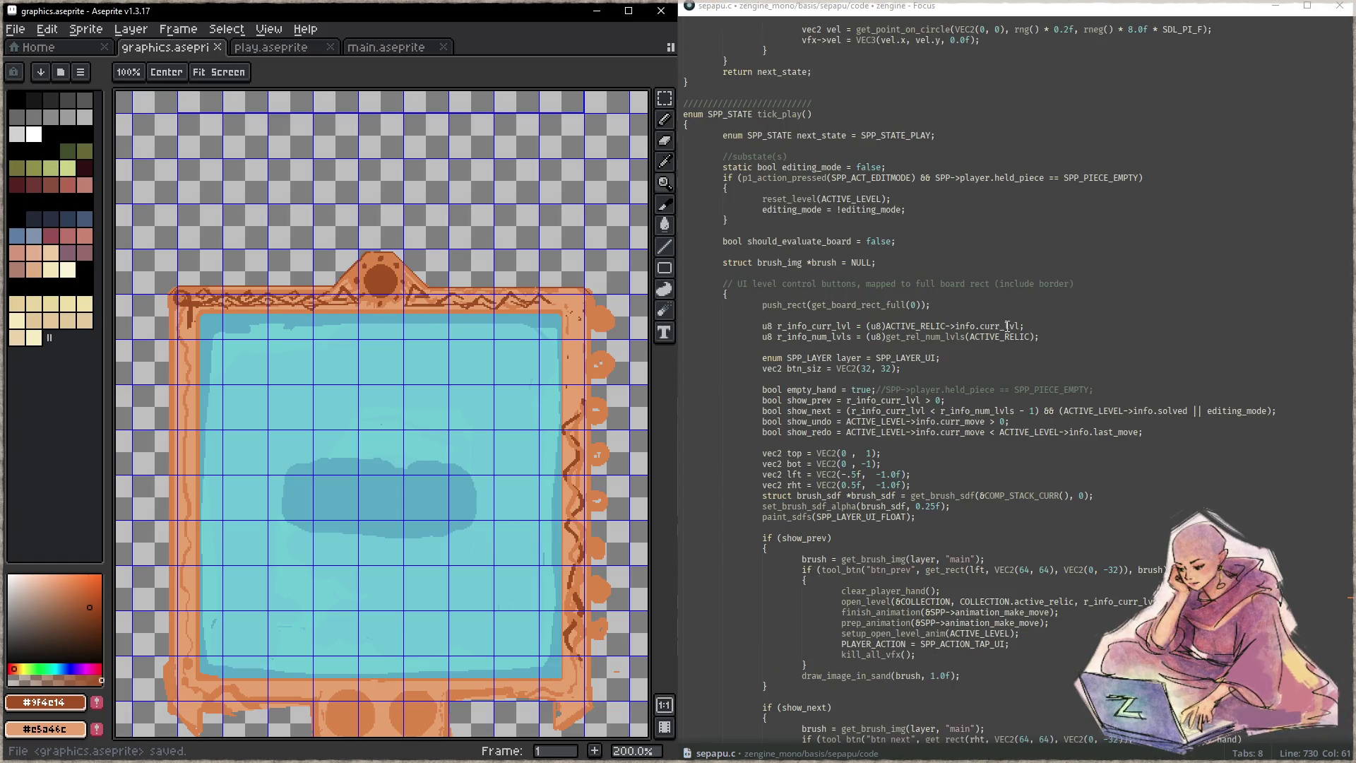
{"action": "left_click", "coordinate": [1007, 325]}
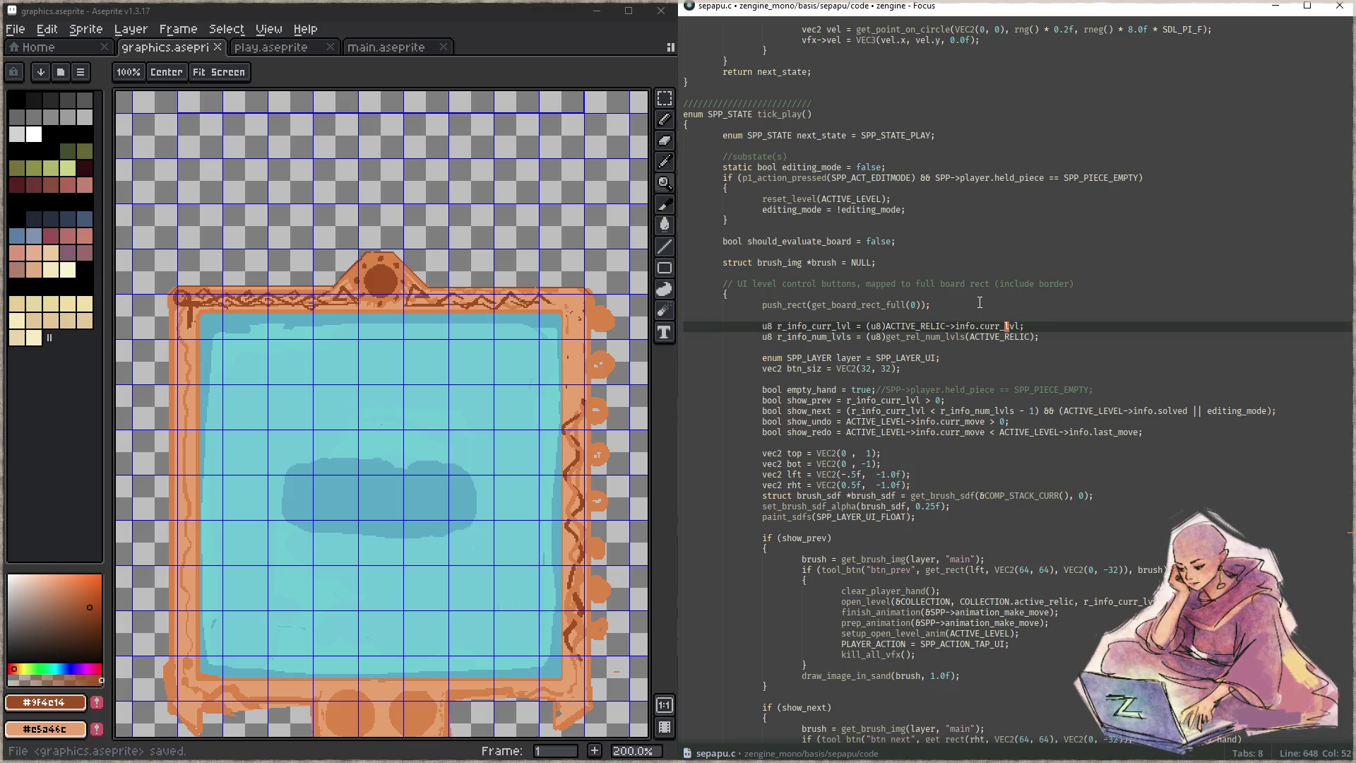
{"action": "key", "text": "ctrl+shift+f"}
{"action": "type", "text": "draw?"}
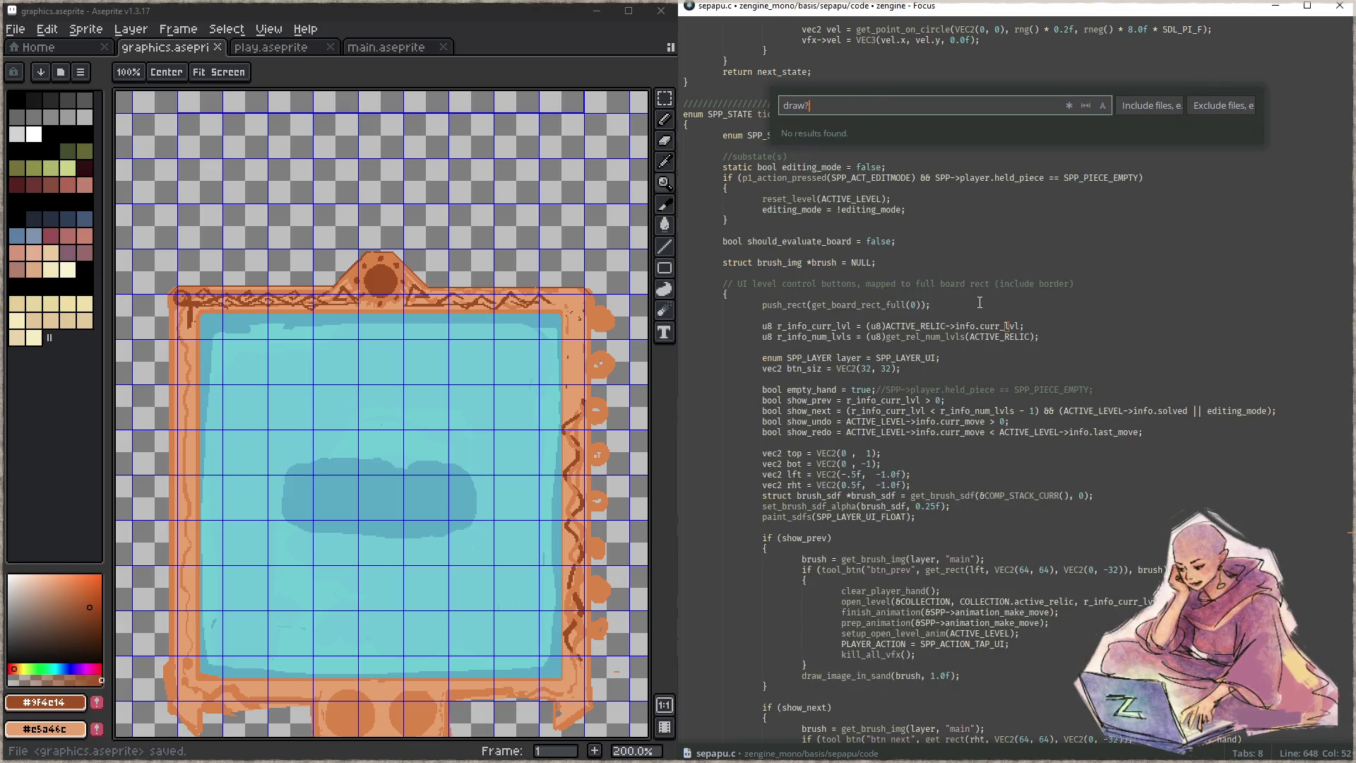
{"action": "key", "text": "BackSpace"}
{"action": "type", "text": "_board"}
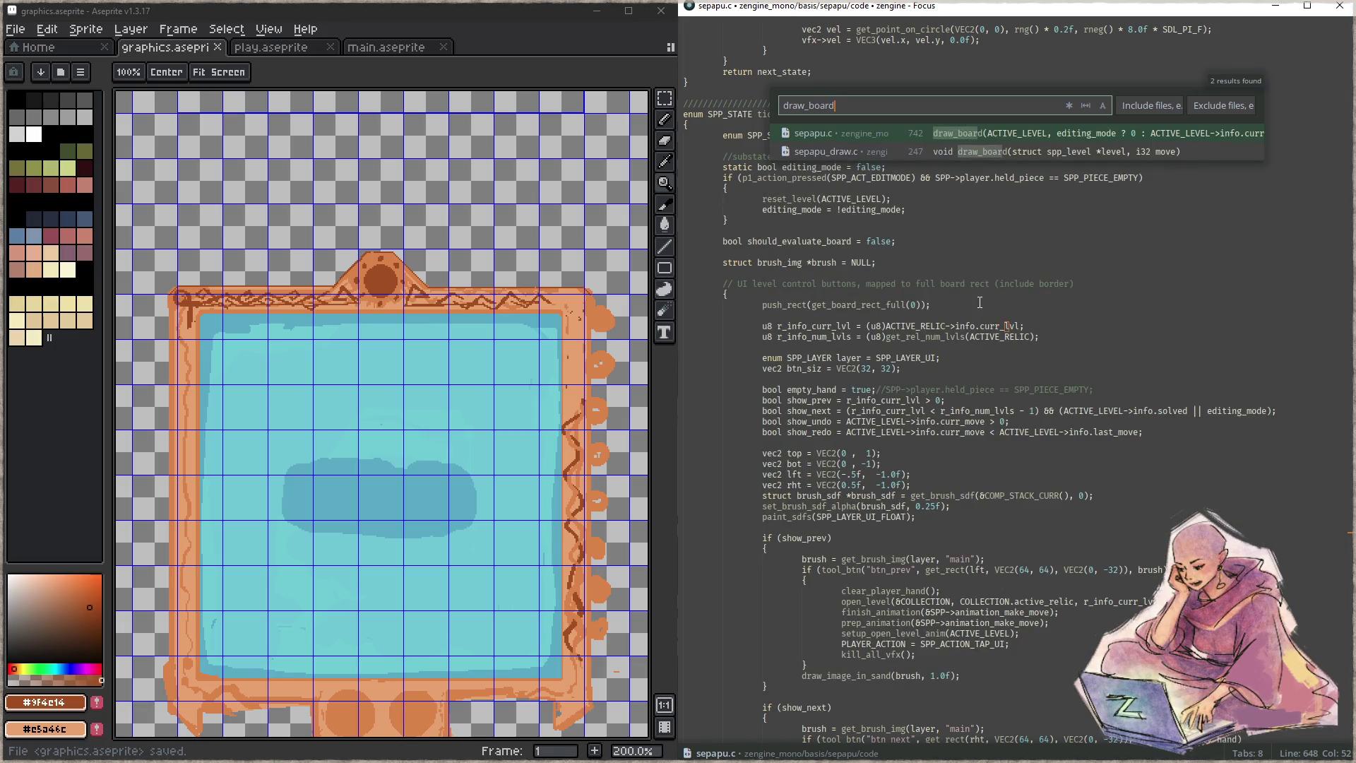
{"action": "key", "text": "Down"}
{"action": "key", "text": "Return"}
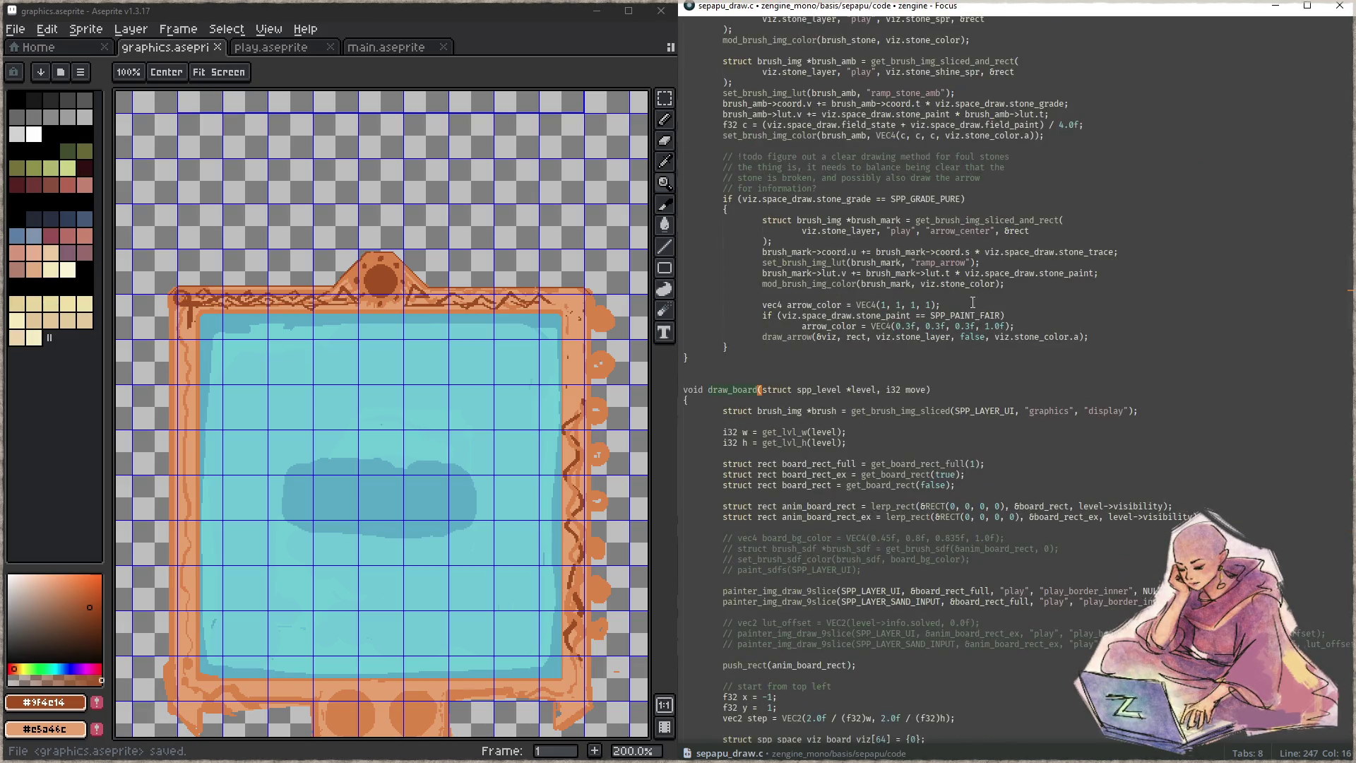
- Add draw_image_in_sand(brush, 1.0f); after the display brush line, save, and build and run
{"action": "scroll", "coordinate": [932, 329], "scroll_direction": "down", "scroll_amount": 3}
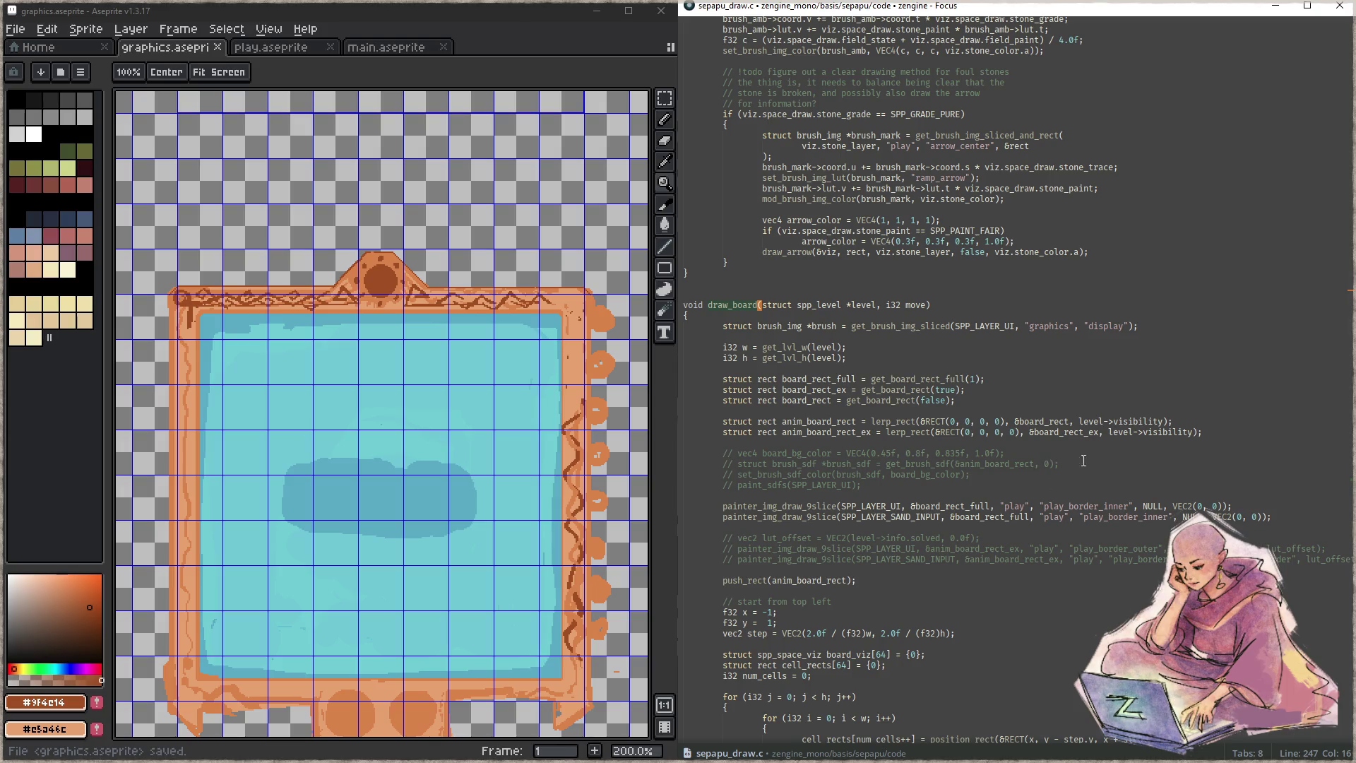
{"action": "left_click", "coordinate": [1160, 330]}
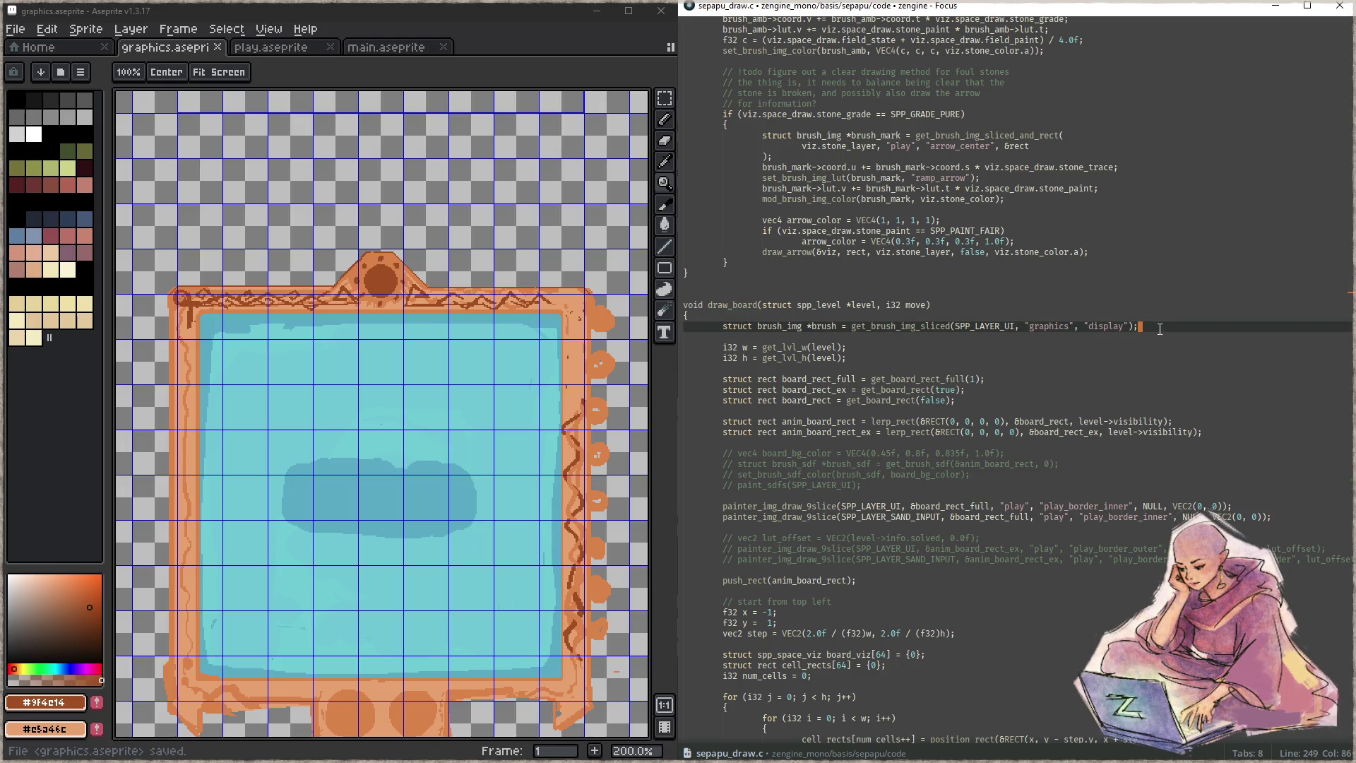
{"action": "key", "text": "Return"}
{"action": "type", "text": "draw_image"}
{"action": "type", "text": "_in_sand(brush, 1.0f)"}
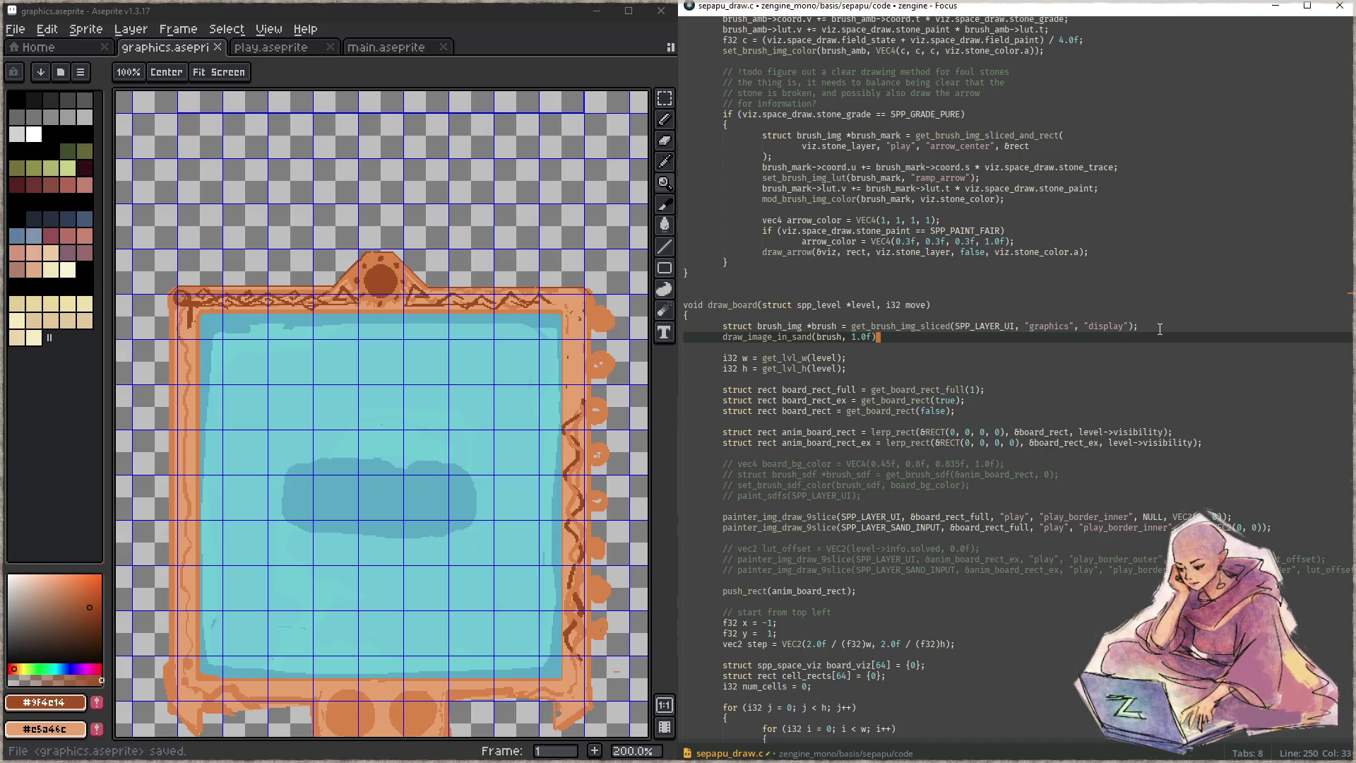
{"action": "type", "text": ";"}
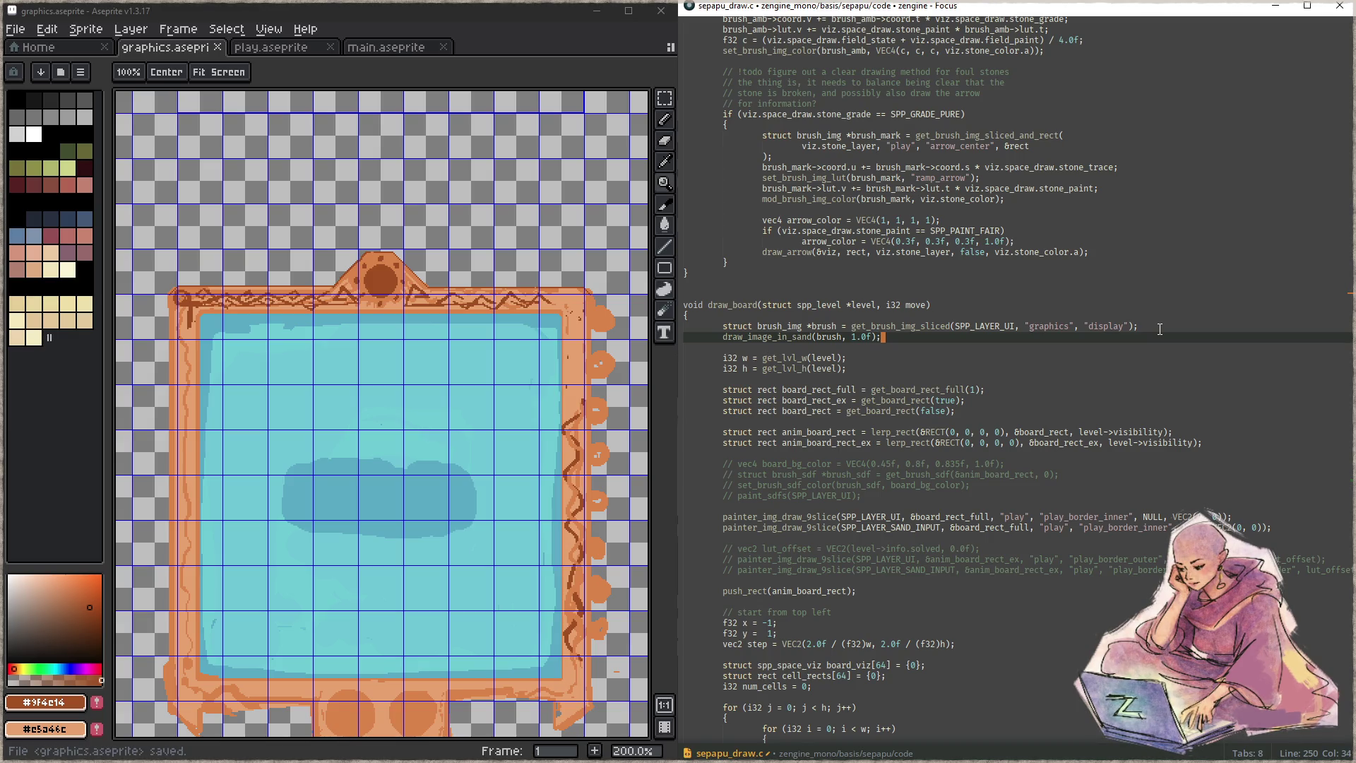
{"action": "key", "text": "ctrl+s"}
{"action": "key", "text": "F5"}
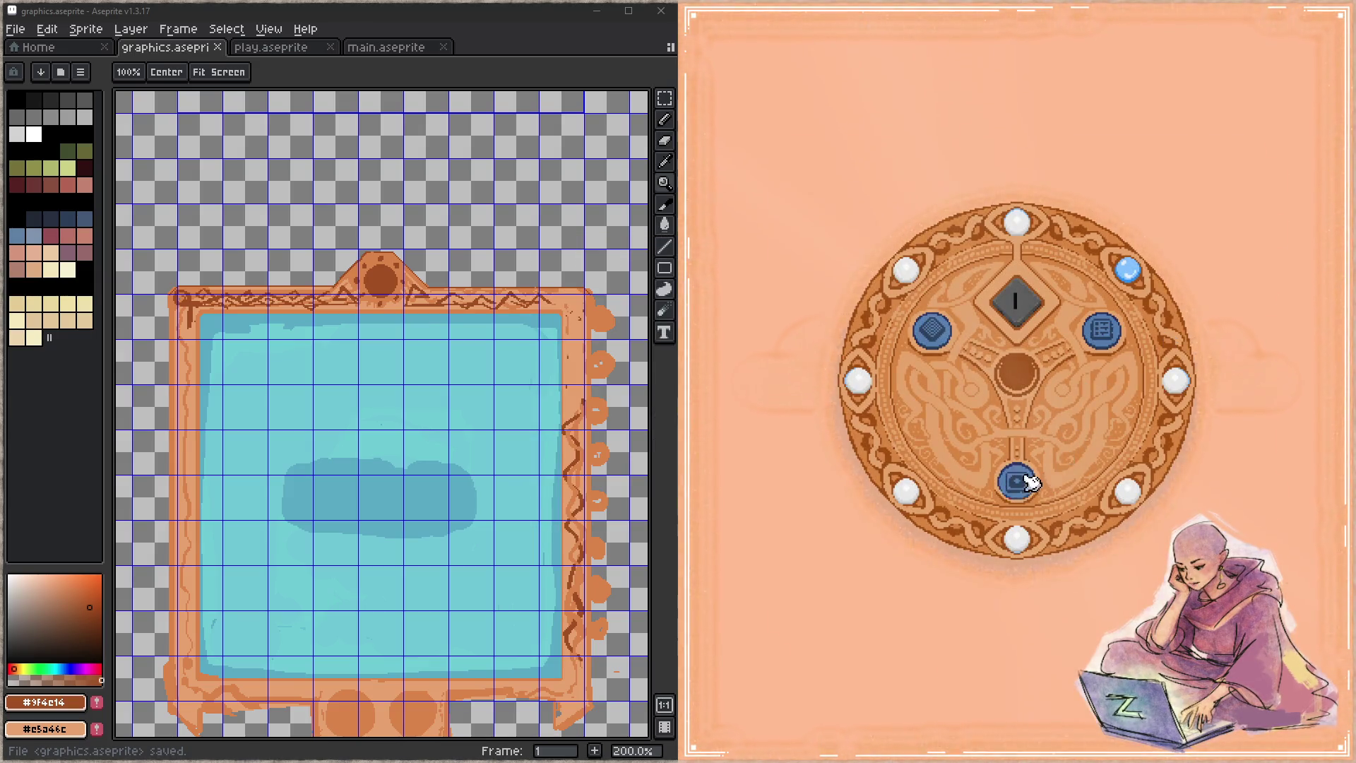
- Start a level to inspect the board in its ornamented frame, then quit with Escape
{"action": "left_click", "coordinate": [1020, 481]}
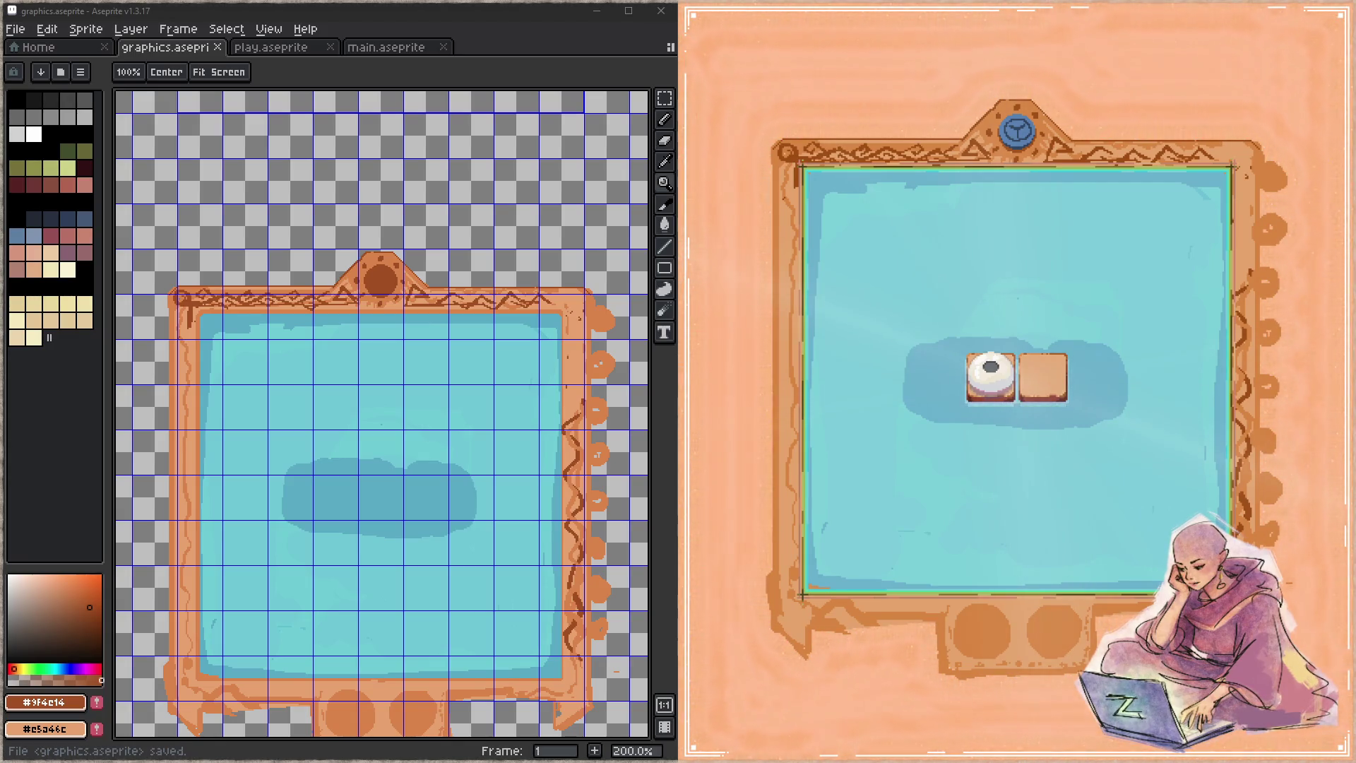
{"action": "key", "text": "Escape"}
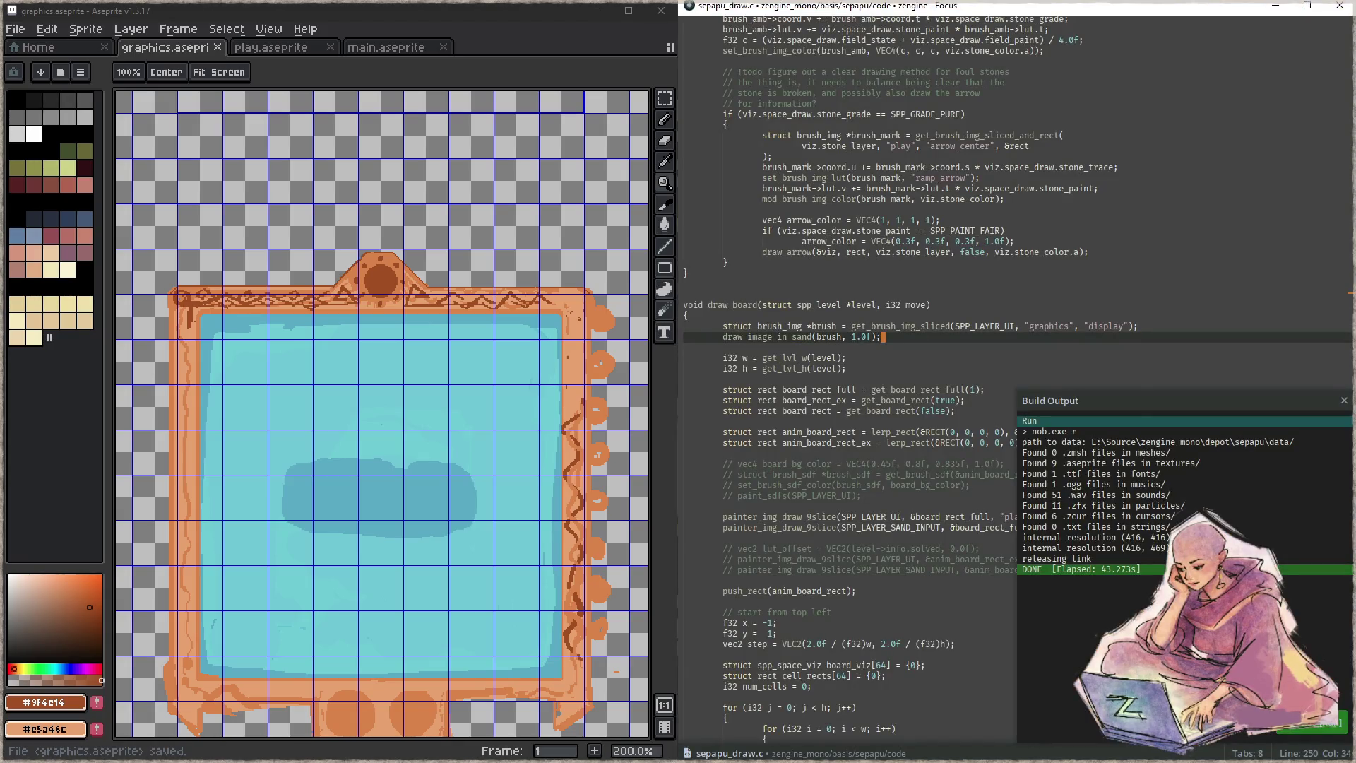
- Close the build output and open sepapu.c via the quick file switcher
{"action": "left_click", "coordinate": [952, 379]}
{"action": "scroll", "coordinate": [952, 377], "scroll_direction": "down", "scroll_amount": 3}
{"action": "key", "text": "Escape"}
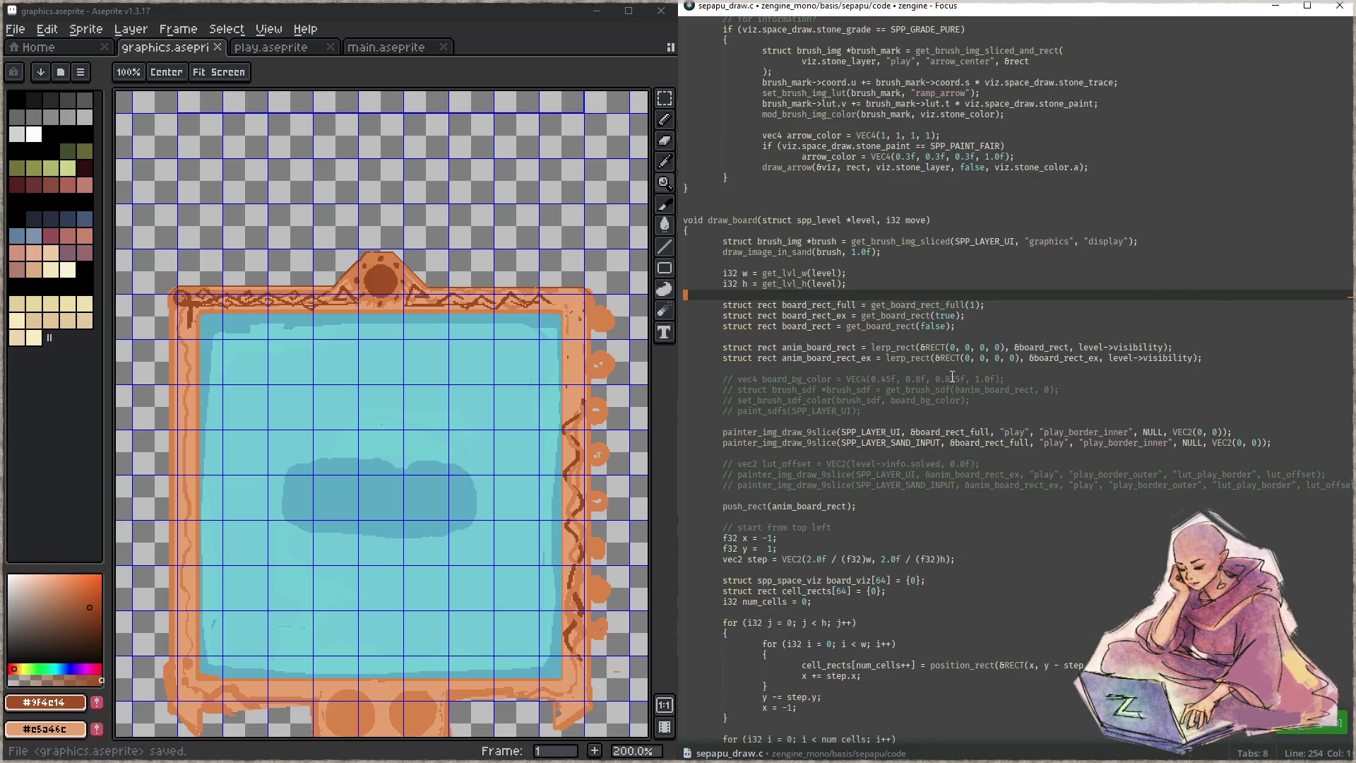
{"action": "key", "text": "ctrl+p"}
{"action": "type", "text": "sepa"}
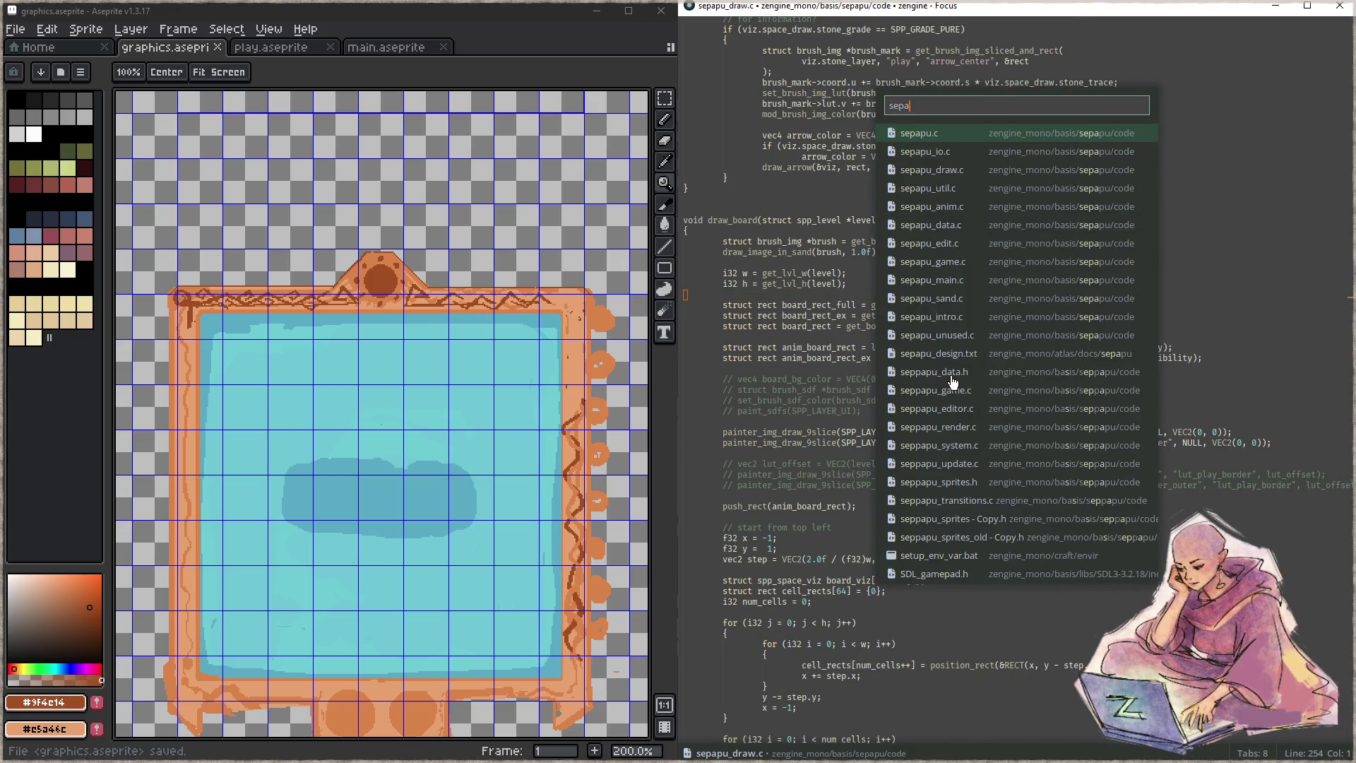
{"action": "key", "text": "Return"}
- Scroll down sepapu.c to the show_undo button block
{"action": "key", "text": "ctrl+f"}
{"action": "left_click", "coordinate": [925, 379]}
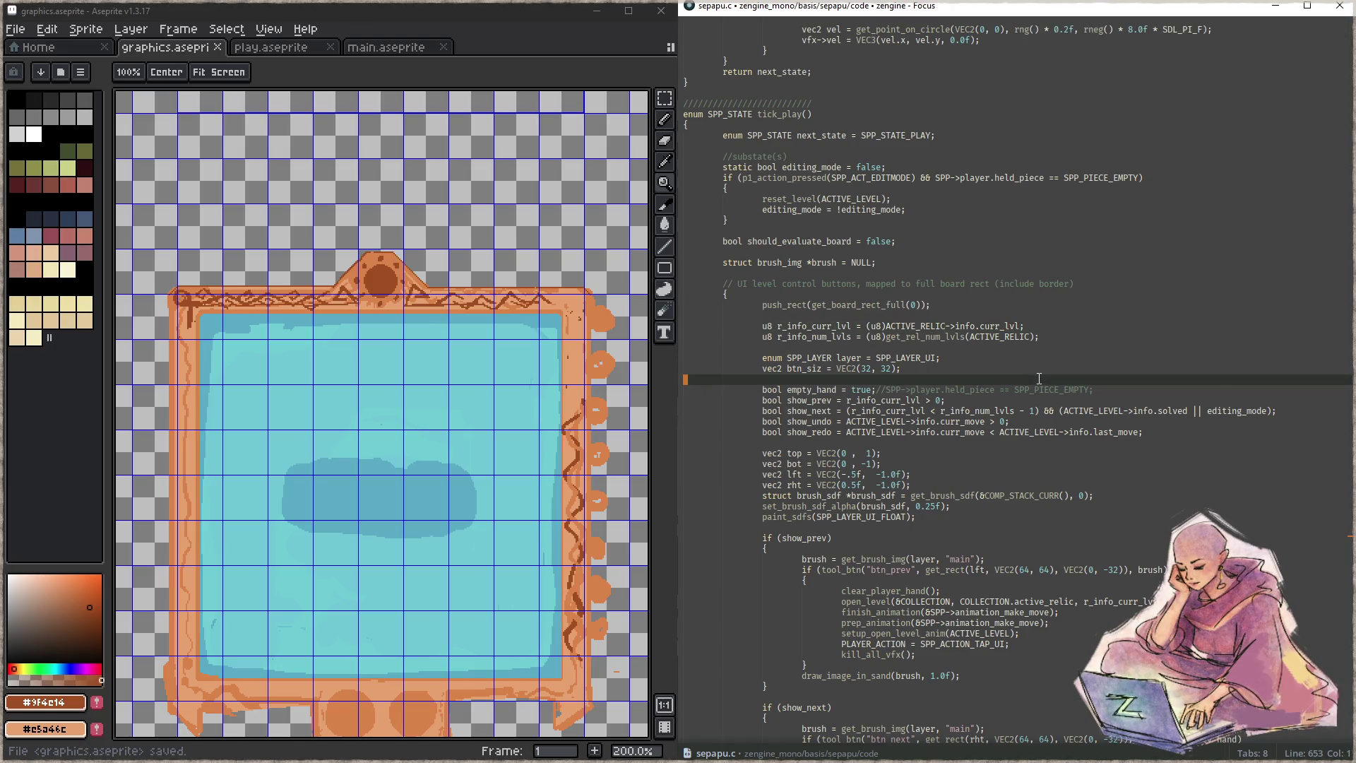
{"action": "scroll", "coordinate": [1068, 408], "scroll_direction": "down", "scroll_amount": 5}
{"action": "scroll", "coordinate": [1067, 411], "scroll_direction": "down", "scroll_amount": 5}
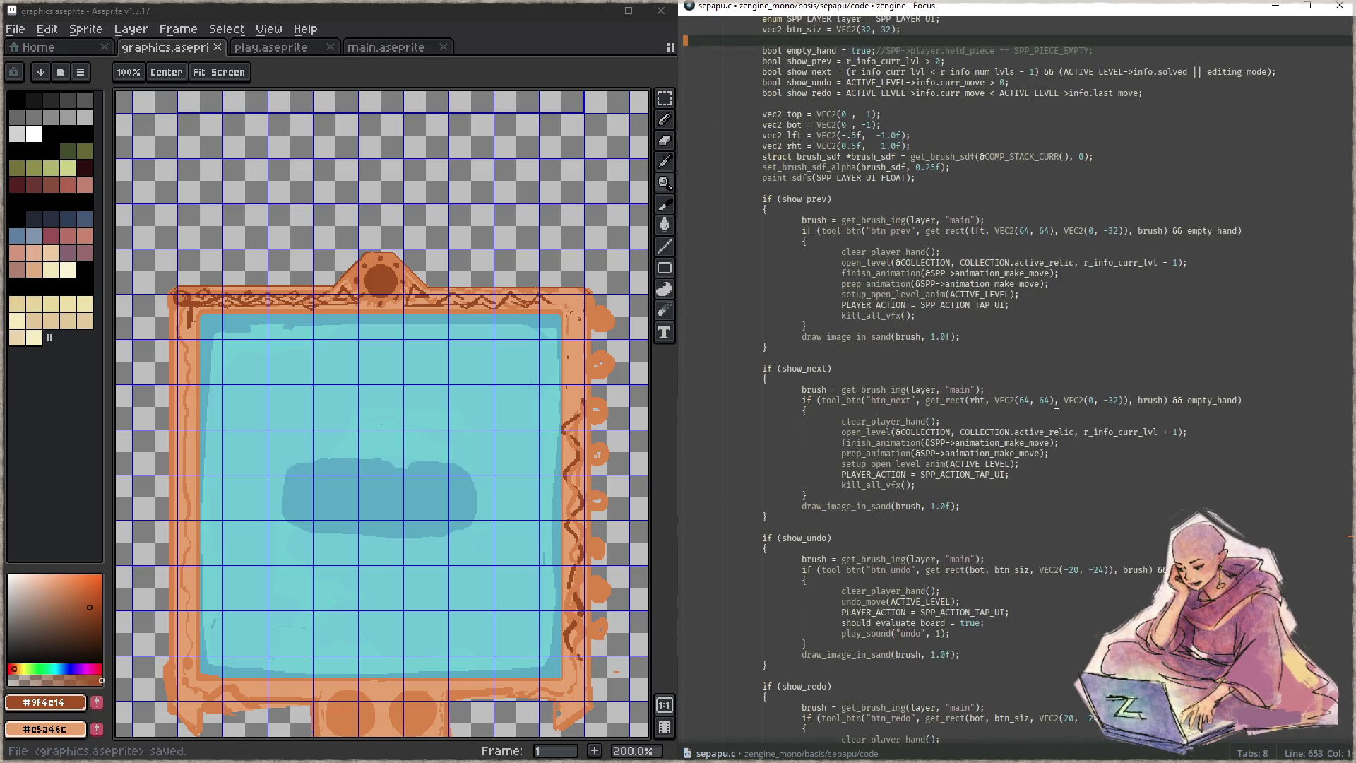
{"action": "scroll", "coordinate": [1056, 403], "scroll_direction": "down", "scroll_amount": 3}
{"action": "scroll", "coordinate": [1052, 401], "scroll_direction": "down", "scroll_amount": 3}
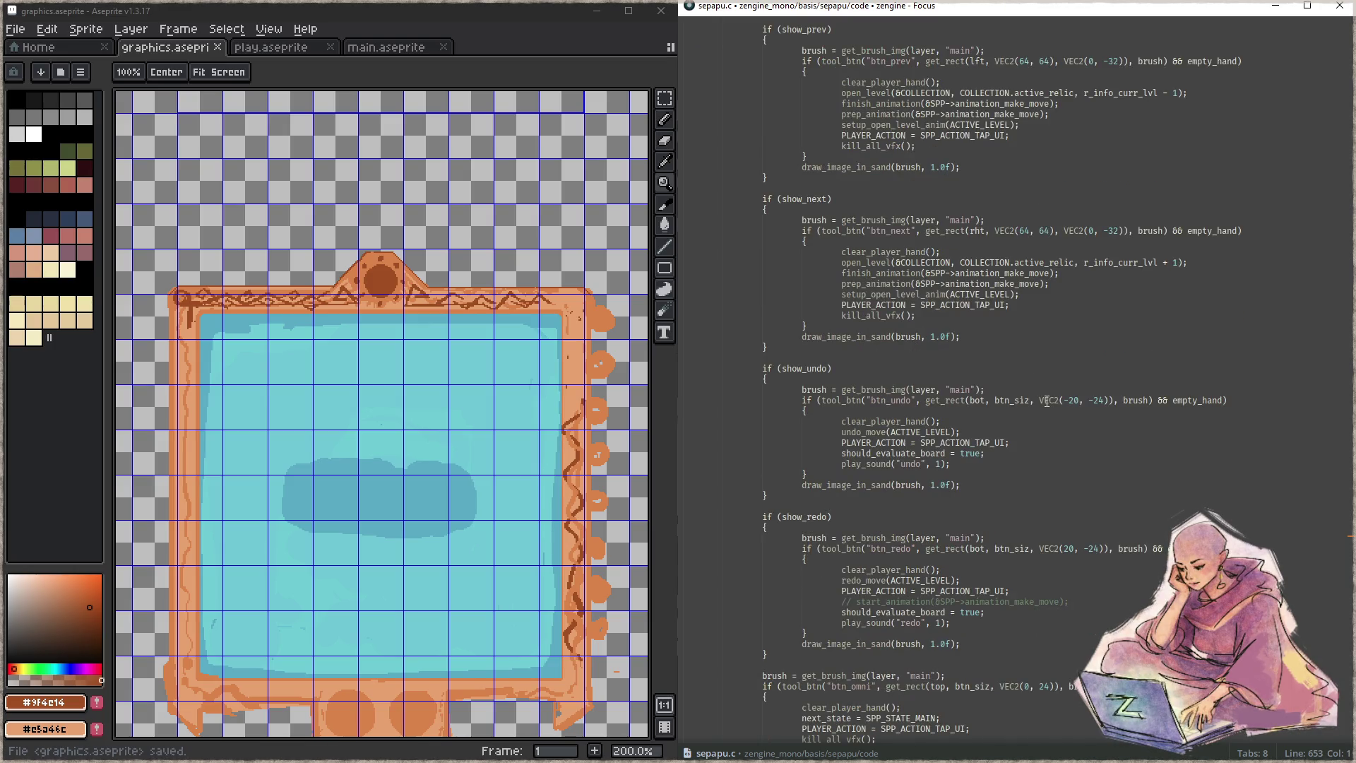
{"action": "left_click", "coordinate": [923, 368]}
{"action": "scroll", "coordinate": [923, 368], "scroll_direction": "up", "scroll_amount": 10}
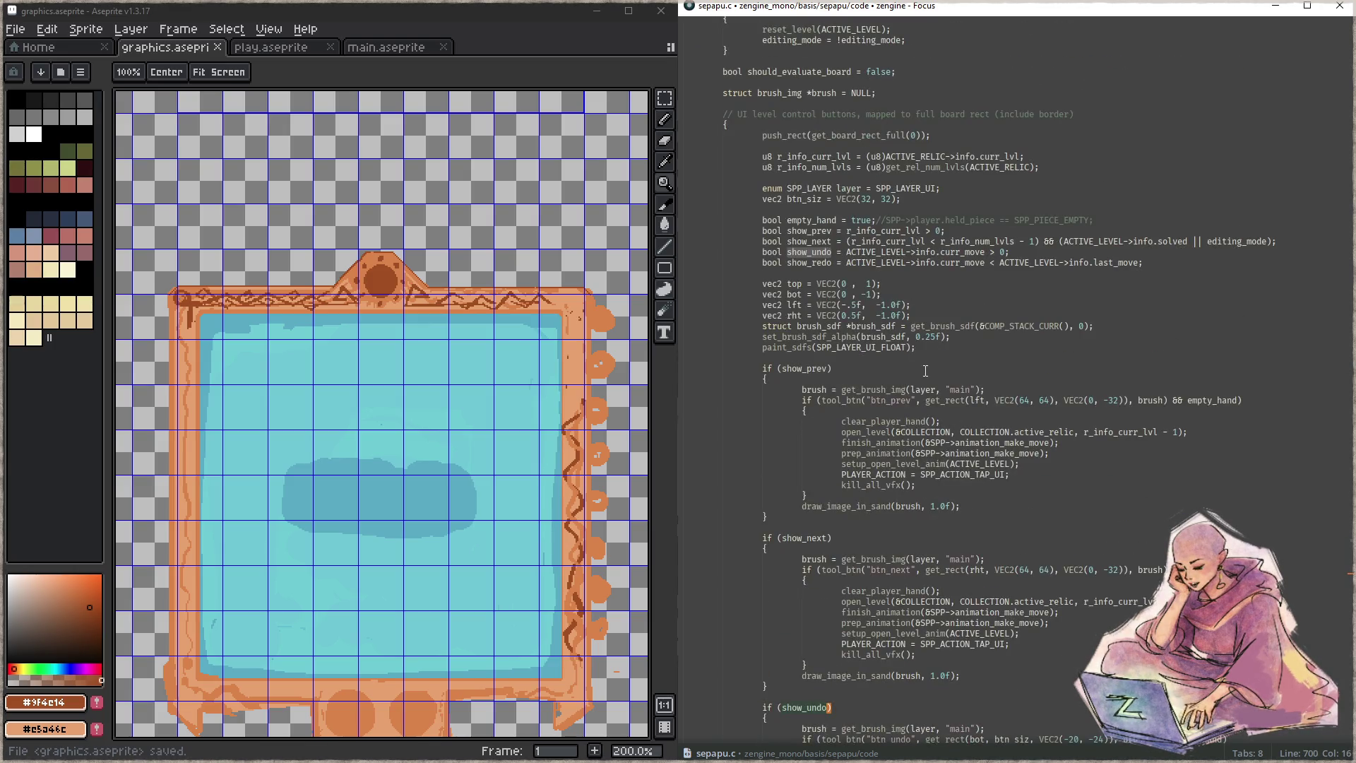
- Set both show_undo and show_redo to true;// using two carets
{"action": "left_click", "coordinate": [848, 253]}
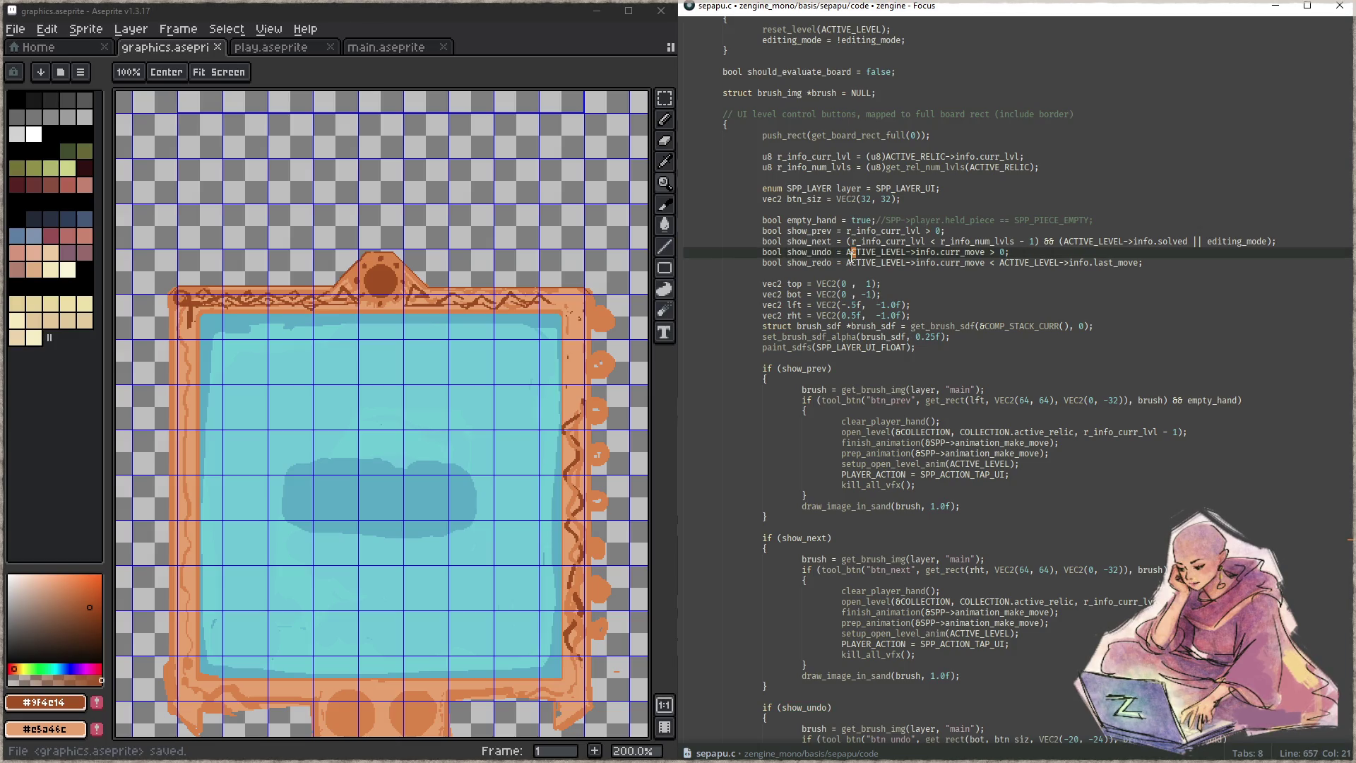
{"action": "key", "text": "ctrl+alt+Down"}
{"action": "type", "text": "true"}
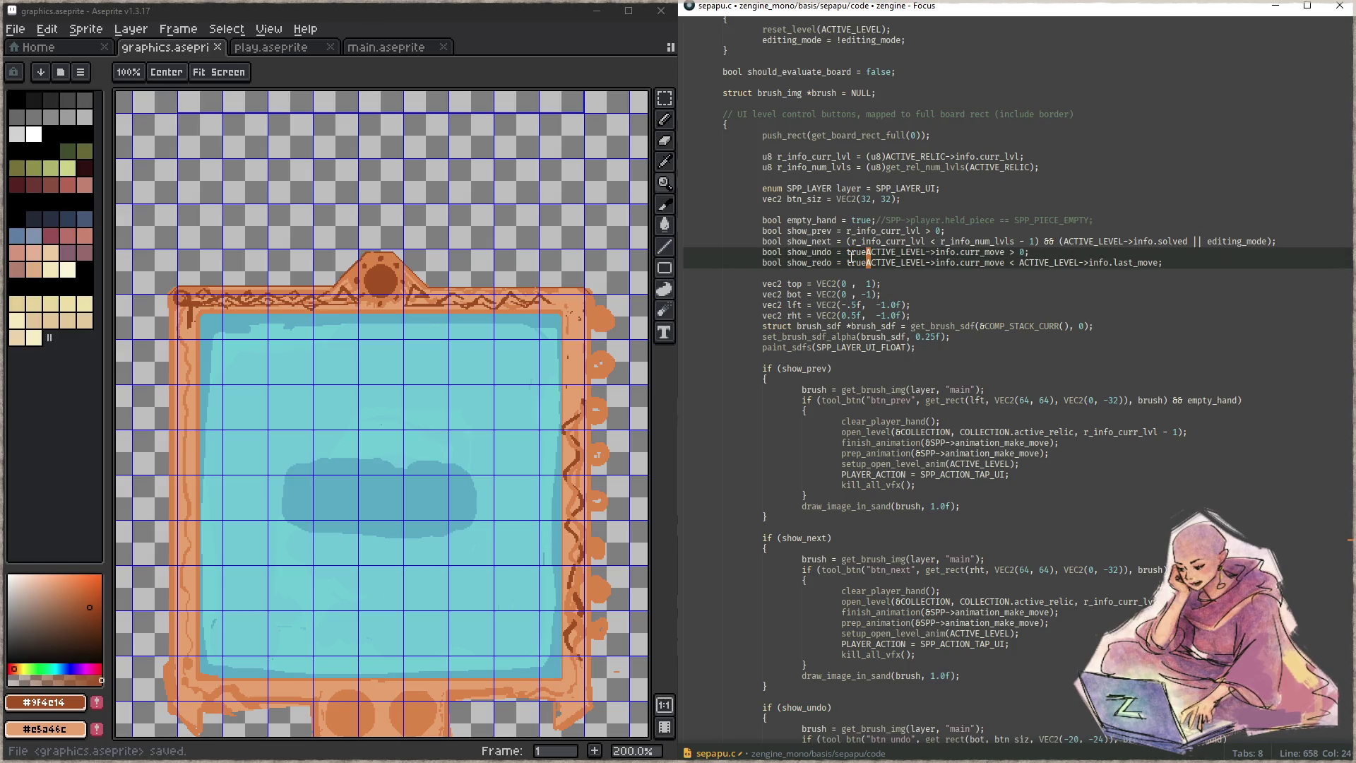
{"action": "type", "text": ";//"}
- Delete then restore true;// on both lines, and scroll to the undo/redo button blocks
{"action": "scroll", "coordinate": [981, 341], "scroll_direction": "down", "scroll_amount": 3}
{"action": "scroll", "coordinate": [982, 341], "scroll_direction": "down", "scroll_amount": 10}
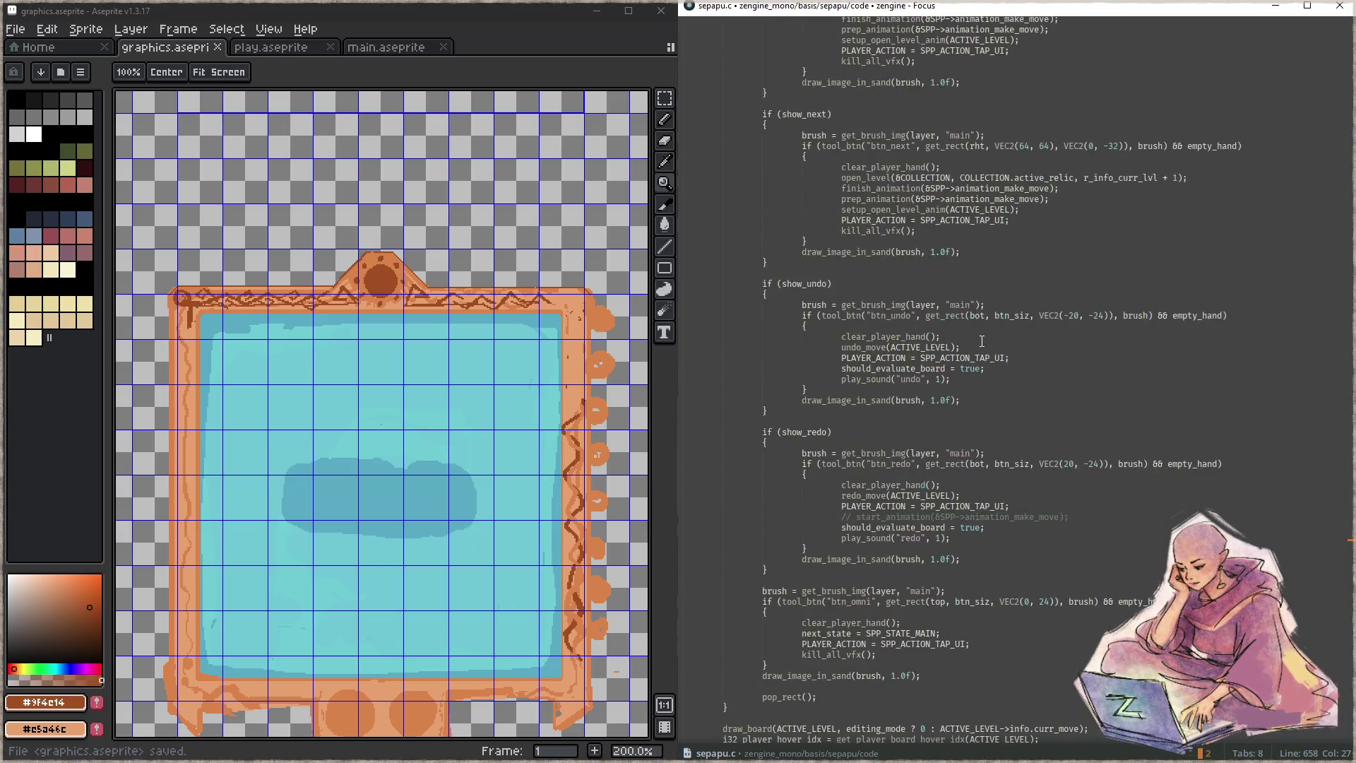
{"action": "scroll", "coordinate": [982, 341], "scroll_direction": "down", "scroll_amount": 3}
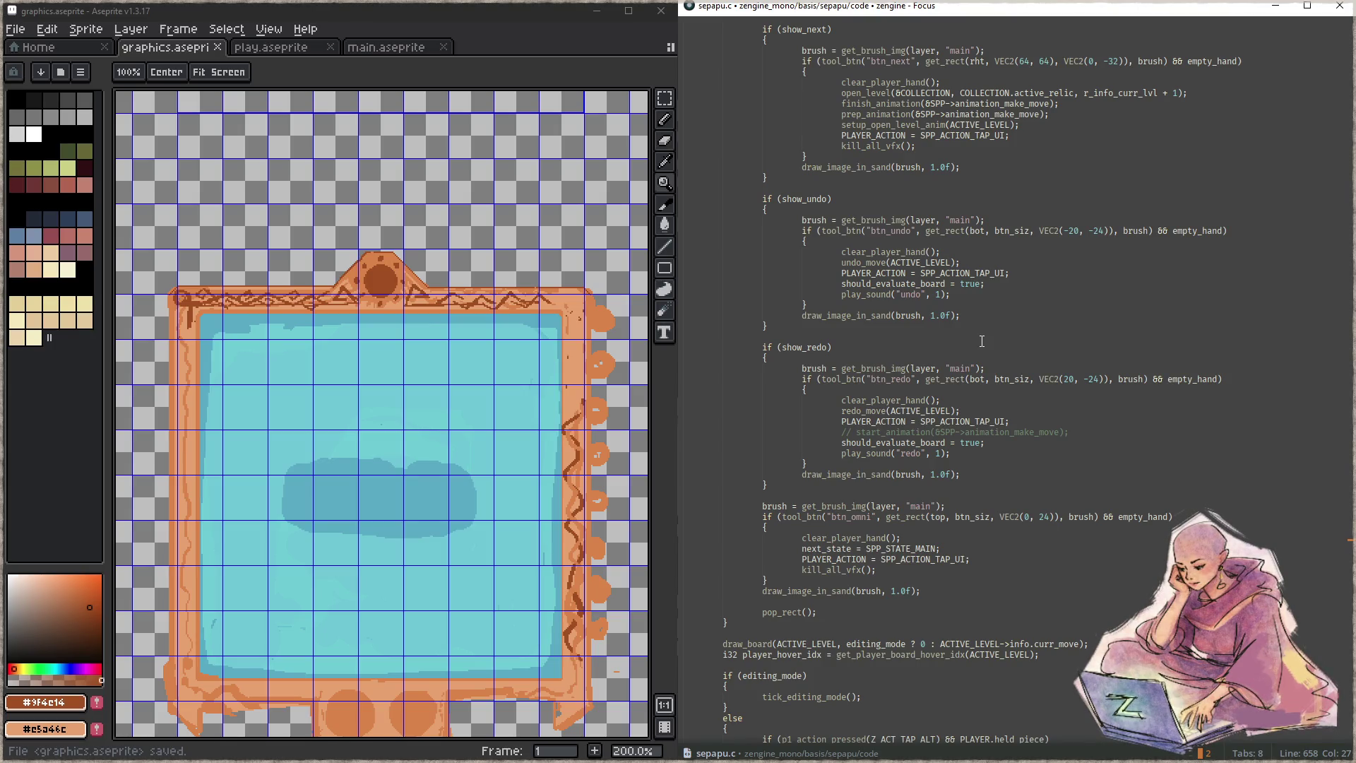
{"action": "scroll", "coordinate": [870, 254], "scroll_direction": "up", "scroll_amount": 15}
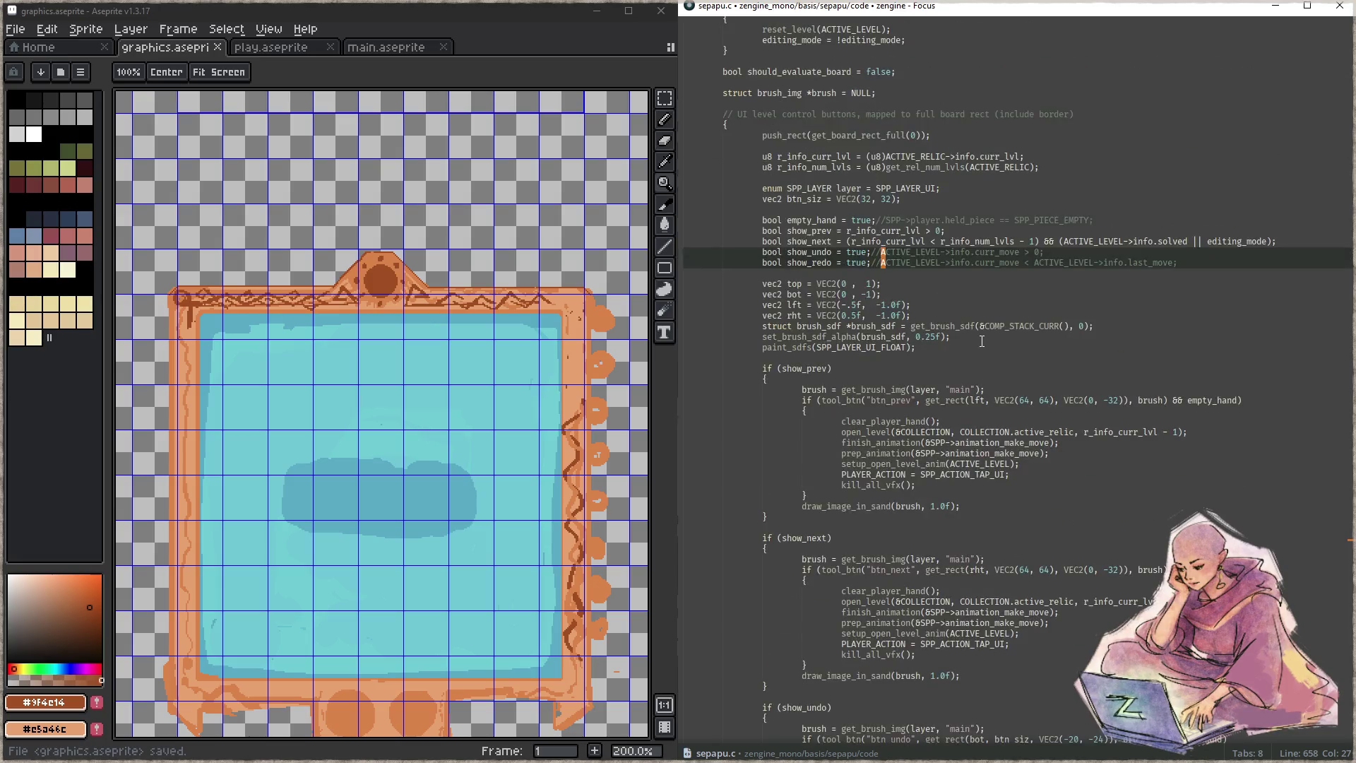
{"action": "left_click", "coordinate": [883, 252]}
{"action": "key", "text": "ctrl+alt+Down"}
{"action": "key", "text": "BackSpace"}
{"action": "key", "text": "BackSpace"}
{"action": "key", "text": "BackSpace"}
{"action": "key", "text": "BackSpace"}
{"action": "key", "text": "BackSpace"}
{"action": "key", "text": "BackSpace"}
{"action": "key", "text": "BackSpace"}
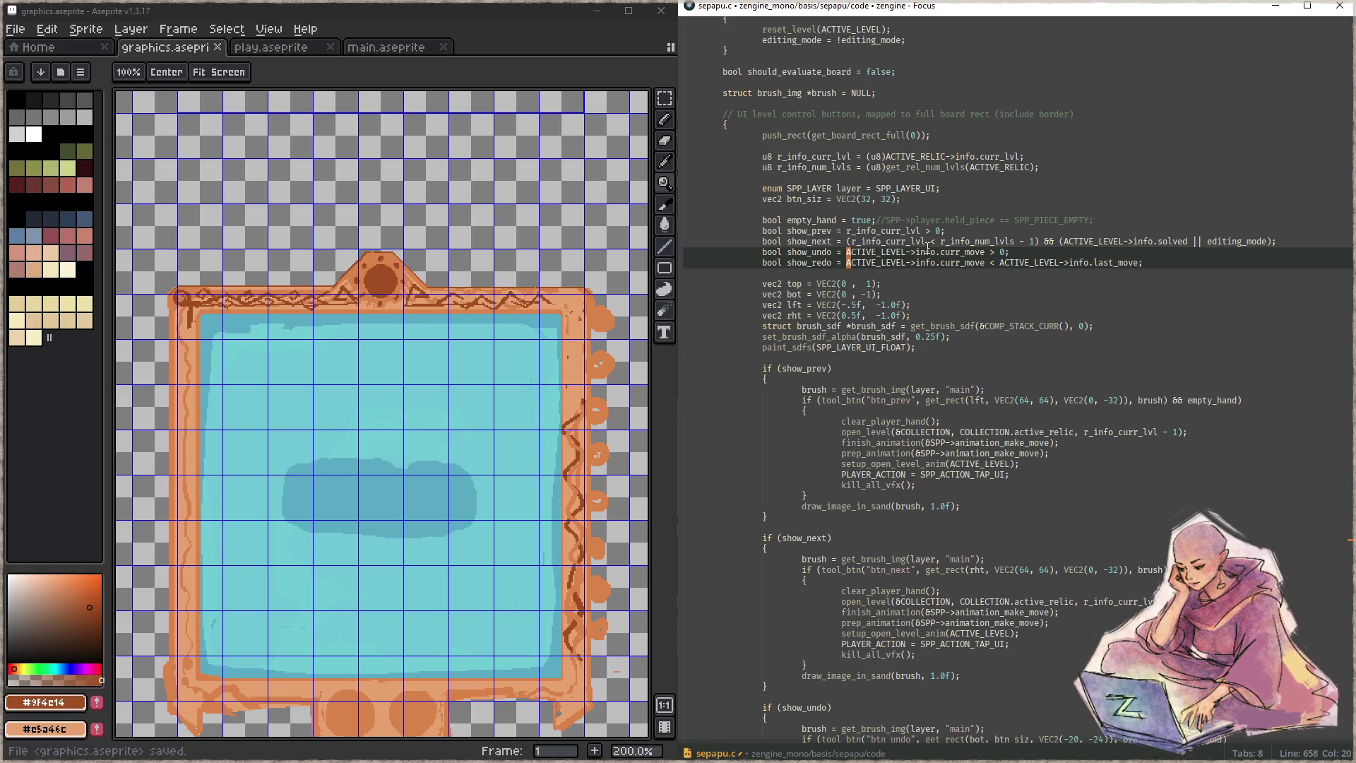
{"action": "key", "text": "ctrl+z"}
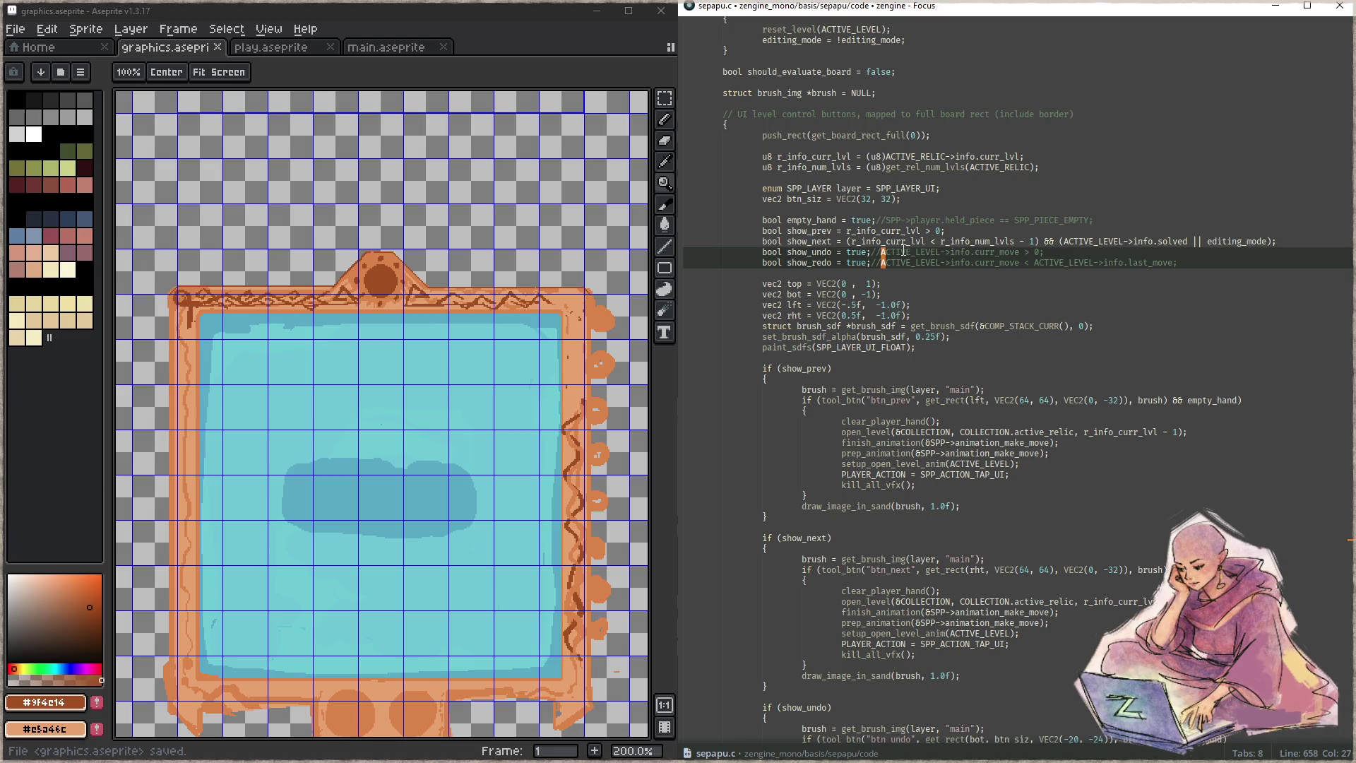
{"action": "scroll", "coordinate": [906, 251], "scroll_direction": "down", "scroll_amount": 10}
{"action": "scroll", "coordinate": [961, 324], "scroll_direction": "down", "scroll_amount": 9}
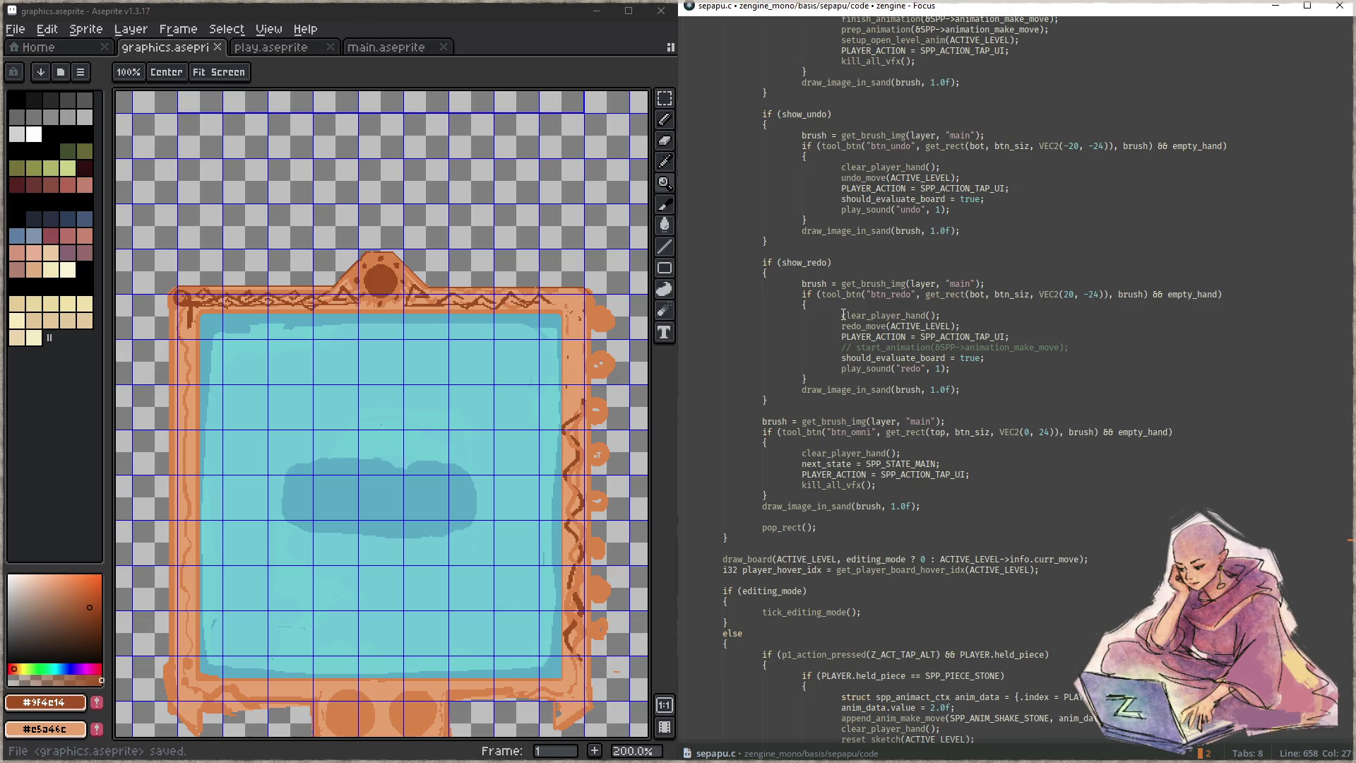
{"action": "left_click", "coordinate": [887, 326]}
{"action": "key", "text": "F12"}
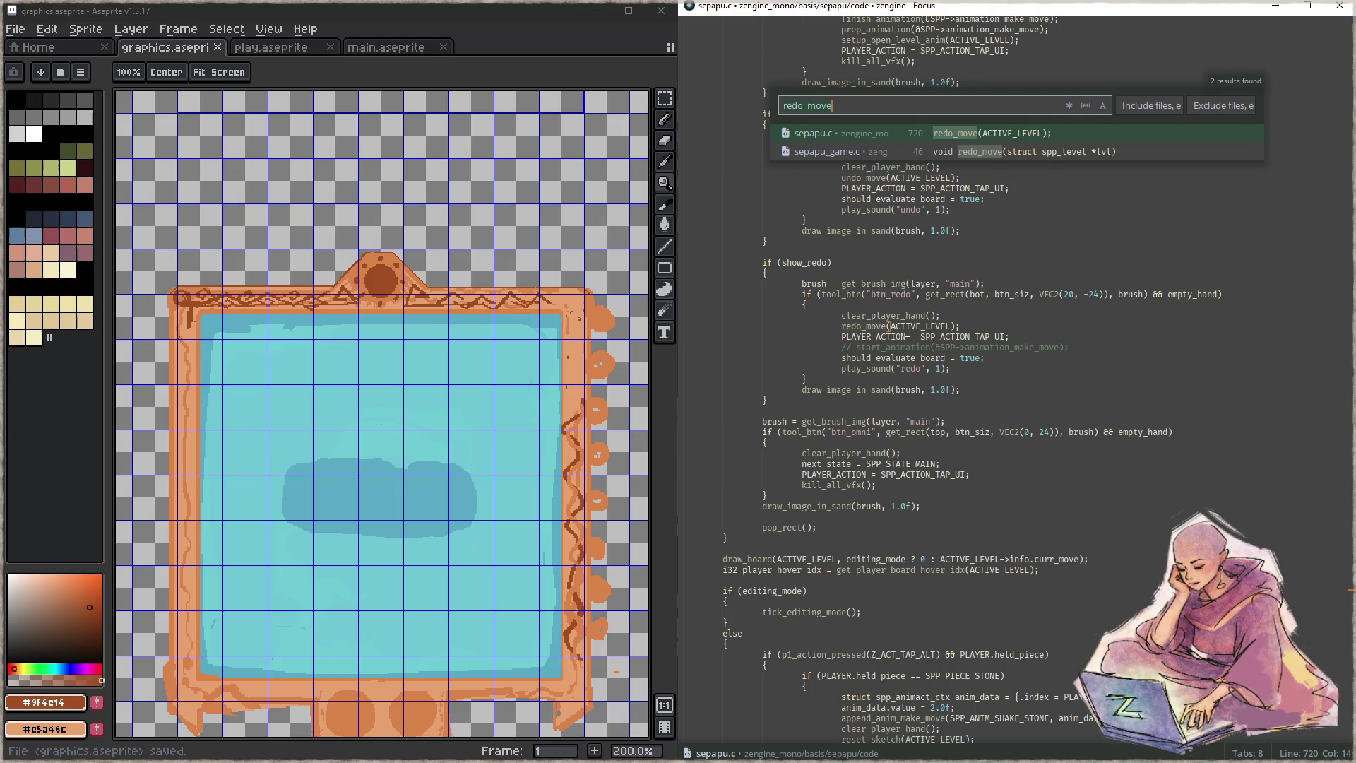
{"action": "key", "text": "ctrl+Return"}
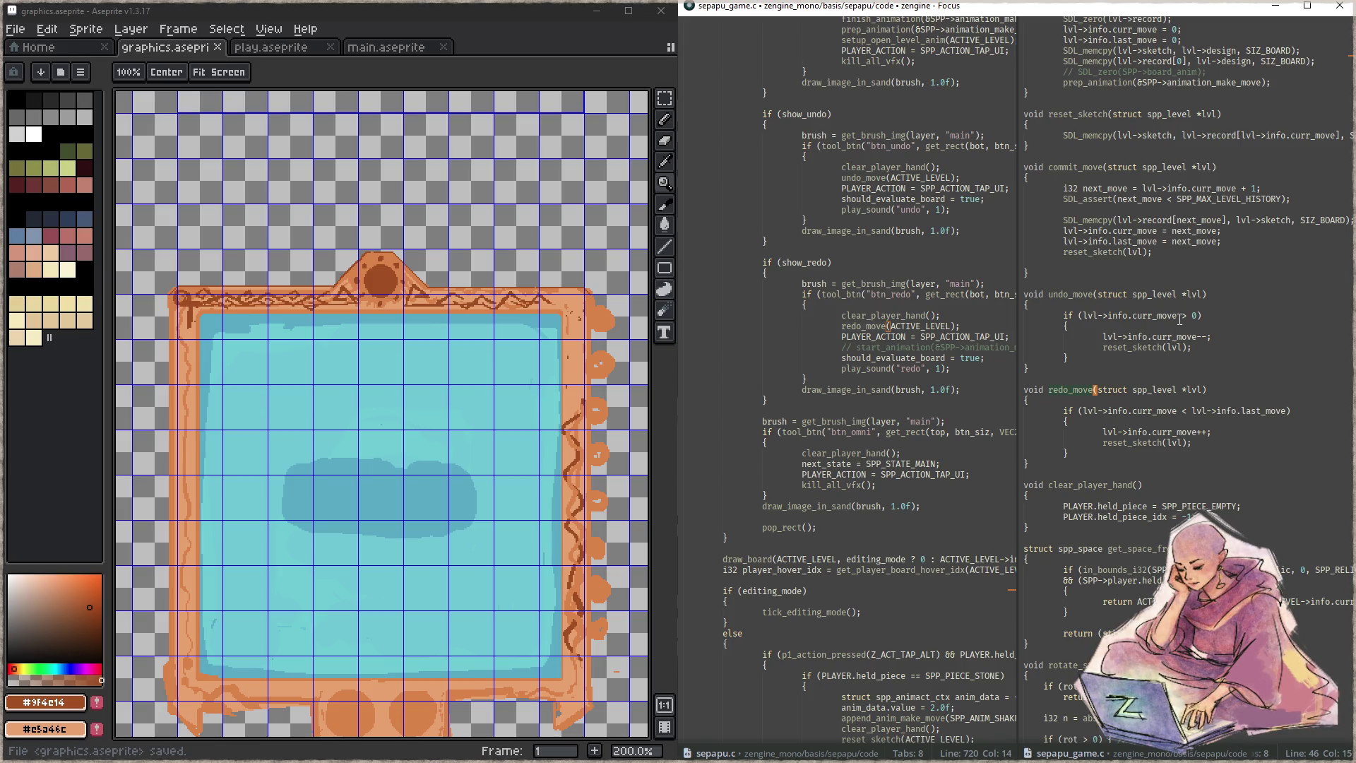
{"action": "key", "text": "ctrl+w"}
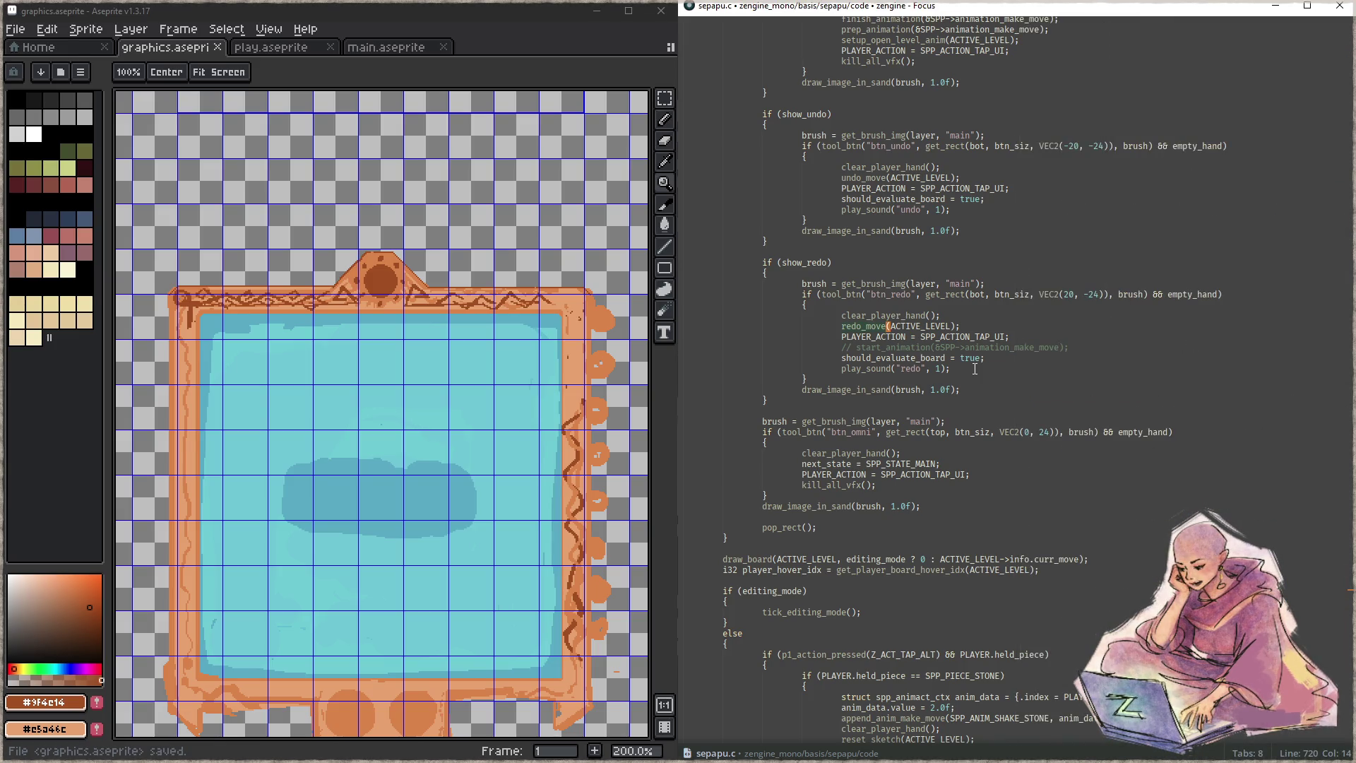
{"action": "left_click", "coordinate": [987, 367]}
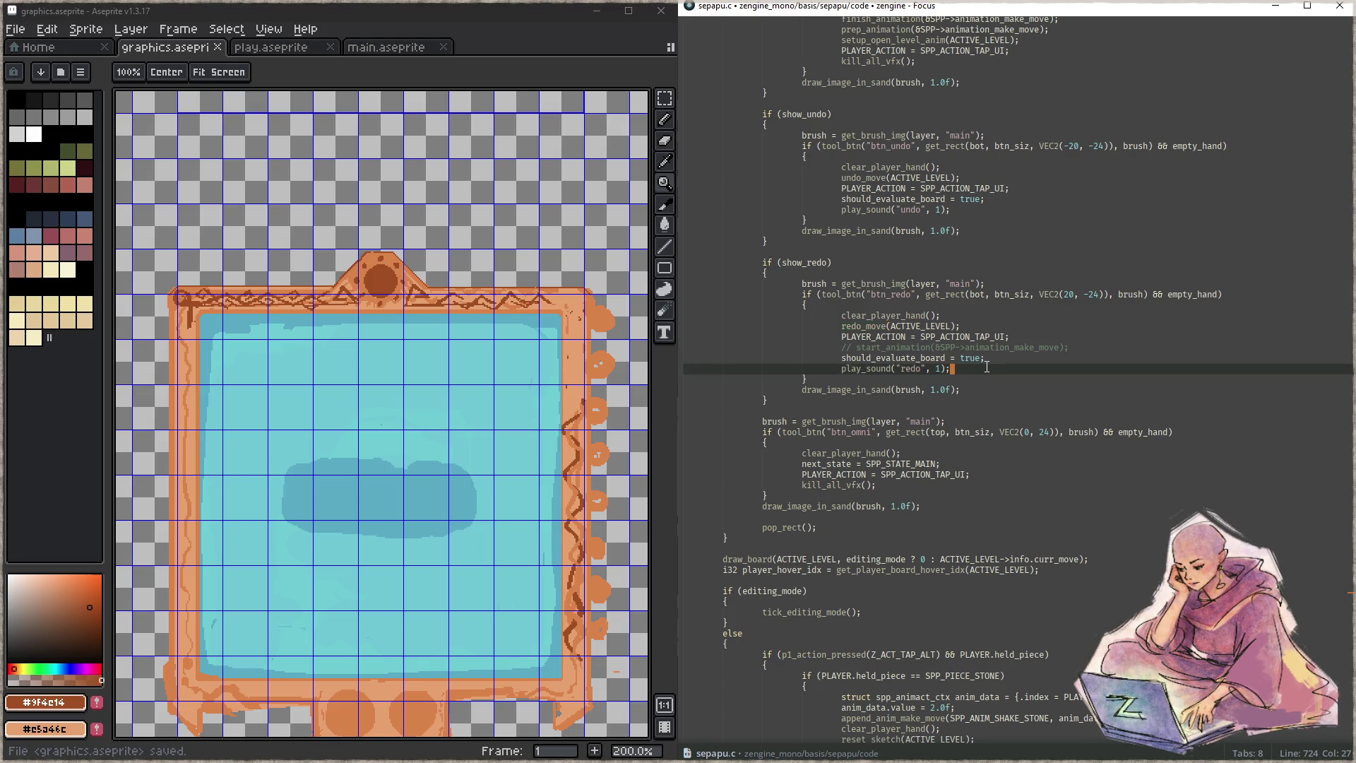
{"action": "scroll", "coordinate": [1003, 304], "scroll_direction": "up", "scroll_amount": 10}
{"action": "left_click", "coordinate": [1088, 207]}
- Declare 'static f32 board_shake = 0.0f;' on a new line below the next_state line in tick_play
{"action": "key", "text": "Up"}
{"action": "key", "text": "Up"}
{"action": "key", "text": "Up"}
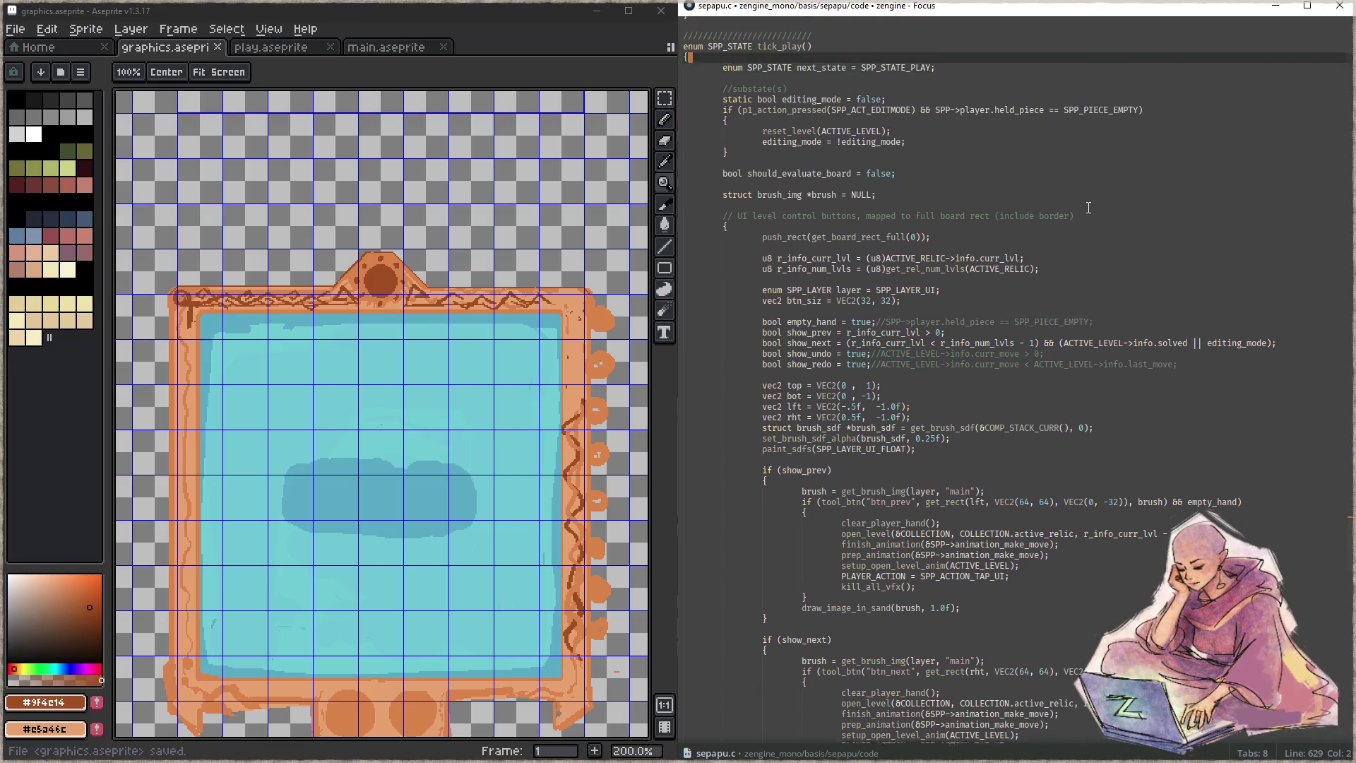
{"action": "key", "text": "End"}
{"action": "key", "text": "Return"}
{"action": "type", "text": "stat"}
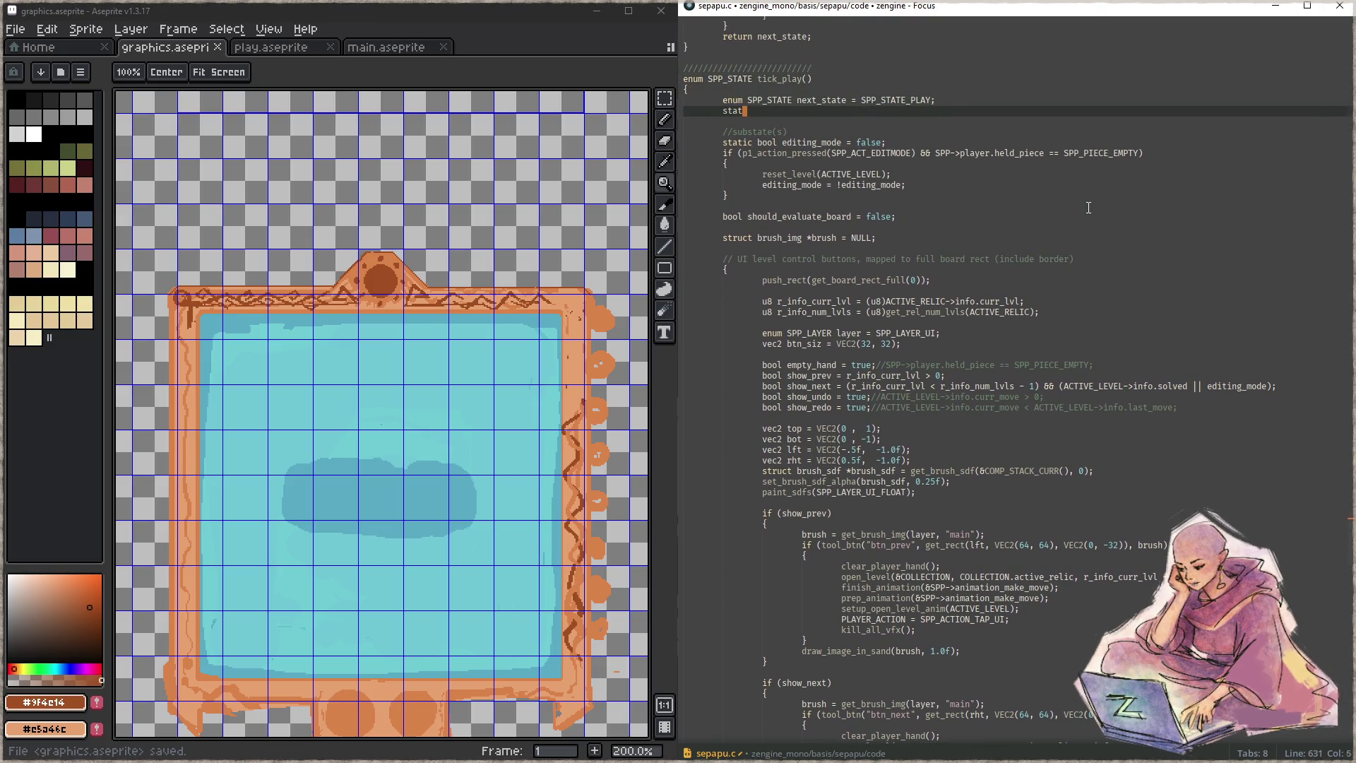
{"action": "type", "text": "ic f32 "}
{"action": "type", "text": "board_shake = 0.0f;"}
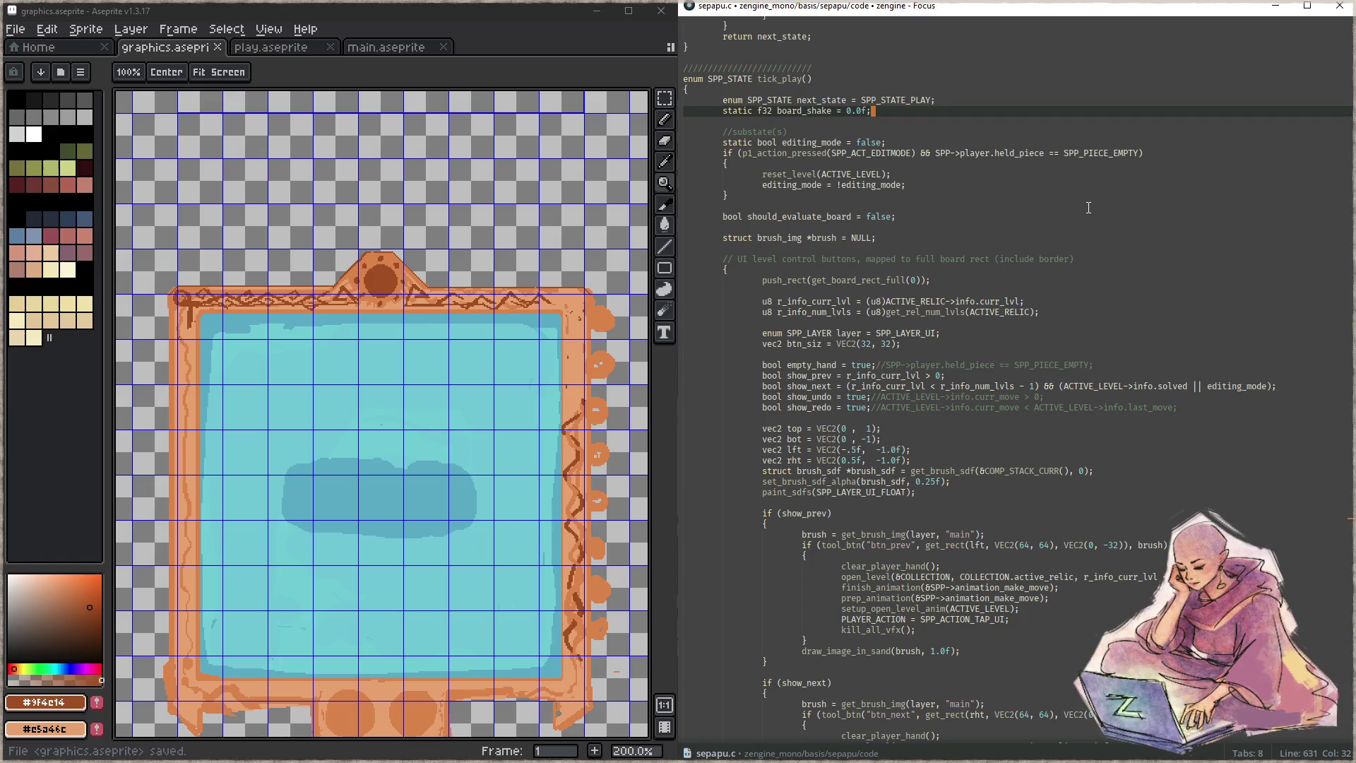
- After a blank line, add 'board_shake *= 0.95f;' to decay the shake each tick
{"action": "left_click", "coordinate": [833, 111]}
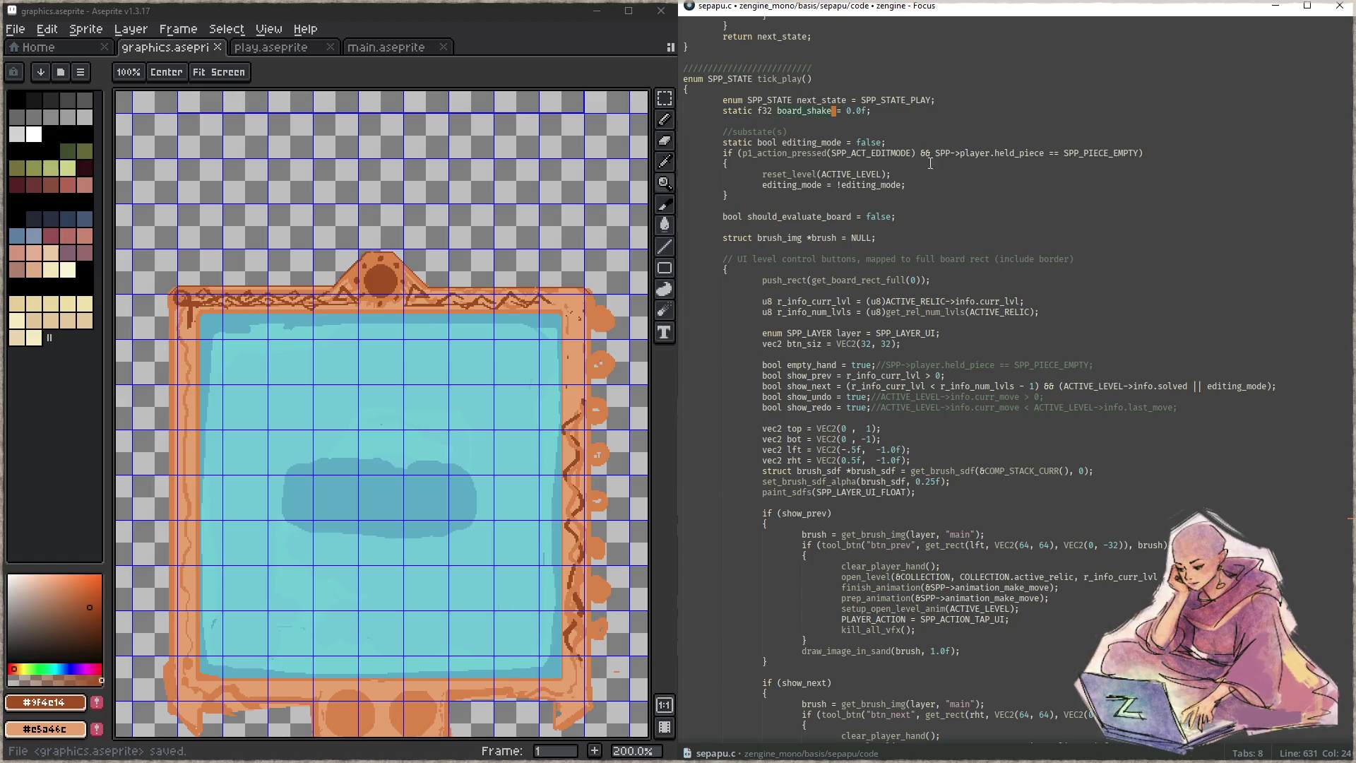
{"action": "left_click", "coordinate": [920, 113]}
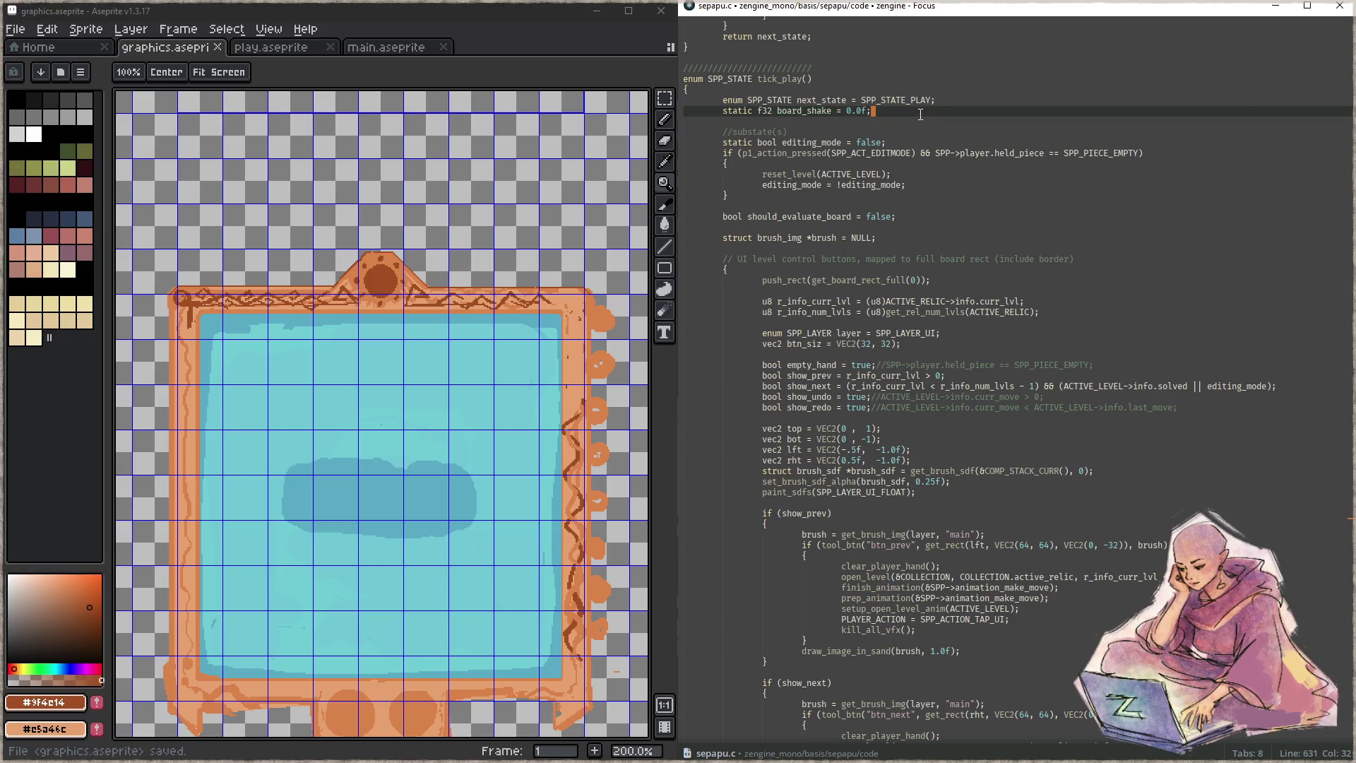
{"action": "key", "text": "Return"}
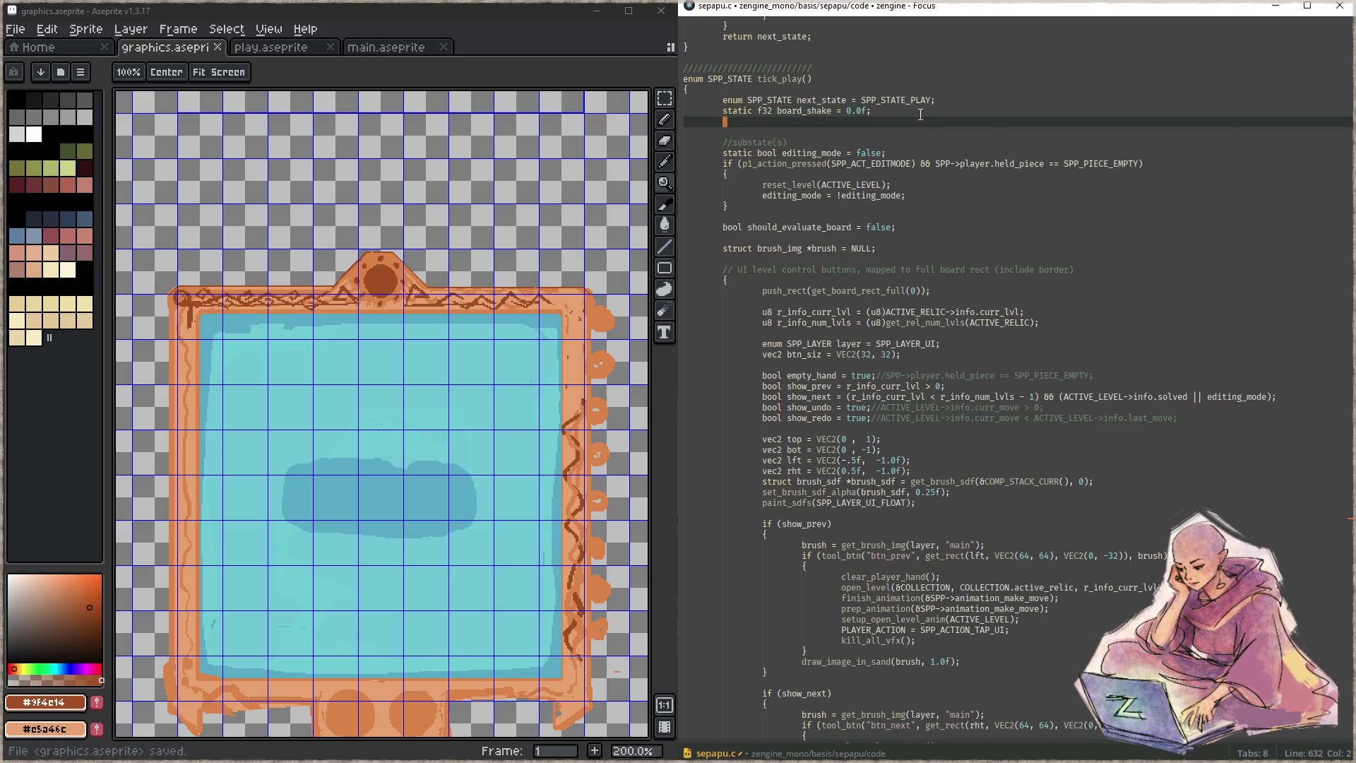
{"action": "key", "text": "Return"}
{"action": "type", "text": "board_shake"}
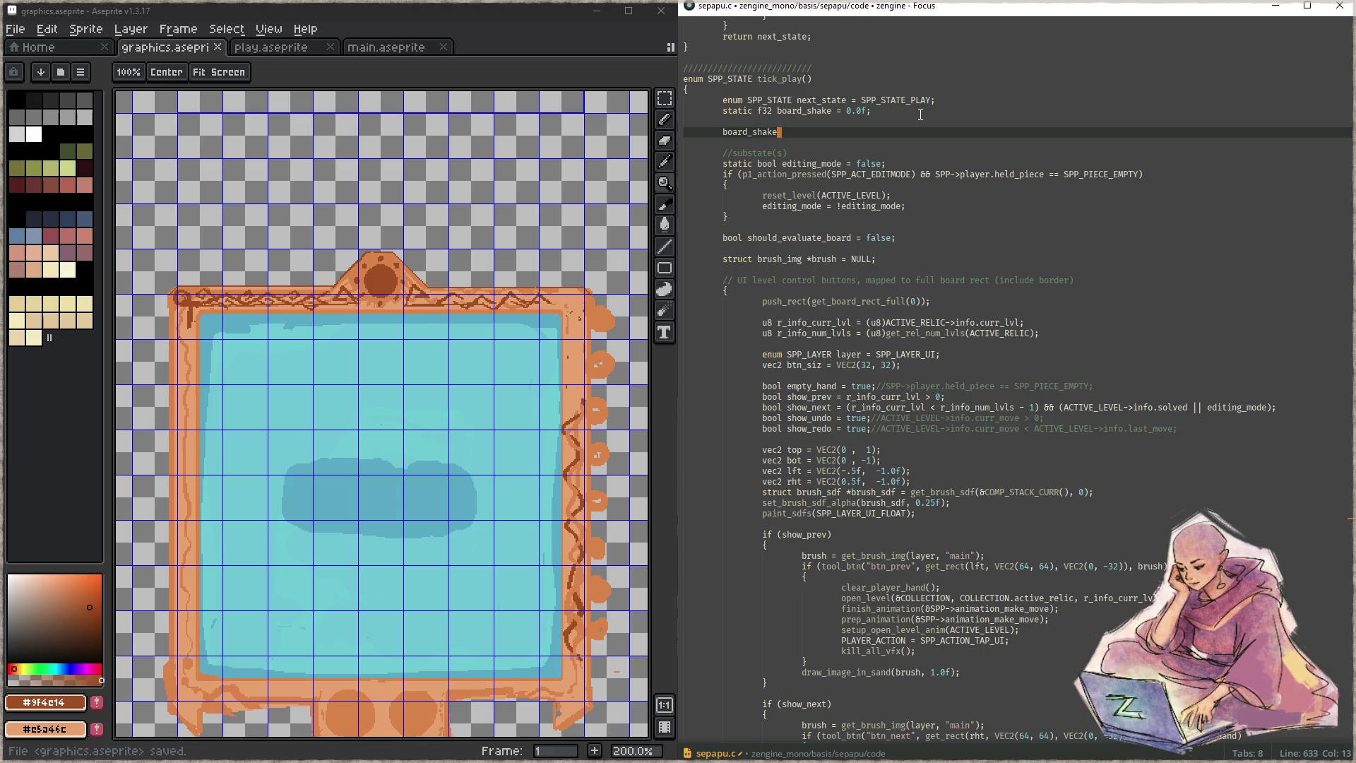
{"action": "type", "text": " 8"}
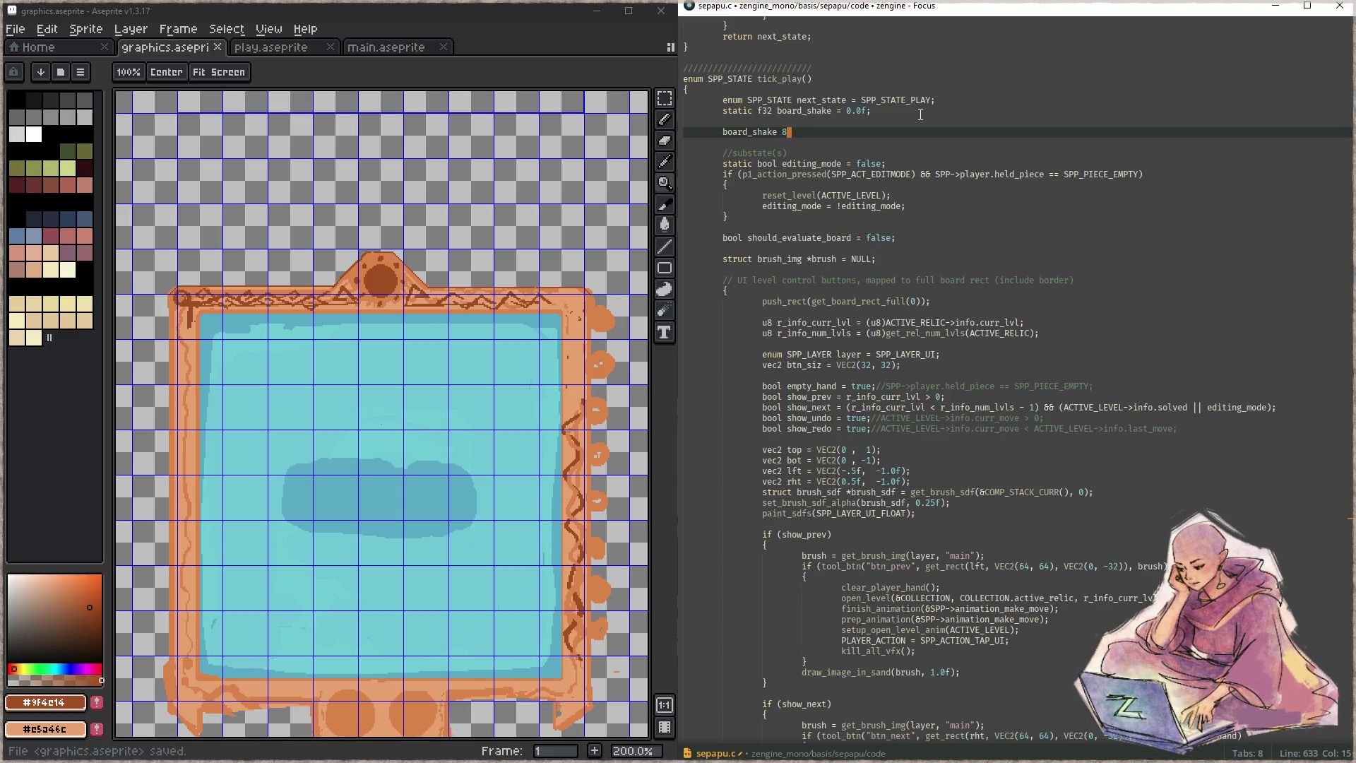
{"action": "key", "text": "BackSpace"}
{"action": "type", "text": "*= 0.95f"}
{"action": "type", "text": ";"}
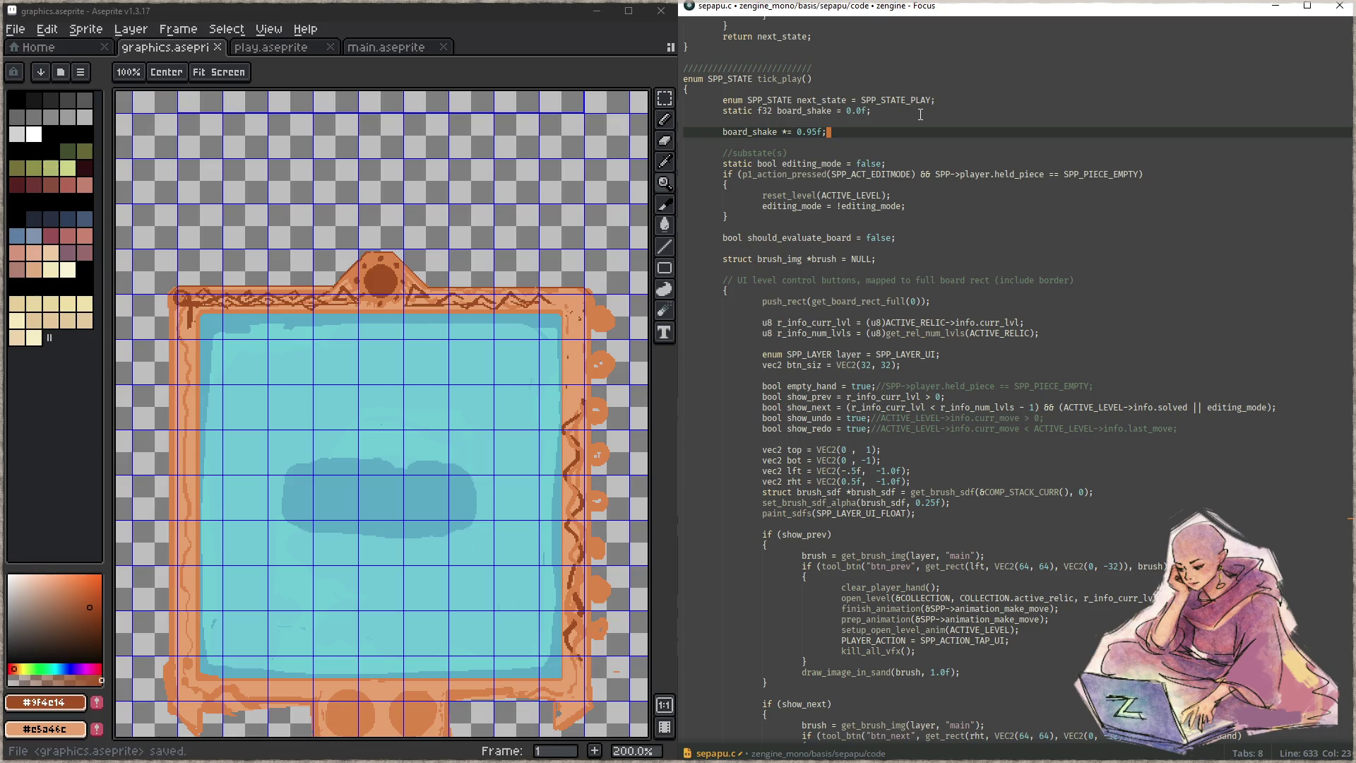
- Change the decay line to subtract DELTA_TIME_F * 2.0f from board_shake instead of multiplying by 0.95f
{"action": "key", "text": "BackSpace"}
{"action": "key", "text": "BackSpace"}
{"action": "key", "text": "BackSpace"}
{"action": "key", "text": "BackSpace"}
{"action": "key", "text": "BackSpace"}
{"action": "key", "text": "BackSpace"}
{"action": "type", "text": "="}
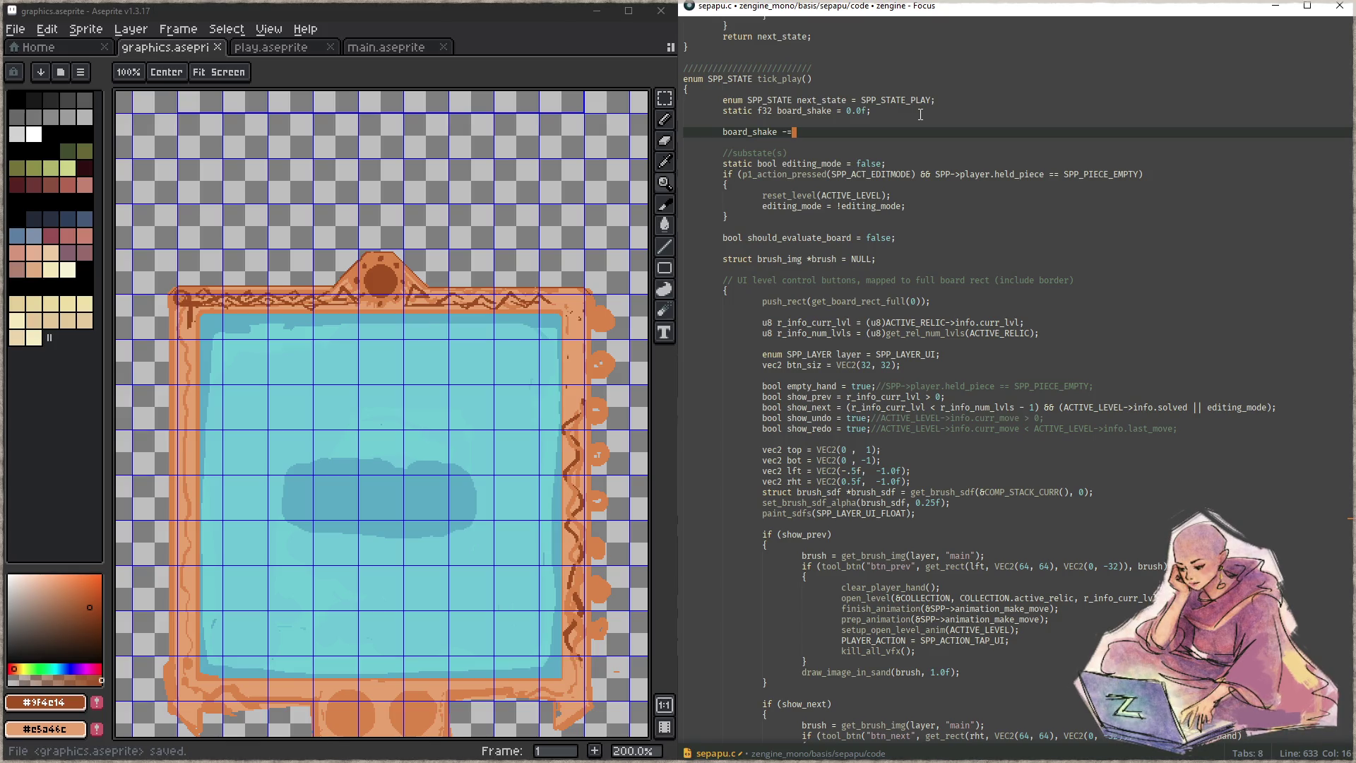
{"action": "type", "text": " DELTA-"}
{"action": "type", "text": "TIME_F*"}
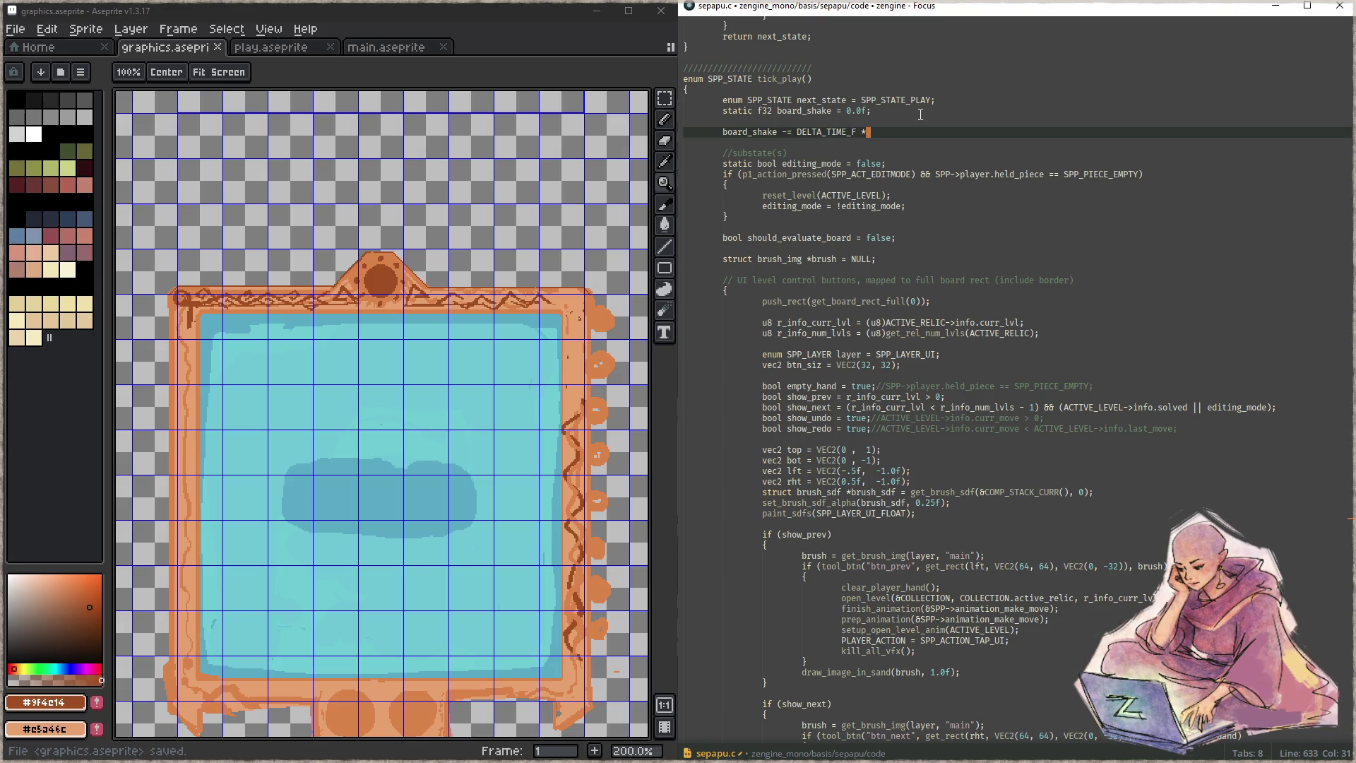
{"action": "type", "text": "2.0f;"}
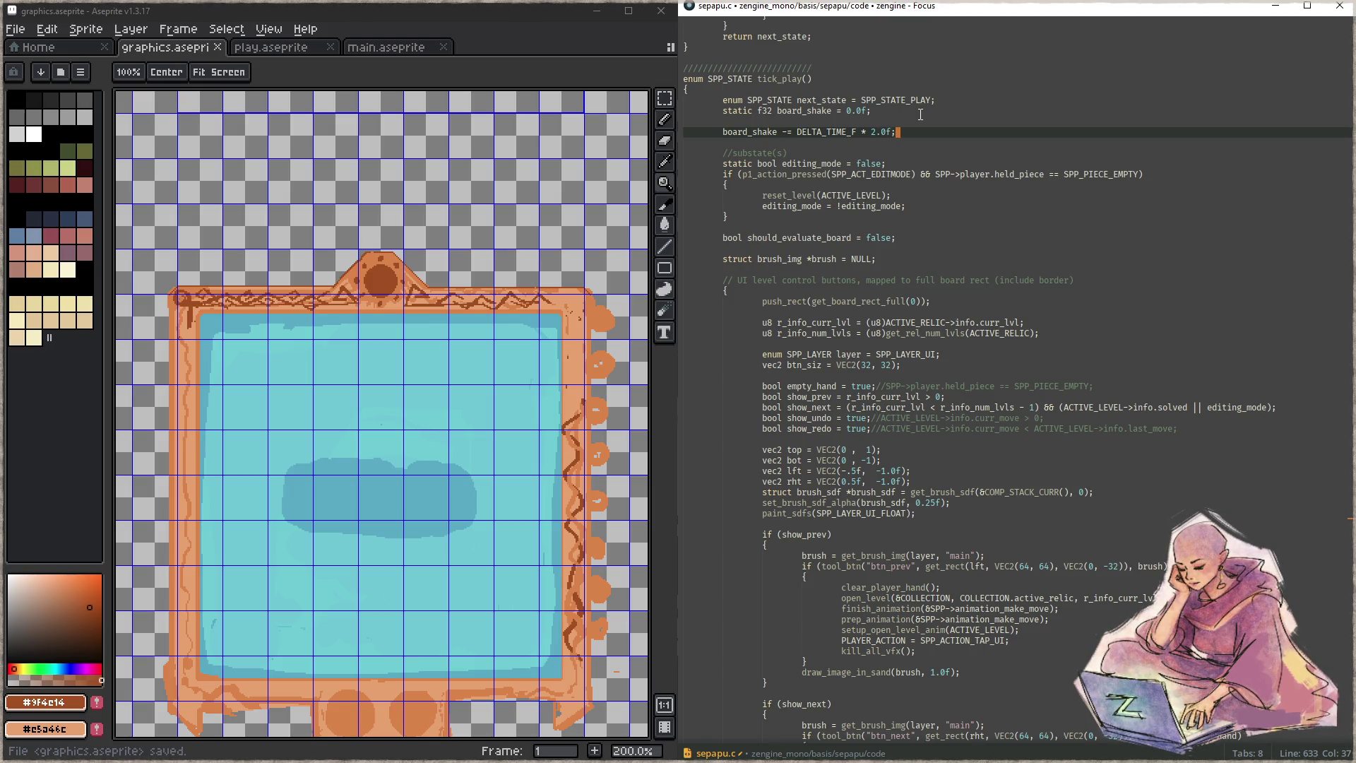
- Add 'board_shake = max_f32(0.0f, board_shake);' below to clamp the shake at zero
{"action": "key", "text": "Return"}
{"action": "type", "text": "ard_shake "}
{"action": "type", "text": "= max_fd"}
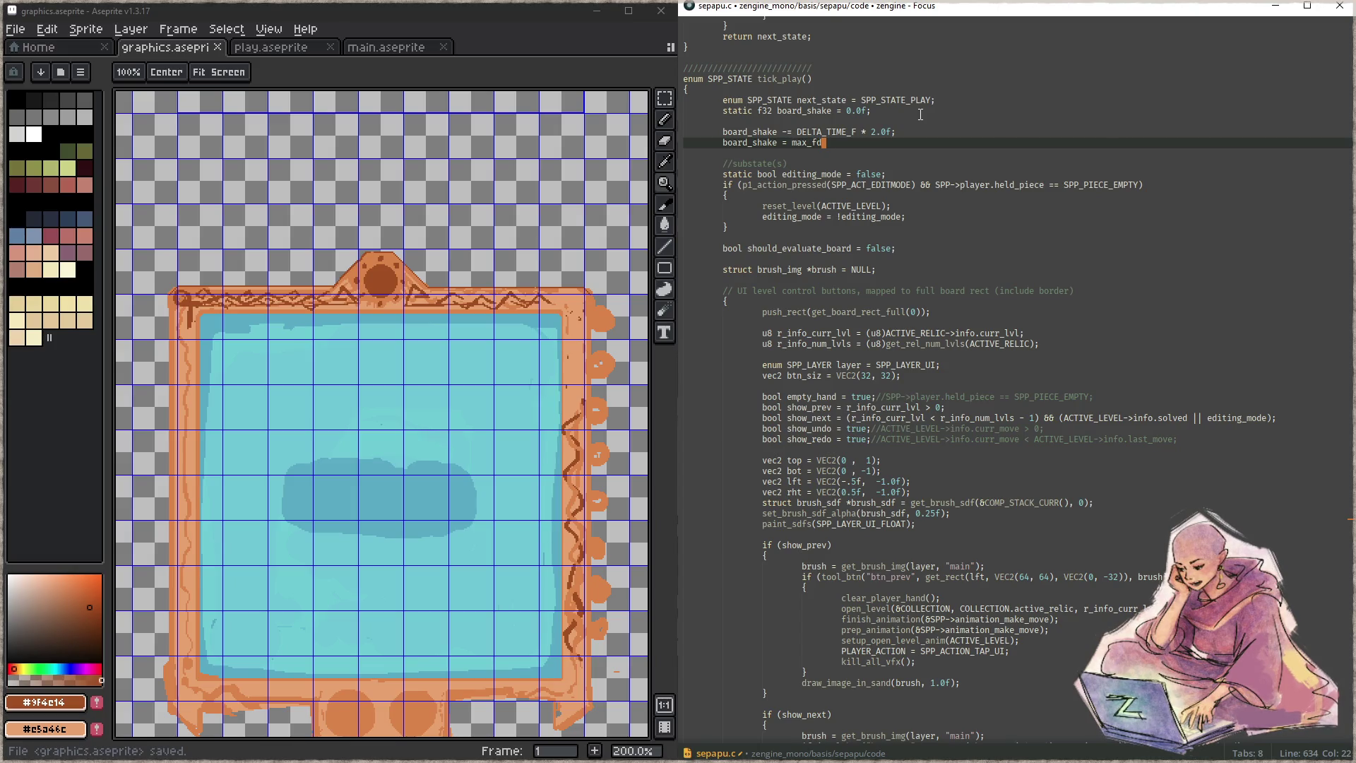
{"action": "type", "text": "2(br"}
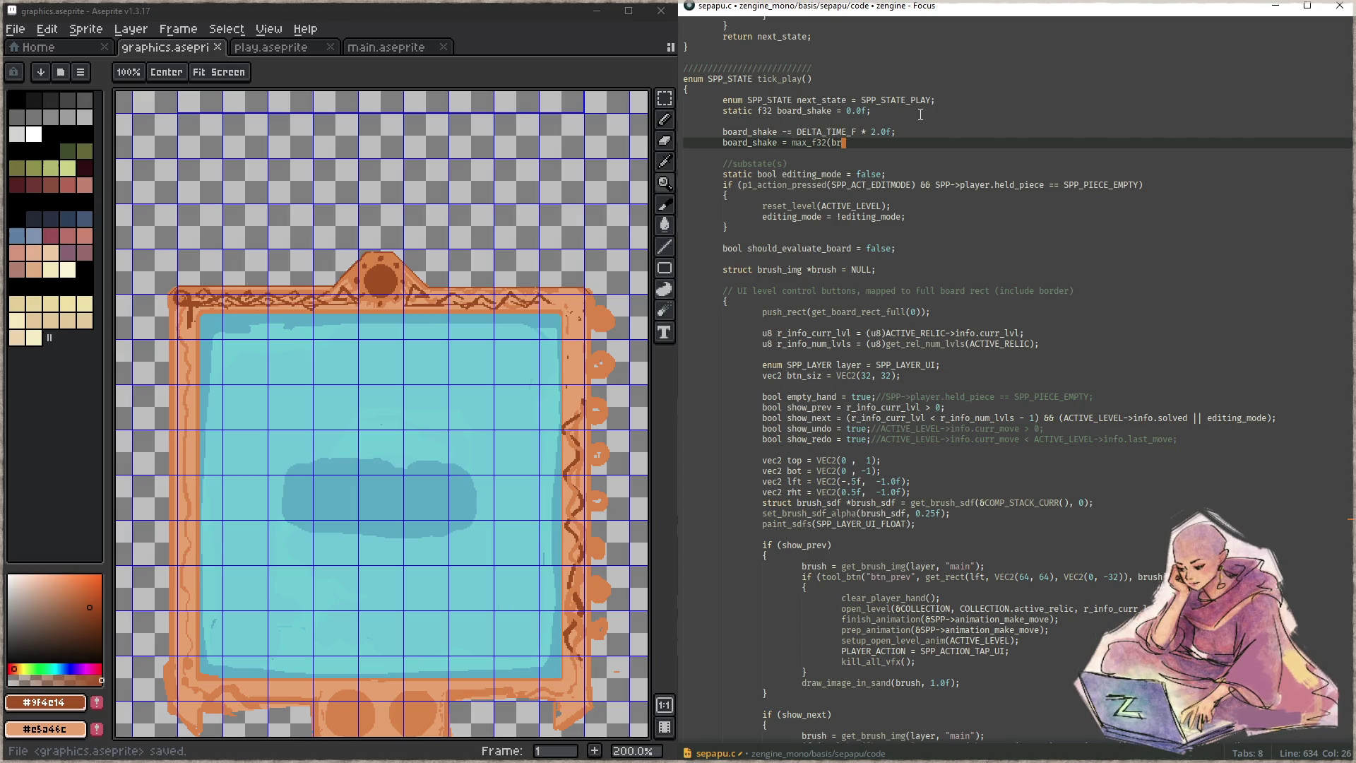
{"action": "type", "text": "oard"}
{"action": "key", "text": "BackSpace"}
{"action": "key", "text": "BackSpace"}
{"action": "key", "text": "BackSpace"}
{"action": "key", "text": "BackSpace"}
{"action": "key", "text": "BackSpace"}
{"action": "type", "text": "0.0f, board_shake);"}
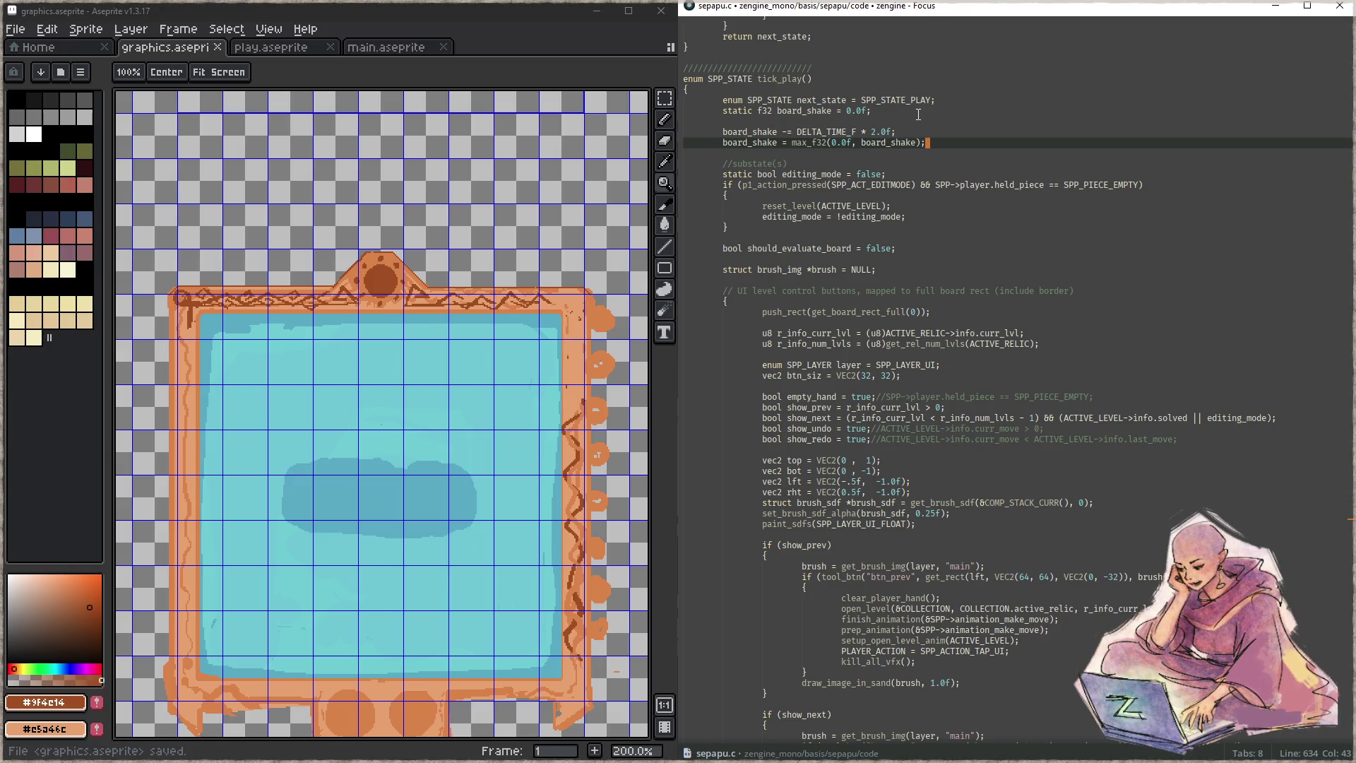
- Highlight the board_shake uses and select the declaration, decay and clamp lines
{"action": "left_click", "coordinate": [757, 132]}
{"action": "double_click", "coordinate": [760, 133]}
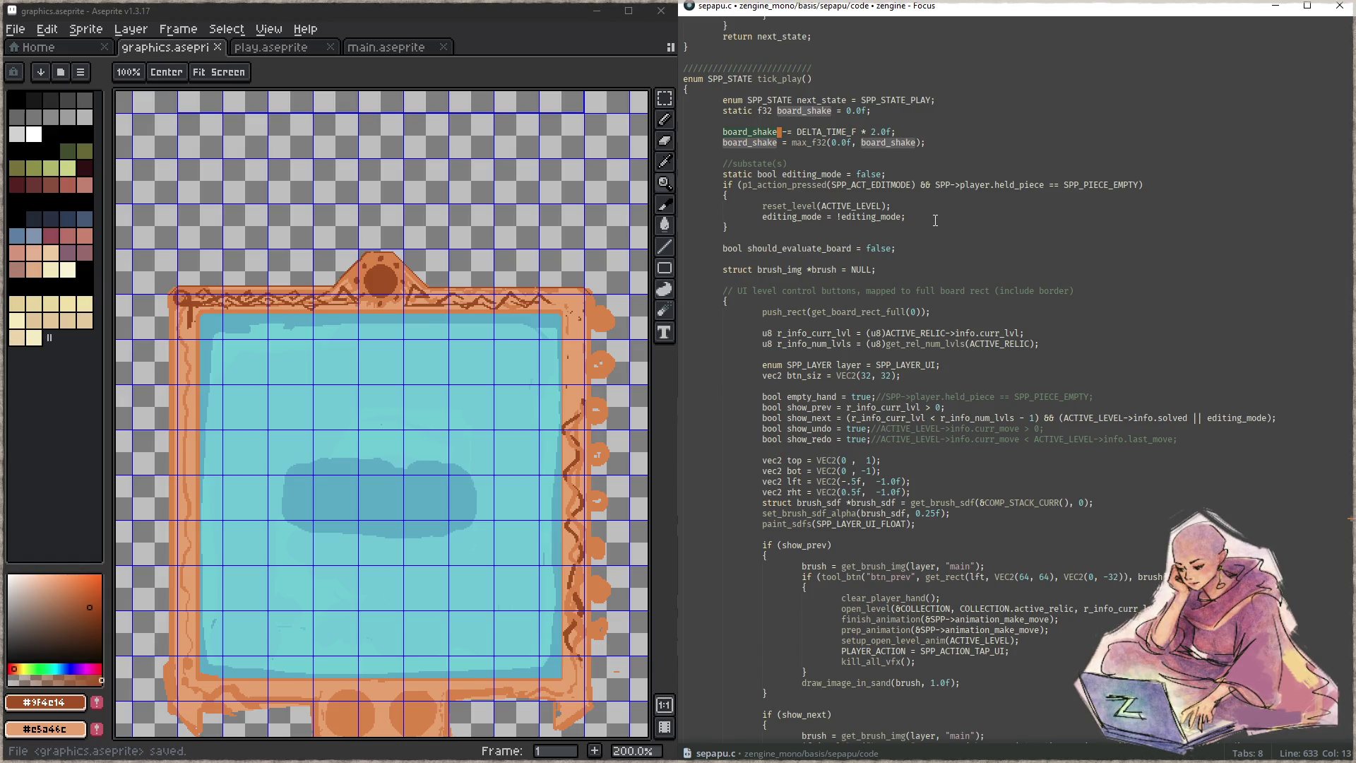
{"action": "scroll", "coordinate": [935, 221], "scroll_direction": "down", "scroll_amount": 3}
{"action": "scroll", "coordinate": [935, 220], "scroll_direction": "up", "scroll_amount": 3}
{"action": "left_click_drag", "start_coordinate": [688, 145], "coordinate": [693, 106]}
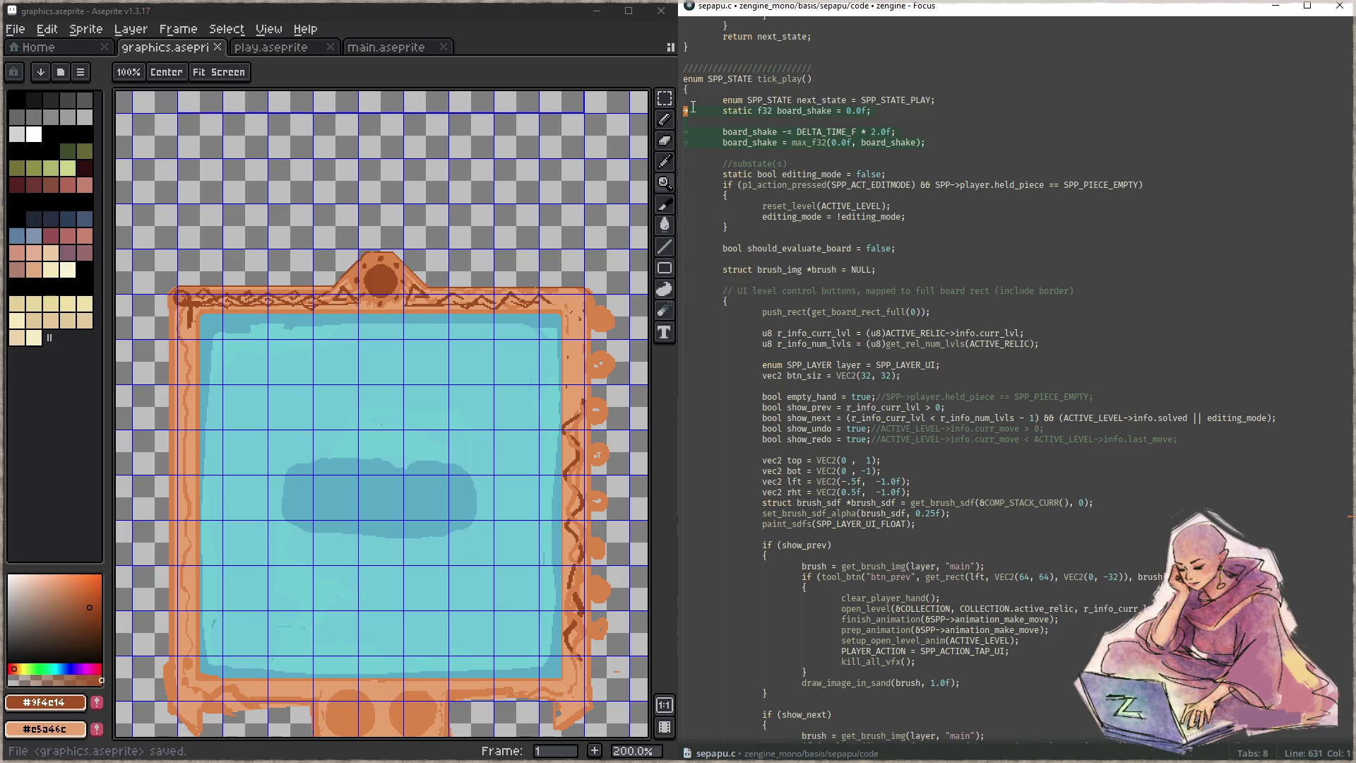